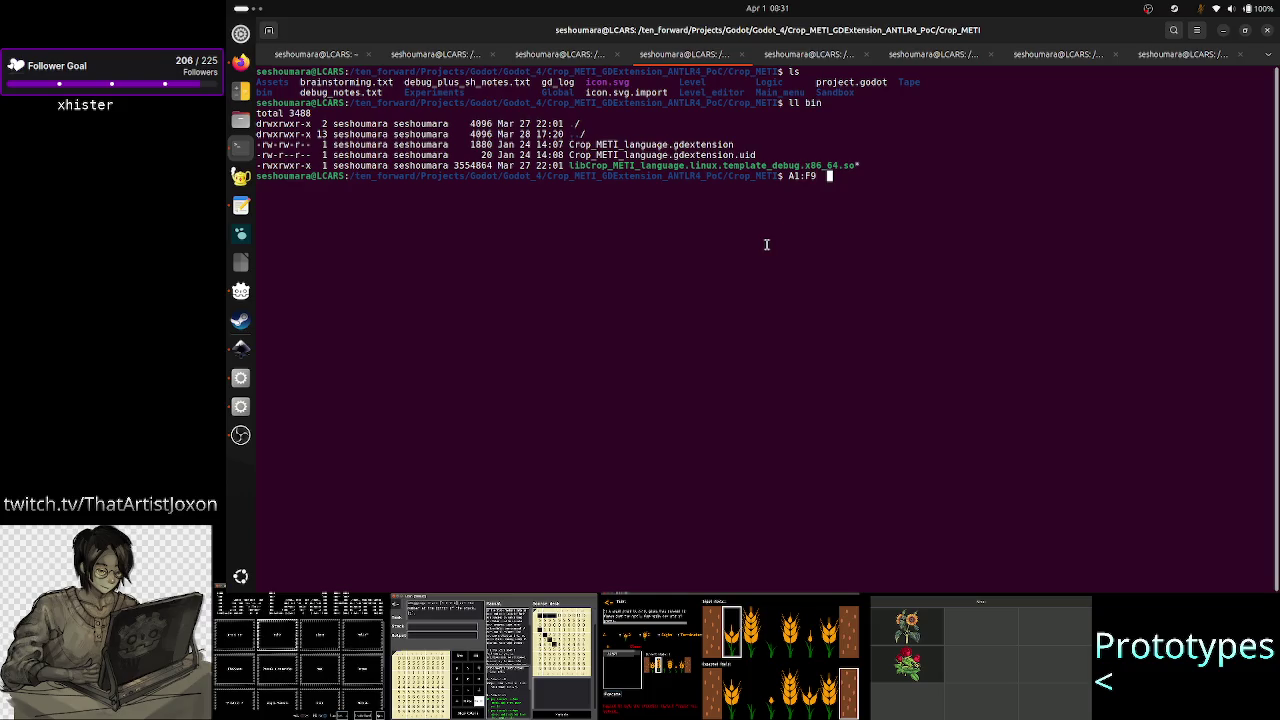
- Highlight the A1 reference at the terminal prompt, then switch to the level_UI_concepts.svg drawing
drag(788, 176, 801, 176)
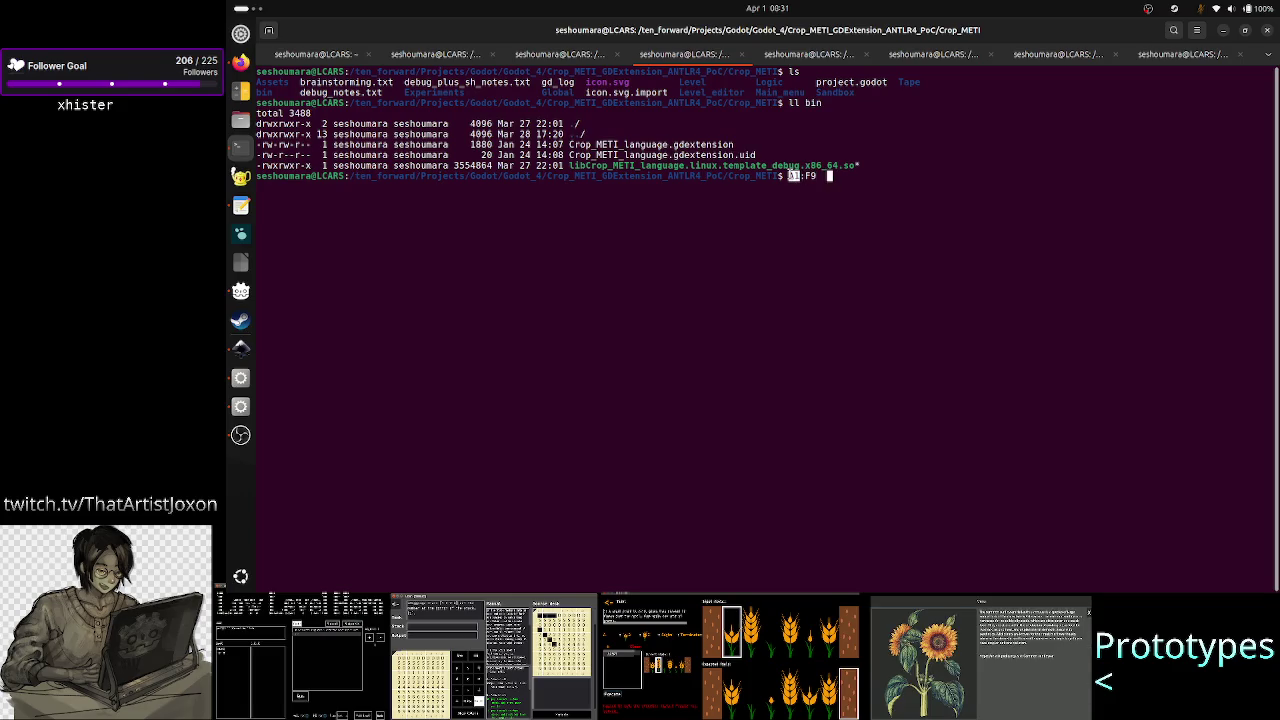
click(795, 176)
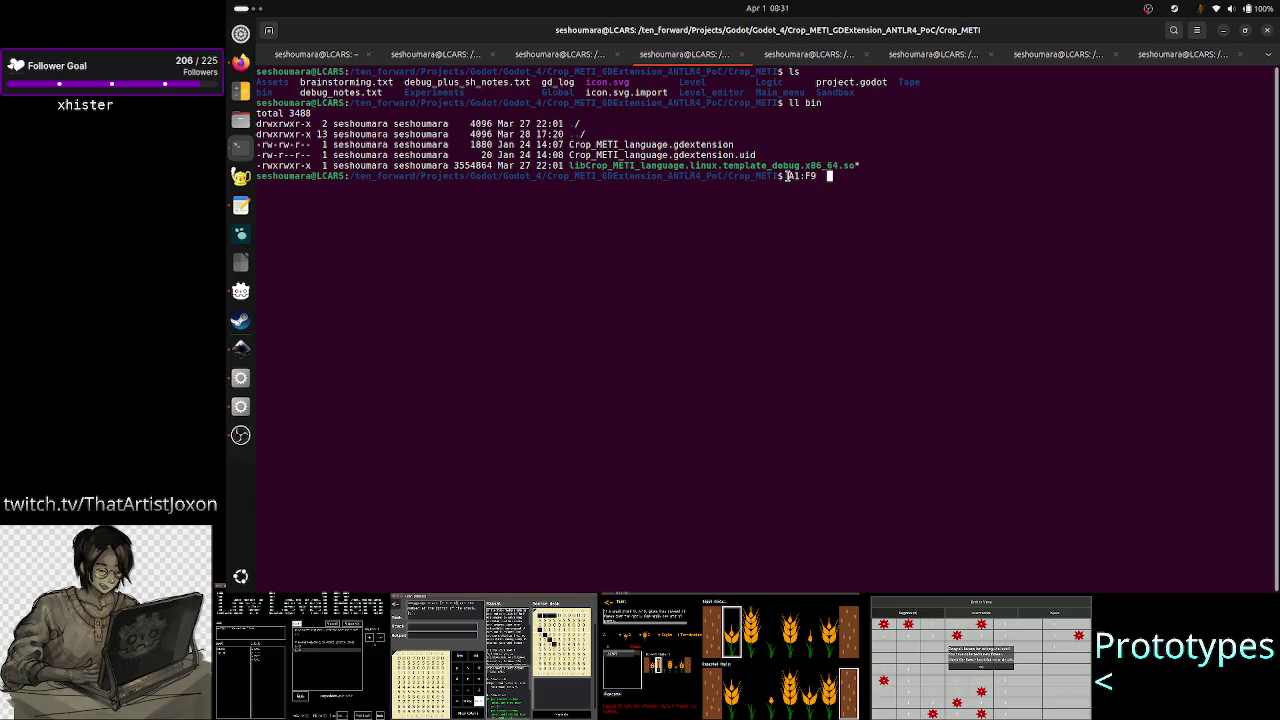
key(alt+Tab)
scroll(937, 305, down, 4)
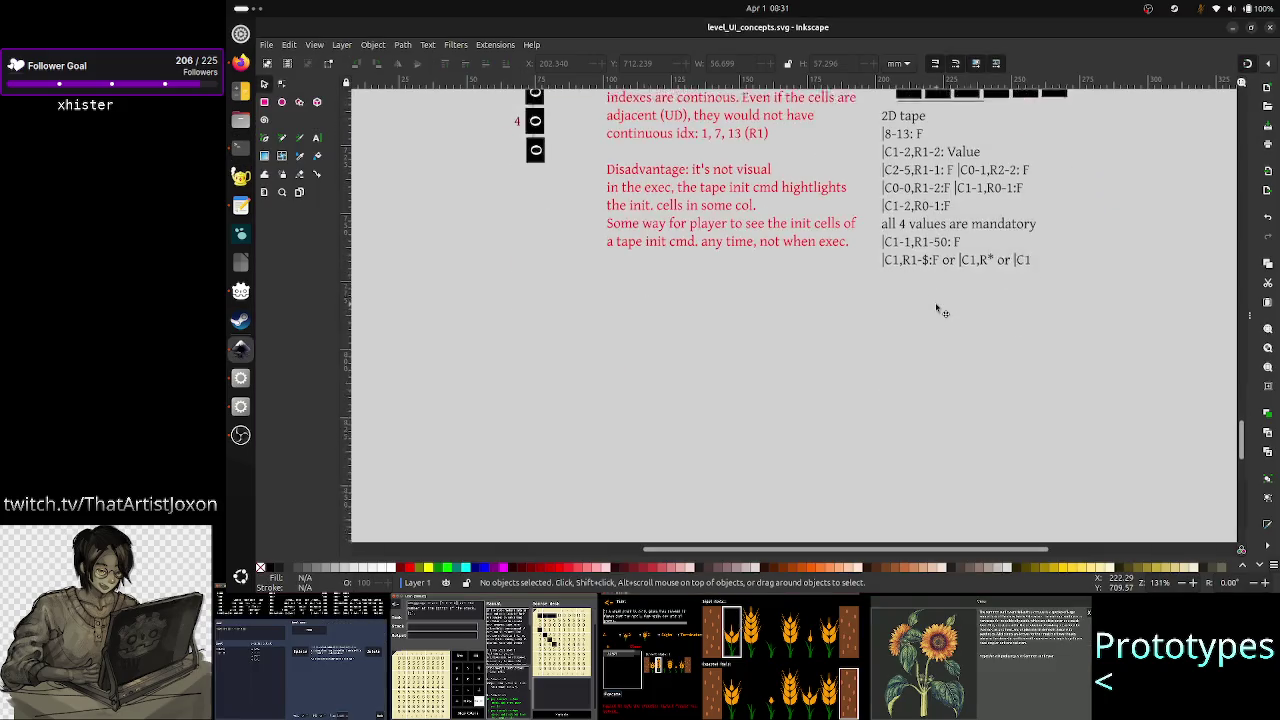
- Scroll both tape diagrams into view, select the 2D tape notes, and pick the Text tool
scroll(937, 305, up, 5)
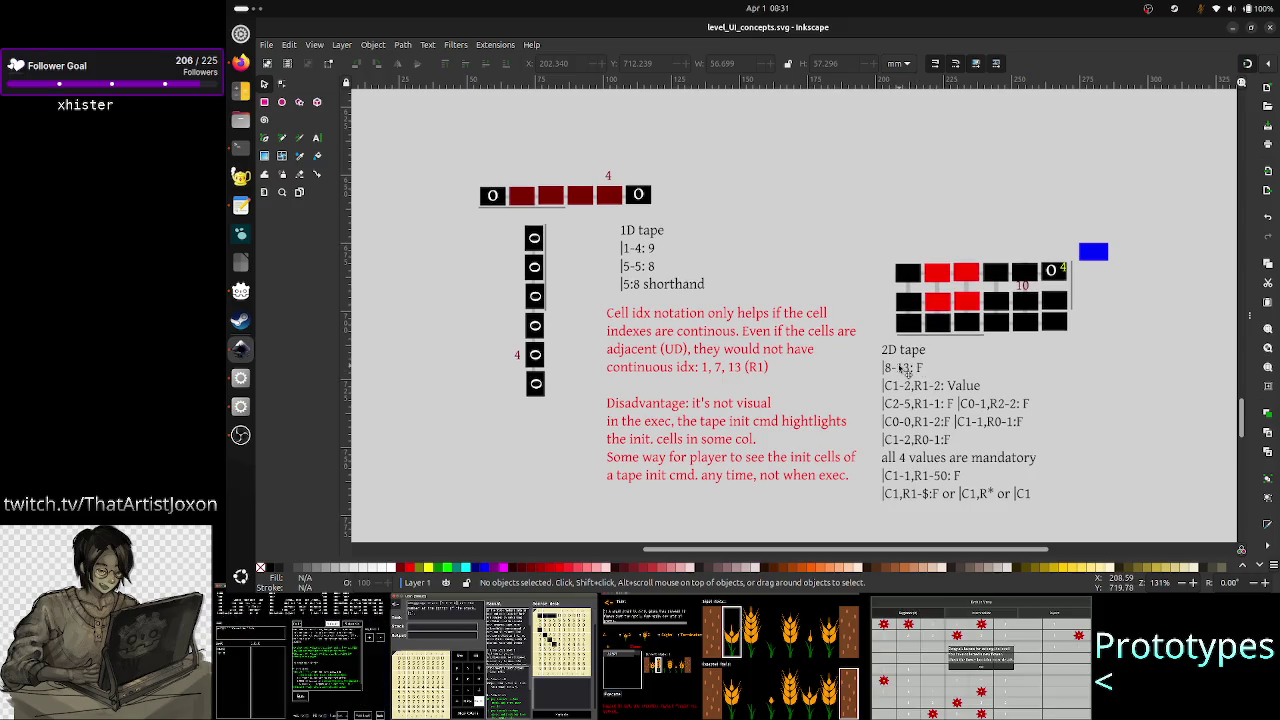
click(903, 372)
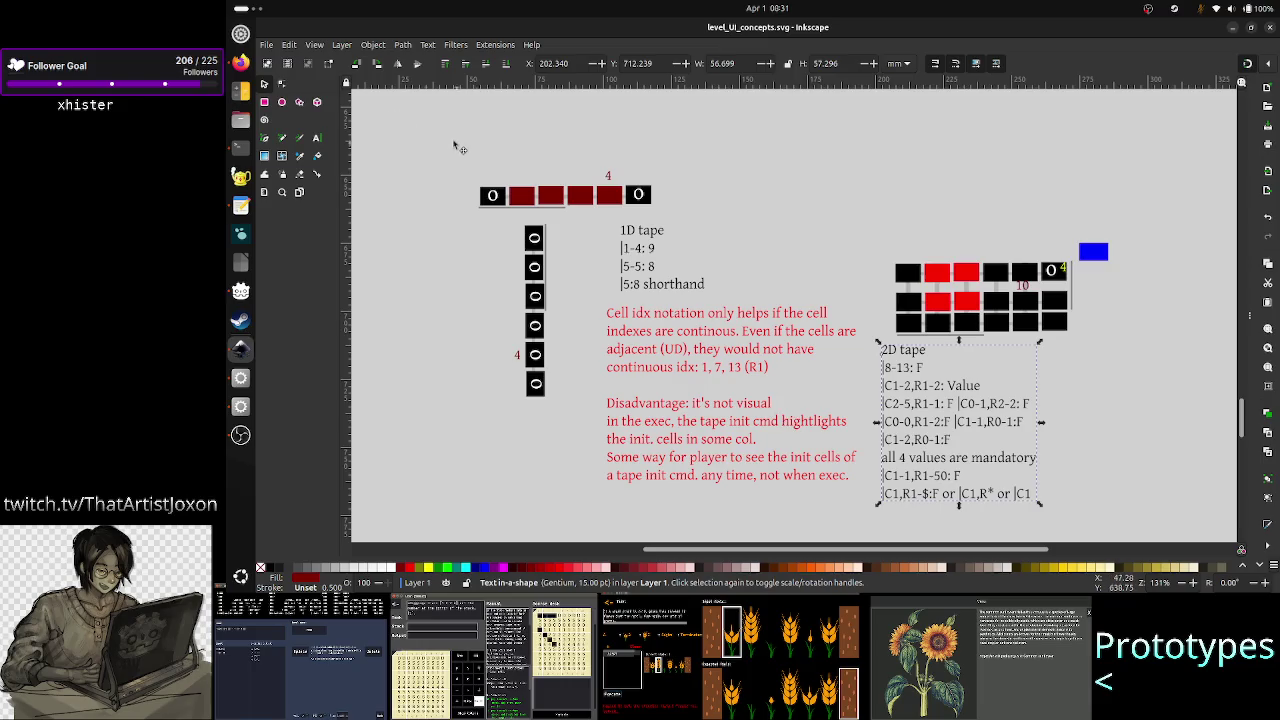
click(317, 138)
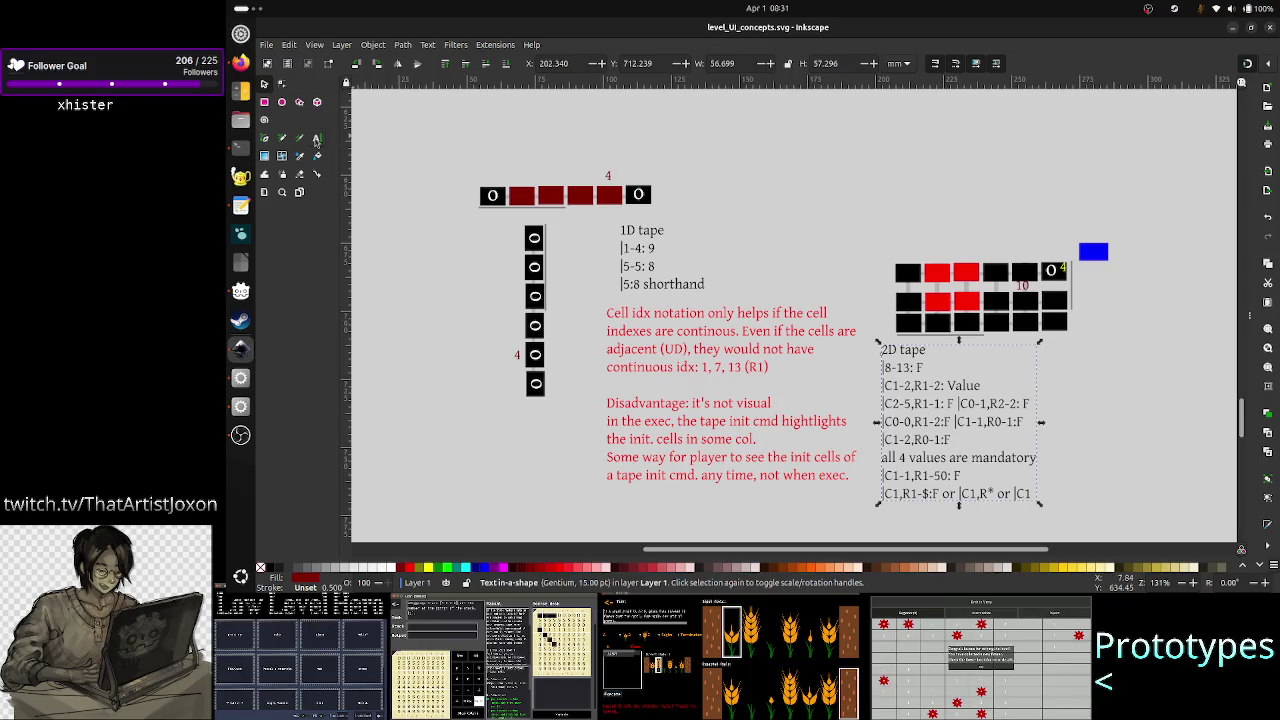
- Insert a blank line after the (R1) line in the red notes paragraph
click(851, 476)
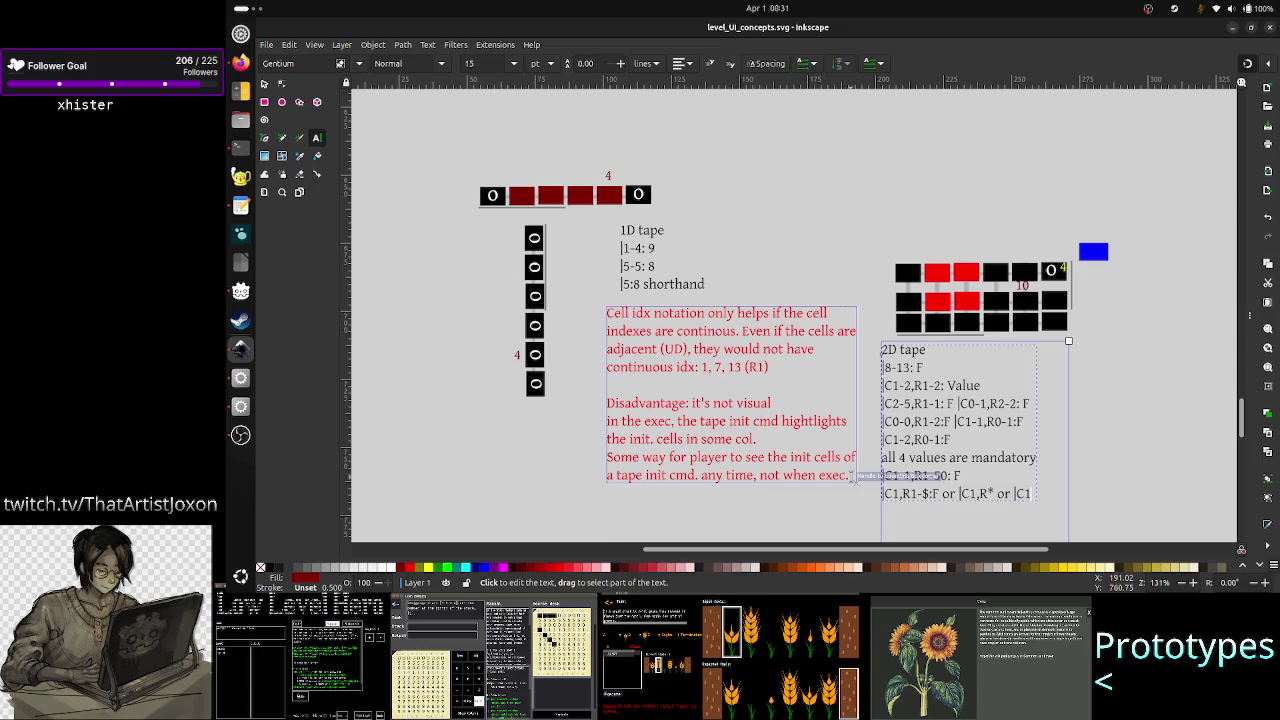
click(788, 369)
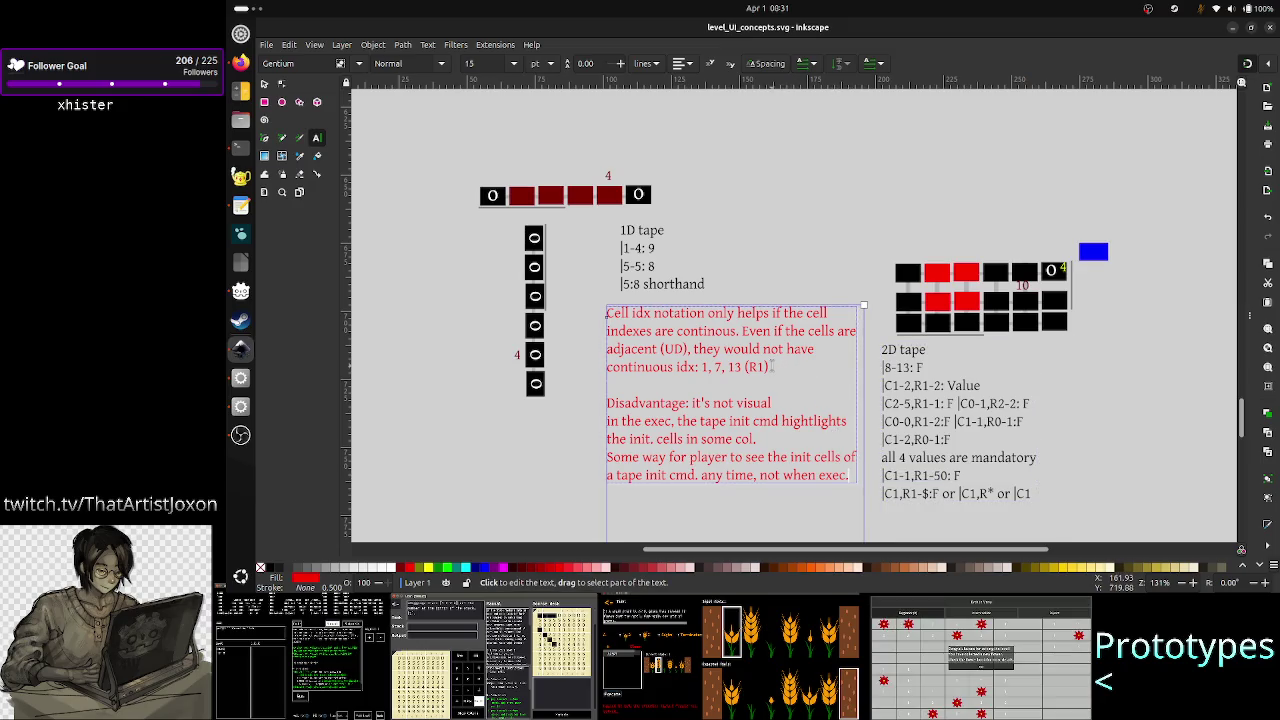
key(Up)
key(Up)
key(Up)
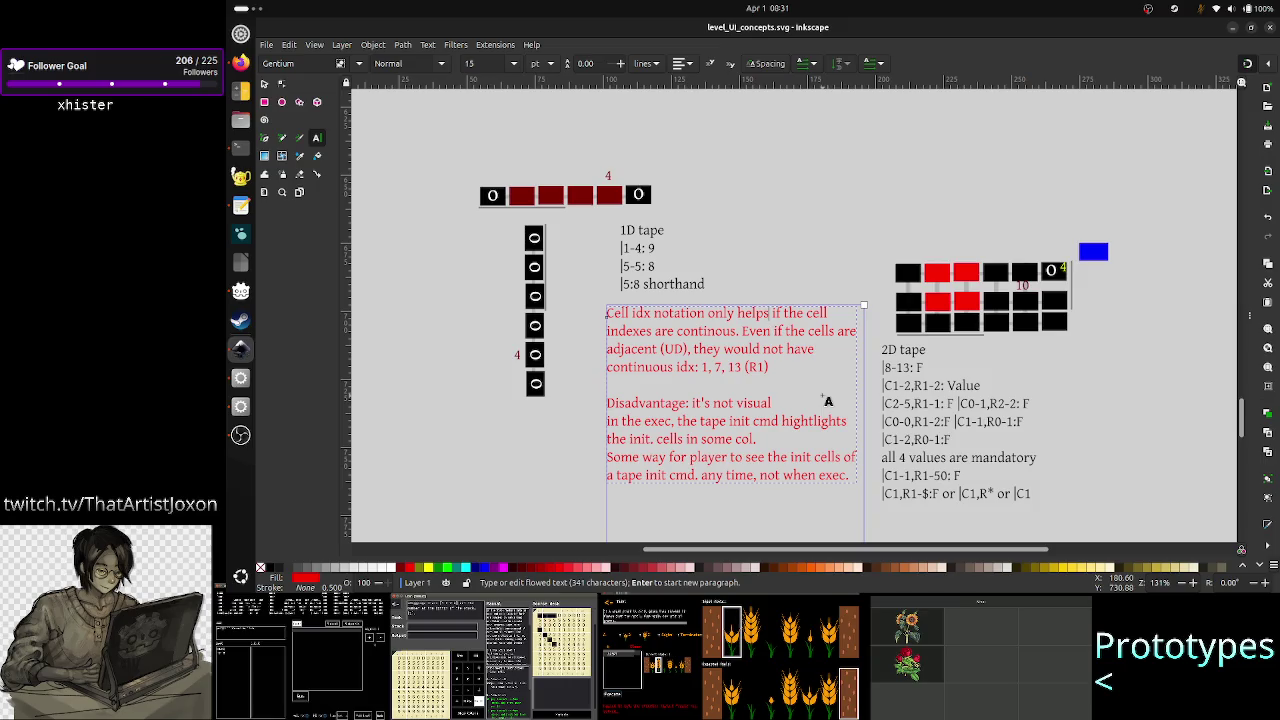
key(Down)
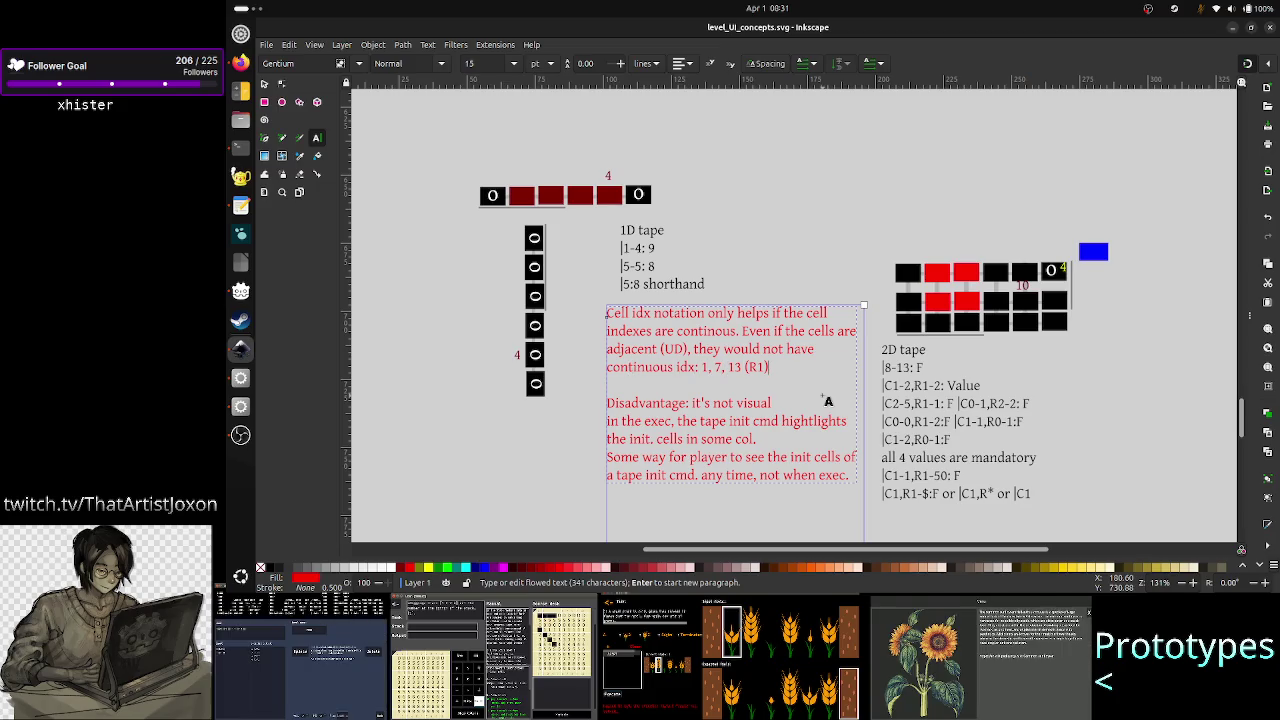
key(Return)
drag(1050, 352, 1073, 372)
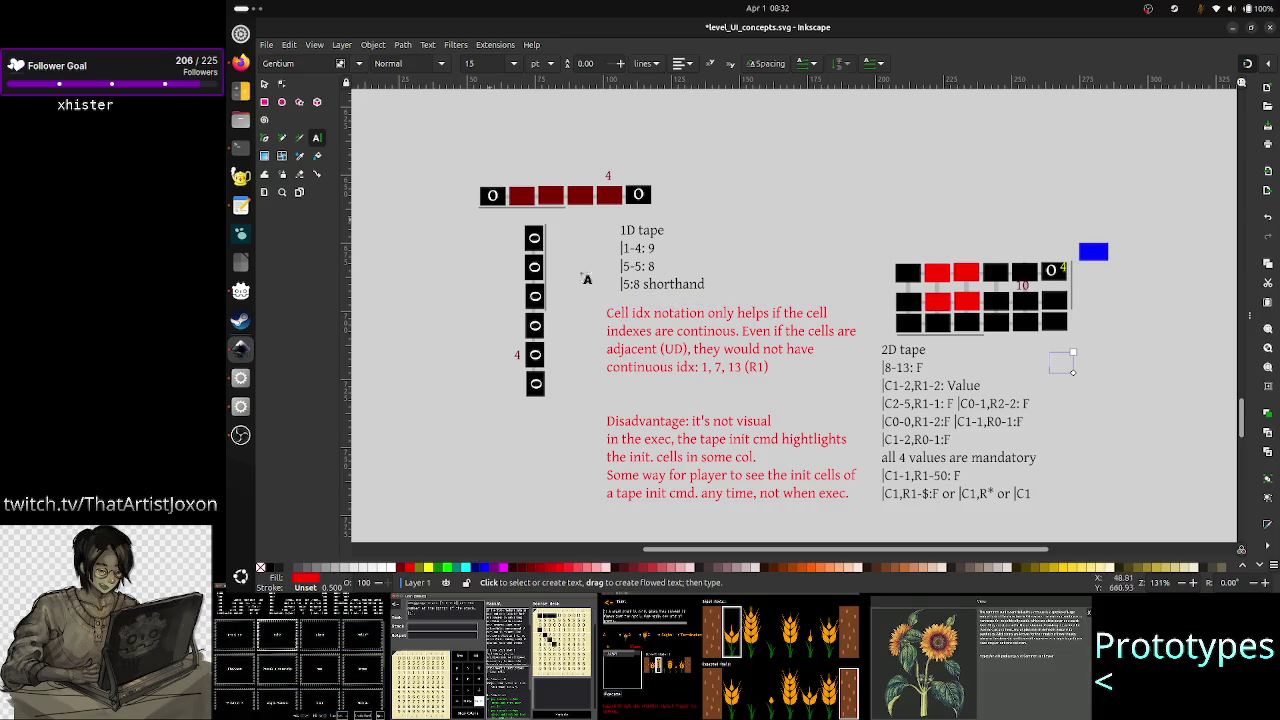
key(Escape)
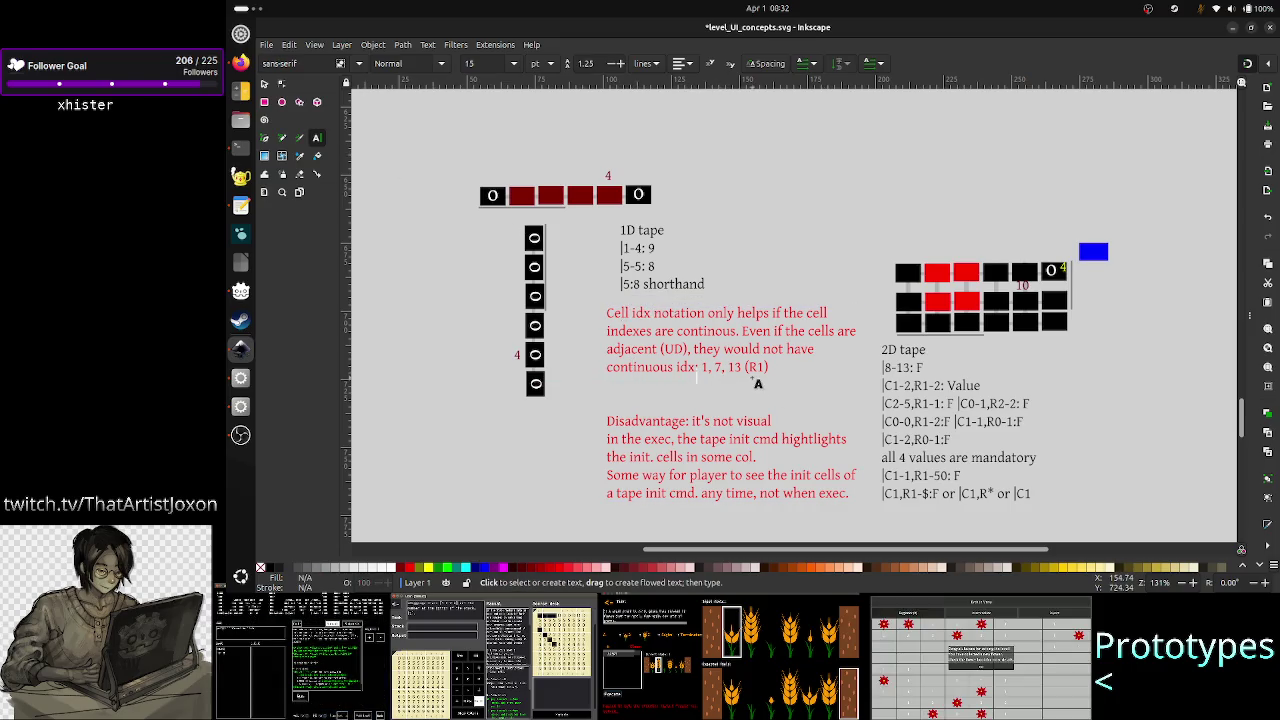
click(745, 378)
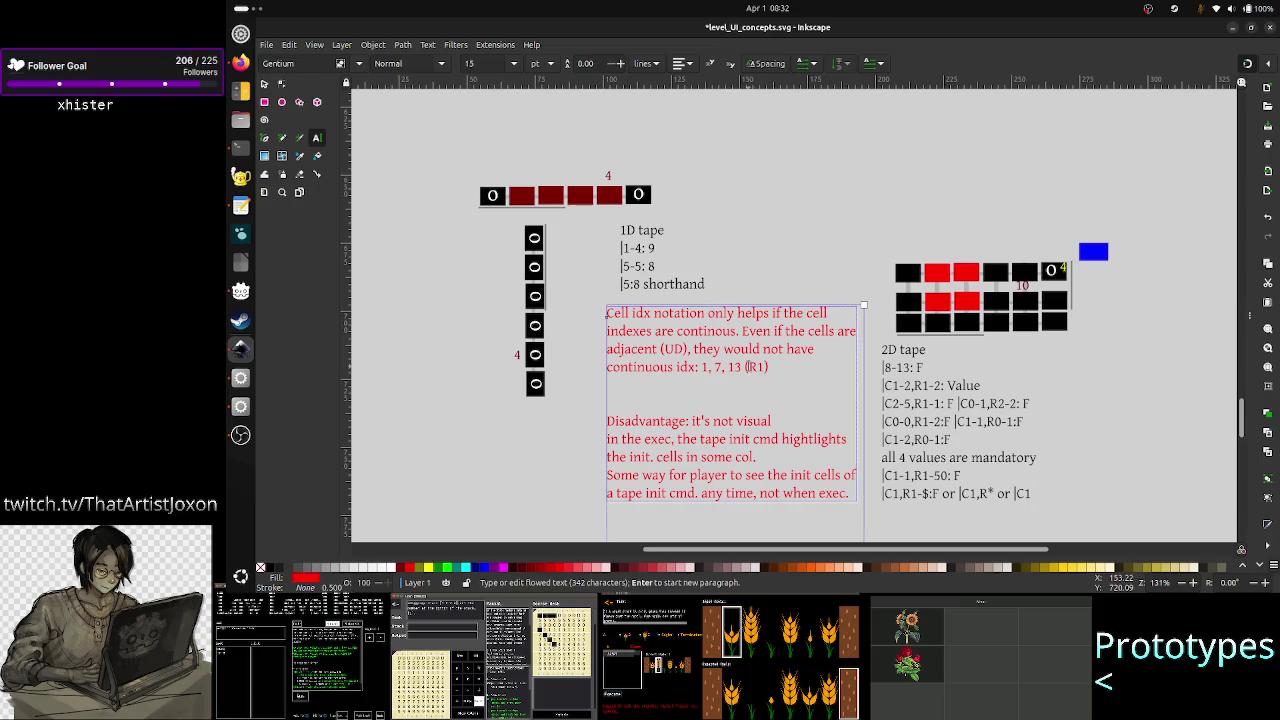
click(852, 367)
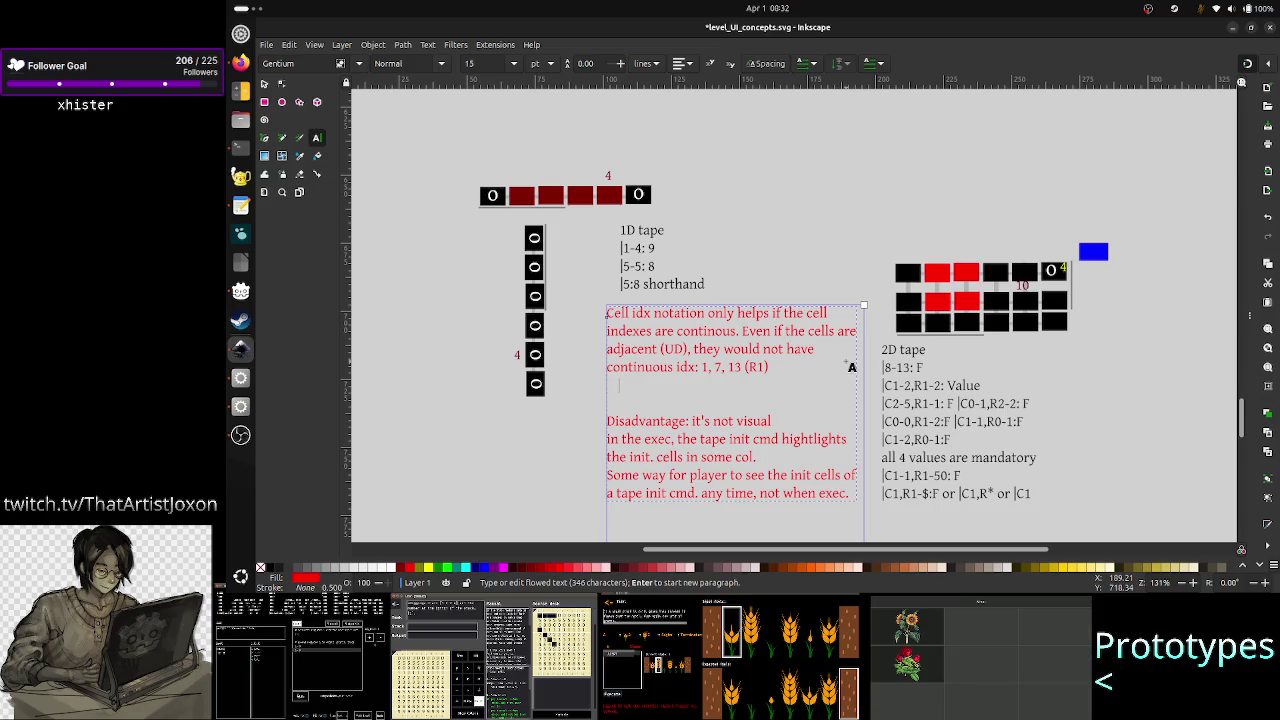
- Write the red note that numerical cell indexes are bad: use Excel notation, A1
text(using ce)
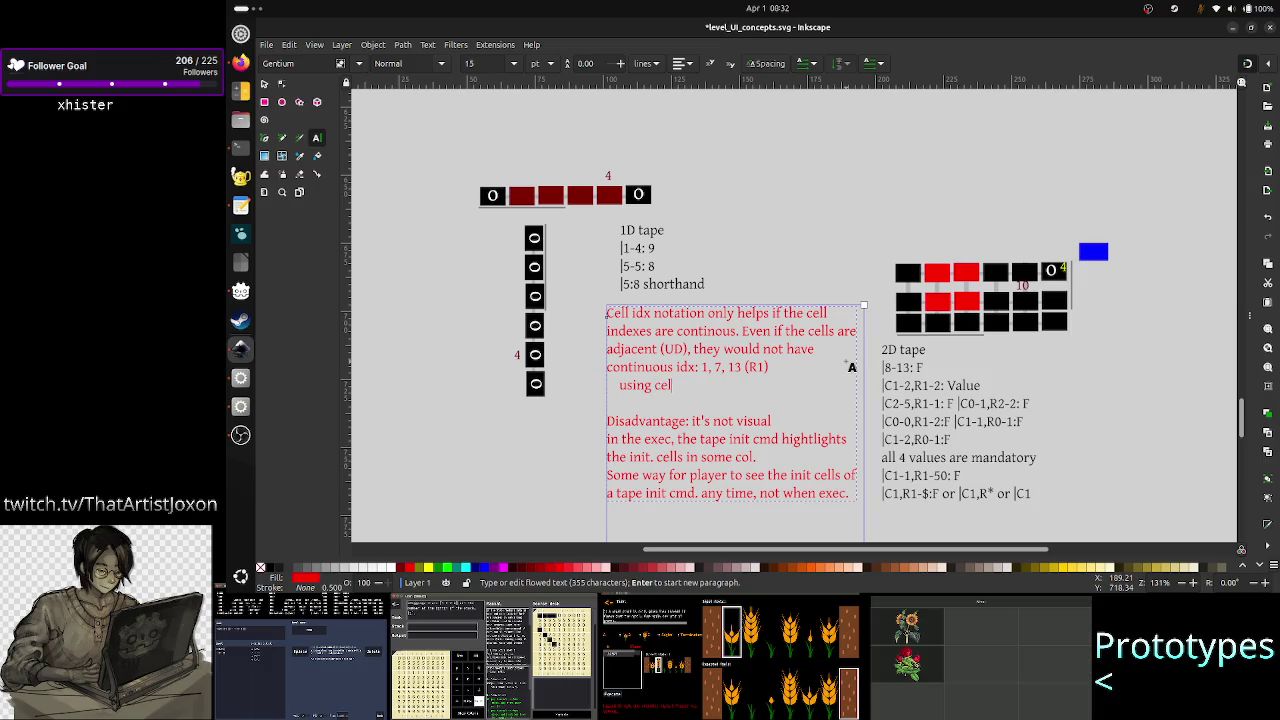
text(l)
key(BackSpace)
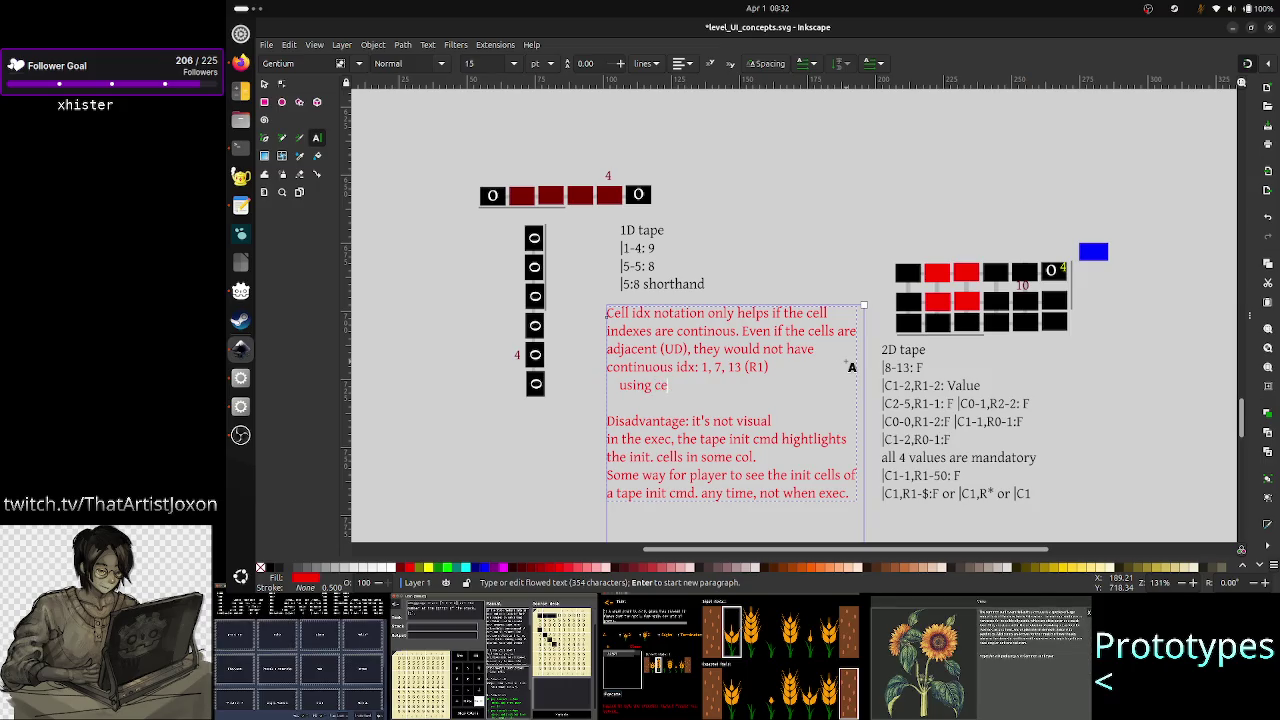
key(BackSpace)
key(BackSpace)
key(BackSpace)
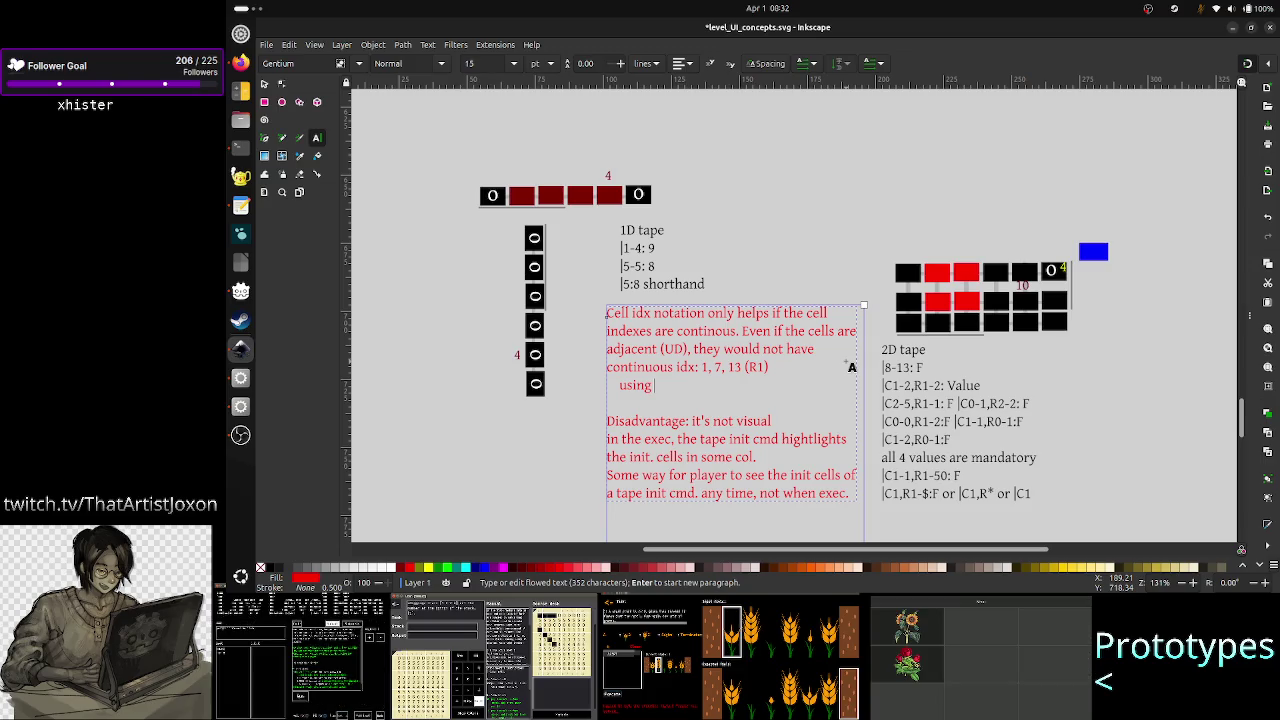
text(nr)
key(BackSpace)
key(BackSpace)
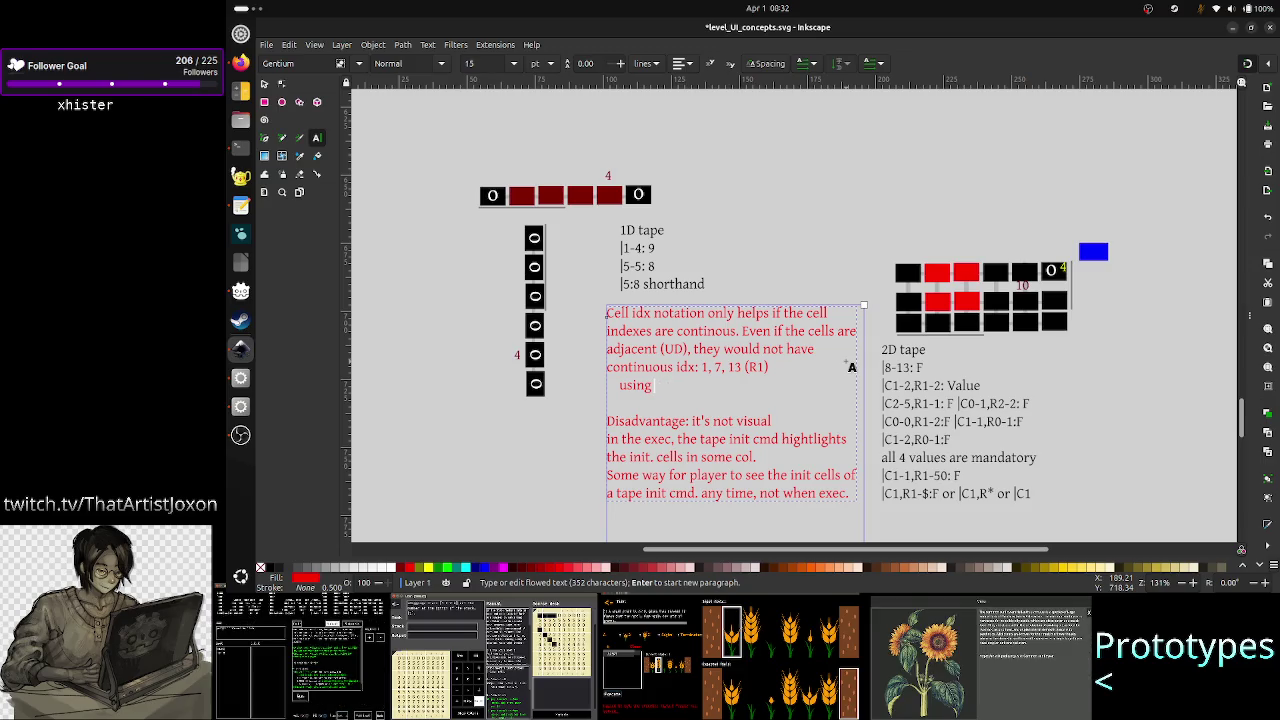
text(numerical)
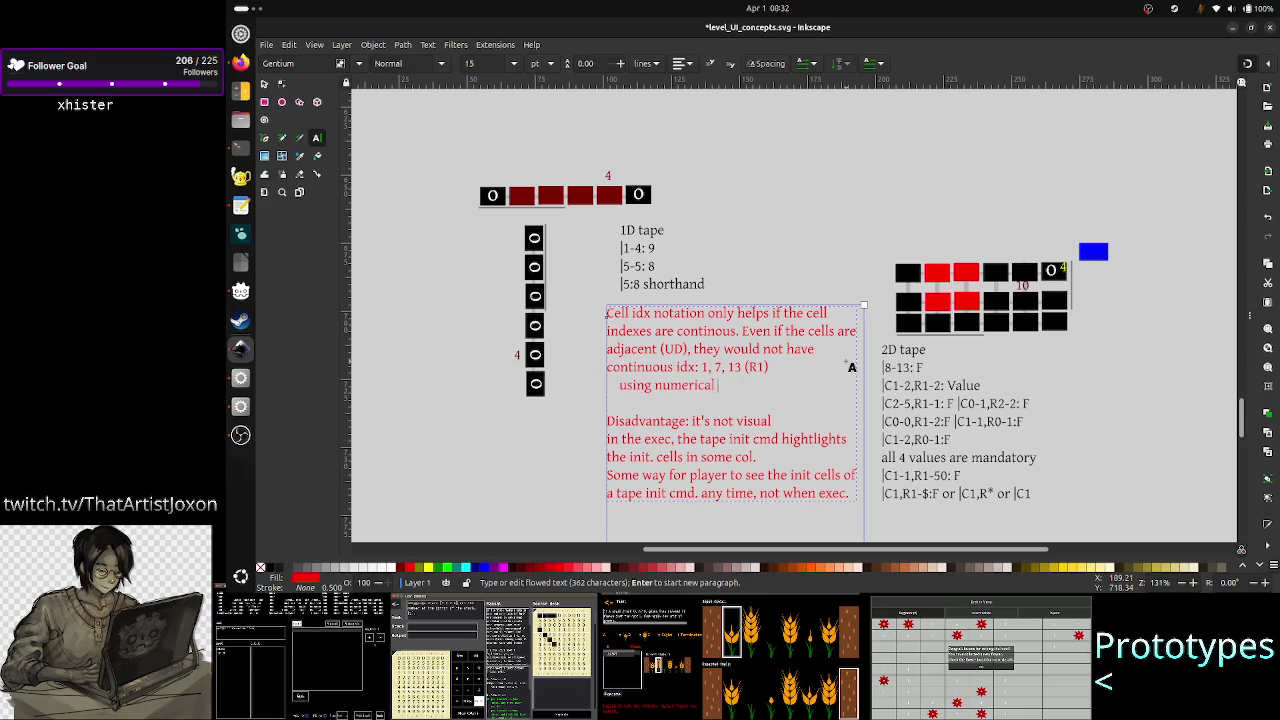
text( cell i)
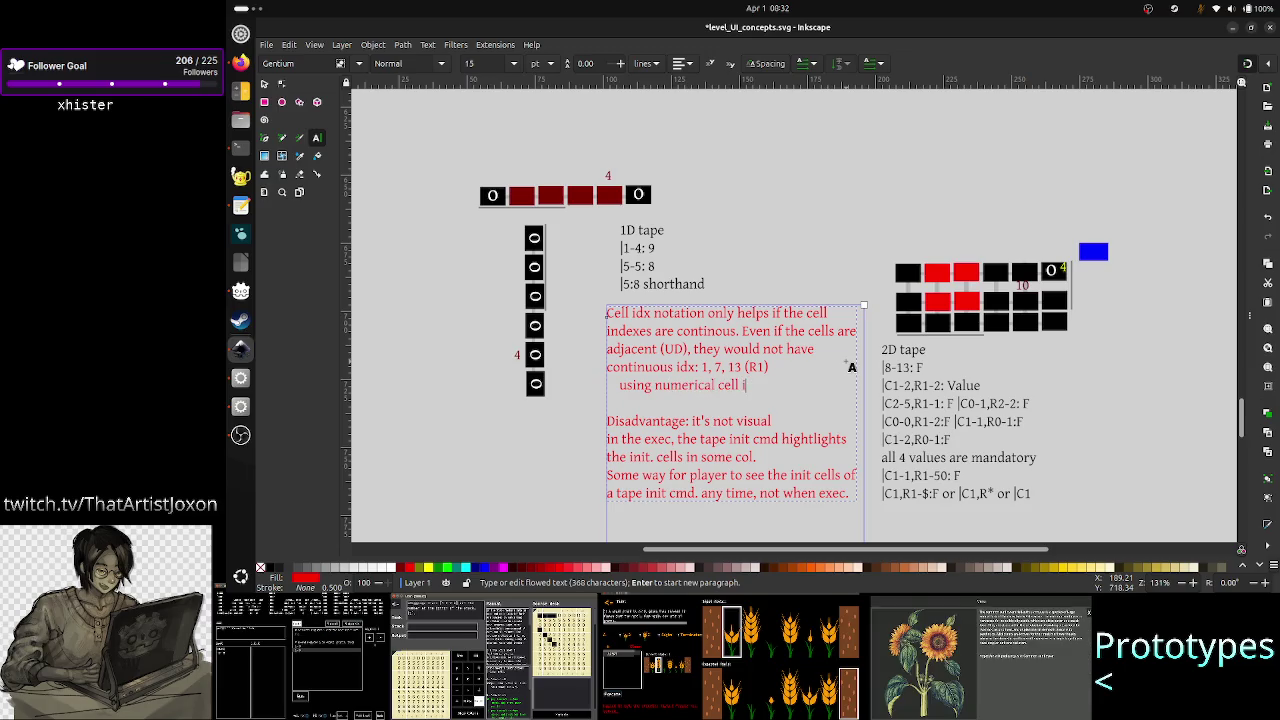
text(dxs)
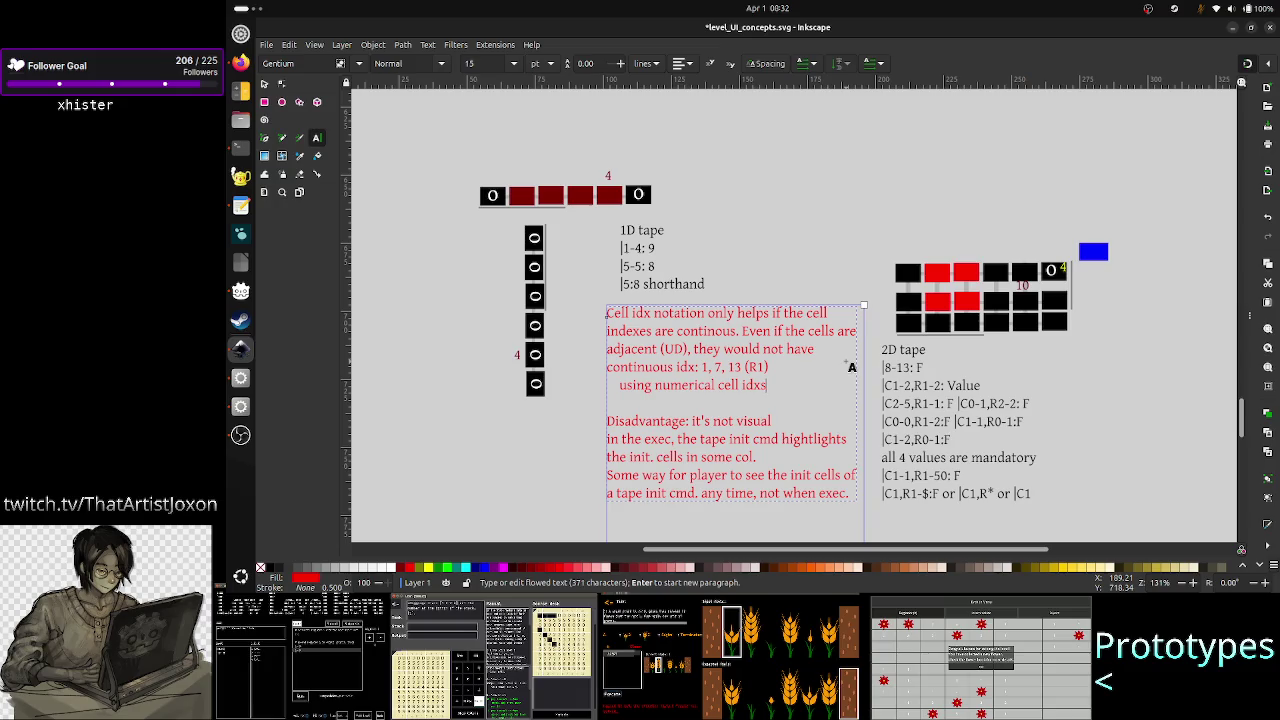
key(BackSpace)
text(.)
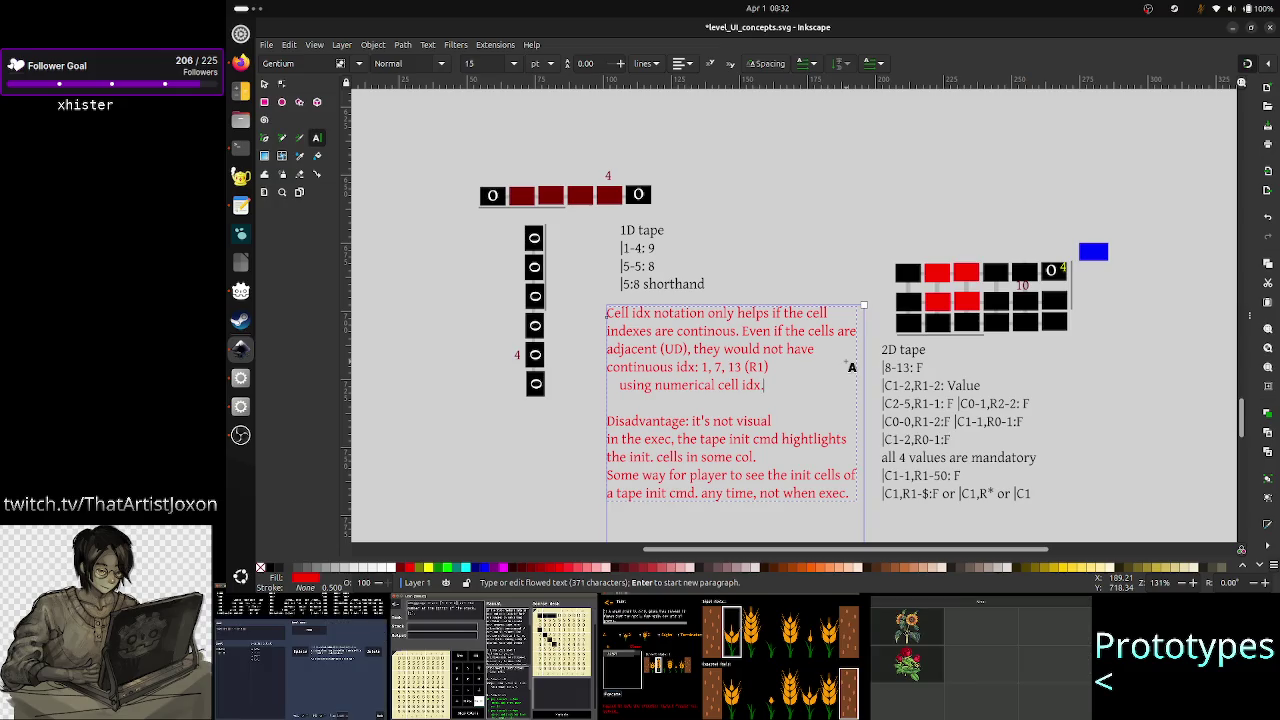
text(.bad,)
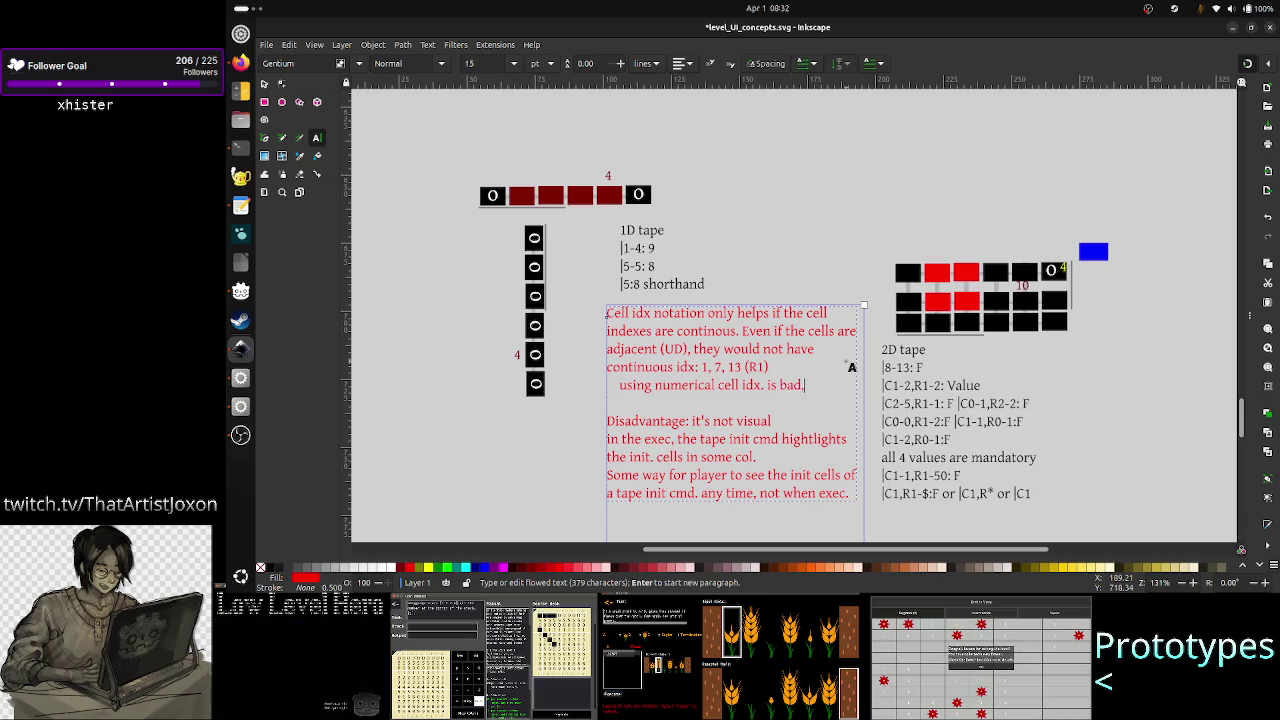
text( use Excel)
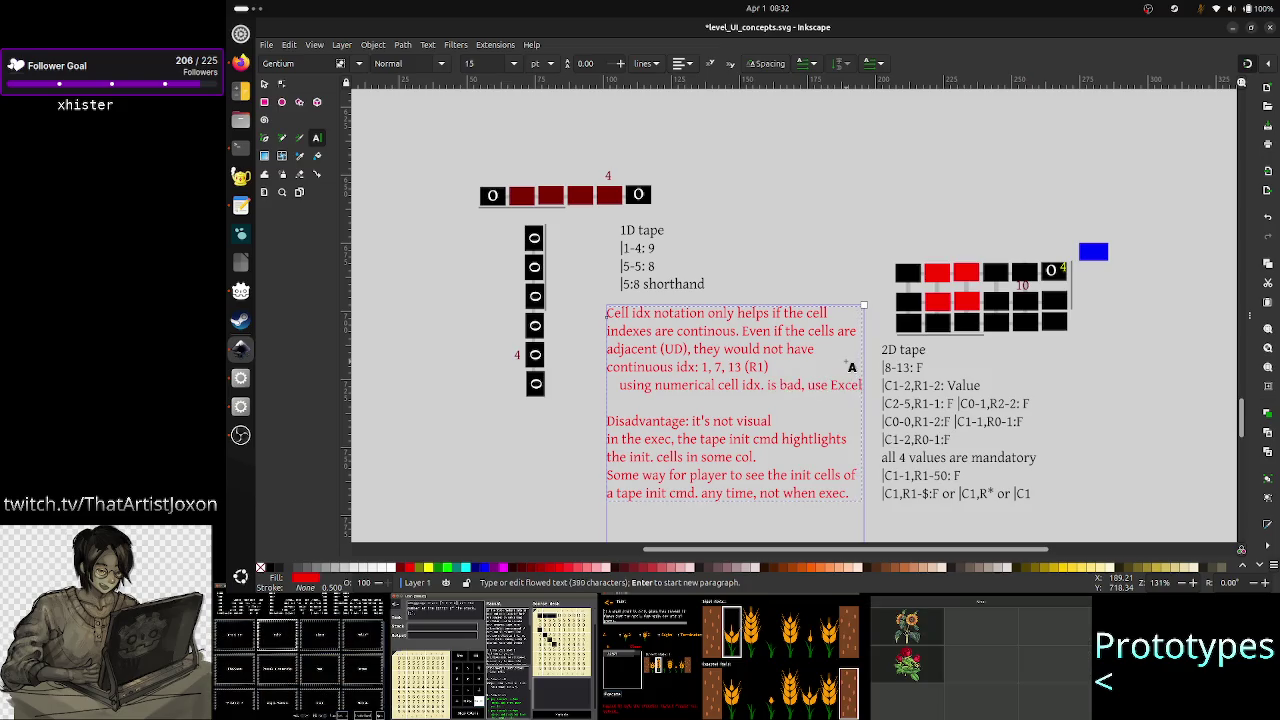
text( notation:)
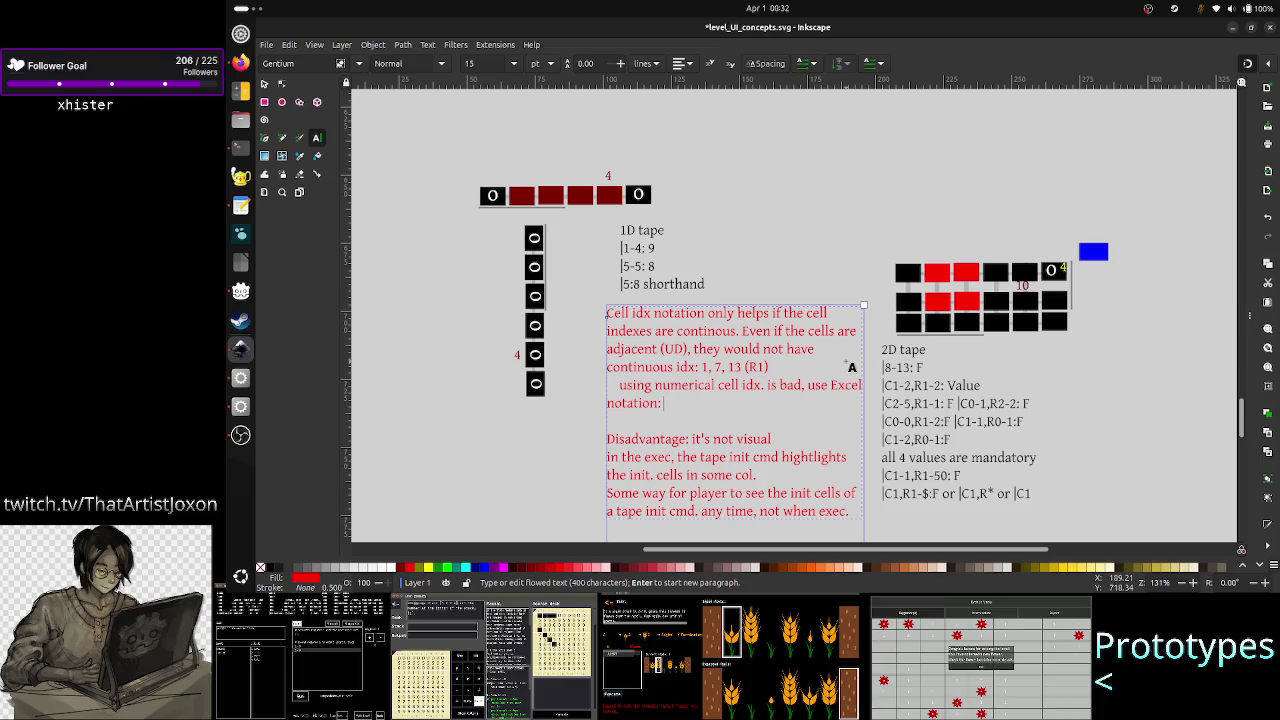
key(BackSpace)
key(BackSpace)
key(BackSpace)
key(BackSpace)
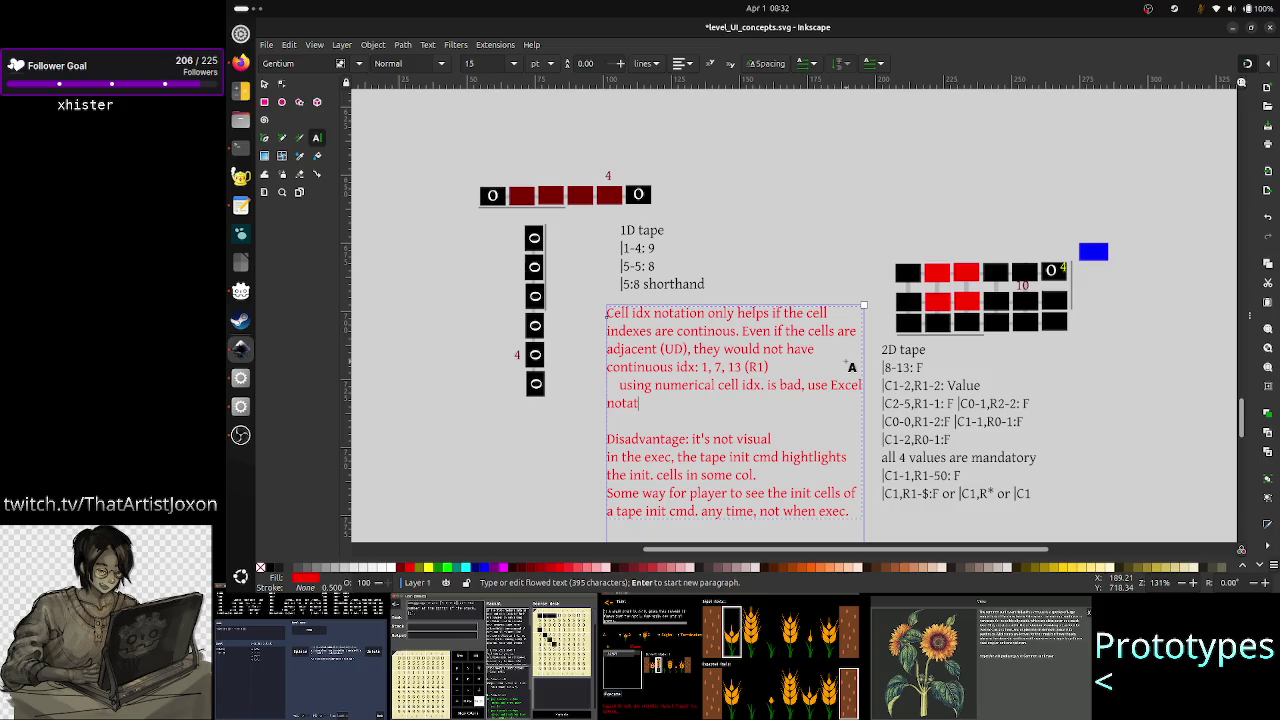
text(ion)
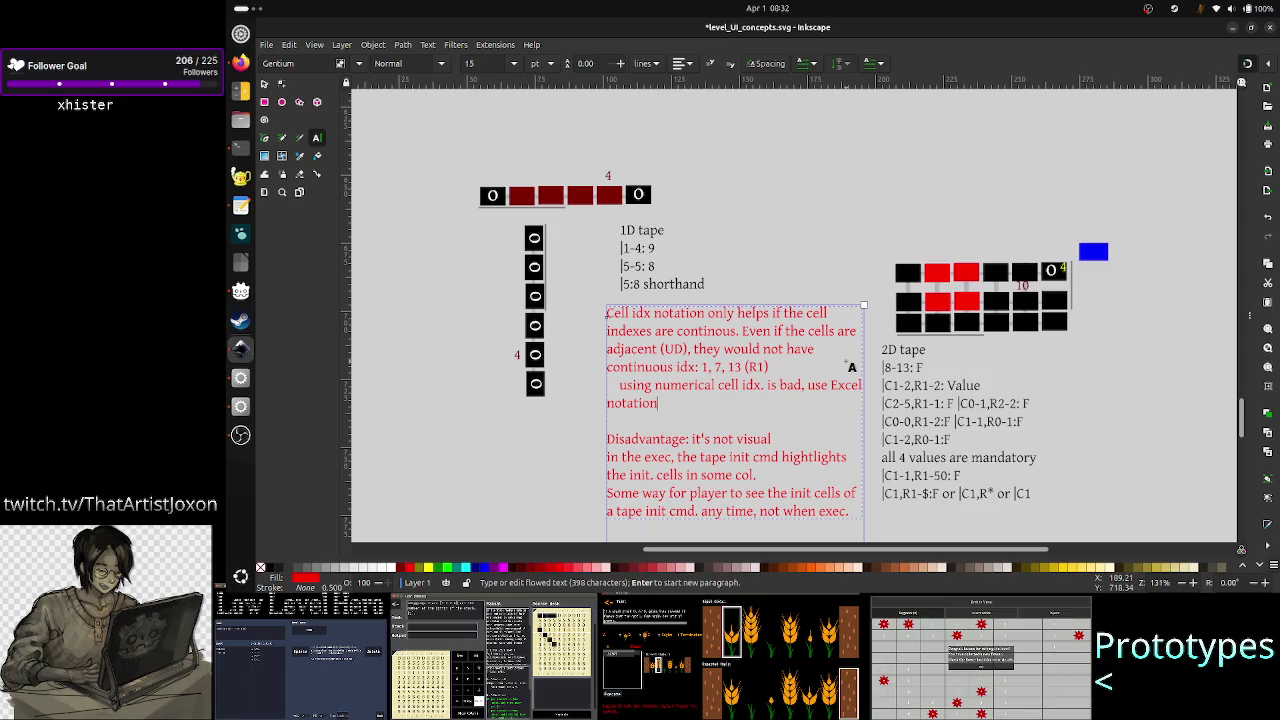
text(: A1)
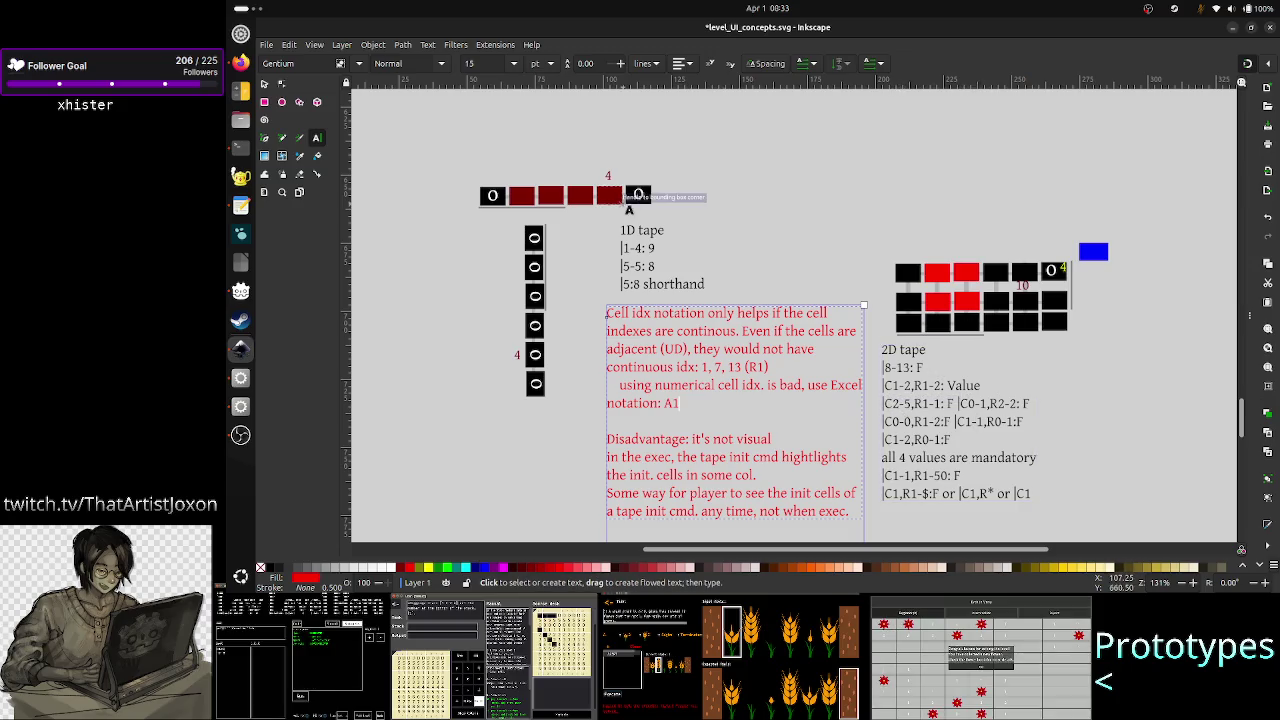
click(265, 85)
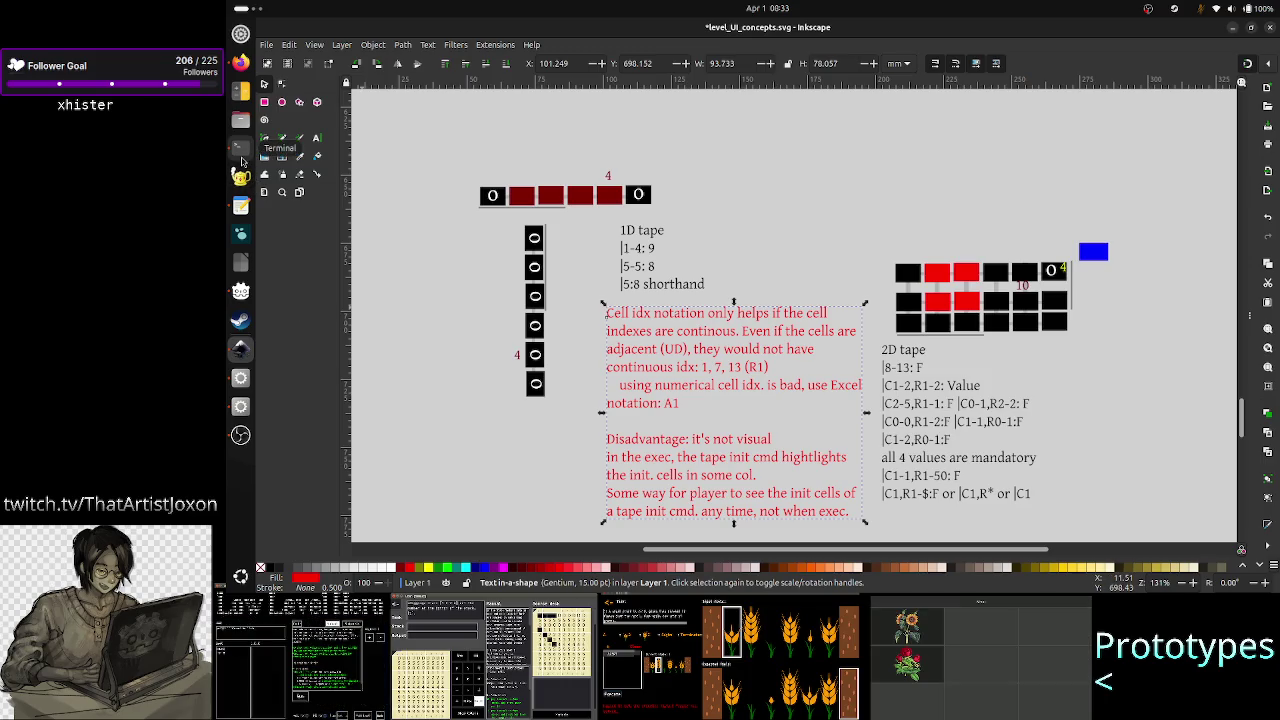
click(241, 160)
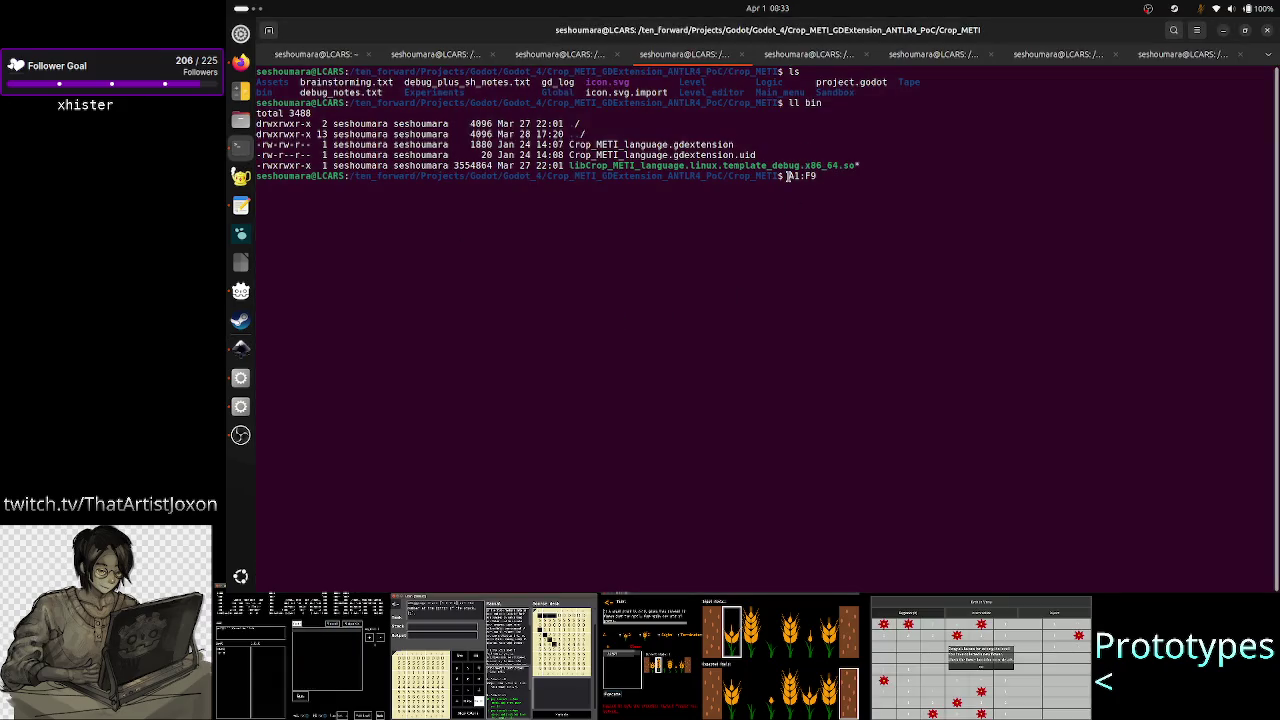
- Select, then deselect, the A1:F9 range at the Terminal prompt, stepping the caret back two characters
drag(789, 175, 816, 176)
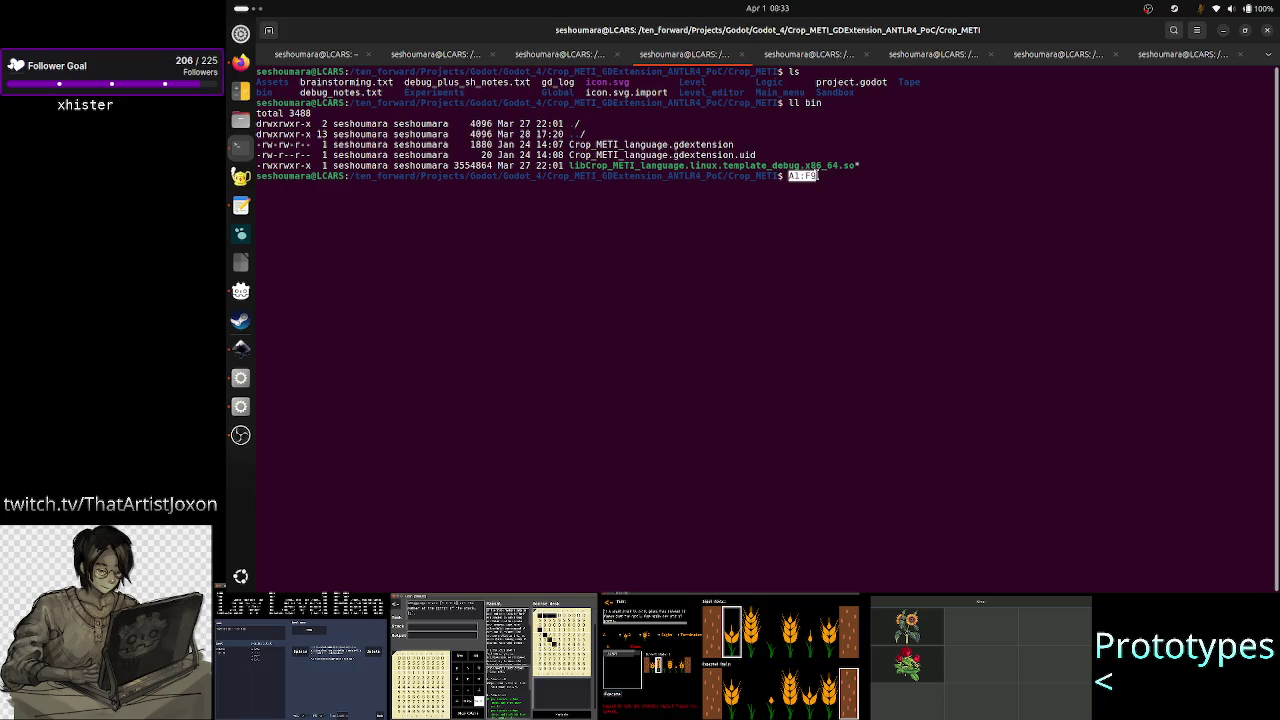
click(829, 190)
key(Left)
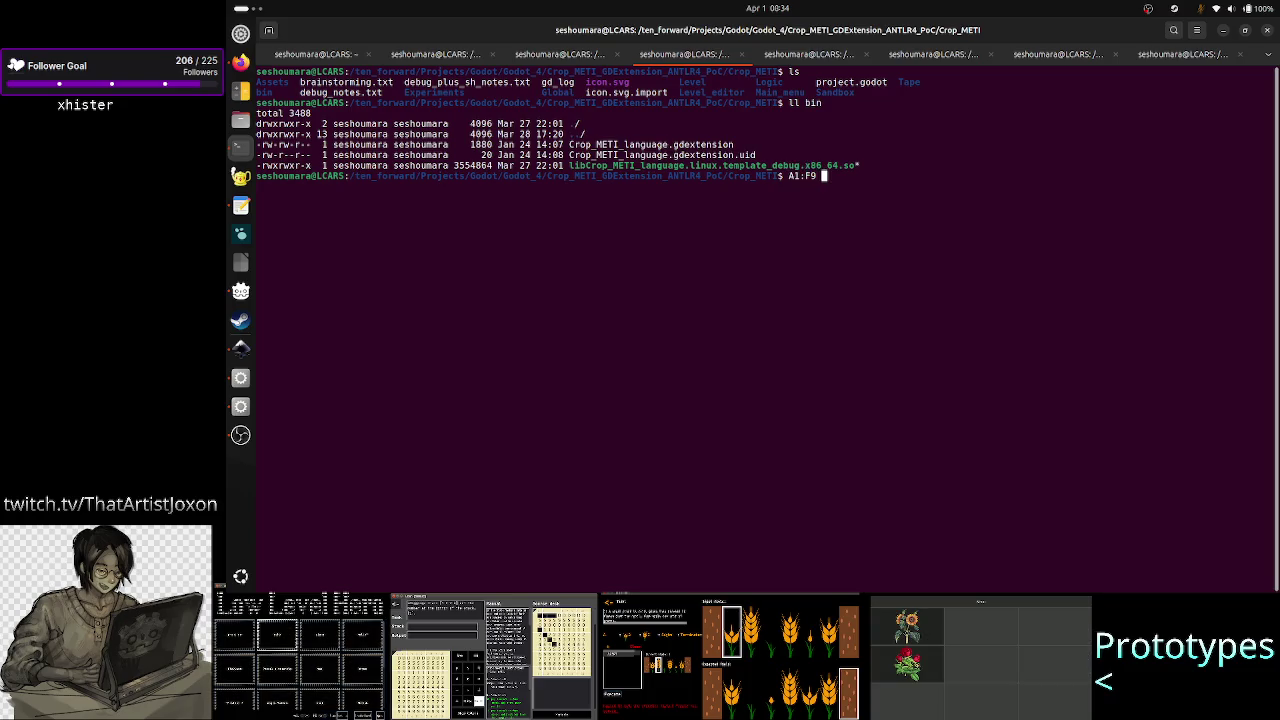
key(Left)
key(Left)
key(Left)
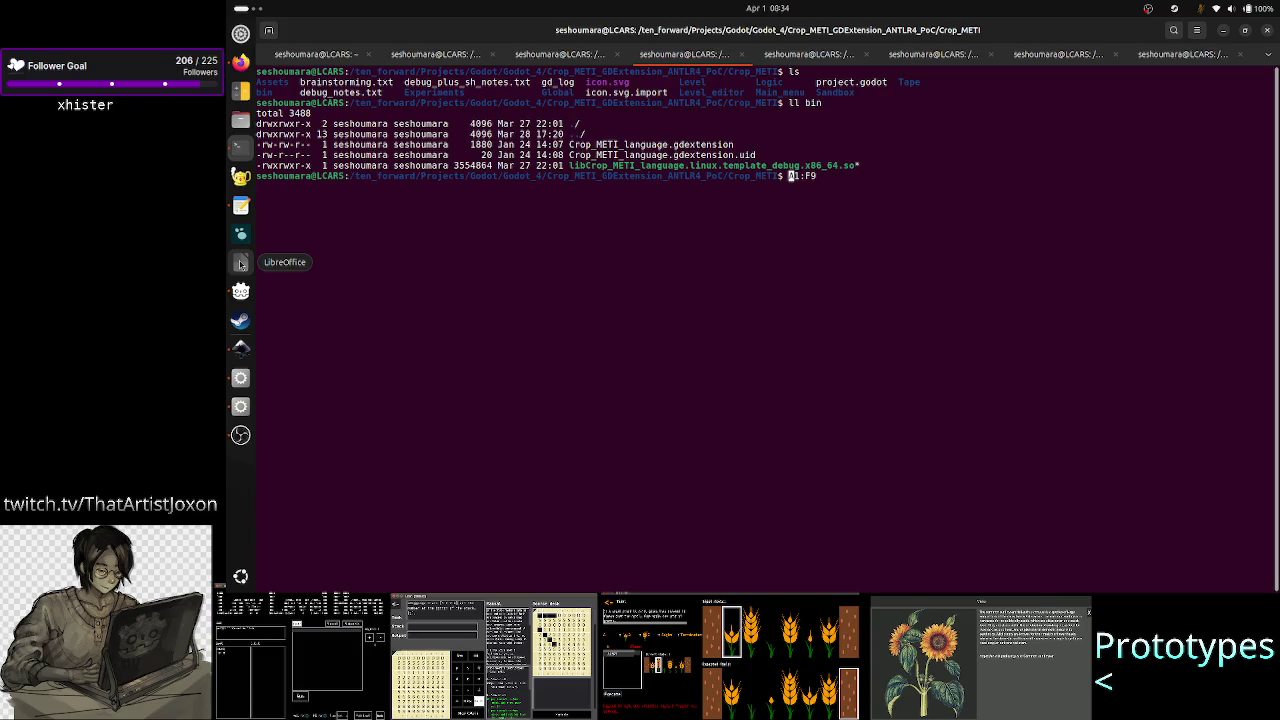
- Launch a new Calc spreadsheet from the LibreOffice dock icon's menu
right_click(240, 262)
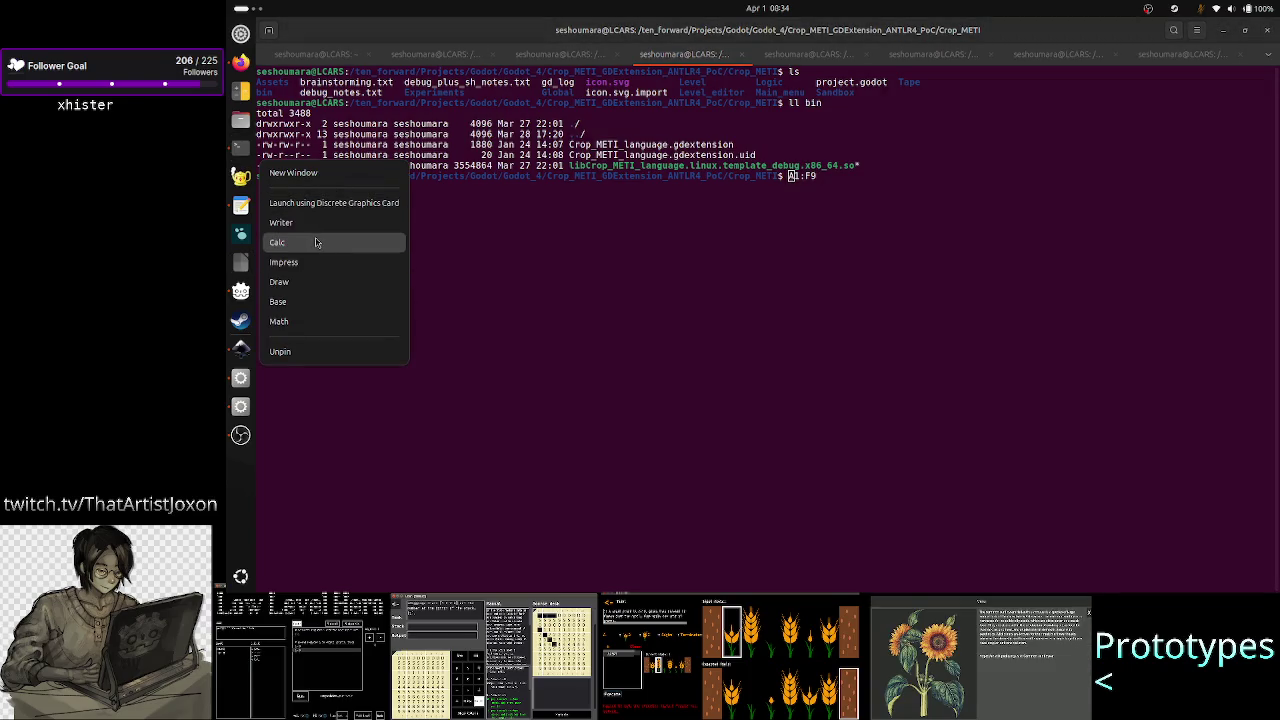
click(316, 242)
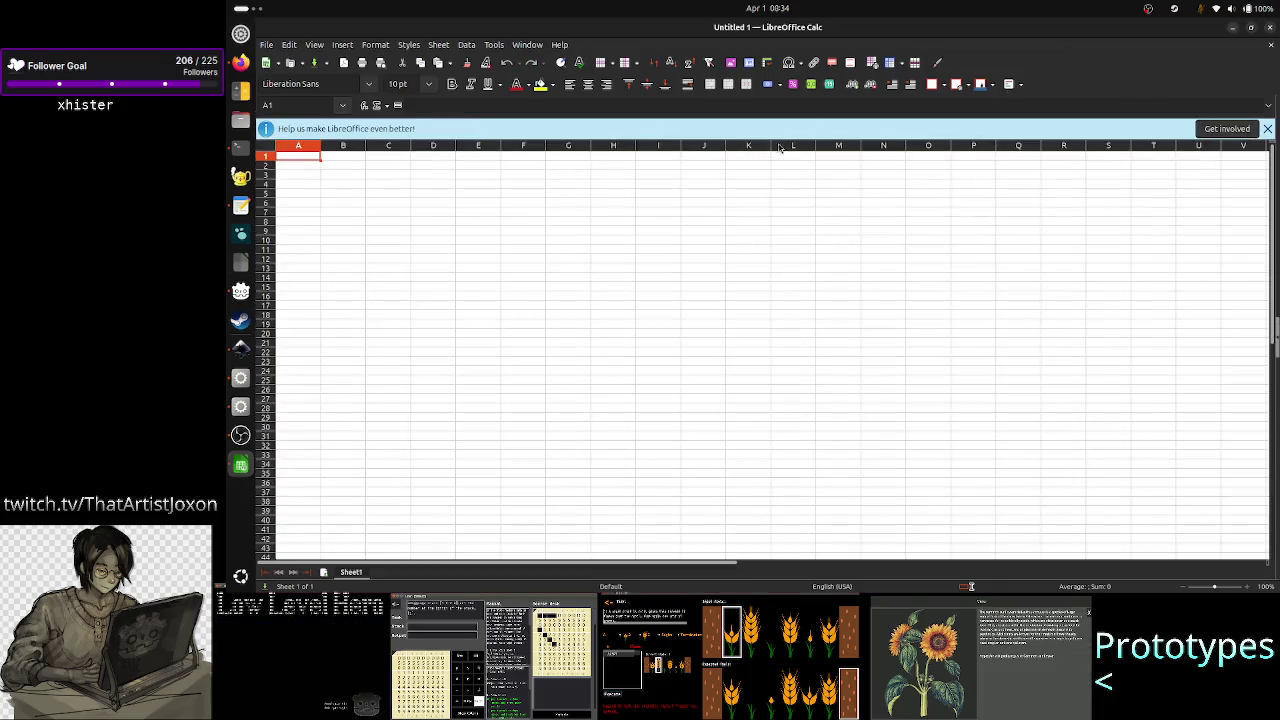
- Close the feedback banner and select cells C4 down to C12 in Sheet1
click(1267, 129)
click(523, 187)
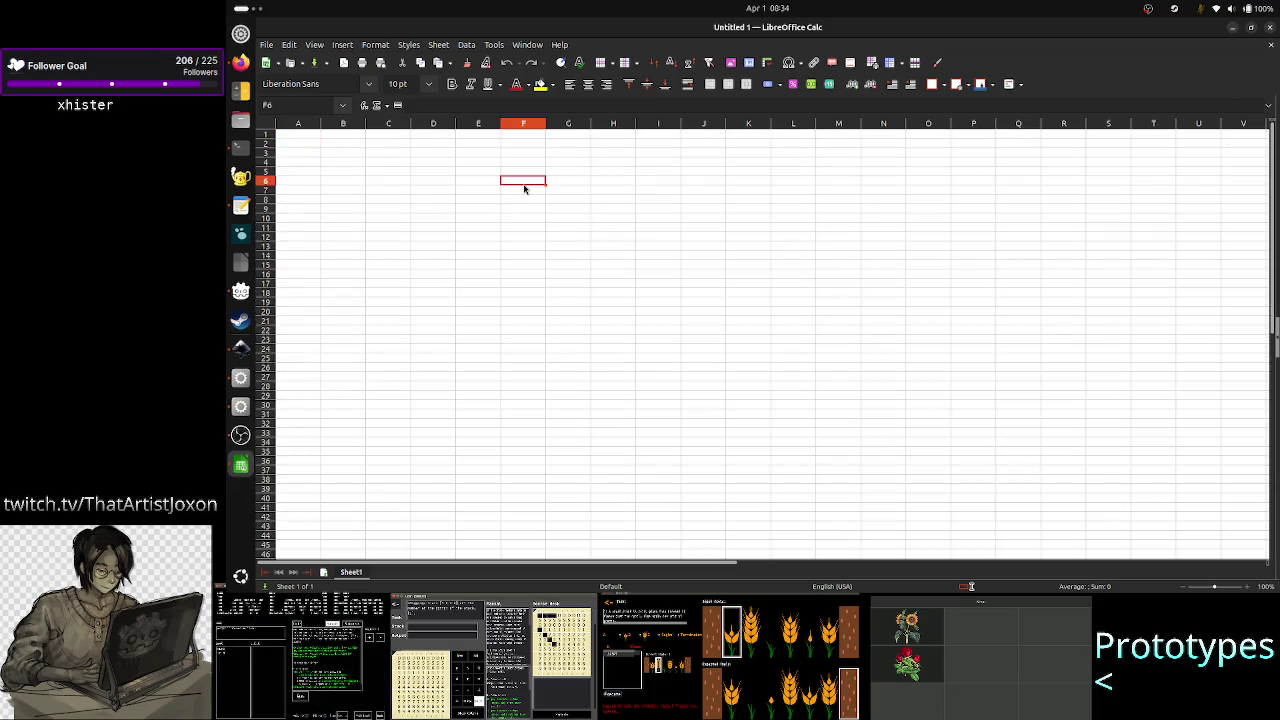
drag(343, 162, 570, 327)
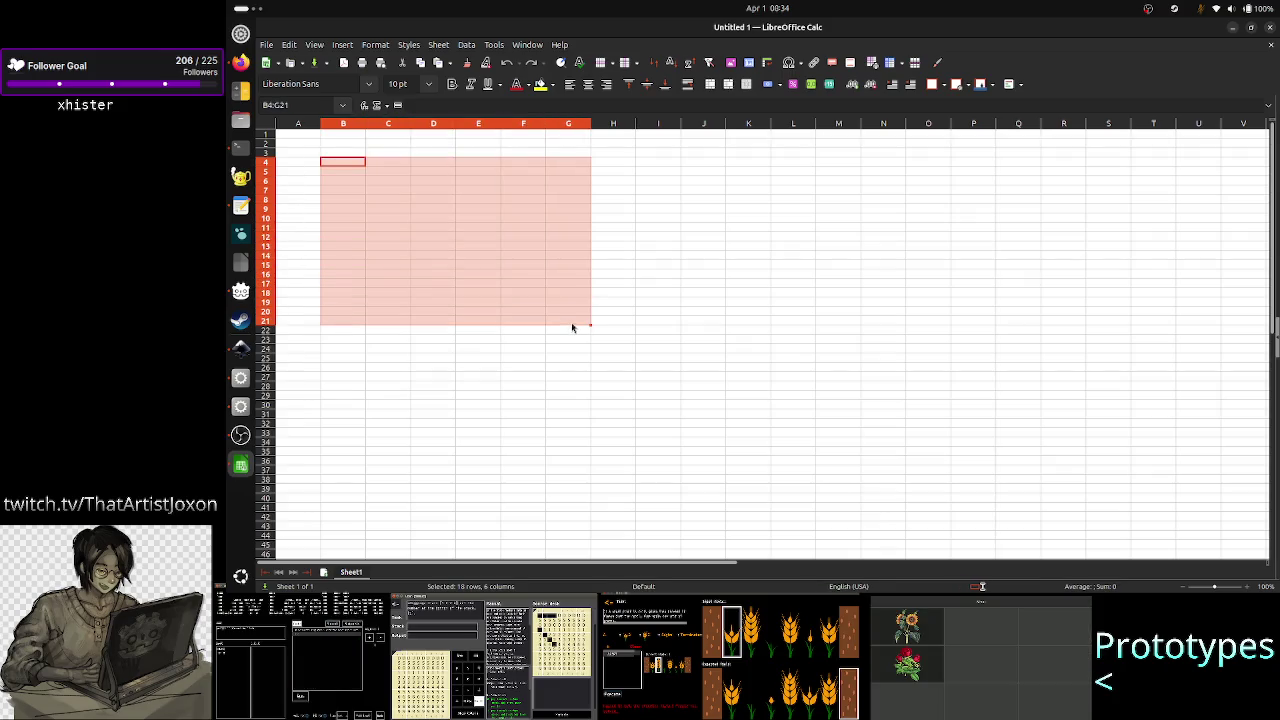
click(652, 305)
click(394, 166)
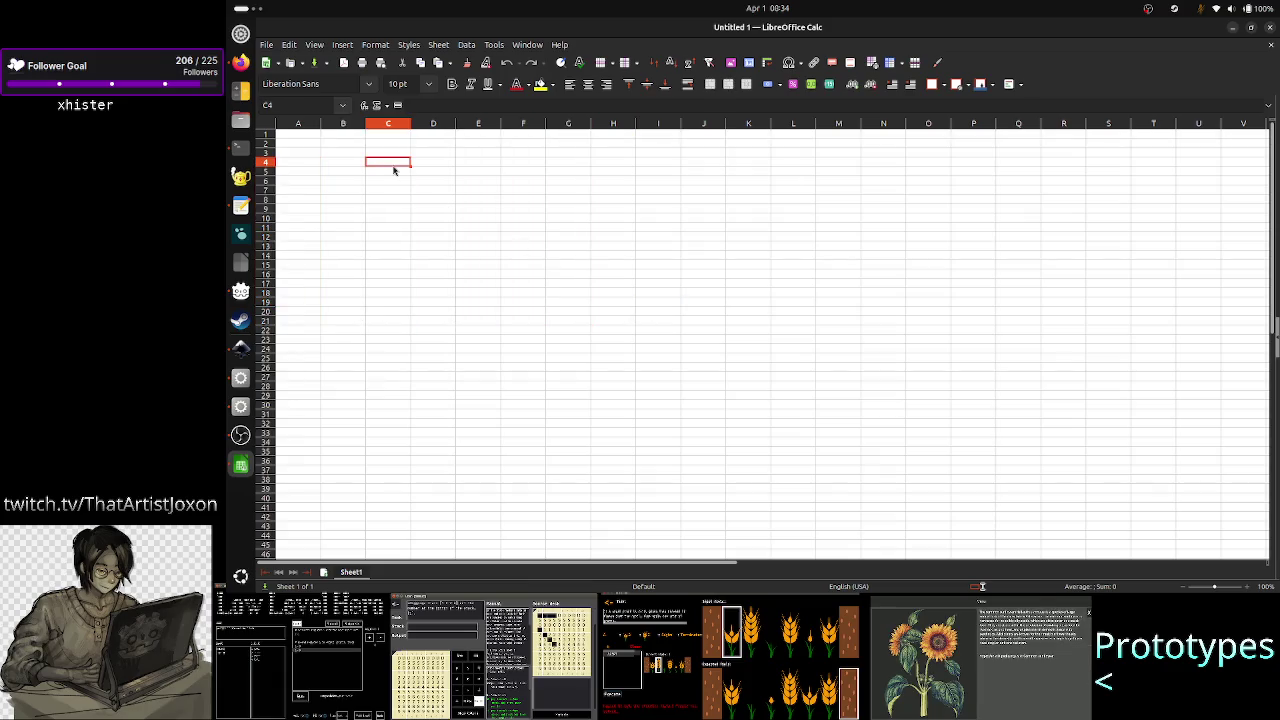
key(shift+Down)
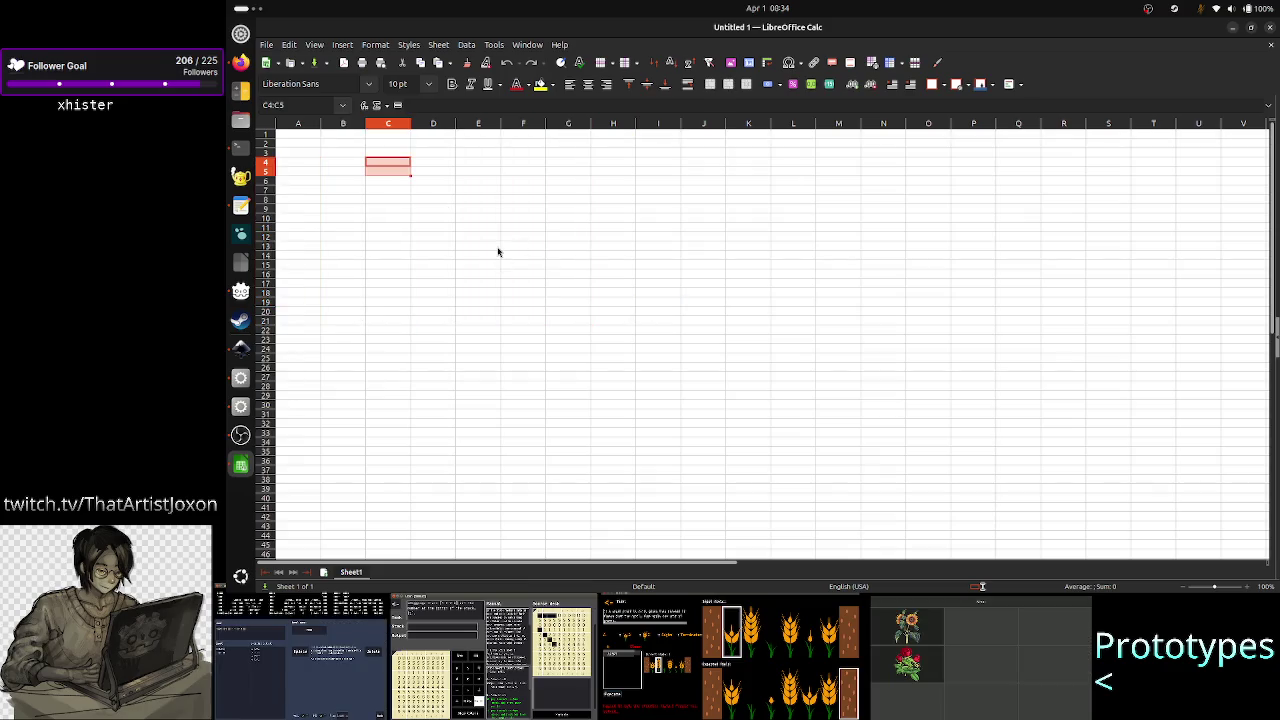
key(shift+Down)
key(shift+Down)
key(shift+Down)
key(shift+Down)
key(shift+Down)
key(shift+Down)
key(shift+Down)
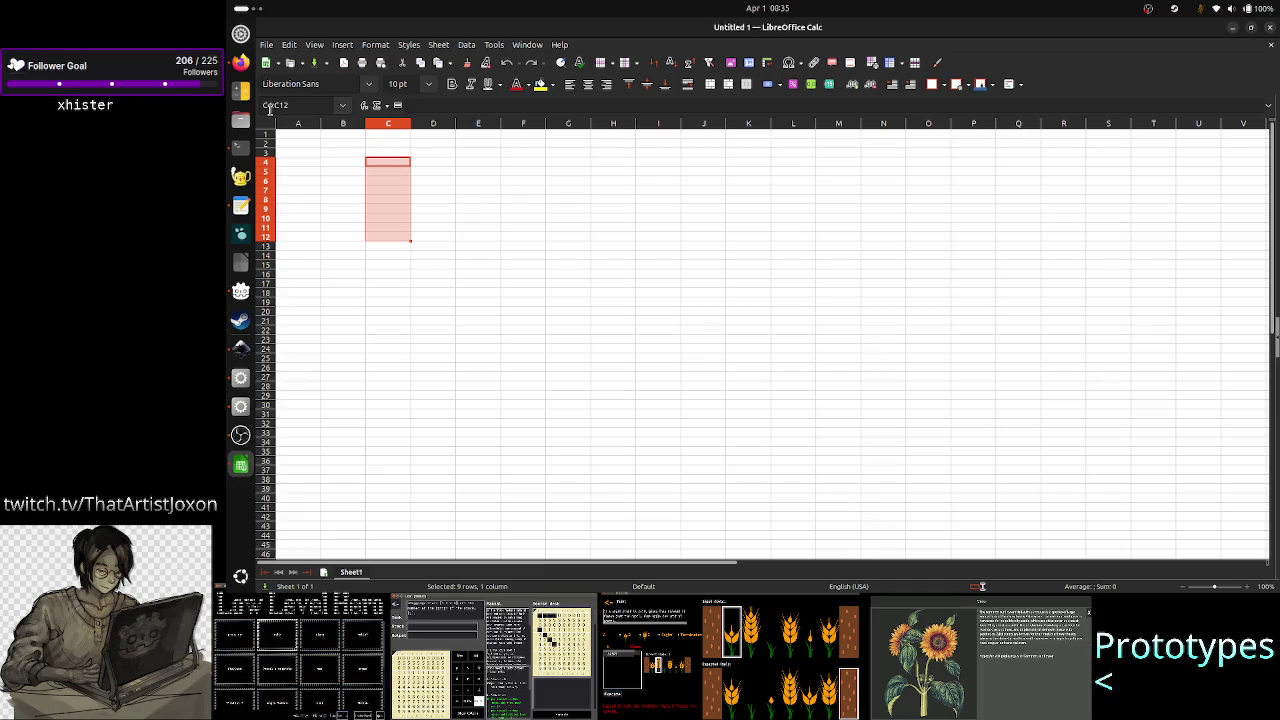
key(alt+Tab)
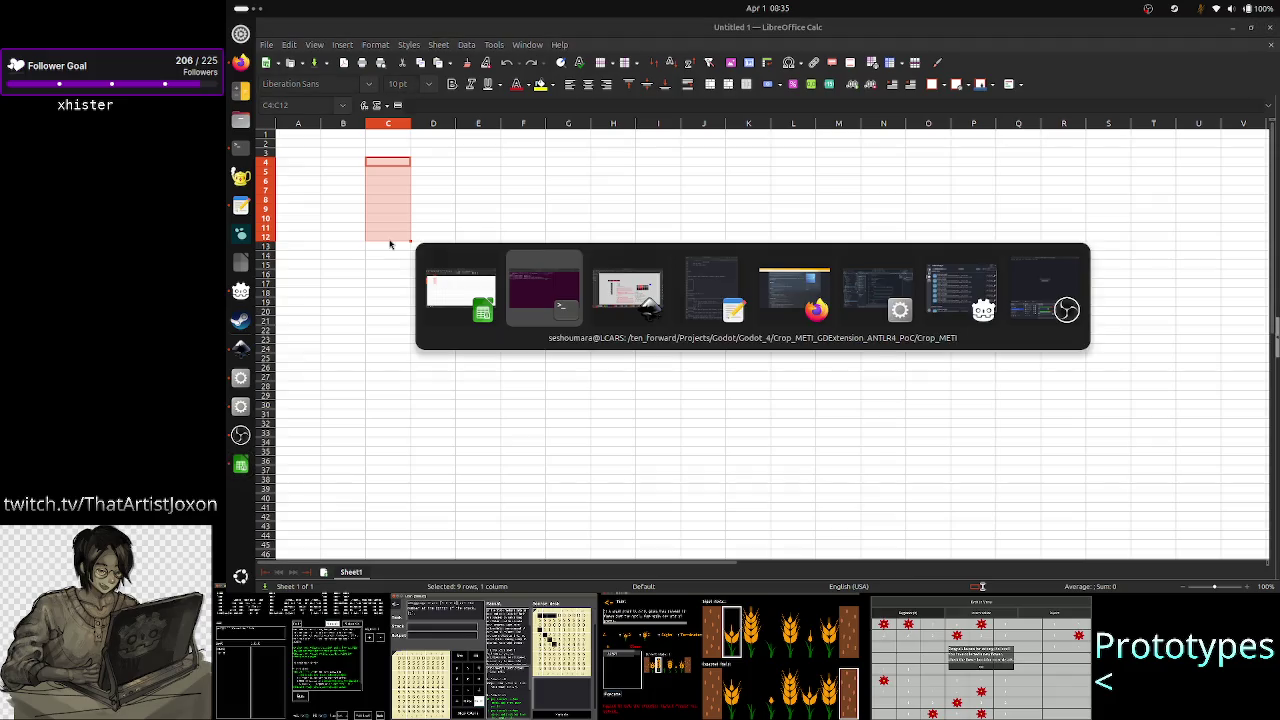
- Float the Inkscape notes window over Calc, then select cells C5:C10 in the sheet
key(alt+Tab)
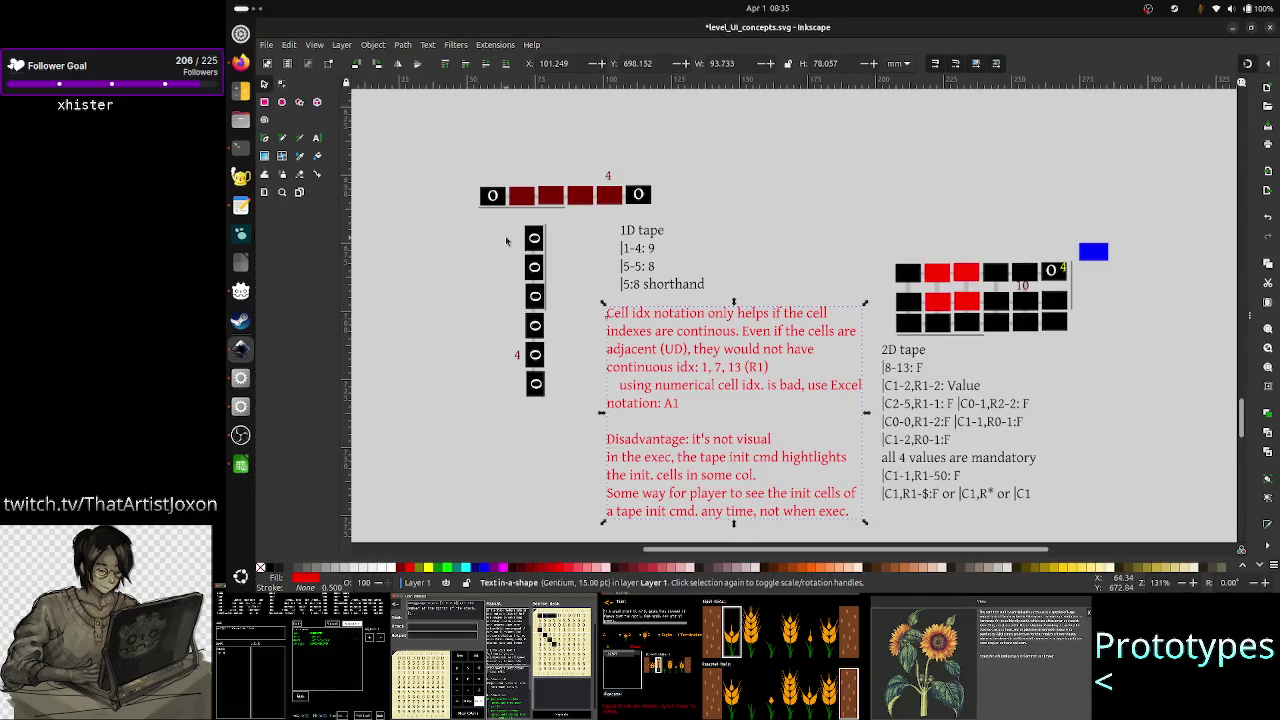
drag(690, 27, 757, 73)
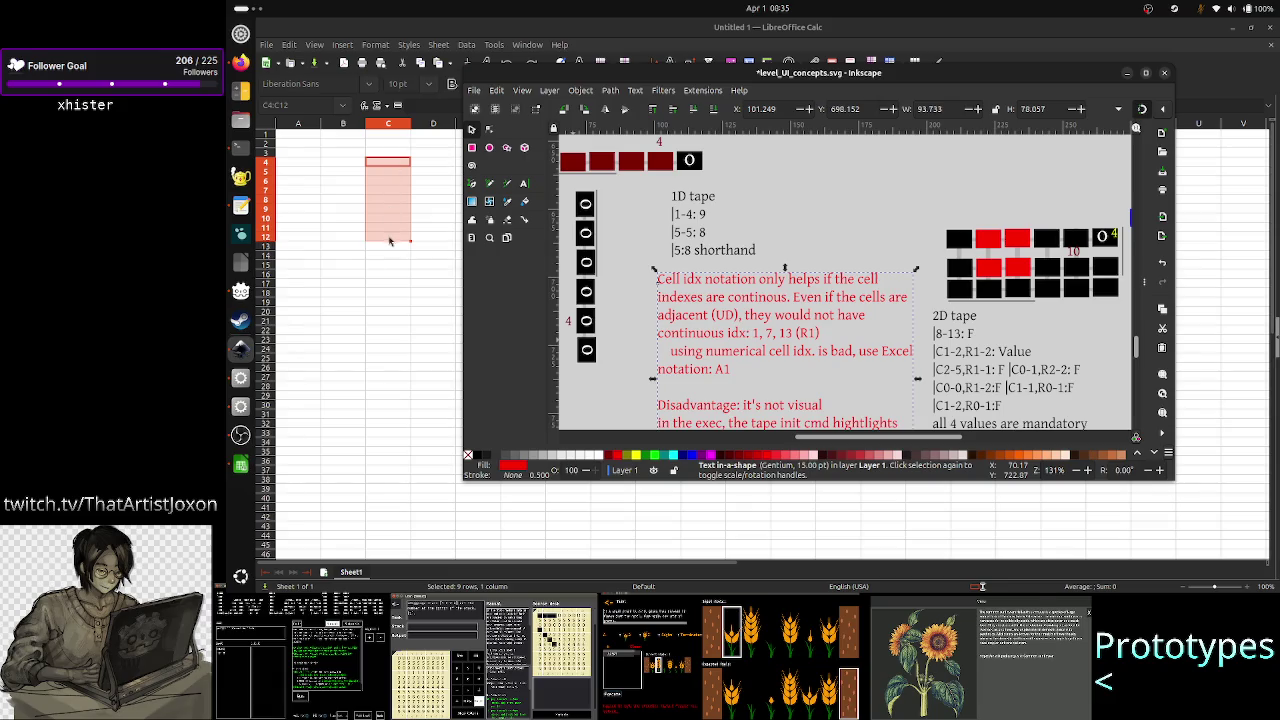
click(388, 274)
click(397, 174)
drag(397, 177, 395, 226)
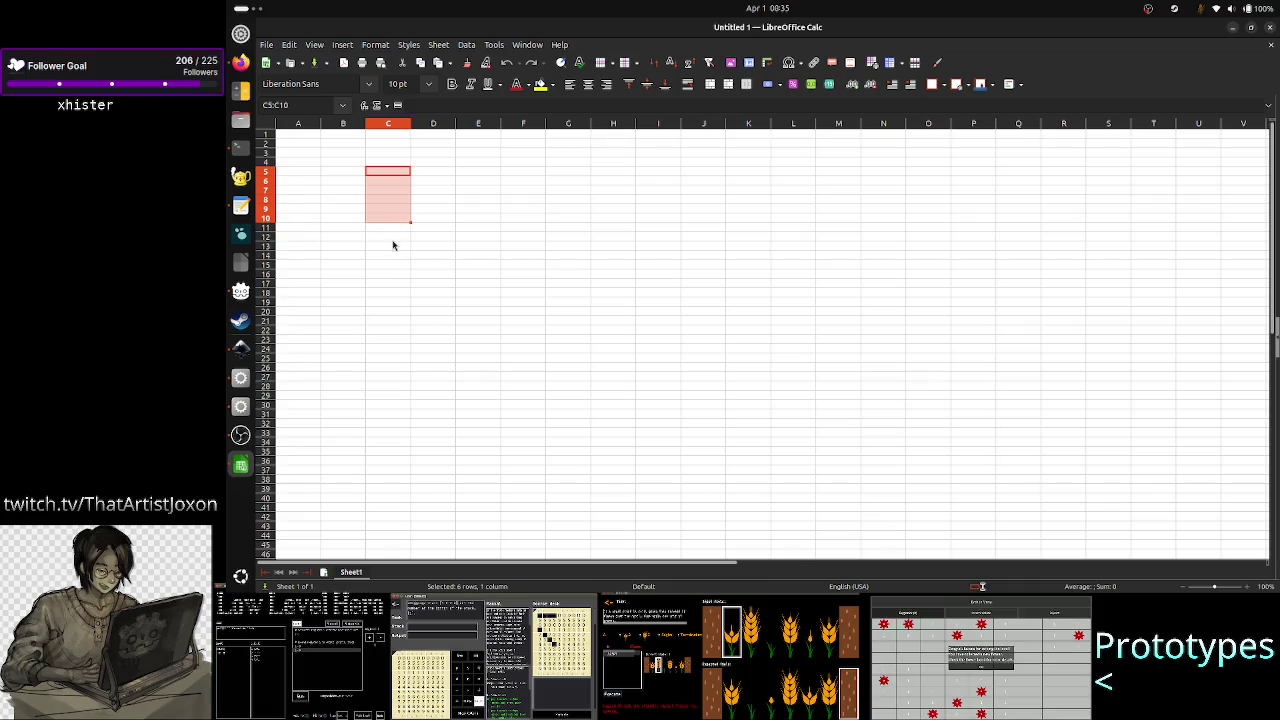
- Add C13:C15 to the C5:C10 selection and open the conditional formatting condition menu
ctrl+click(391, 246)
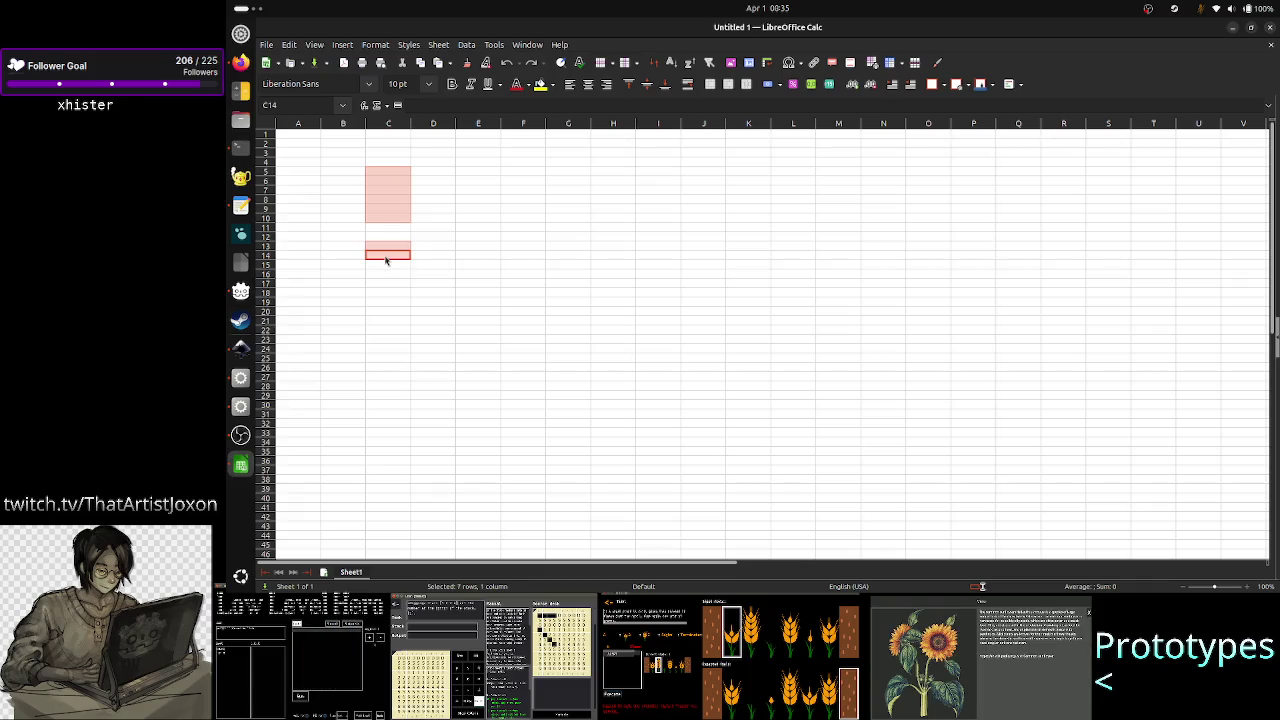
drag(385, 260, 385, 266)
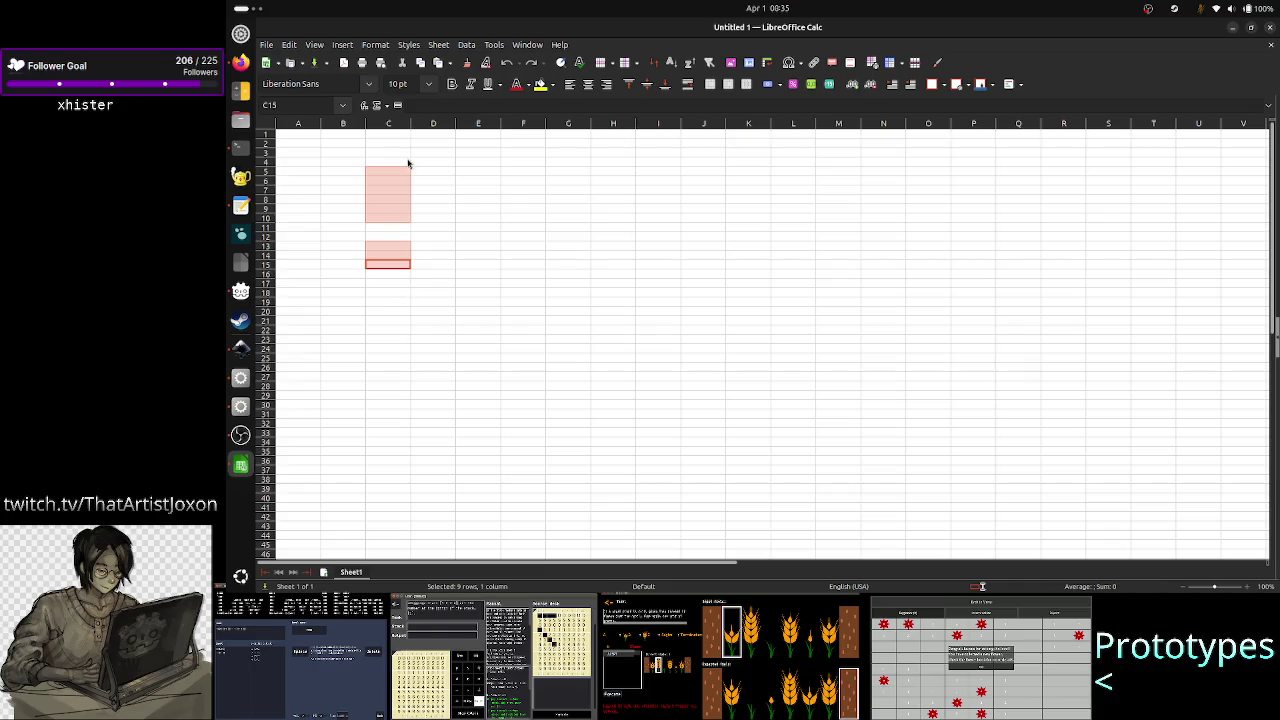
click(377, 46)
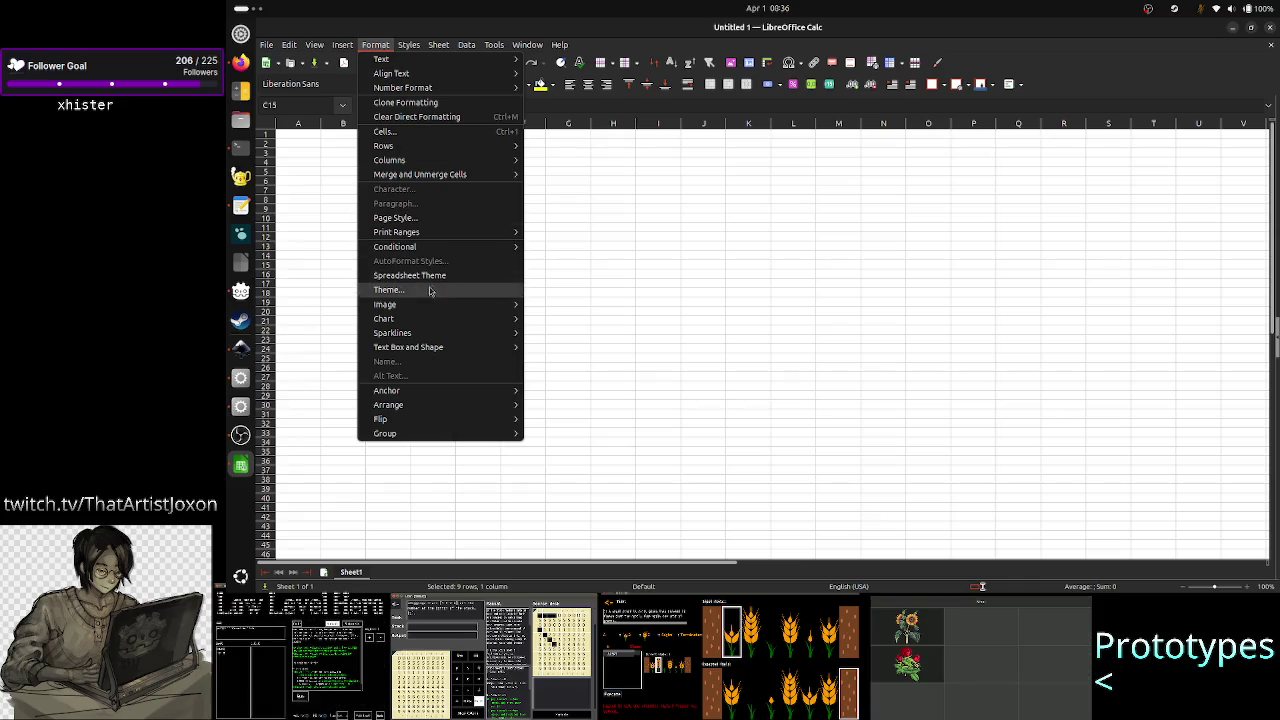
mouse_move(440, 246)
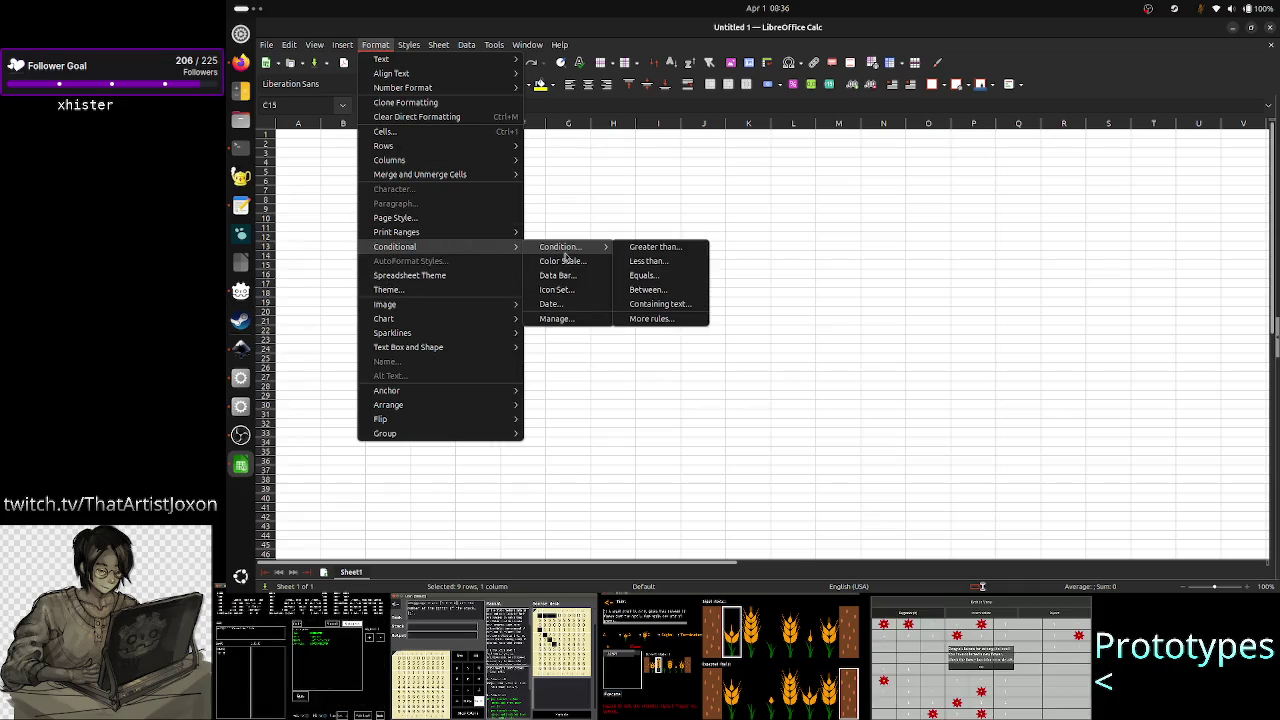
mouse_move(560, 247)
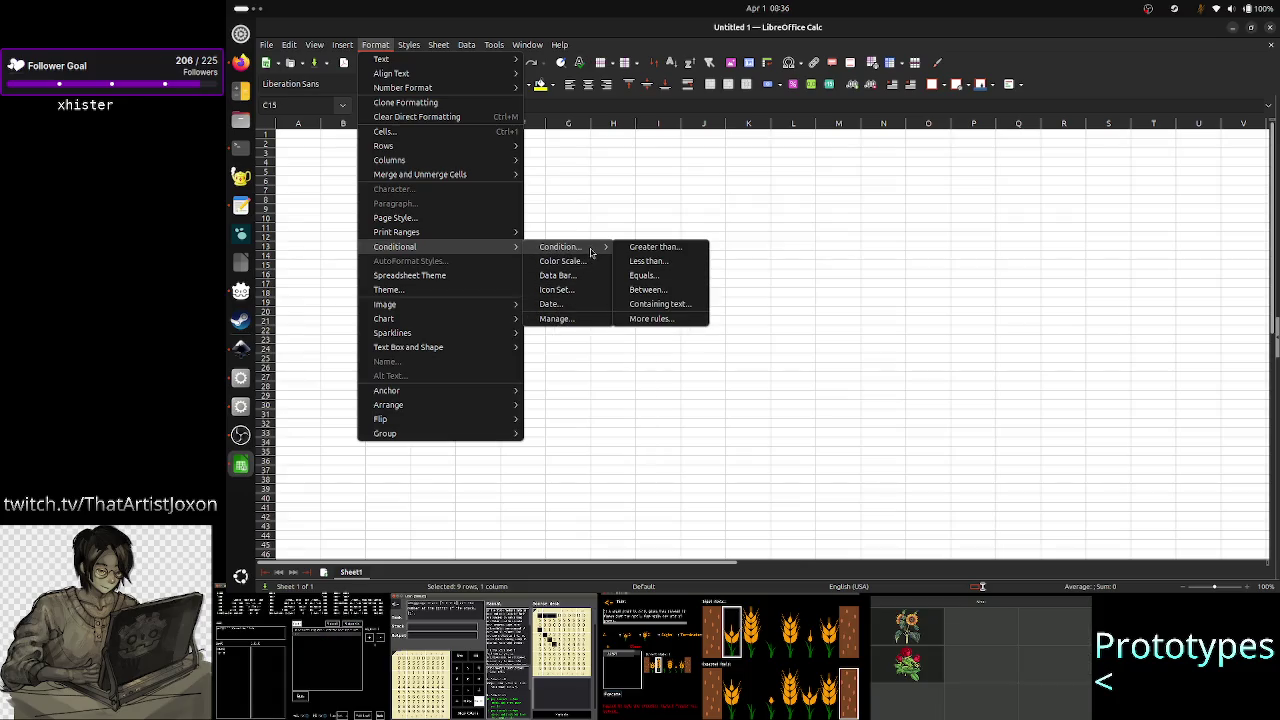
- Apply a less-than conditional format to the selection and focus its Range field
click(674, 265)
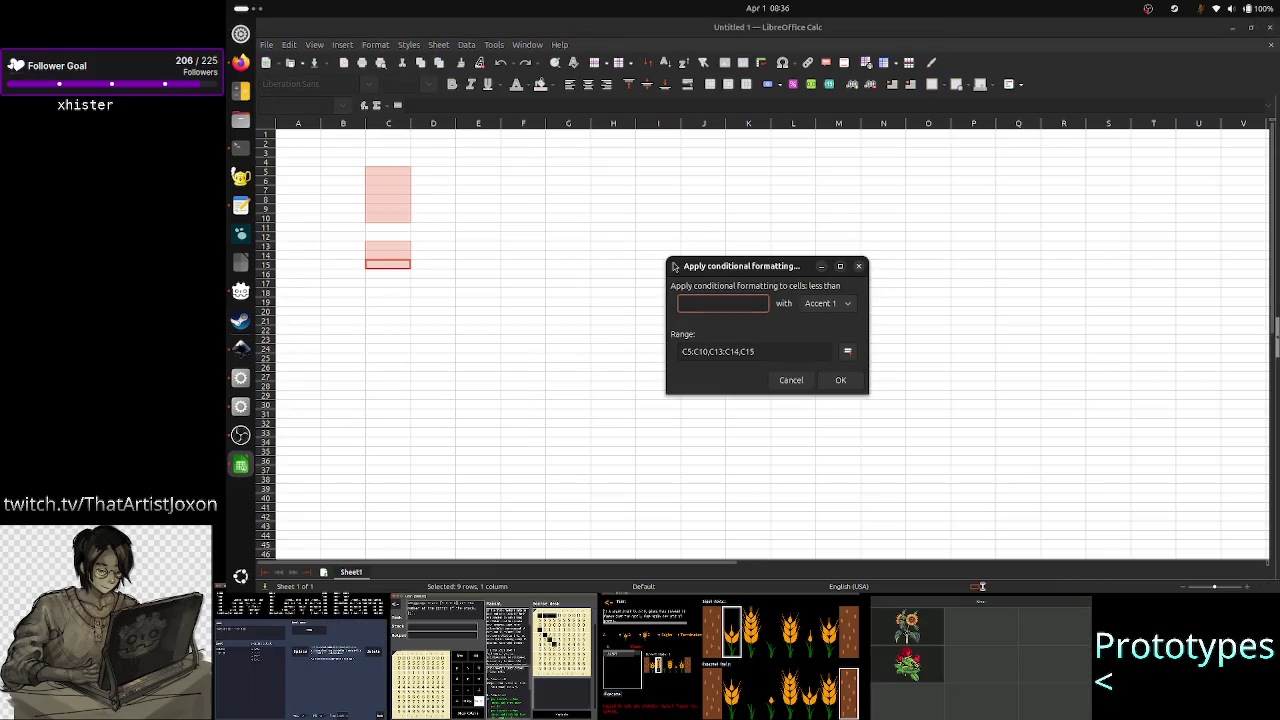
click(780, 350)
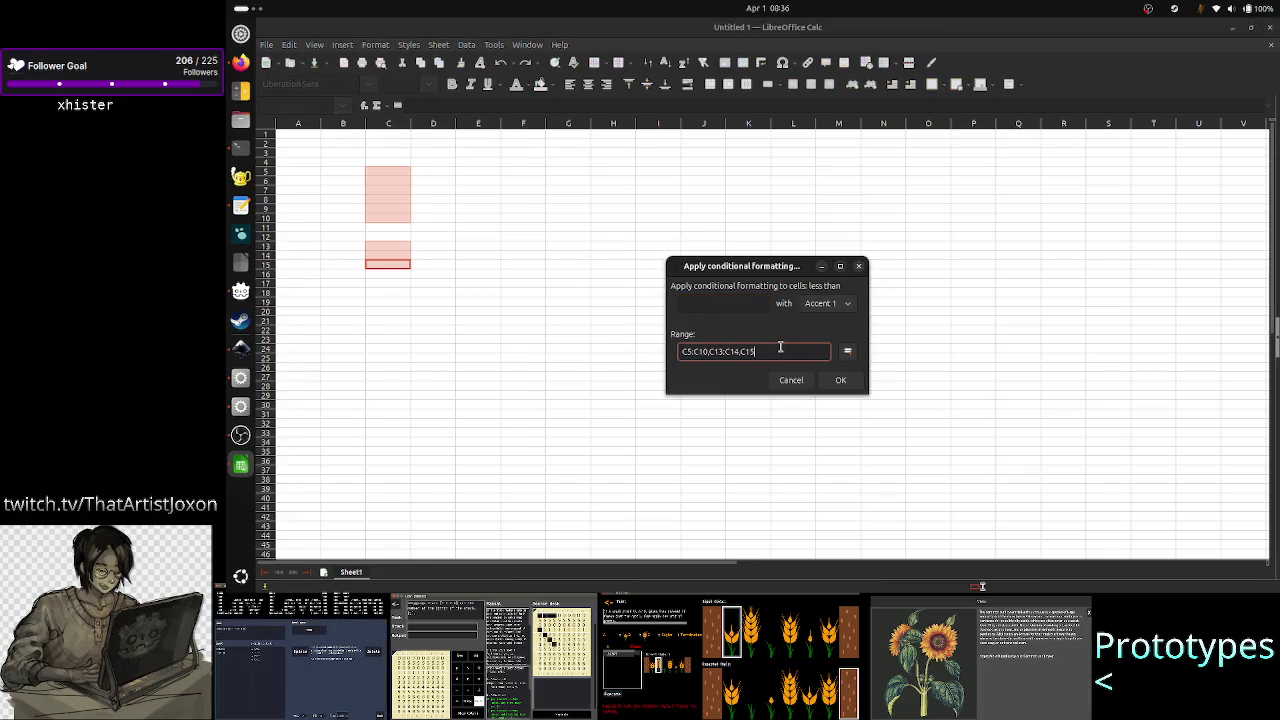
key(shift+Tab)
key(shift+Tab)
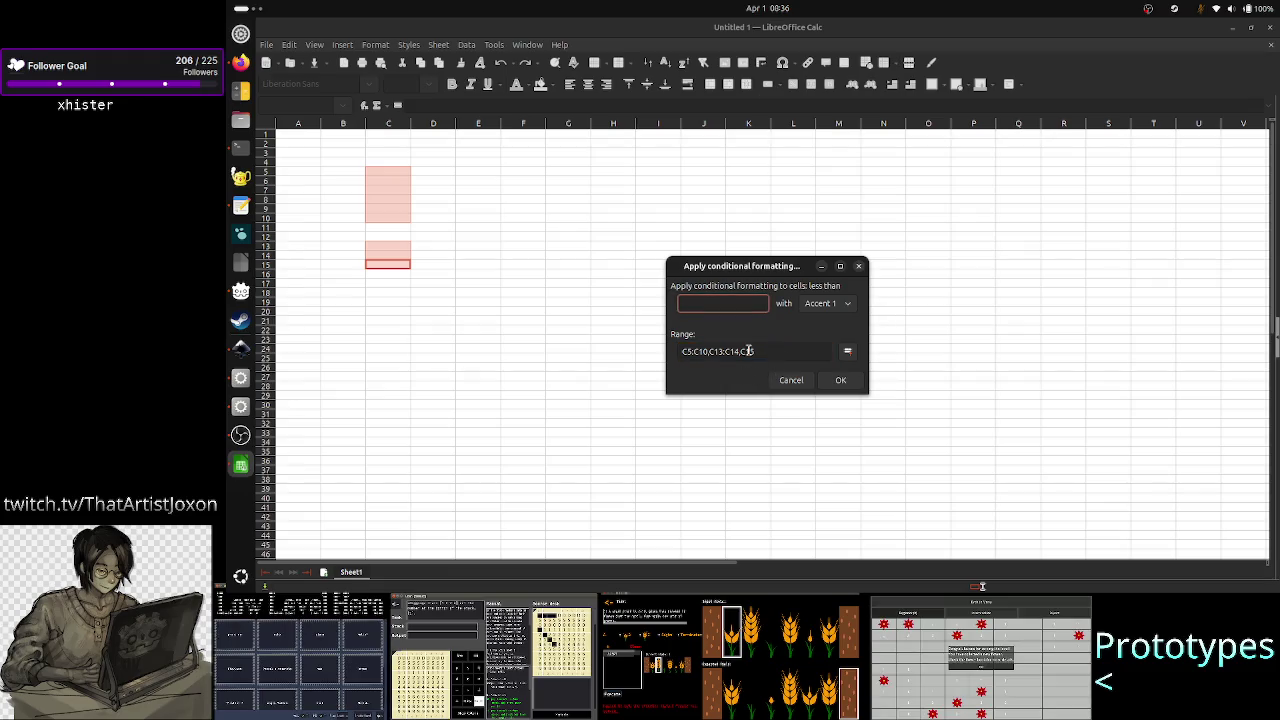
click(780, 352)
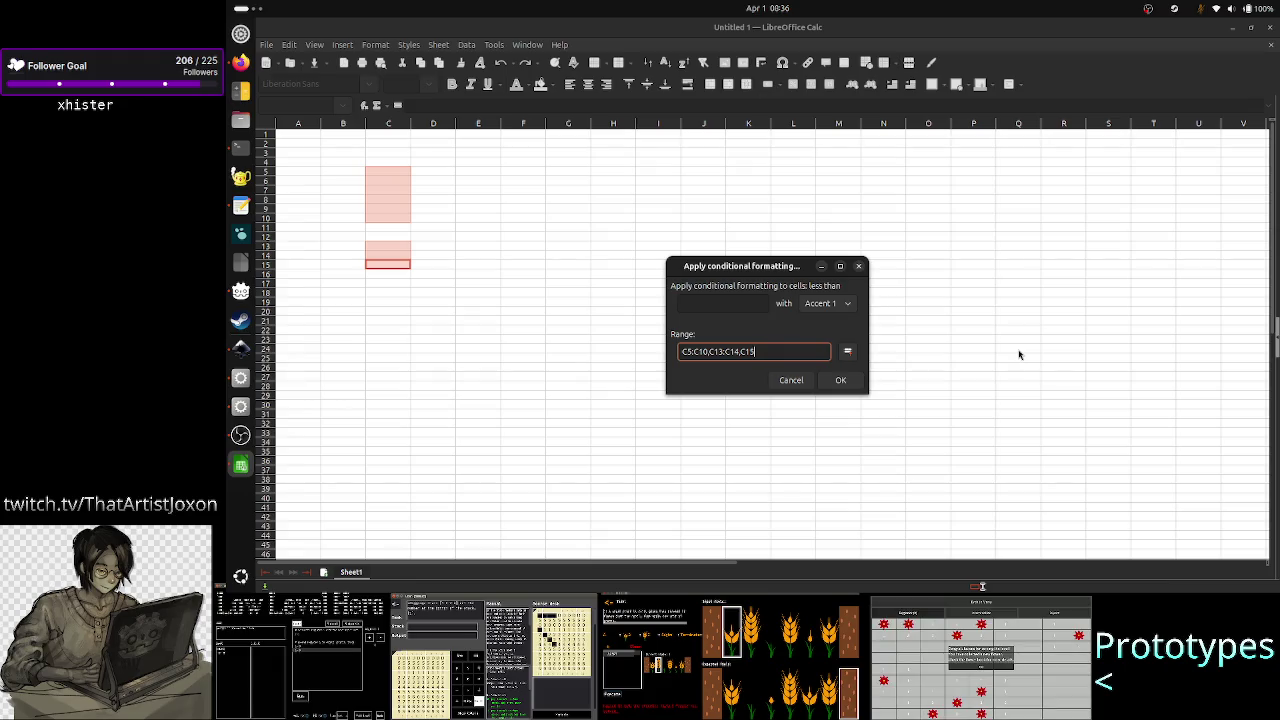
- Edit the Range text to C5:C10,C13:C15, then bring the Inkscape notes forward
key(Left)
key(Left)
key(Left)
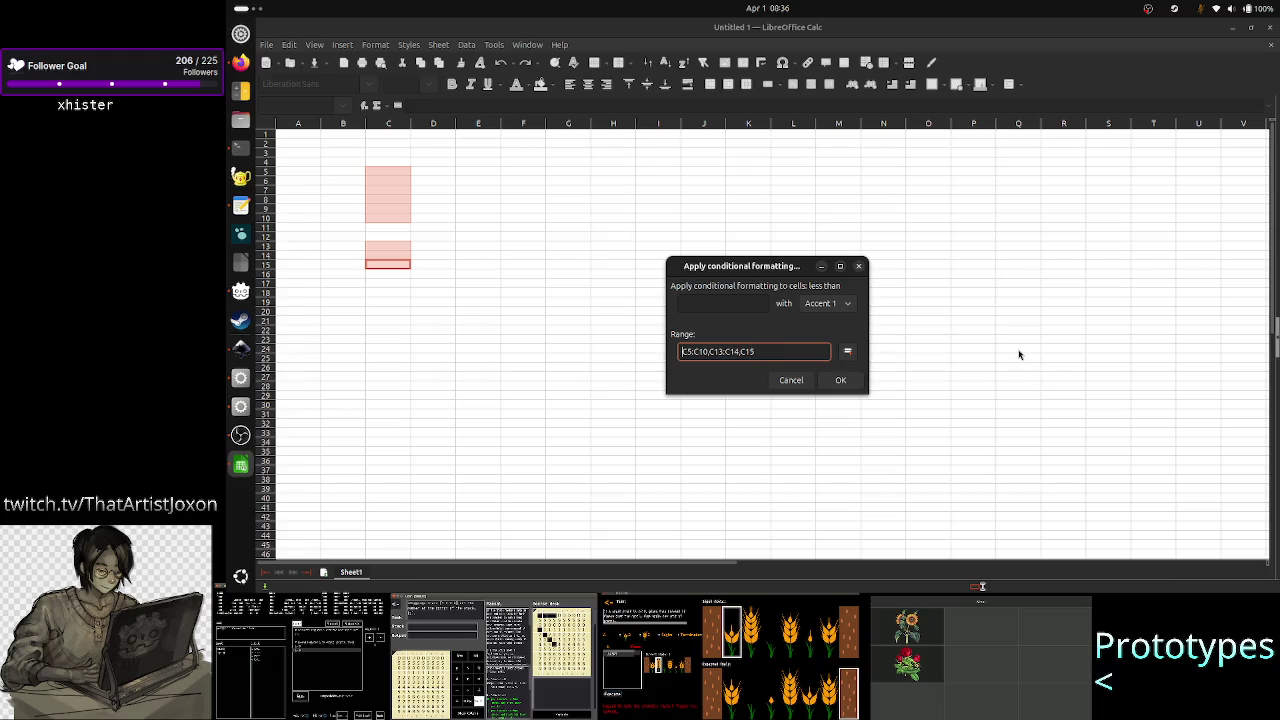
key(shift+Right)
key(shift+Right)
key(shift+Right)
key(shift+Right)
key(shift+Right)
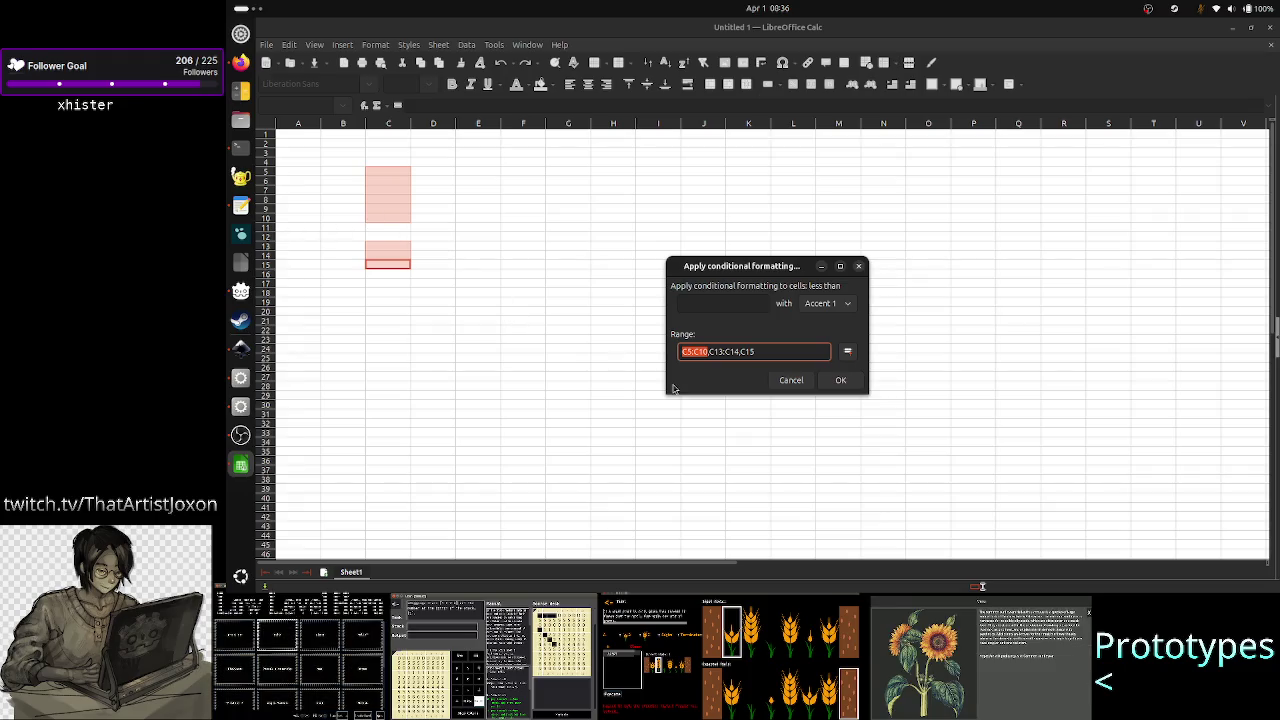
click(709, 351)
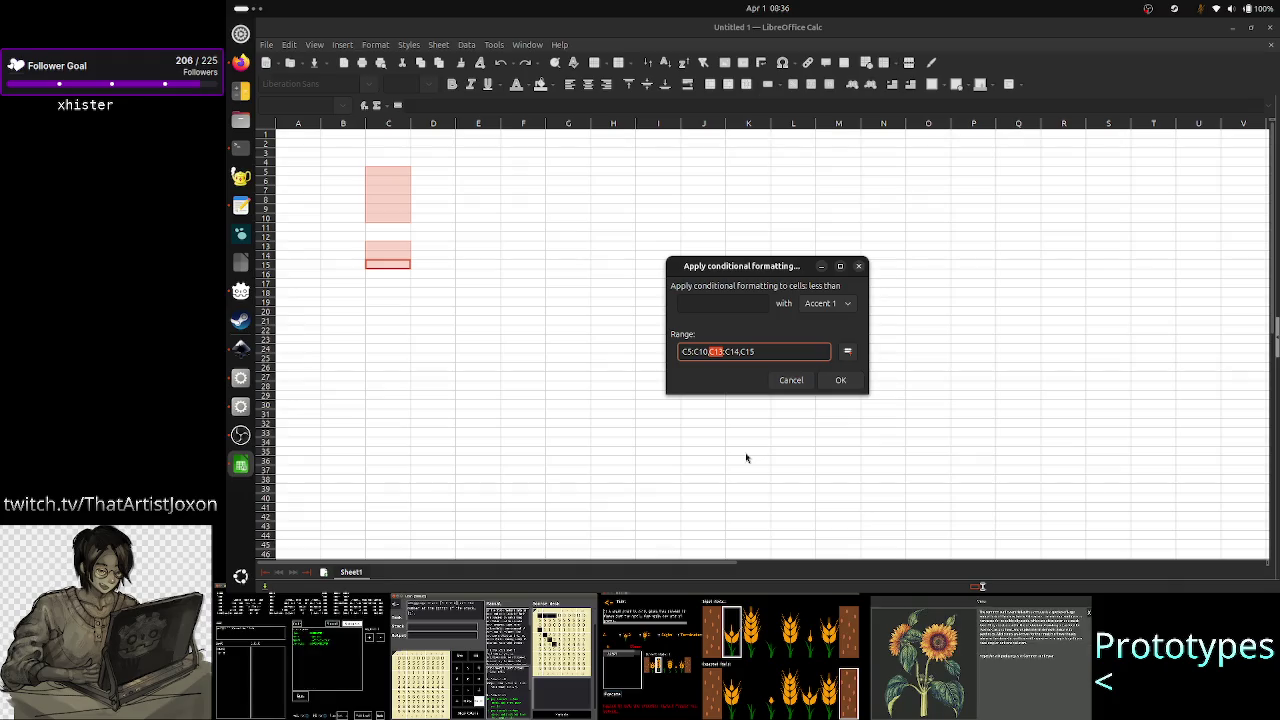
key(shift+Right)
key(shift+Right)
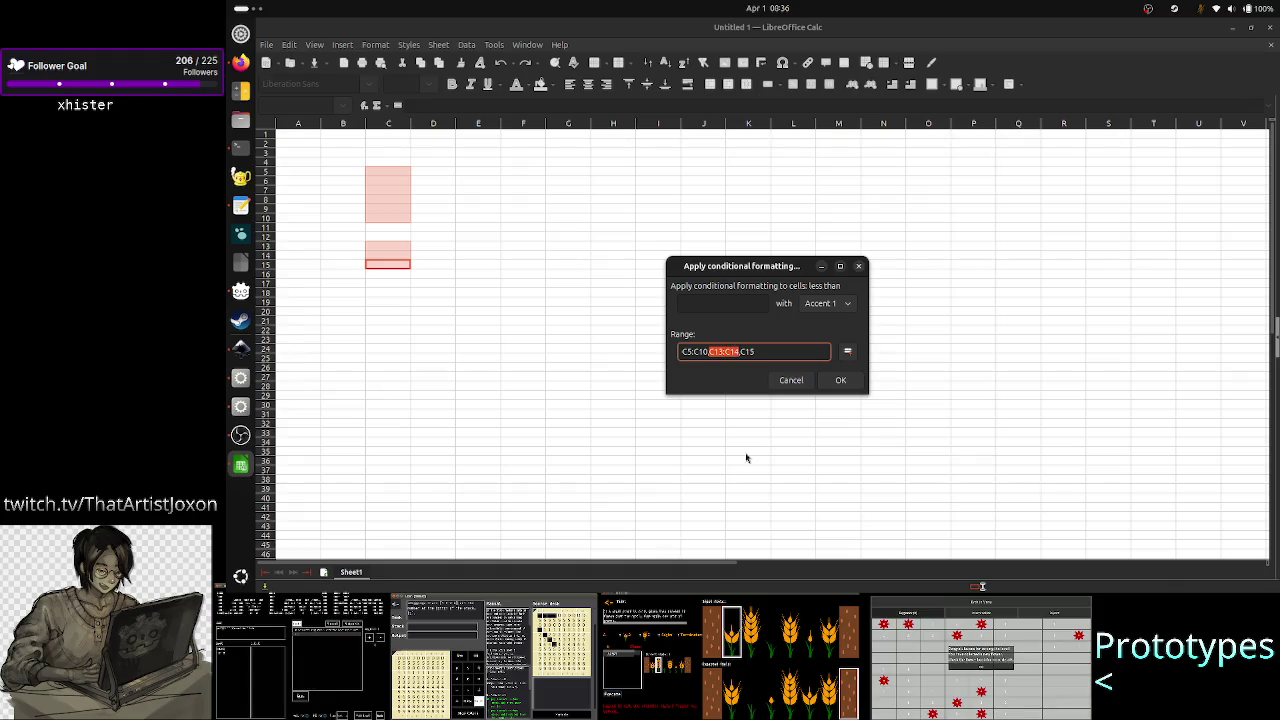
key(Right)
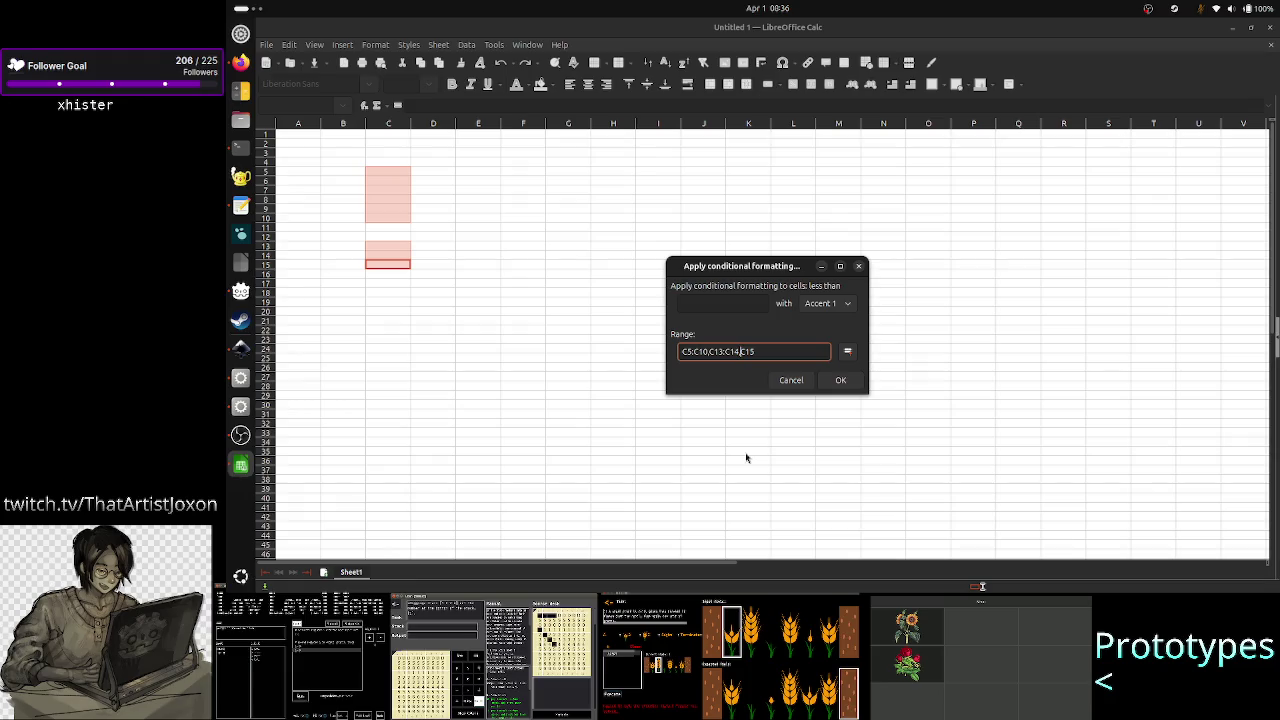
key(BackSpace)
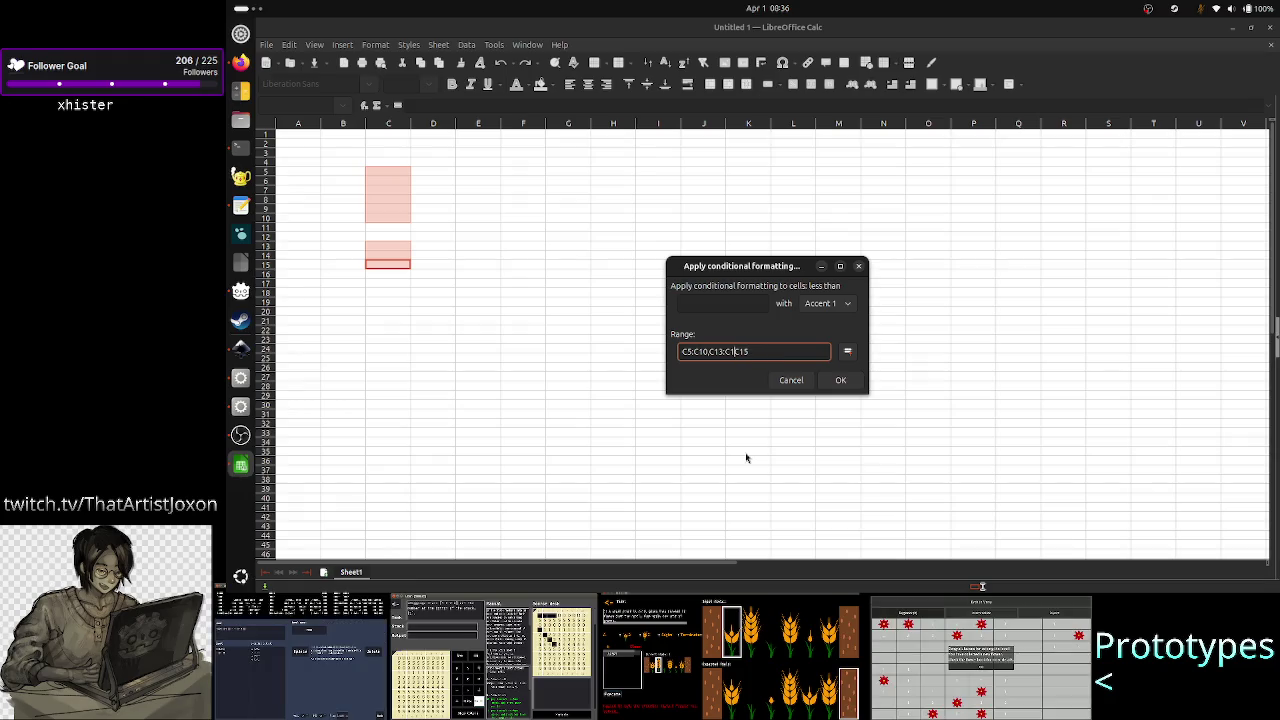
key(BackSpace)
key(BackSpace)
key(Right)
key(Right)
key(Right)
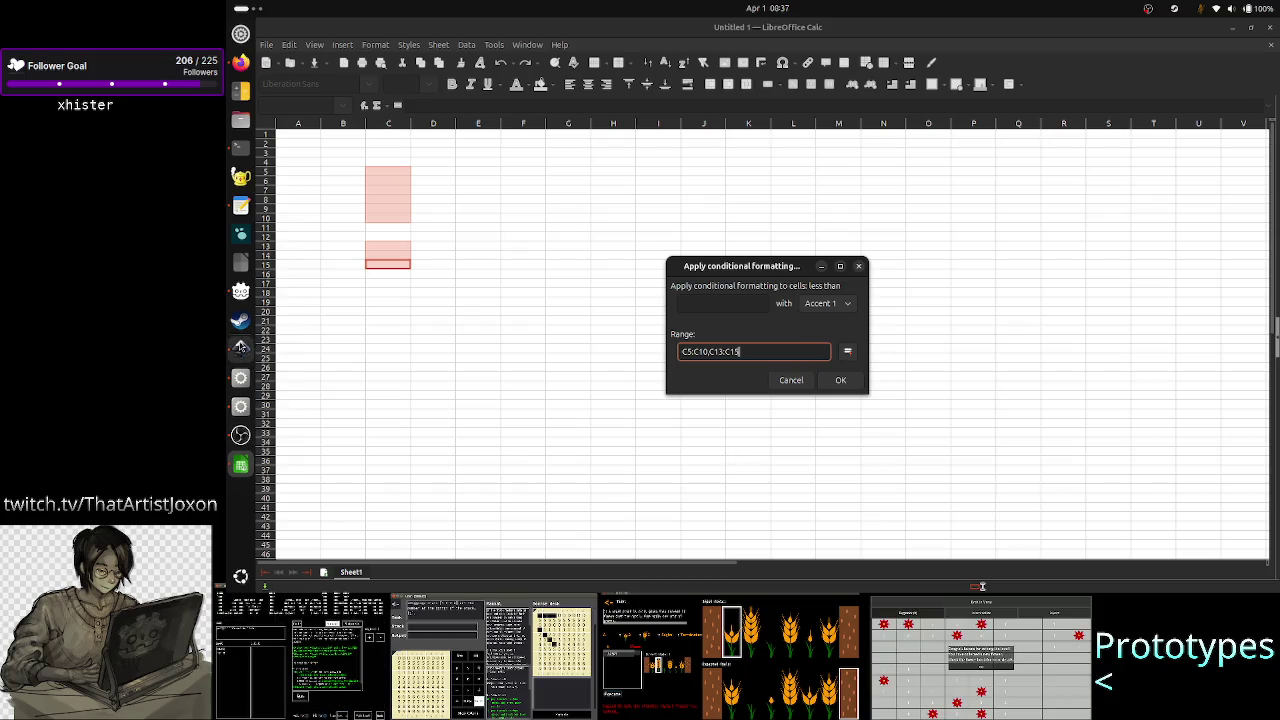
click(240, 348)
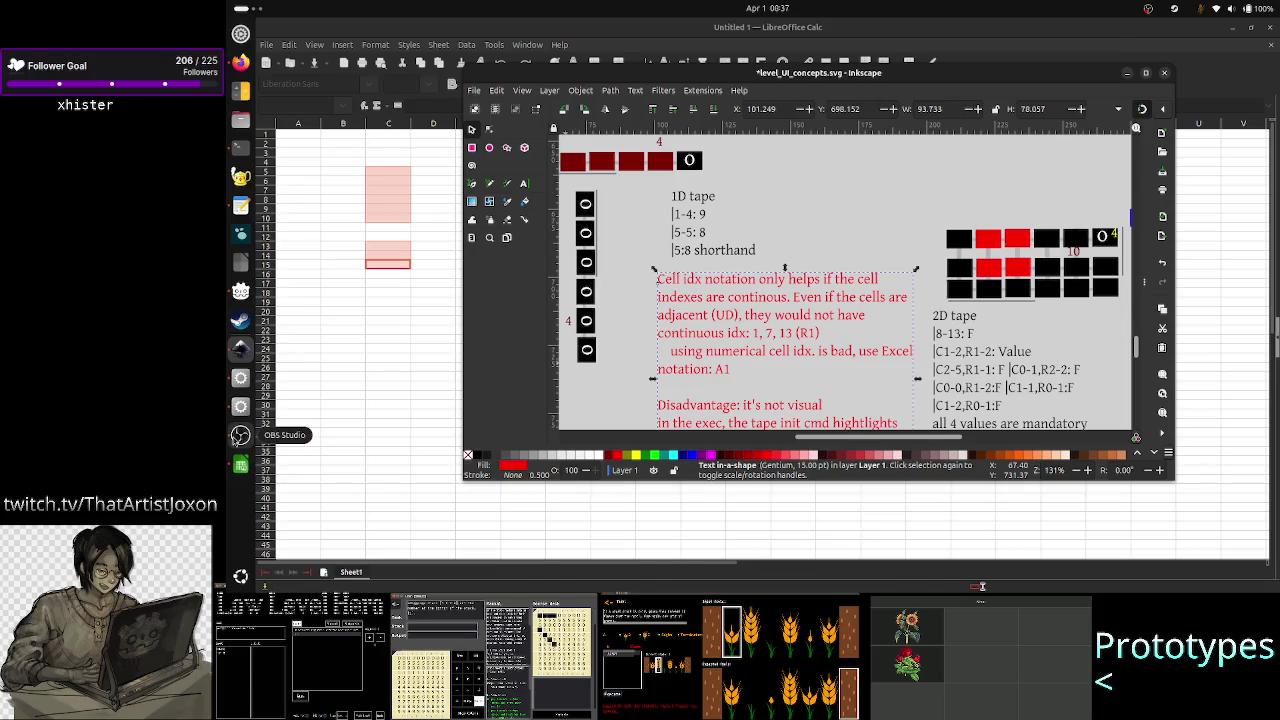
- Bring OBS Studio to the front and mute its microphone
click(240, 435)
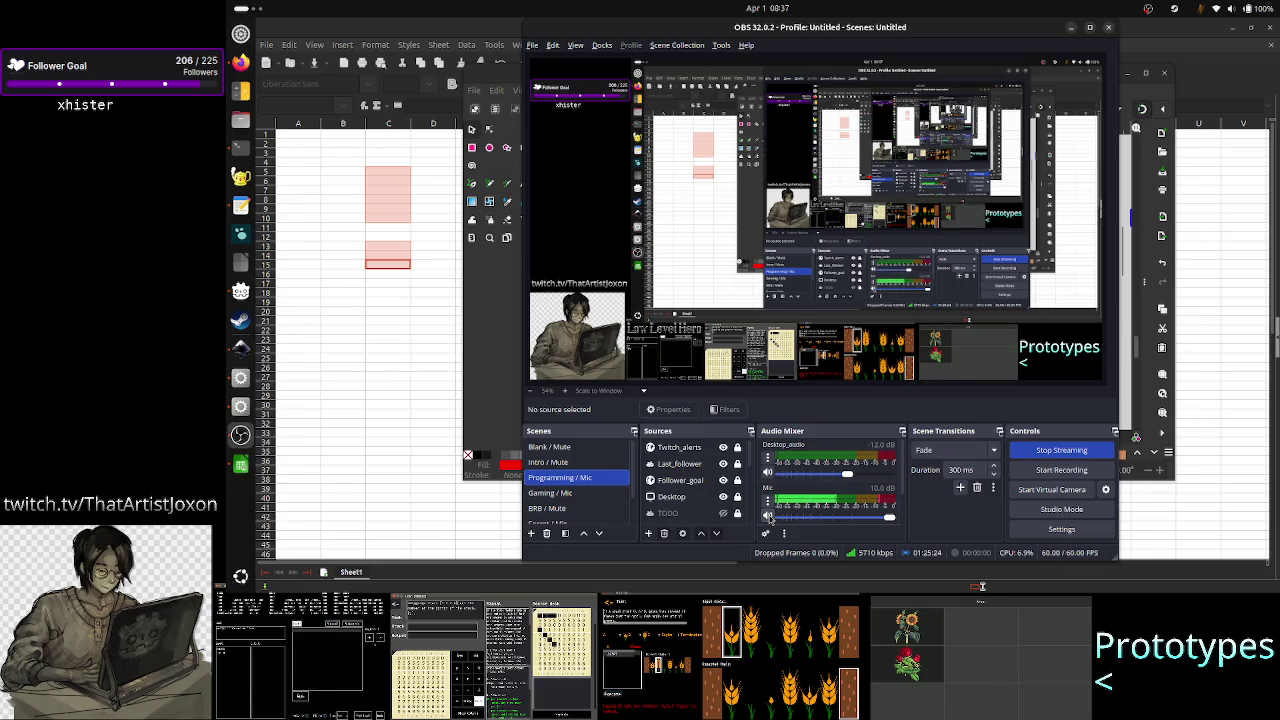
click(768, 515)
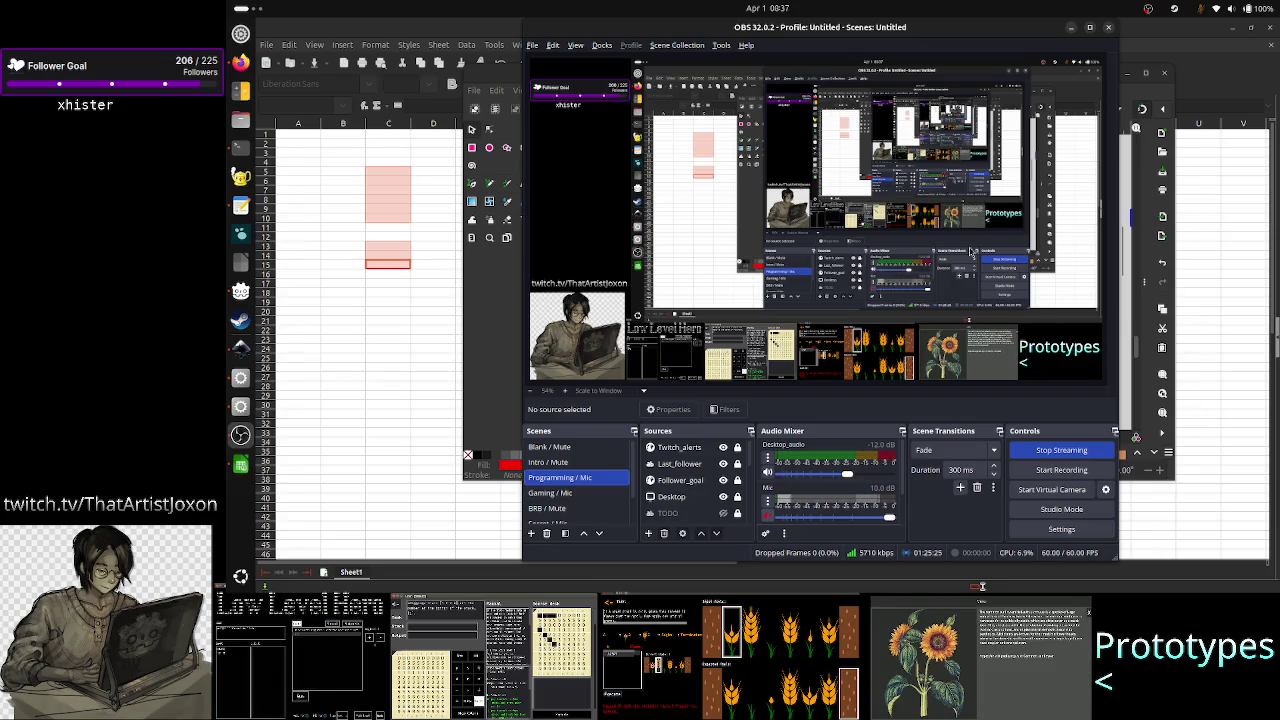
- Minimize OBS Studio so the Inkscape tape-notation notes show in front of Calc
click(1071, 28)
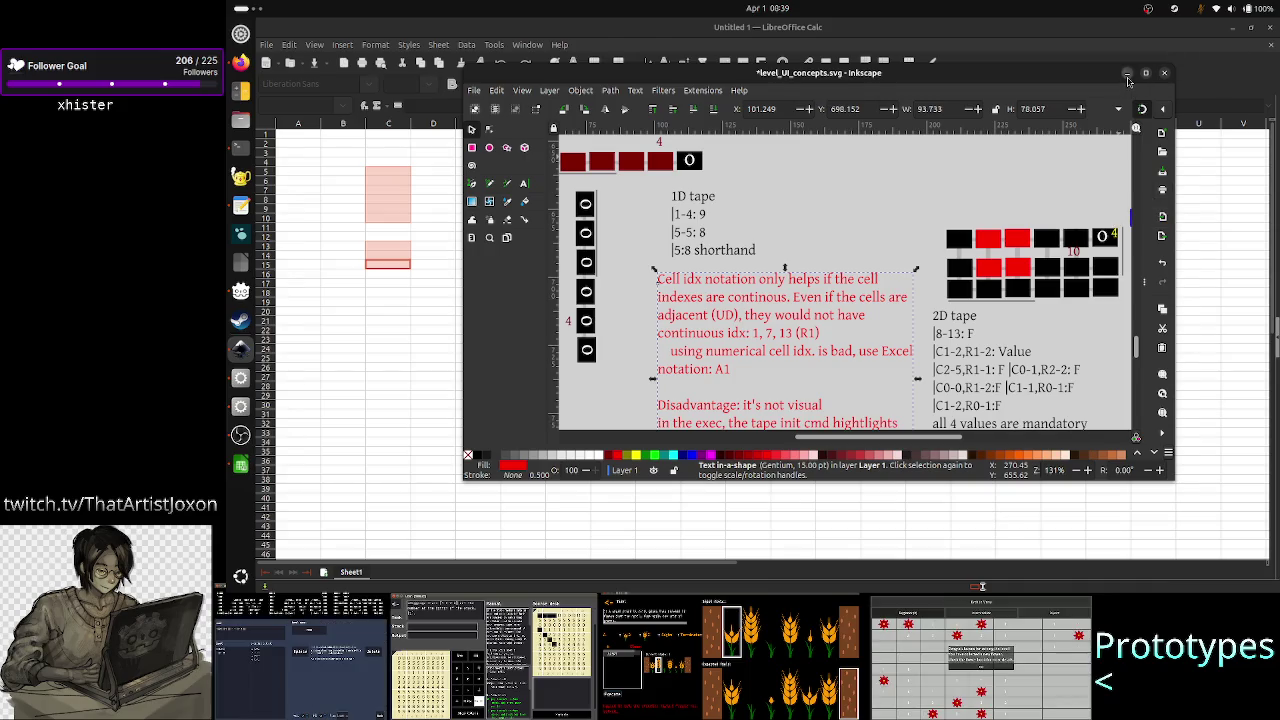
- Hide Inkscape, discard the earlier conditional formatting attempt, and select cells E8:G15
click(1127, 73)
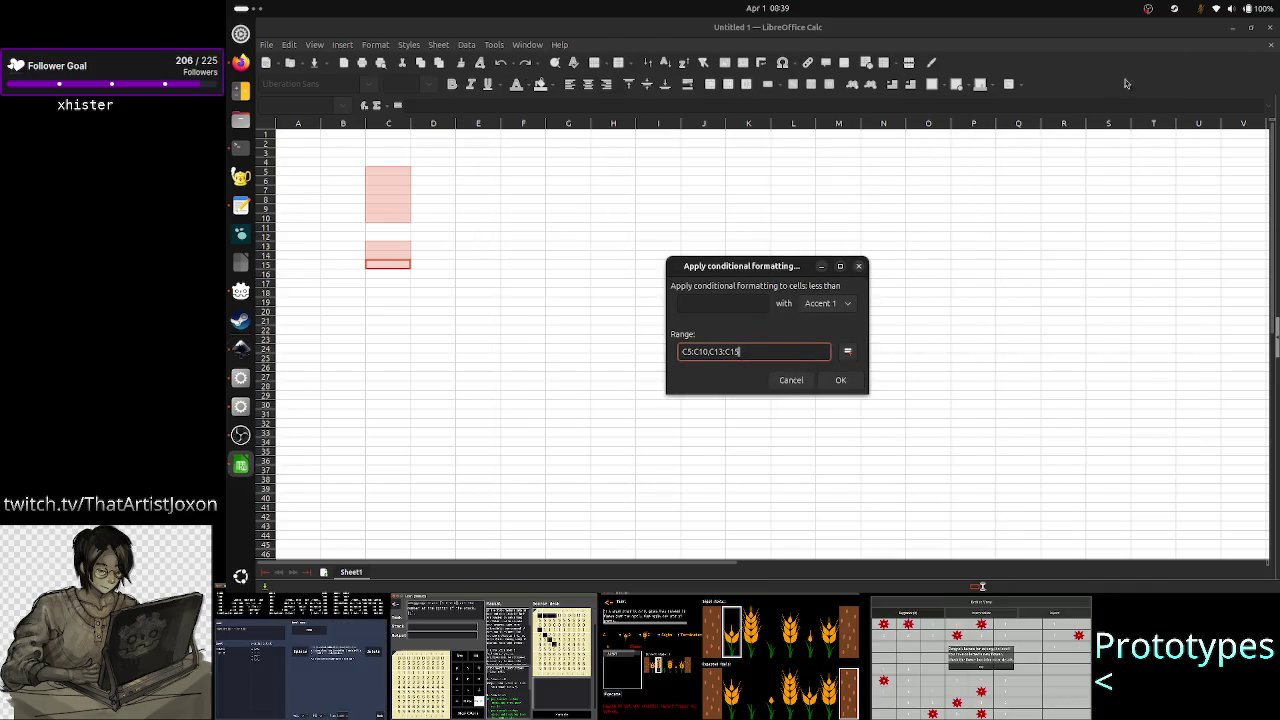
click(798, 382)
click(562, 312)
drag(479, 200, 562, 265)
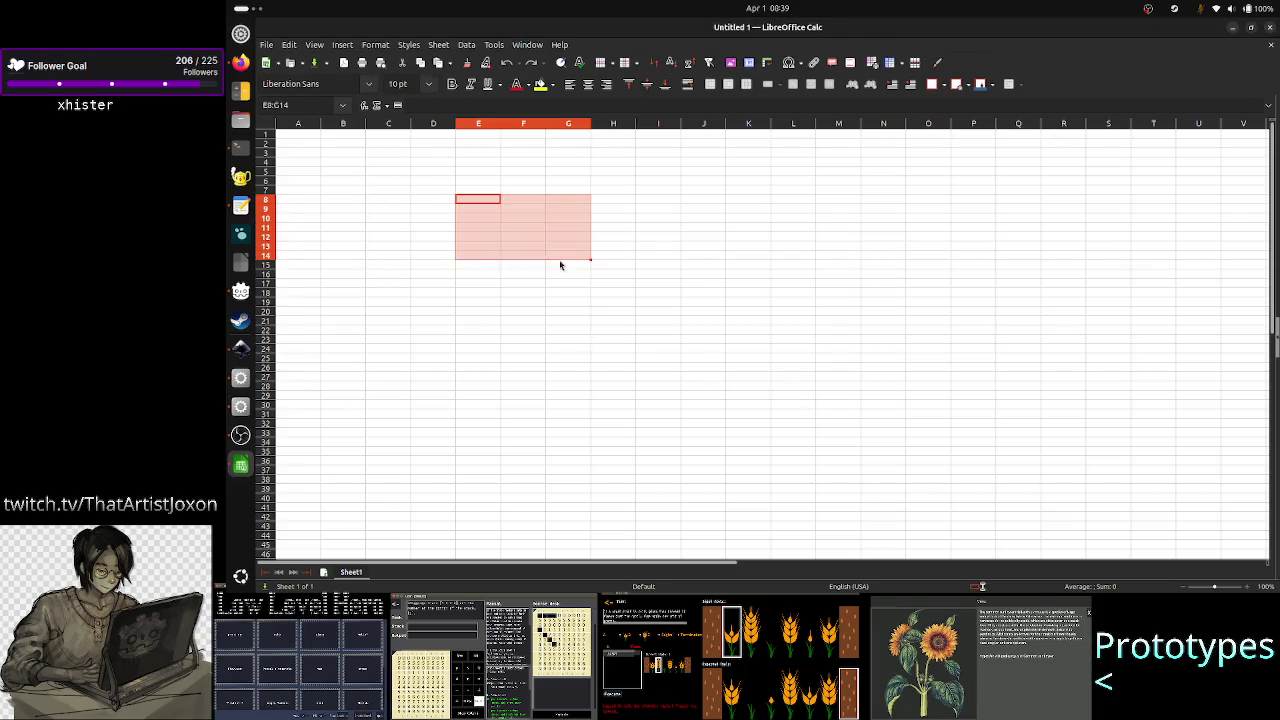
- Start a less-than conditional format on E8:G15, then cancel it and clear the selection
click(376, 45)
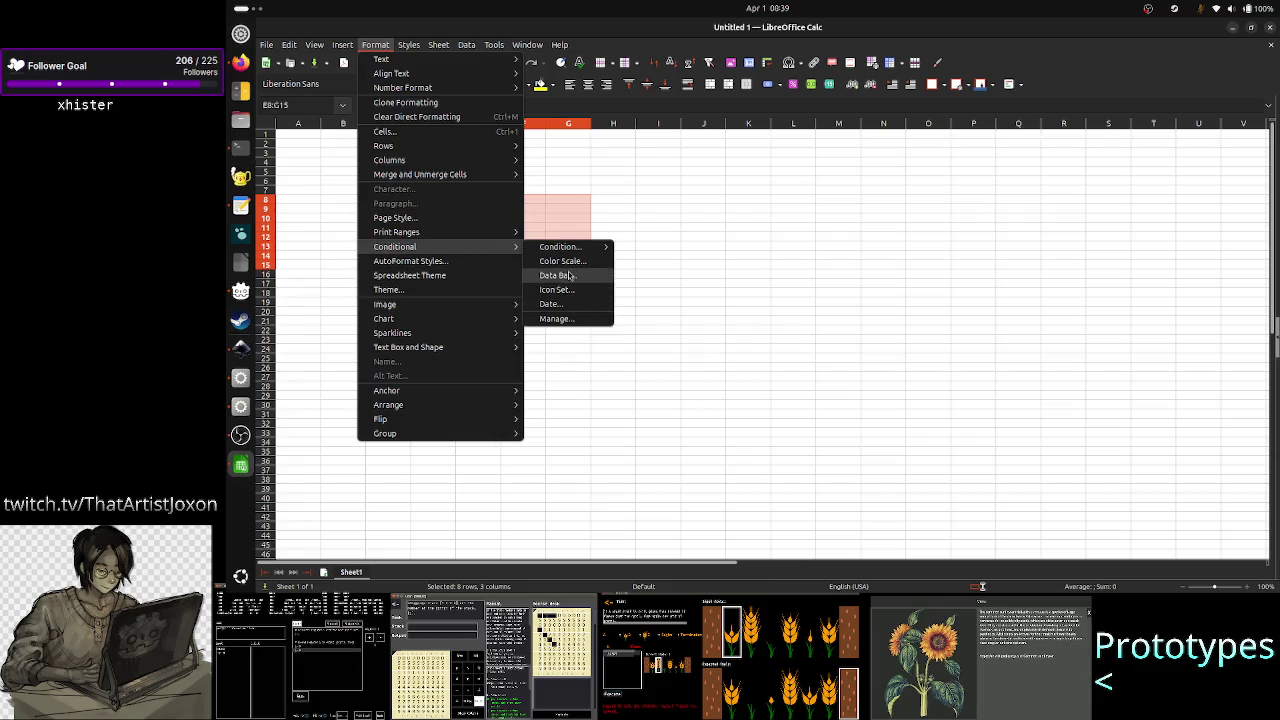
mouse_move(395, 246)
mouse_move(560, 247)
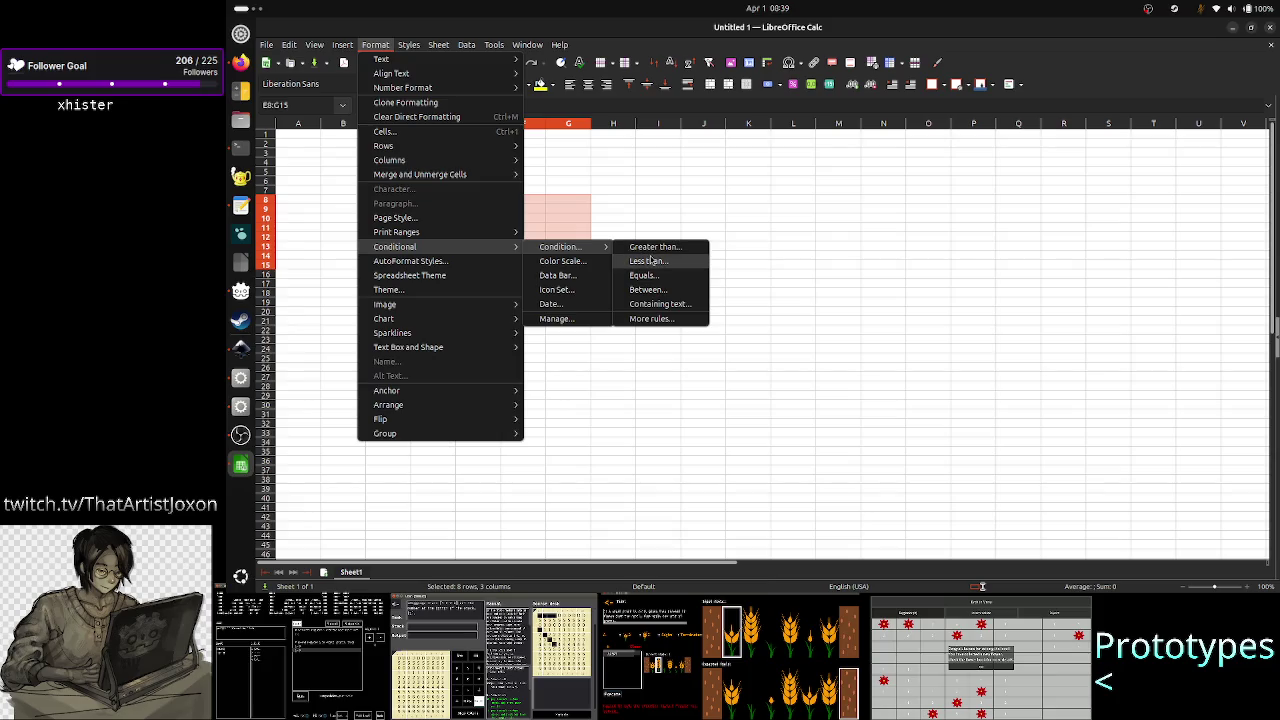
click(651, 261)
click(729, 350)
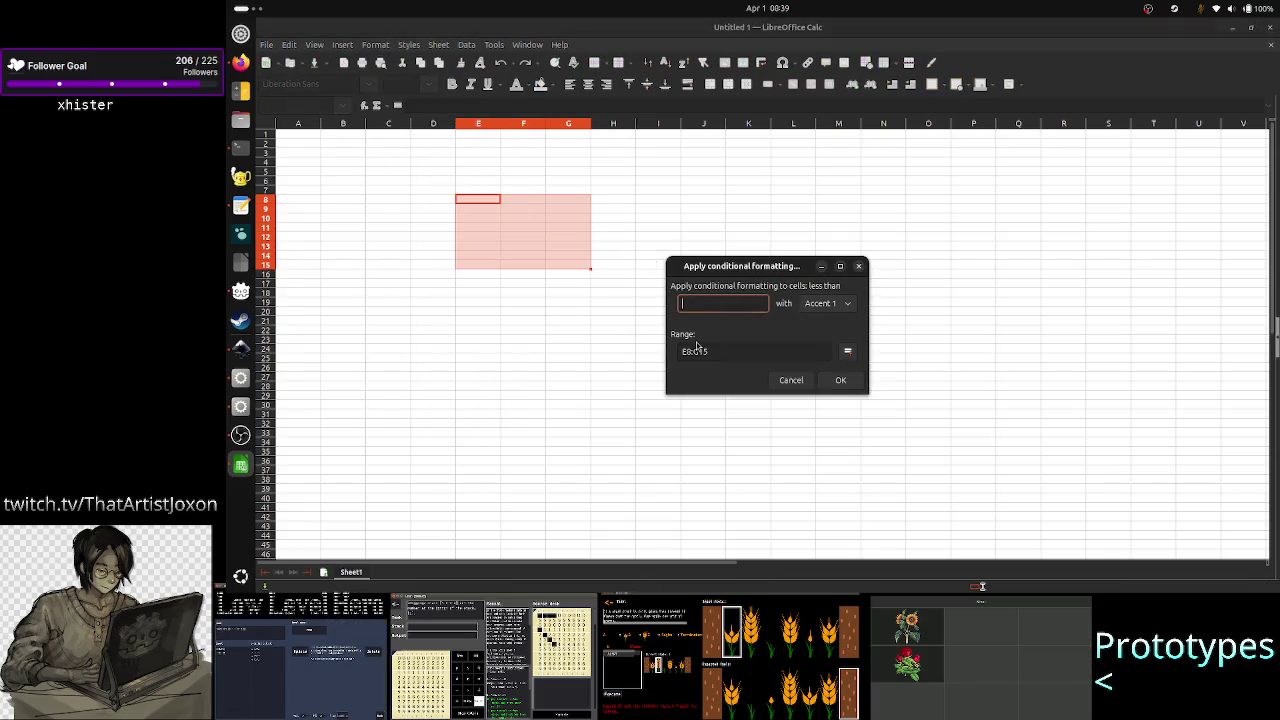
double_click(729, 350)
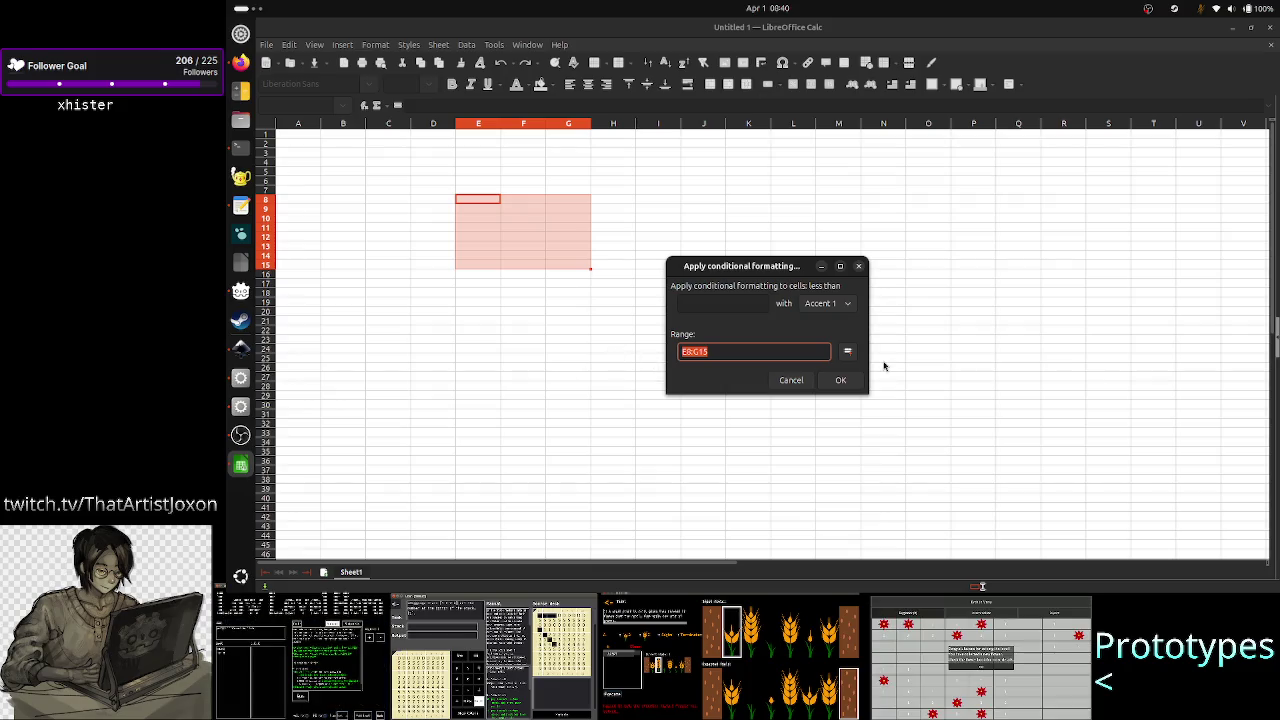
click(791, 380)
click(648, 300)
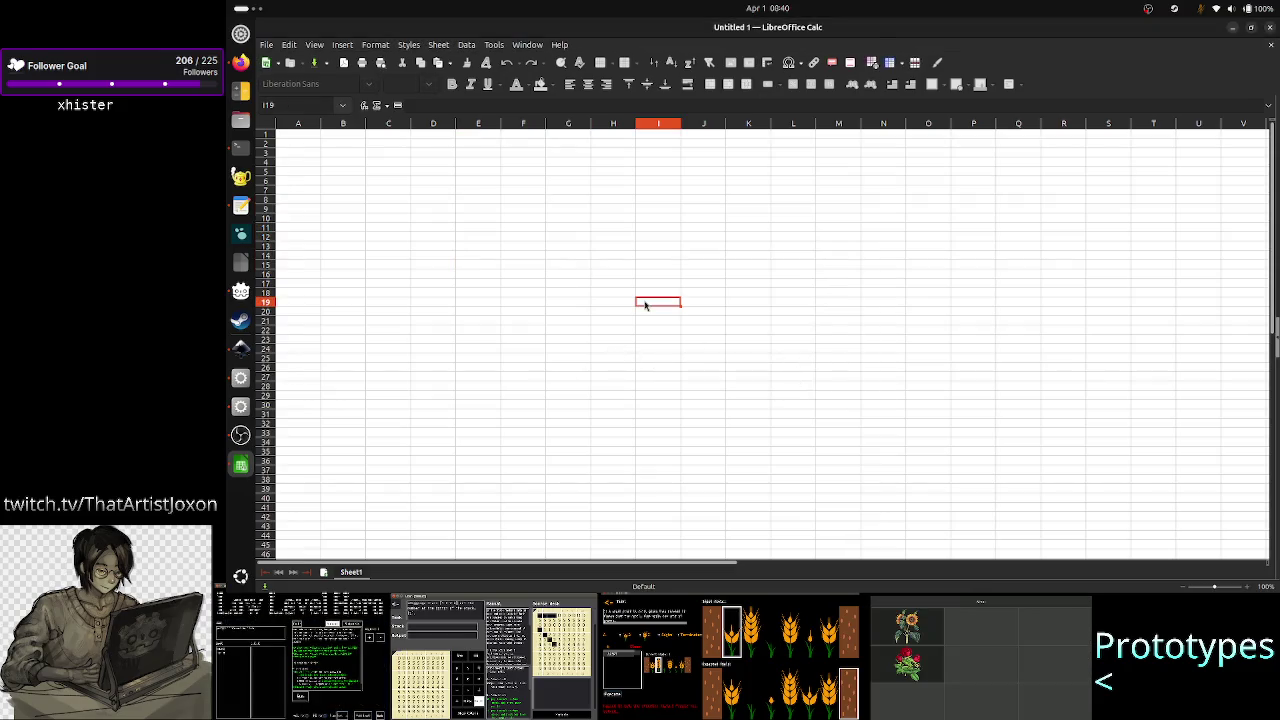
- Select E10:G12 plus cells E13 and F13, and start a less-than conditional formatting rule
drag(476, 217, 565, 229)
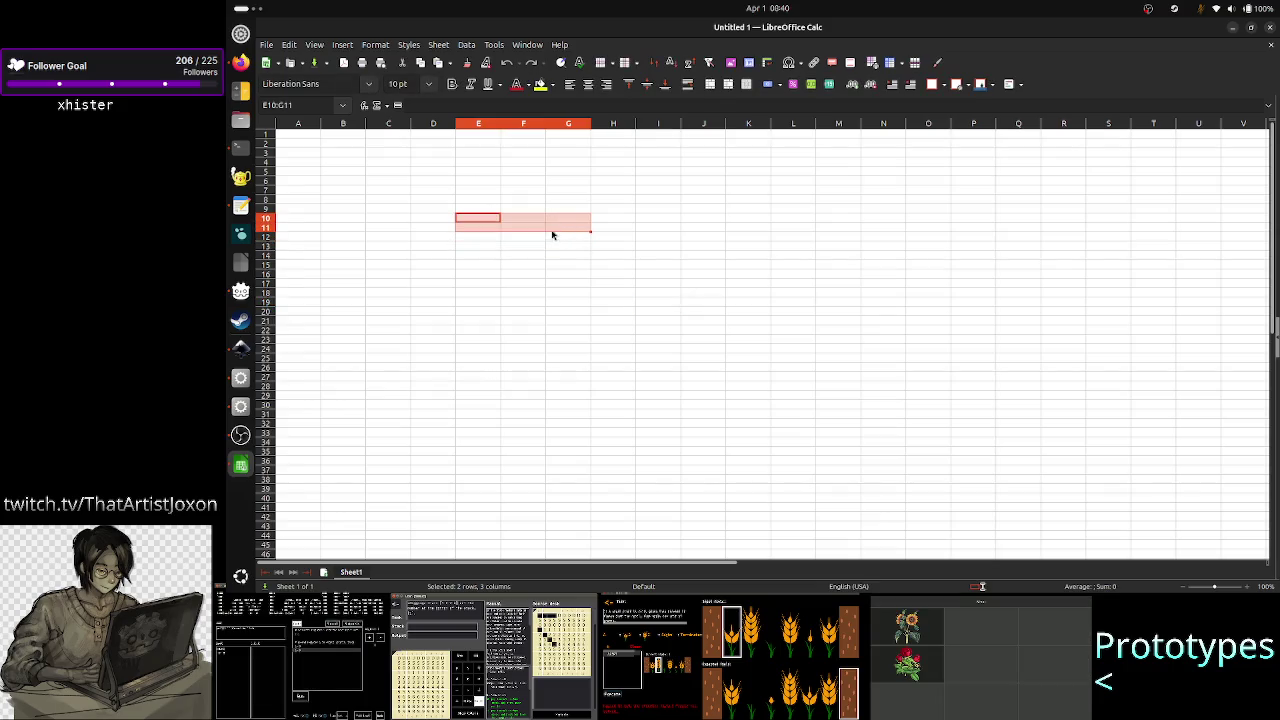
click(565, 229)
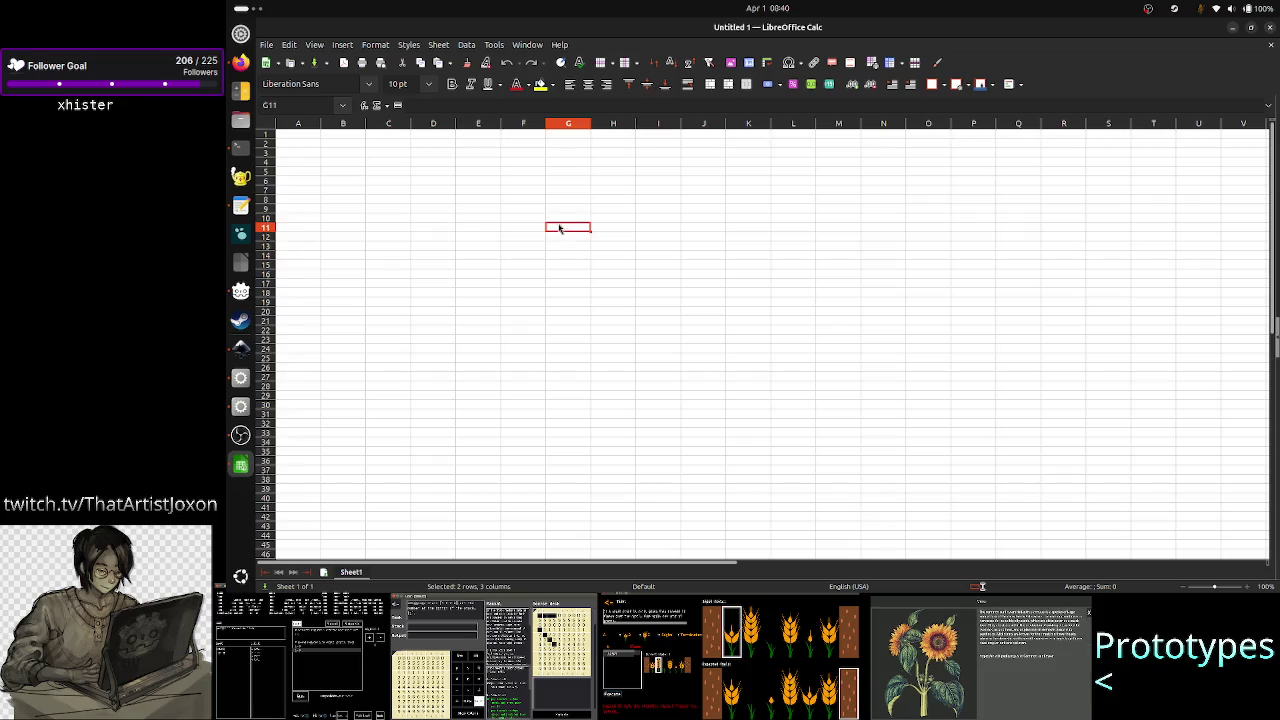
mouse_move(480, 218)
mouse_down()
mouse_move(562, 223)
mouse_move(561, 234)
mouse_up()
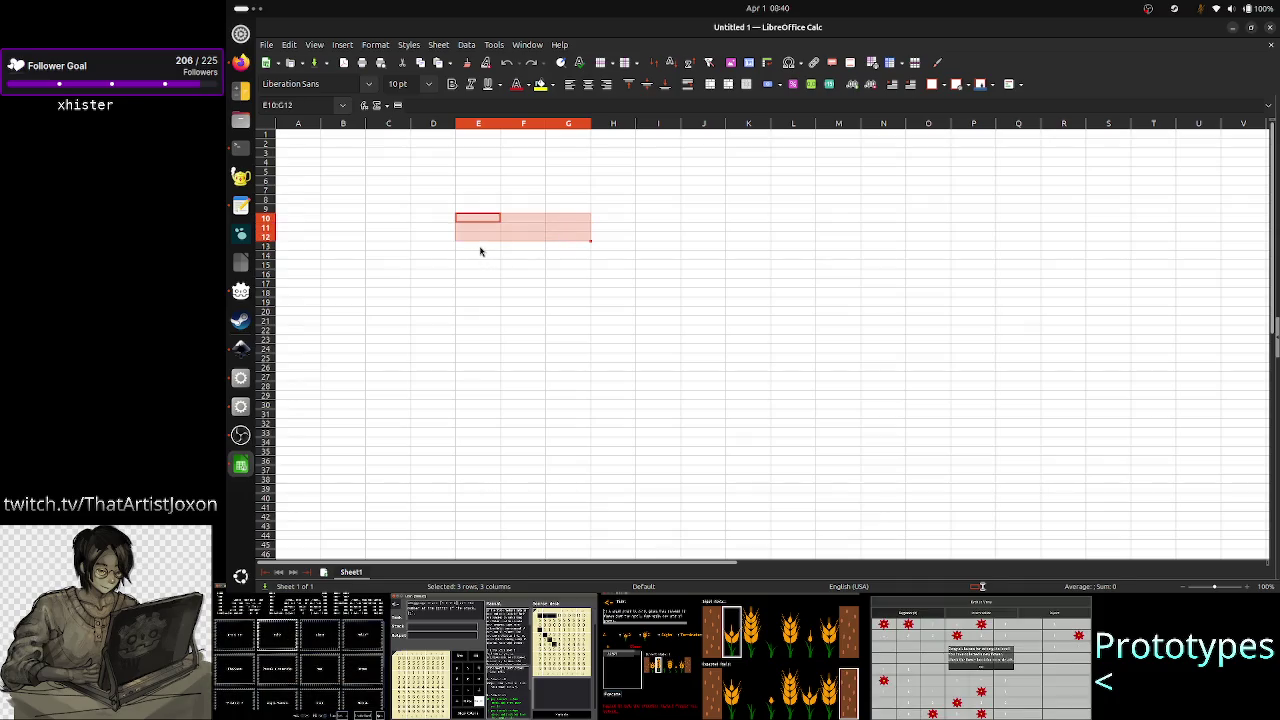
click(496, 248)
click(517, 250)
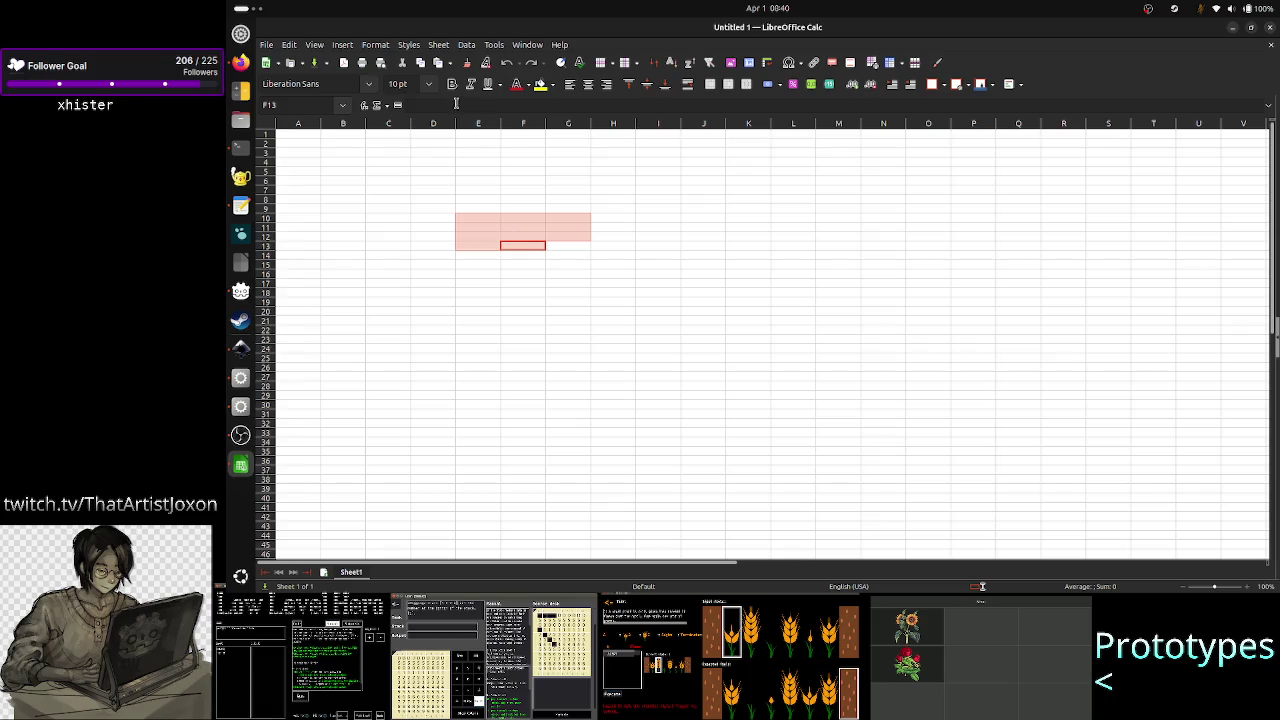
click(378, 45)
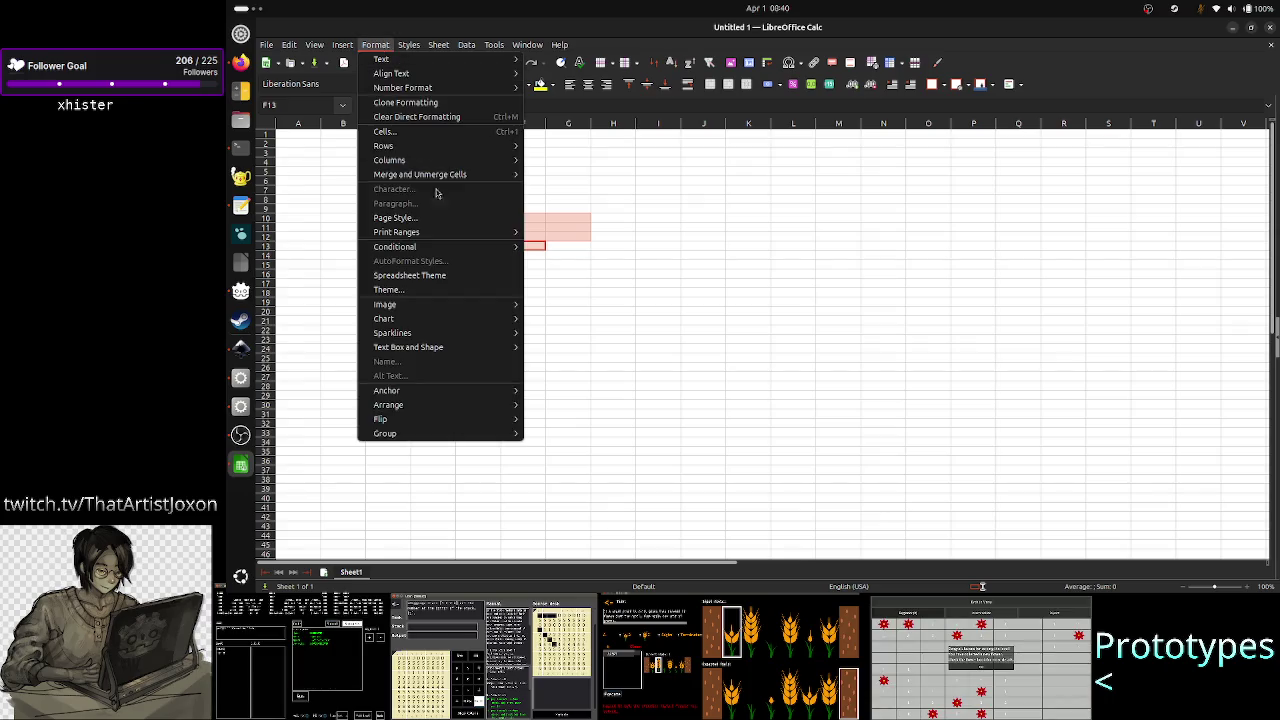
mouse_move(395, 246)
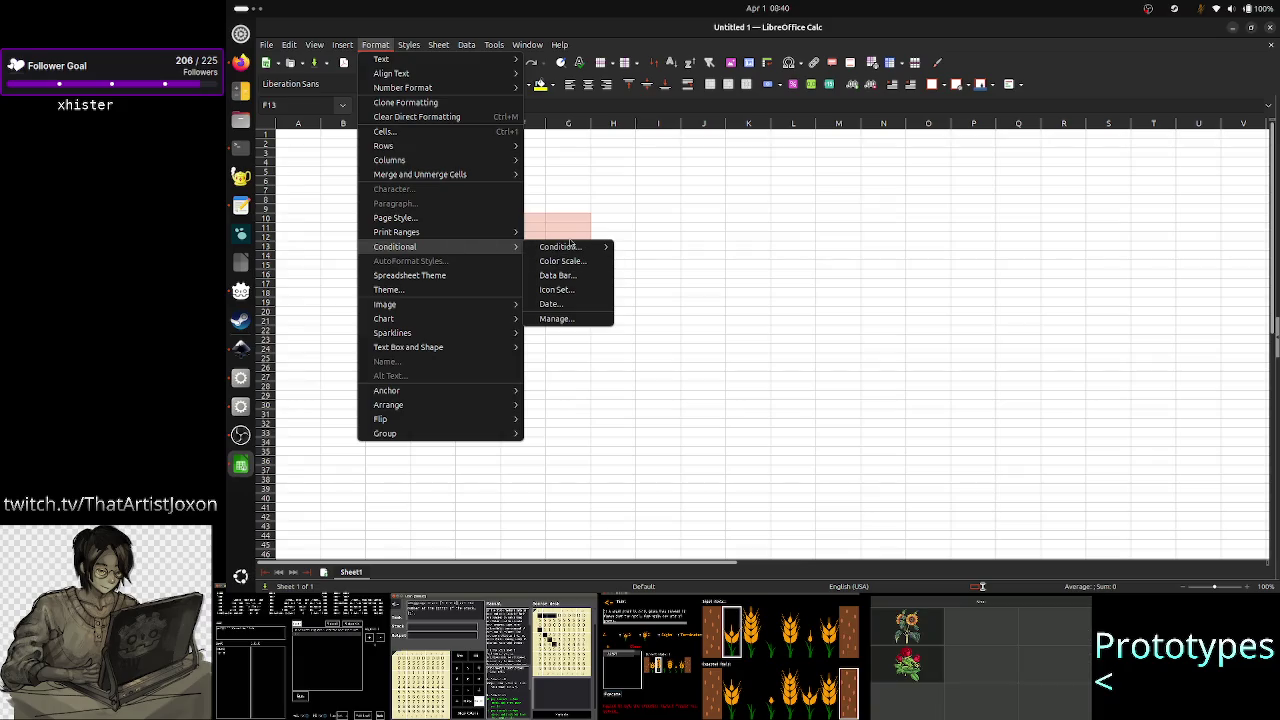
mouse_move(558, 246)
click(656, 262)
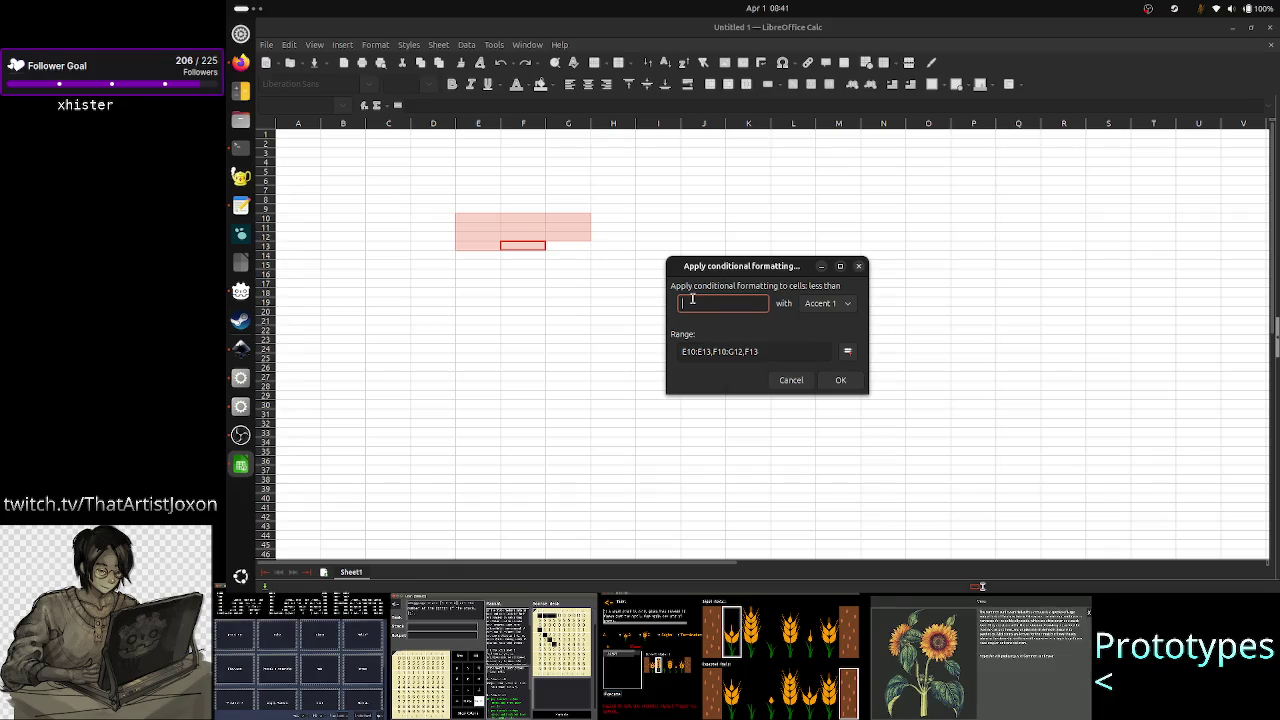
- Append WOW so the range reads E10:E13,F10:G12,F13 WOW, then bring OBS forward
click(802, 349)
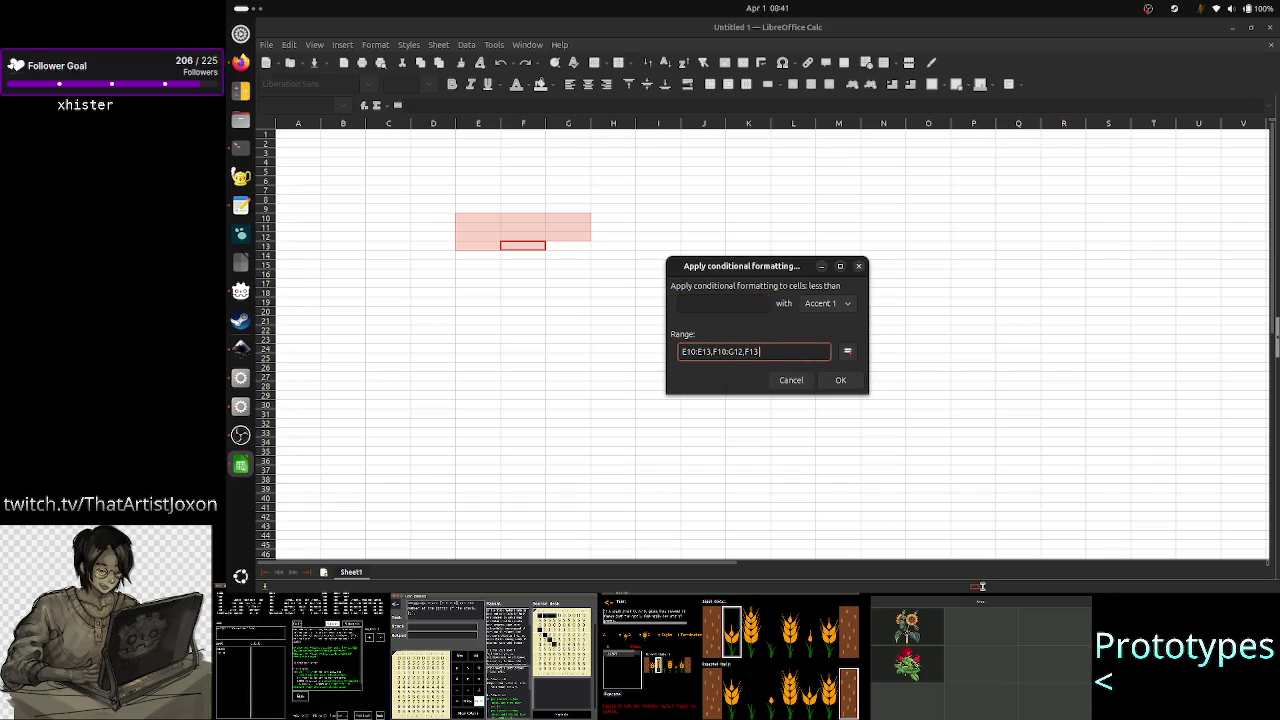
text(WO)
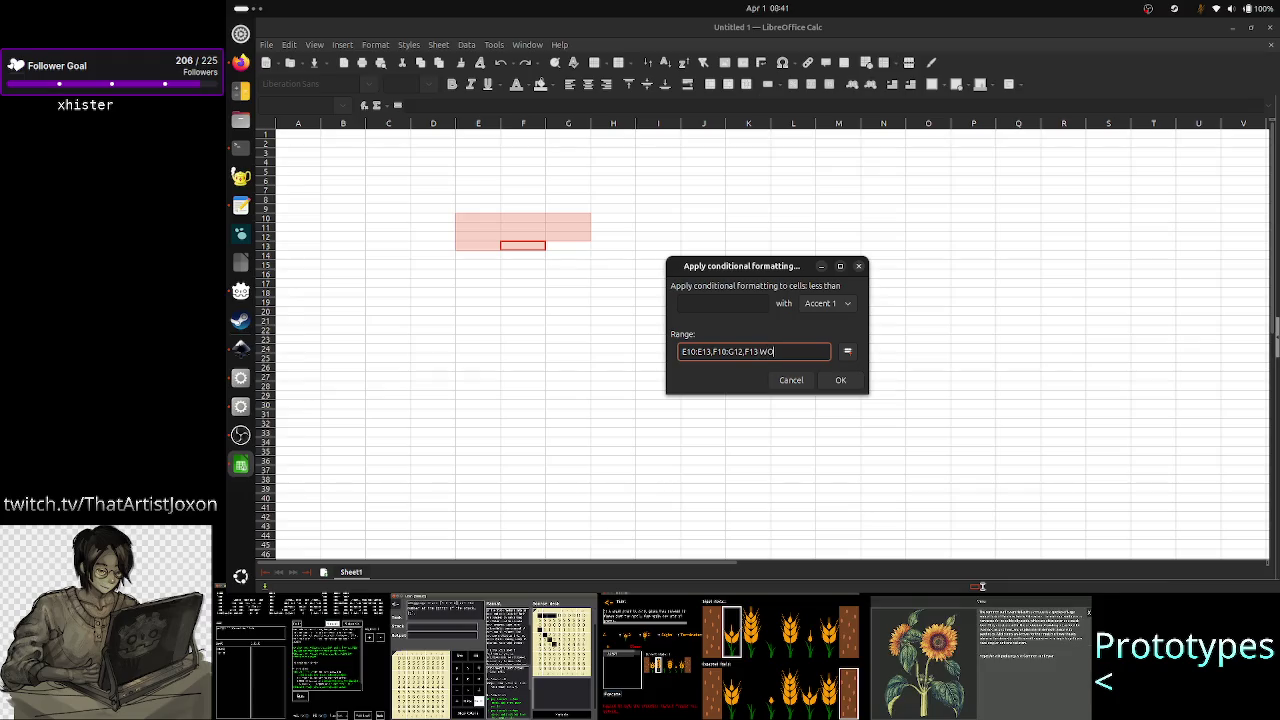
text(W)
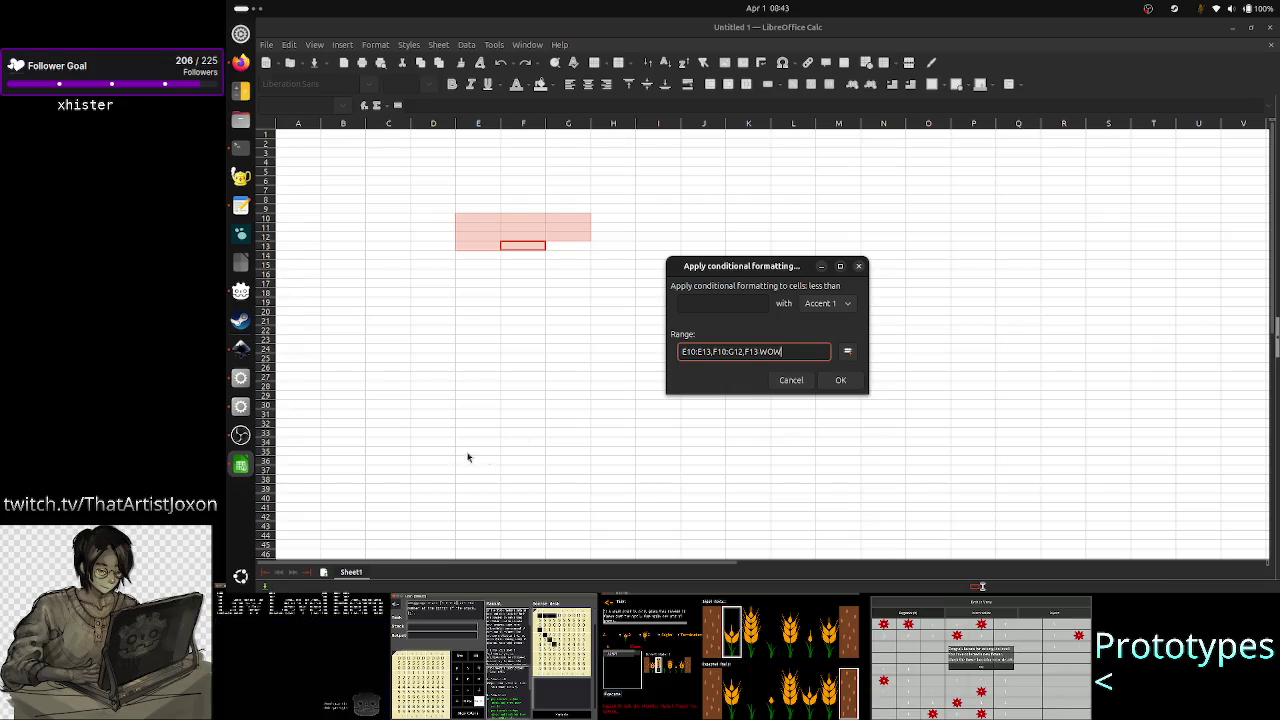
click(240, 435)
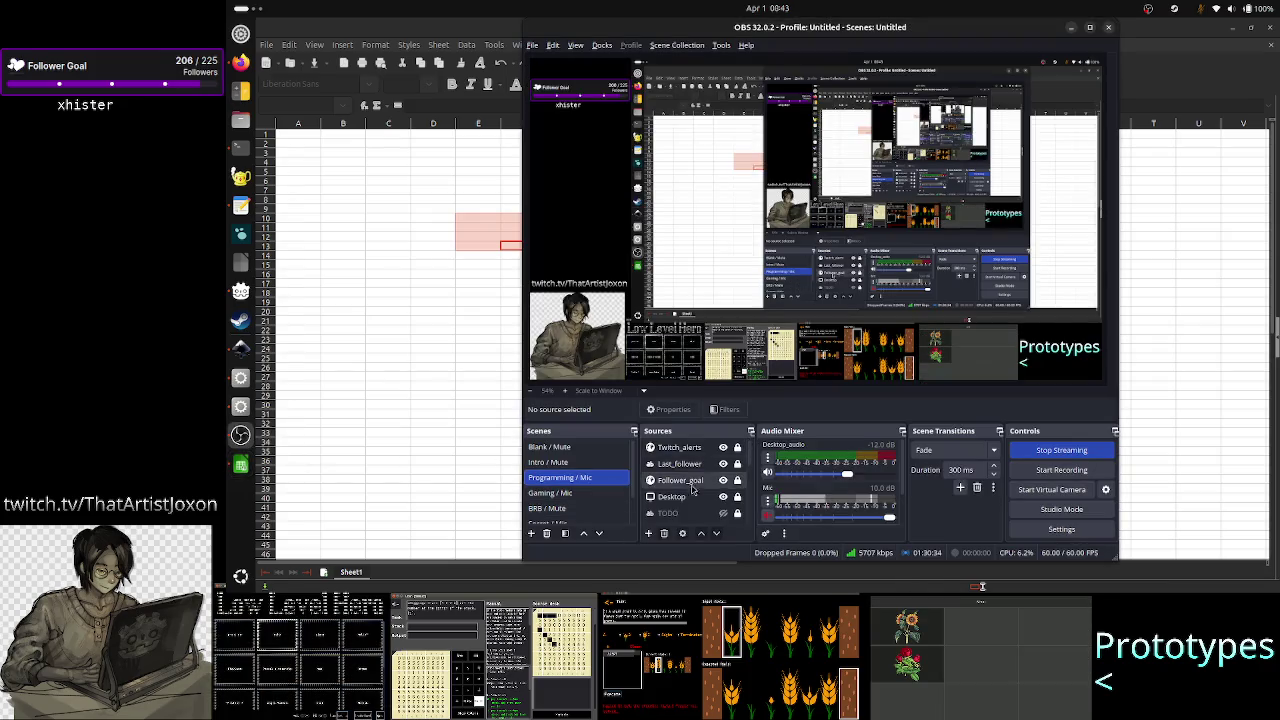
- Unmute the microphone in OBS and minimize OBS to reveal the Calc dialog
click(767, 515)
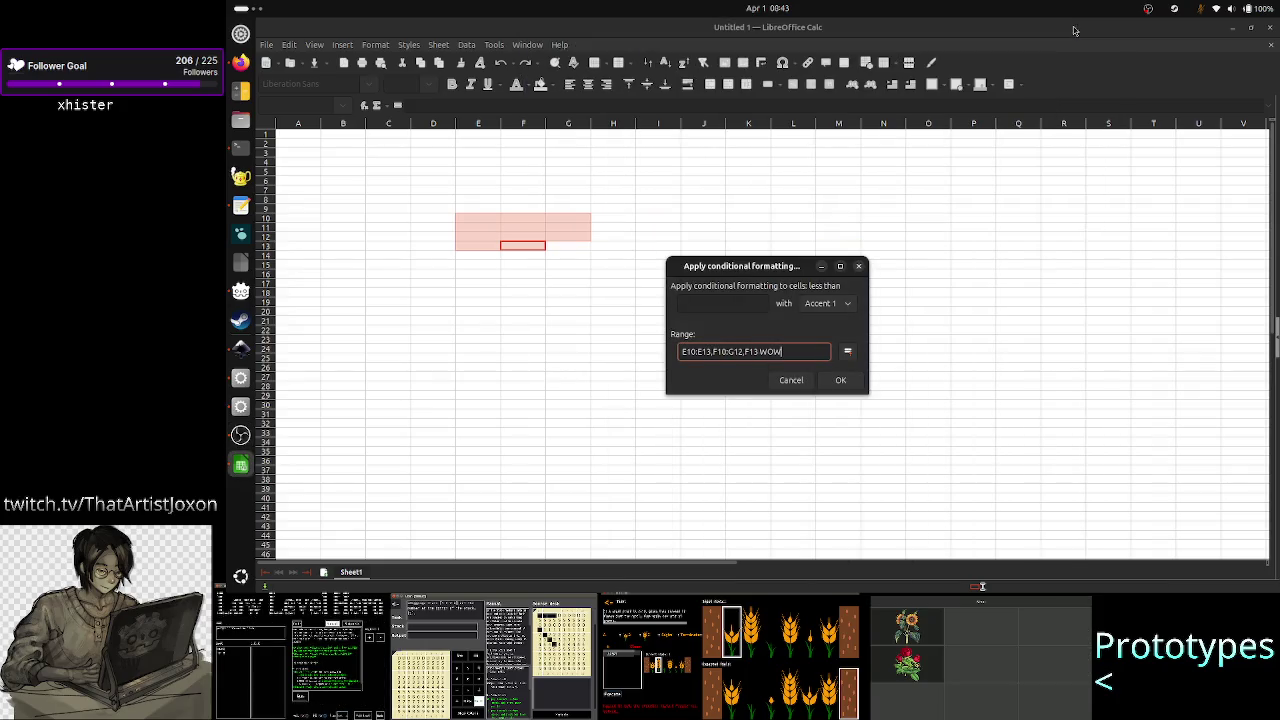
click(1071, 27)
- Rewrite the conditional formatting range as E10:G12,E13:F13, then cycle through open windows
key(BackSpace)
key(BackSpace)
key(BackSpace)
key(BackSpace)
key(BackSpace)
key(BackSpace)
key(BackSpace)
key(BackSpace)
key(BackSpace)
key(BackSpace)
key(BackSpace)
key(BackSpace)
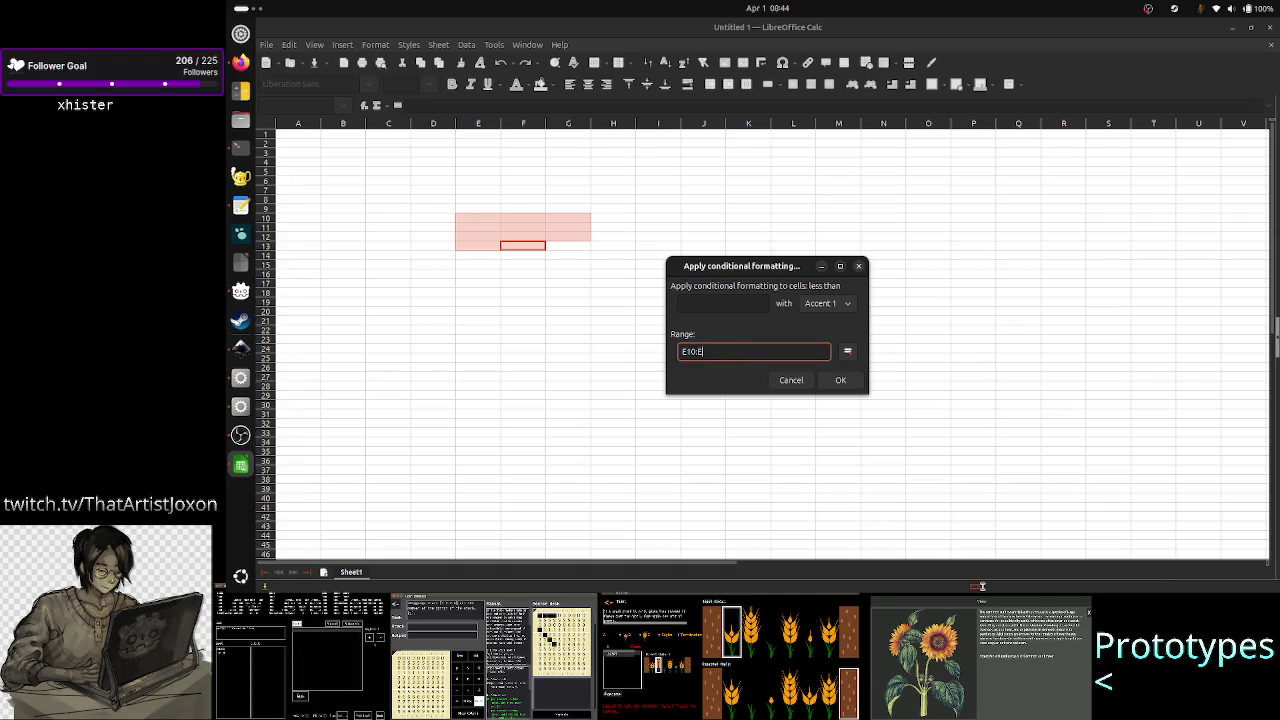
key(BackSpace)
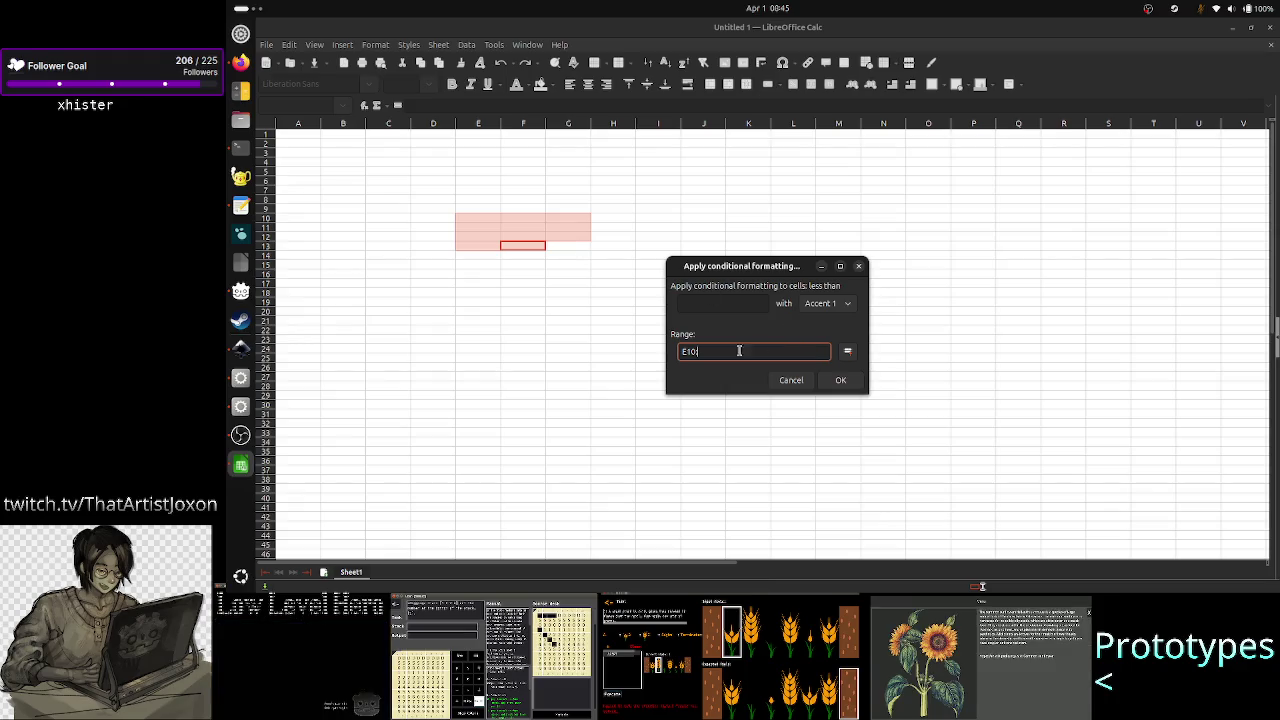
text(:G12,)
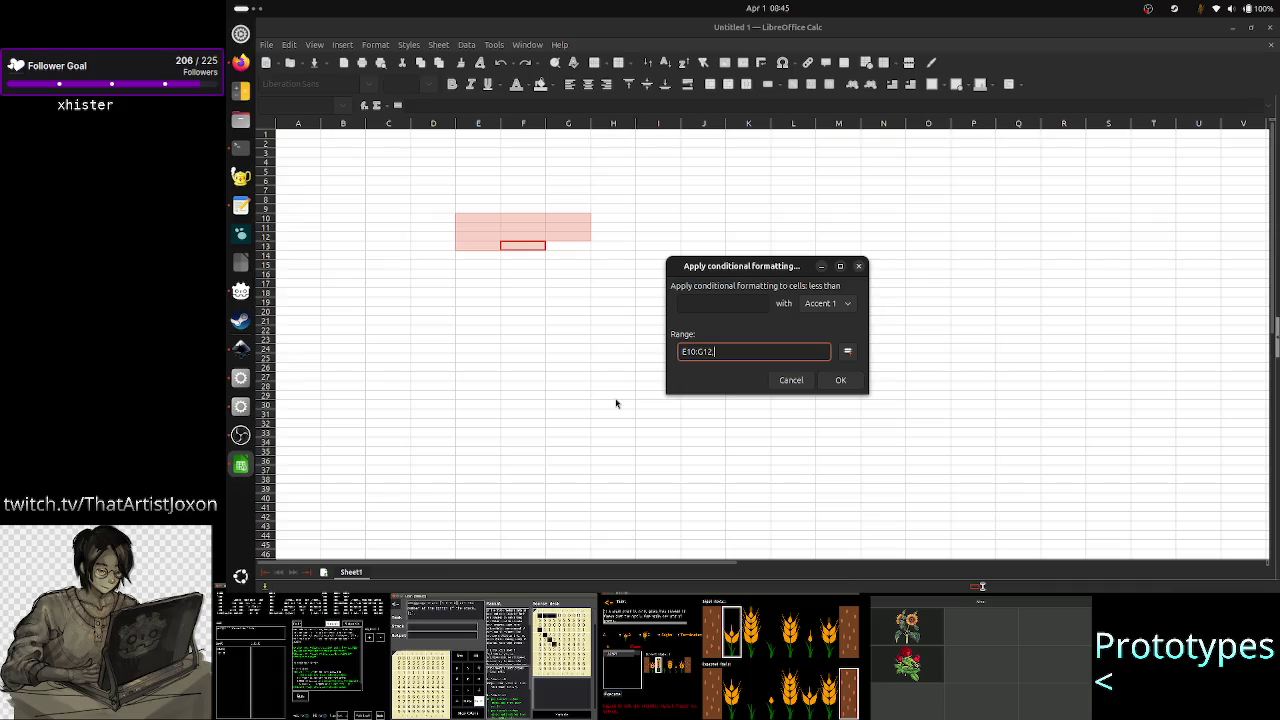
text(E)
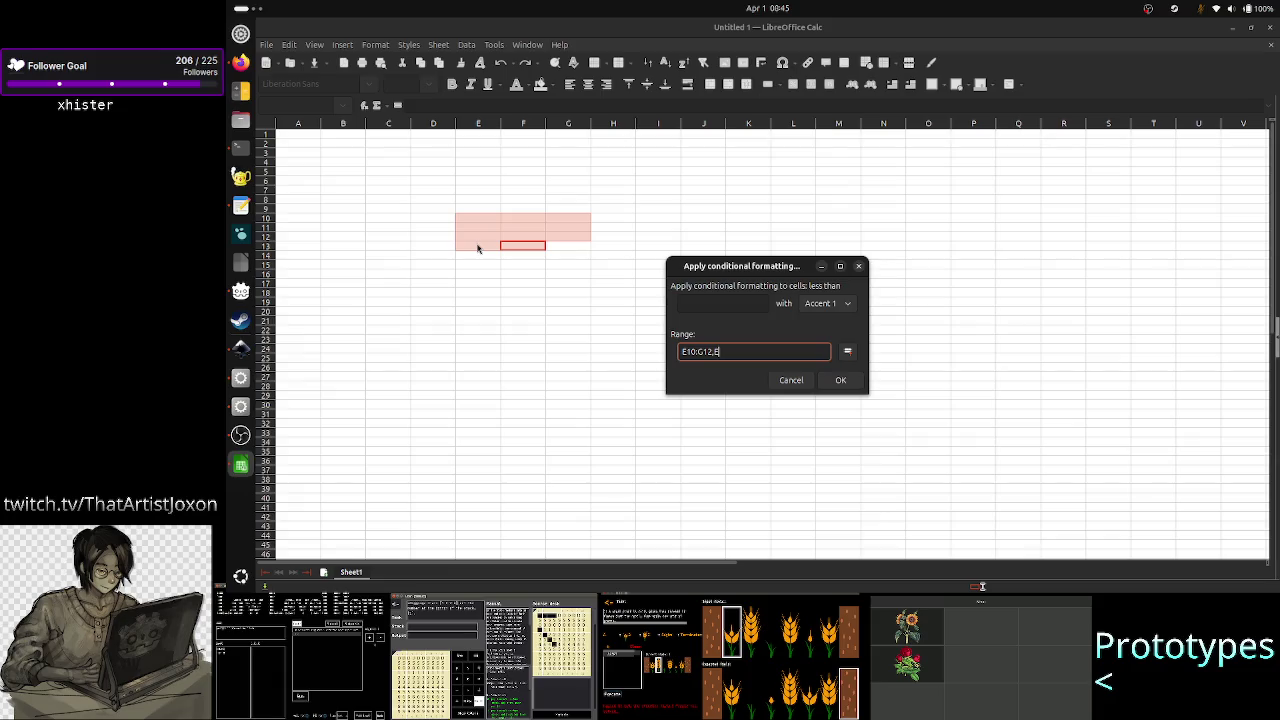
text(12)
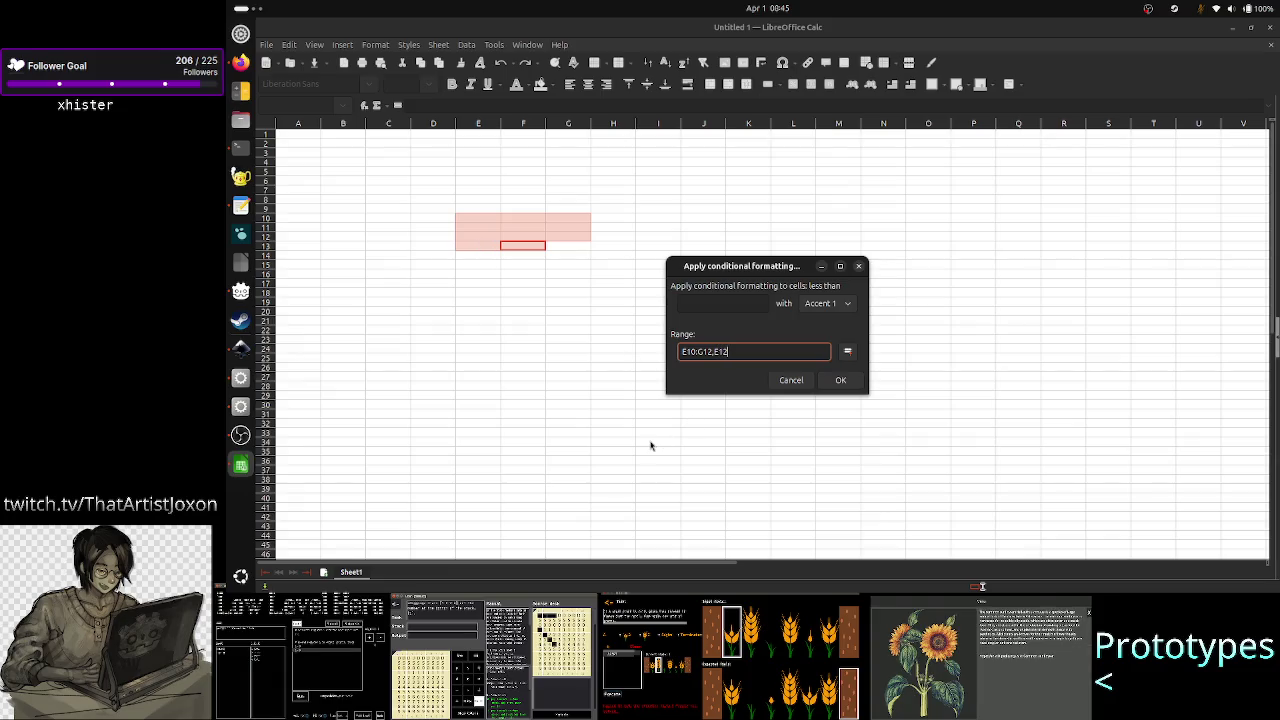
key(BackSpace)
text(3)
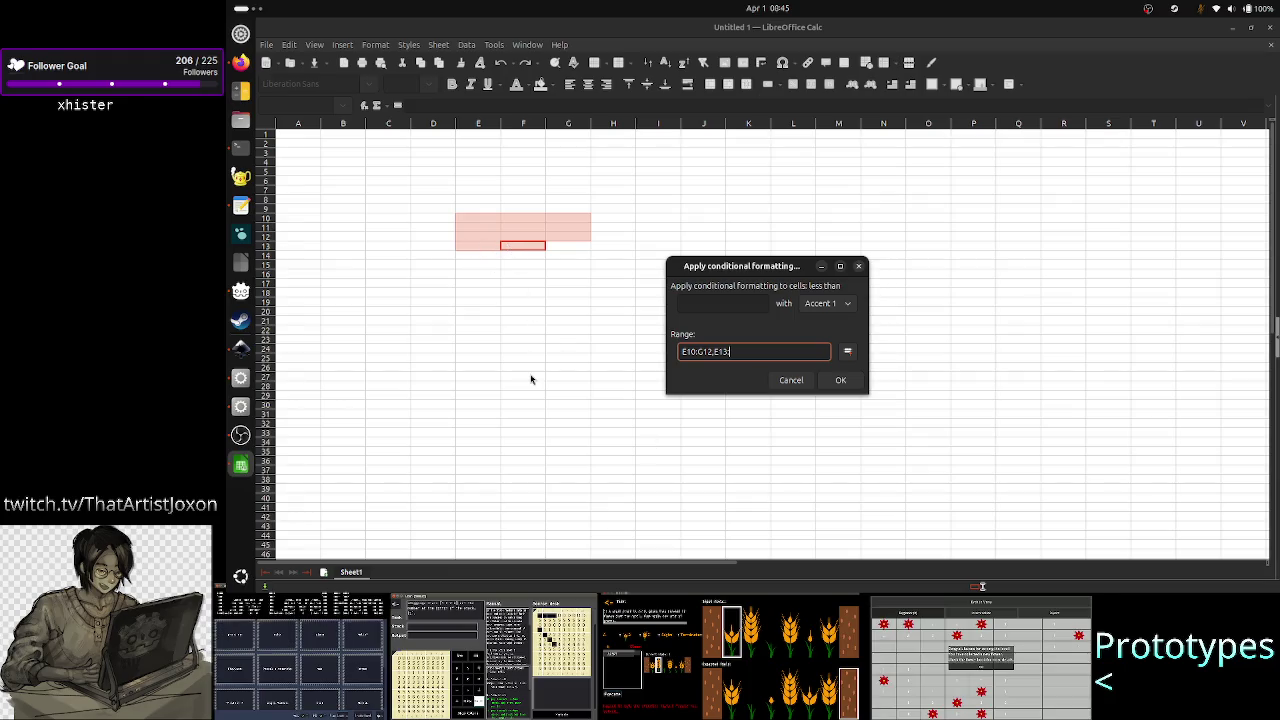
text(:F13)
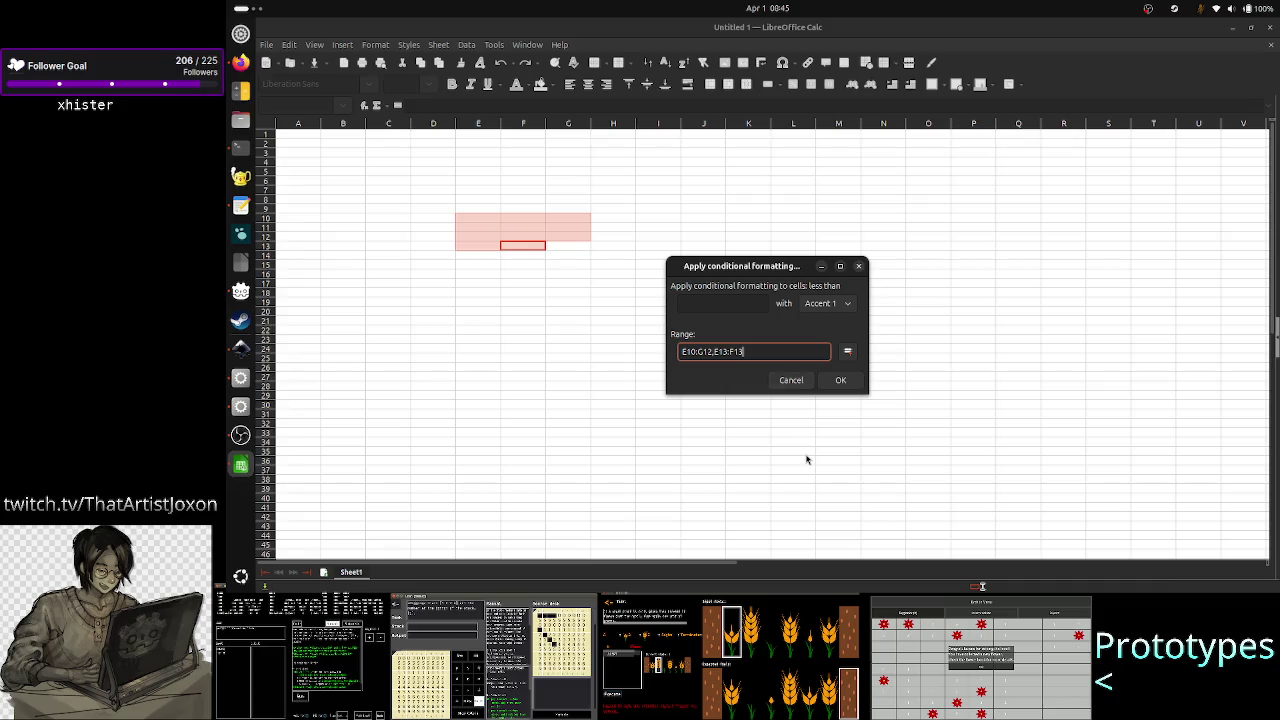
key(alt+Tab)
key(alt+Tab)
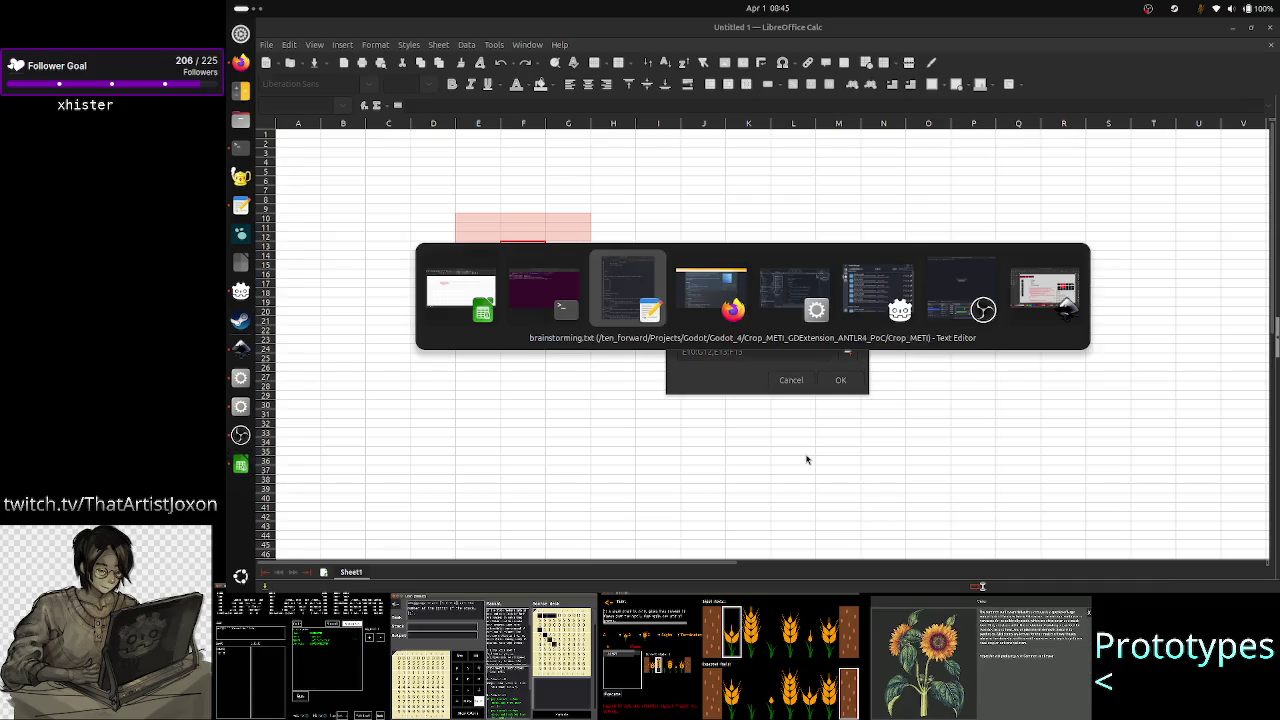
- Bring the Inkscape notes forward, move them lower right over the sheet, then raise the terminal
key(alt+Tab)
key(alt+Tab)
key(alt+Tab)
key(alt+Tab)
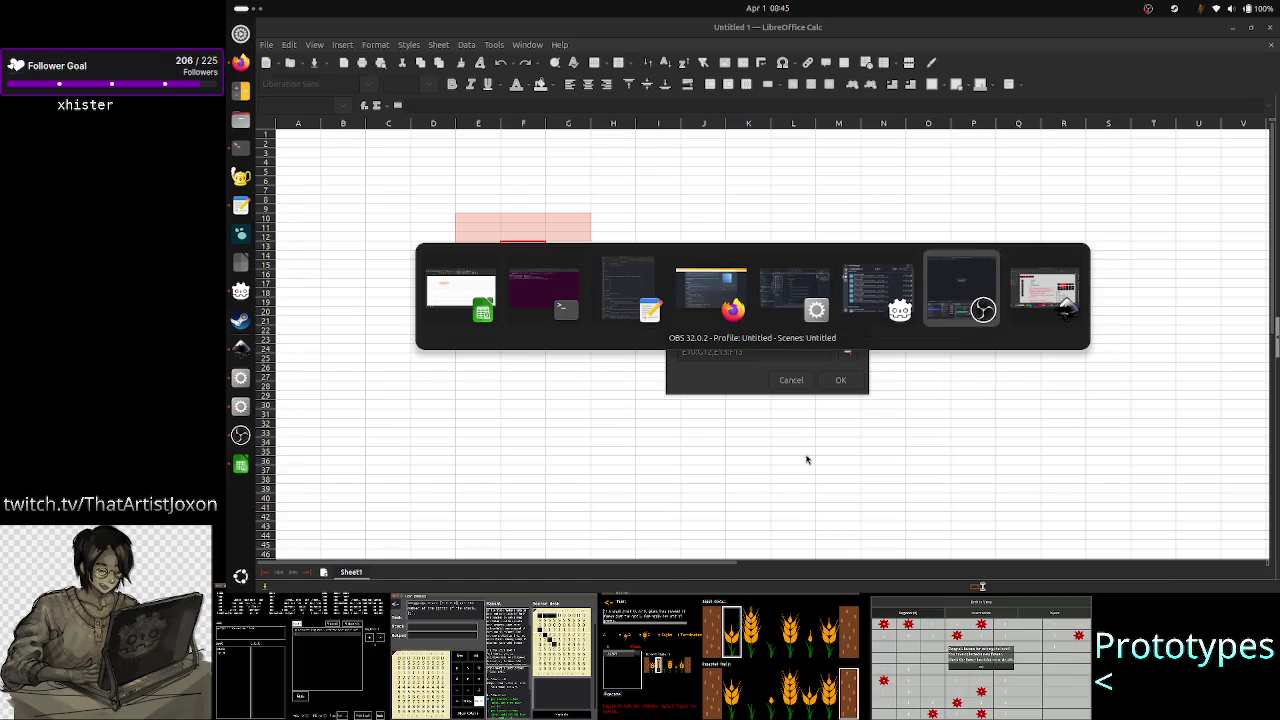
key(alt+Tab)
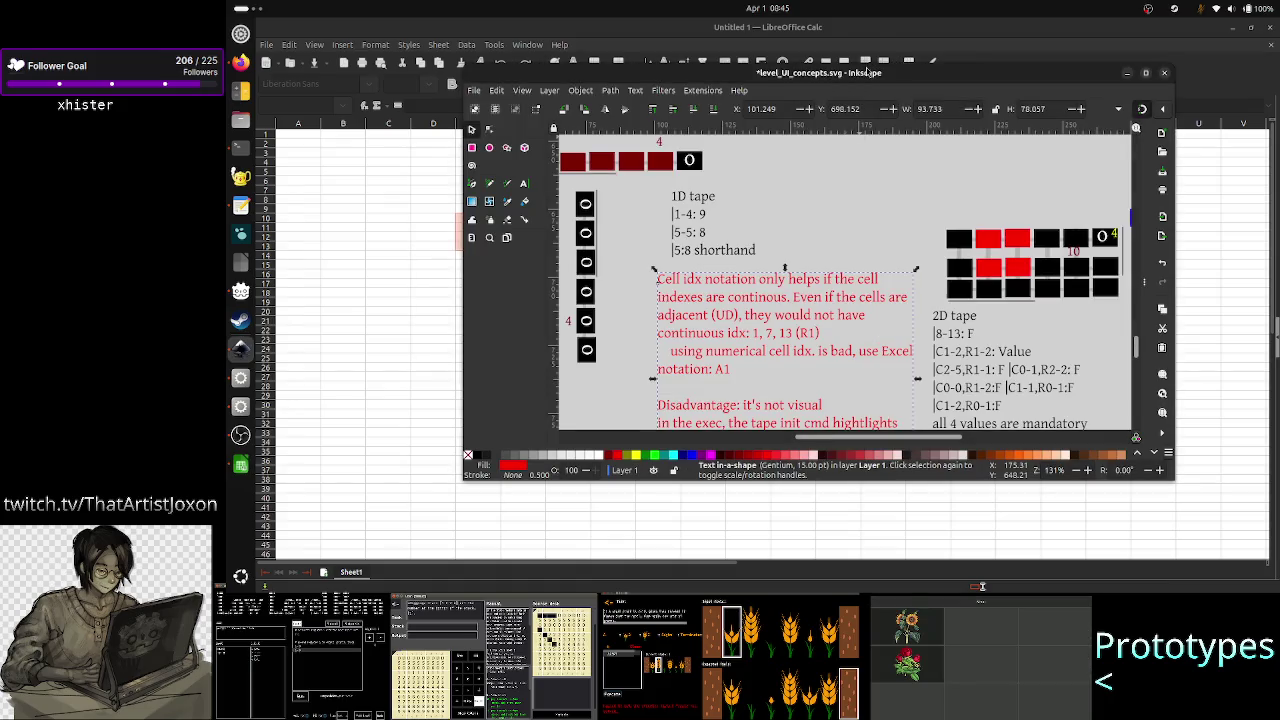
mouse_move(869, 72)
mouse_down()
mouse_move(958, 105)
mouse_move(866, 190)
mouse_move(1042, 171)
mouse_up()
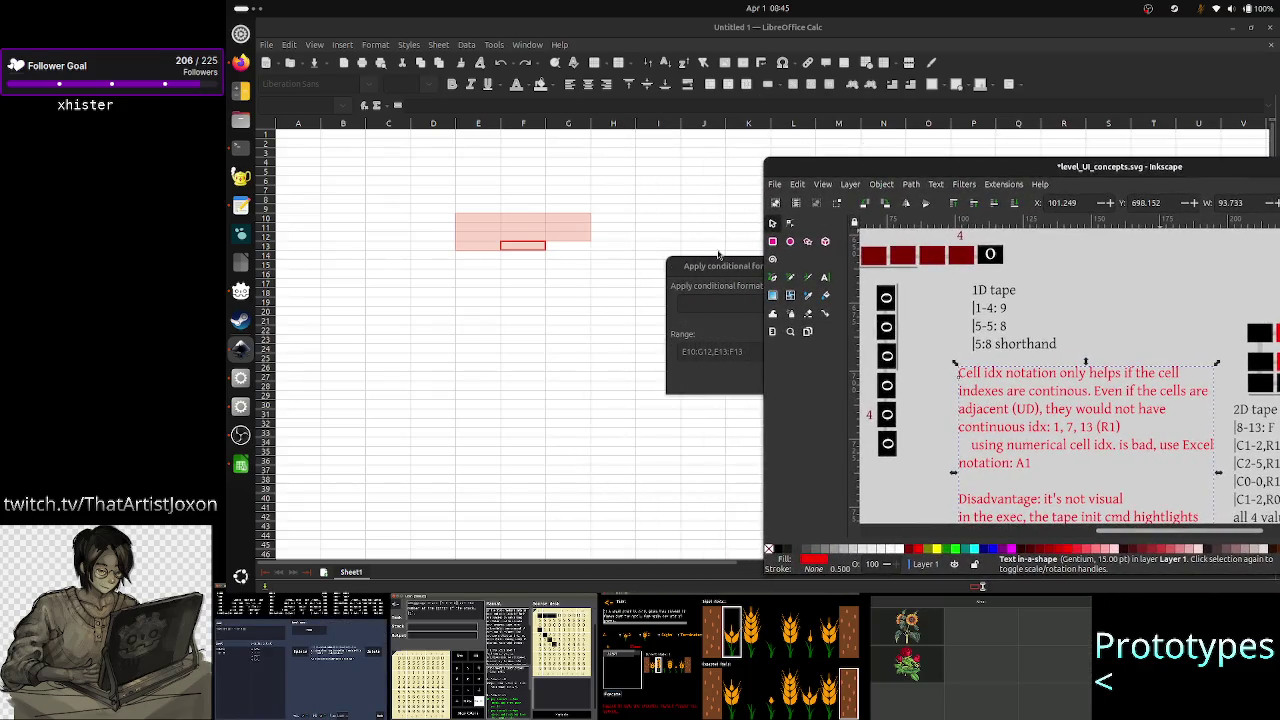
click(240, 147)
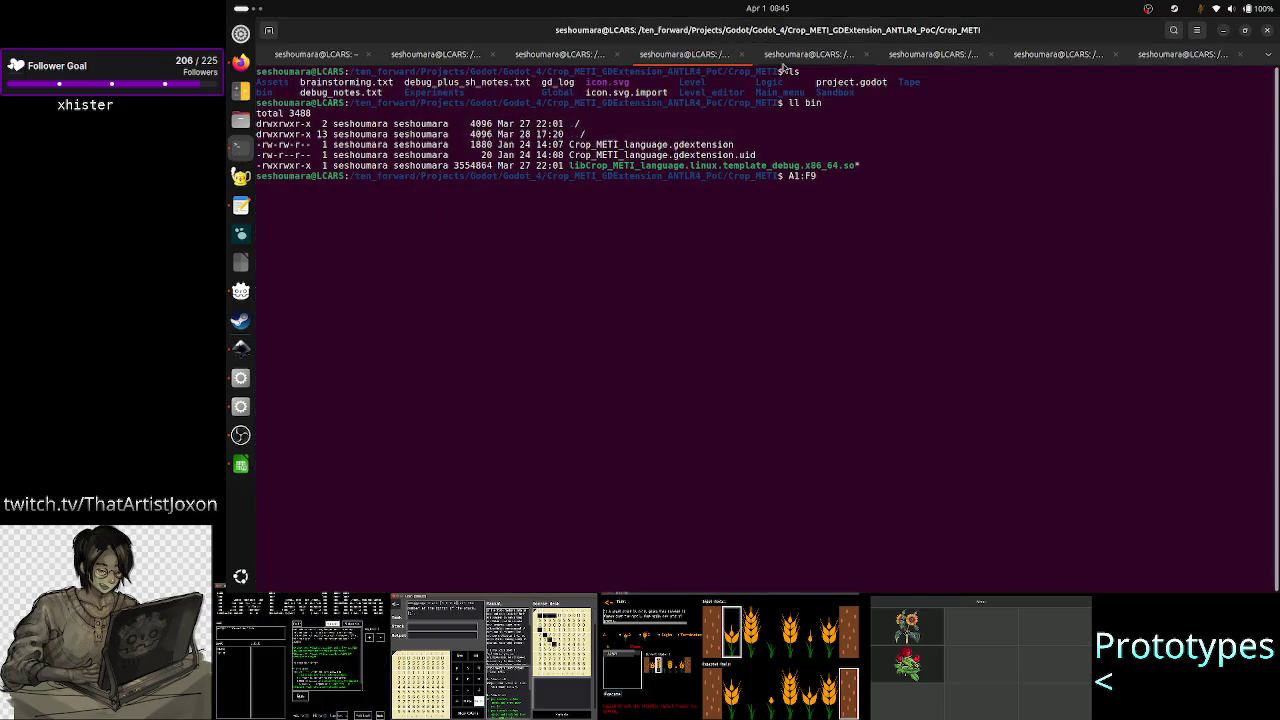
- Show the Vim grammar files, shift the Inkscape notes beside them, then return to Calc
click(784, 64)
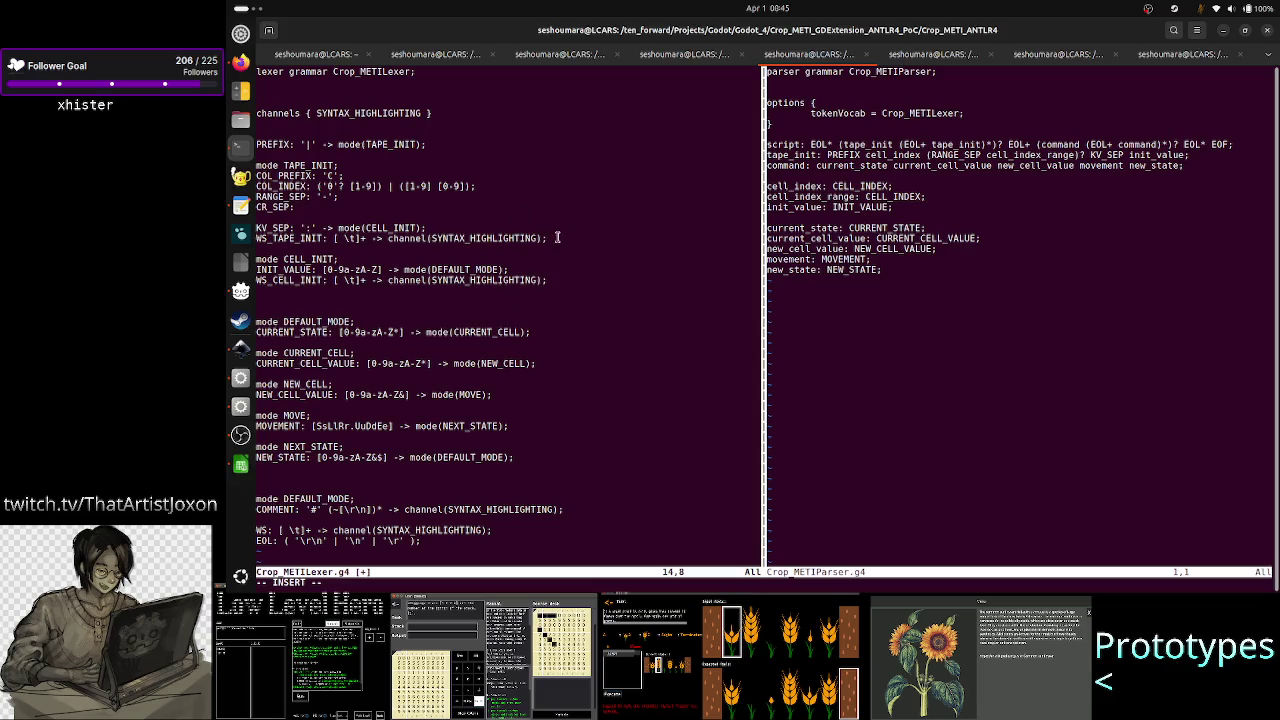
key(alt+Tab)
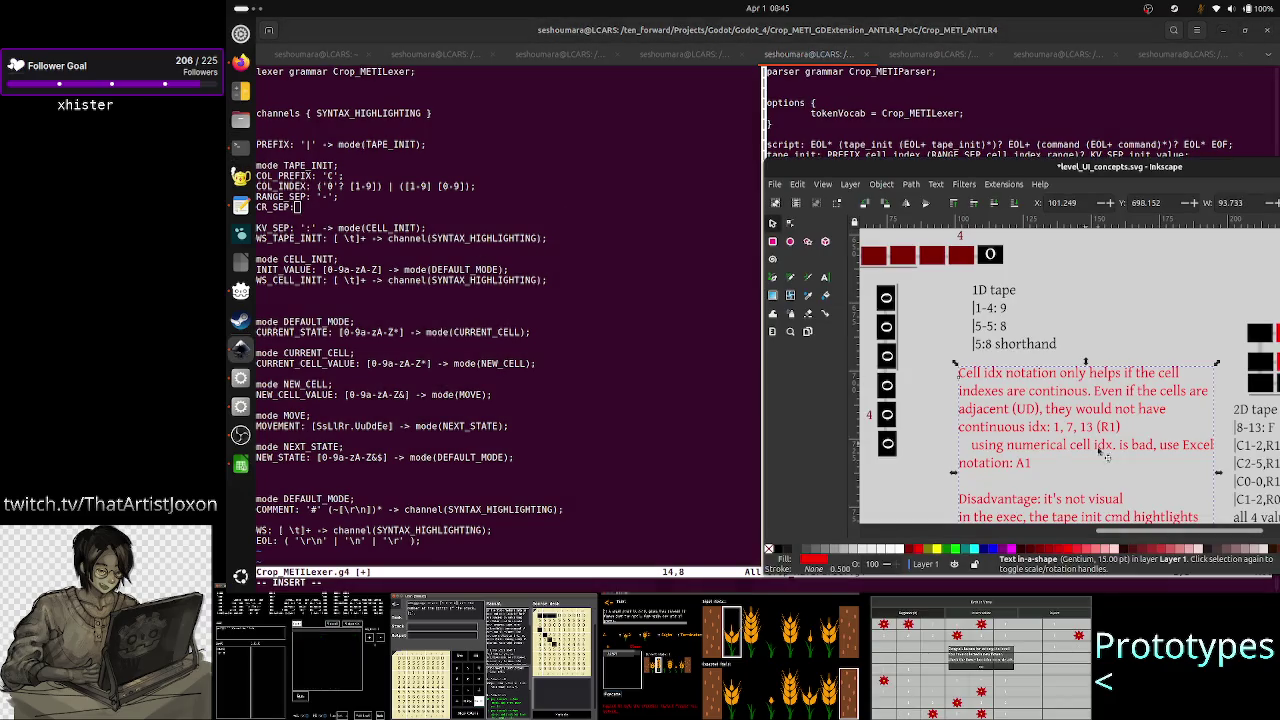
drag(1062, 172, 817, 140)
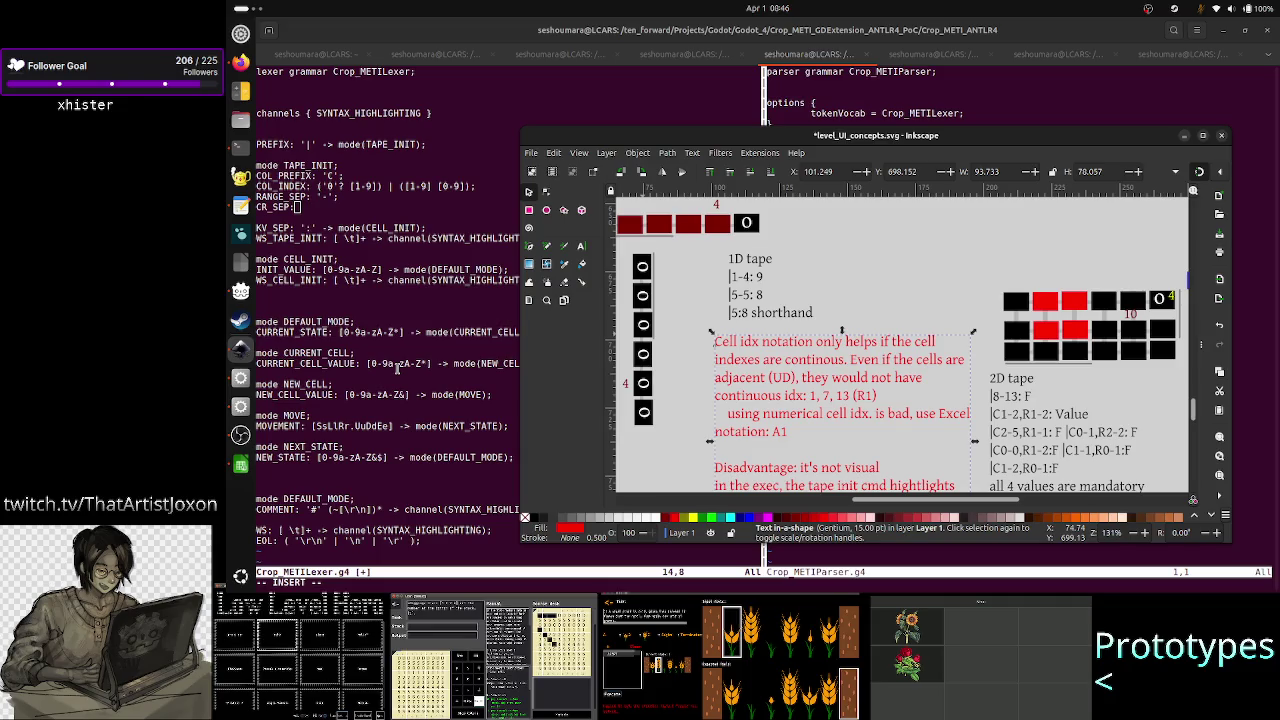
click(397, 368)
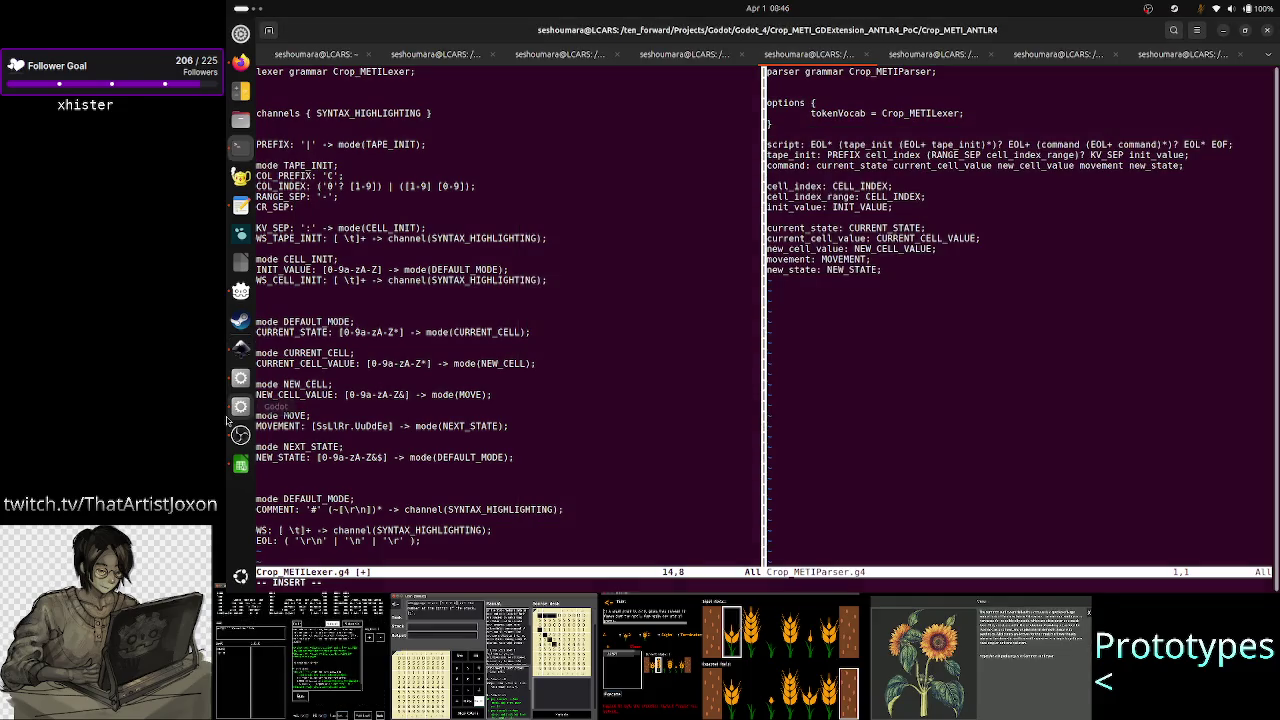
click(240, 464)
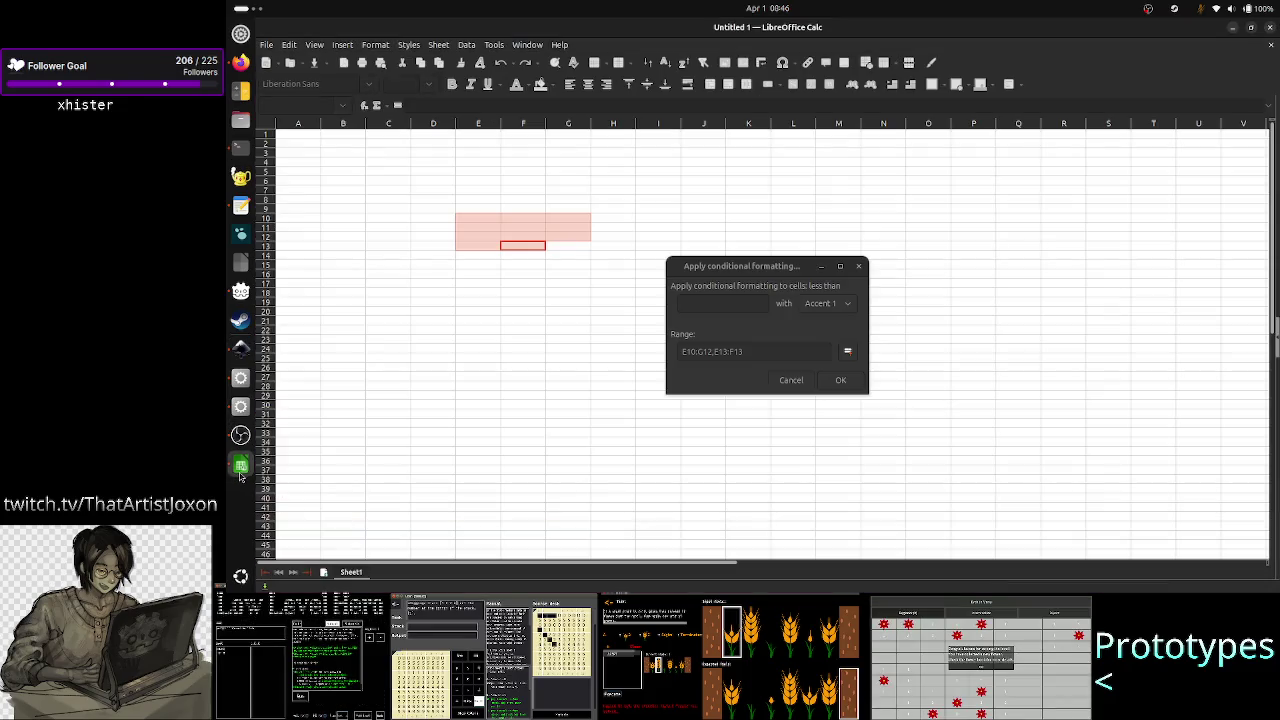
- Select and deselect the E10:G12,E13:F13 text in the Range field, then switch windows
click(772, 352)
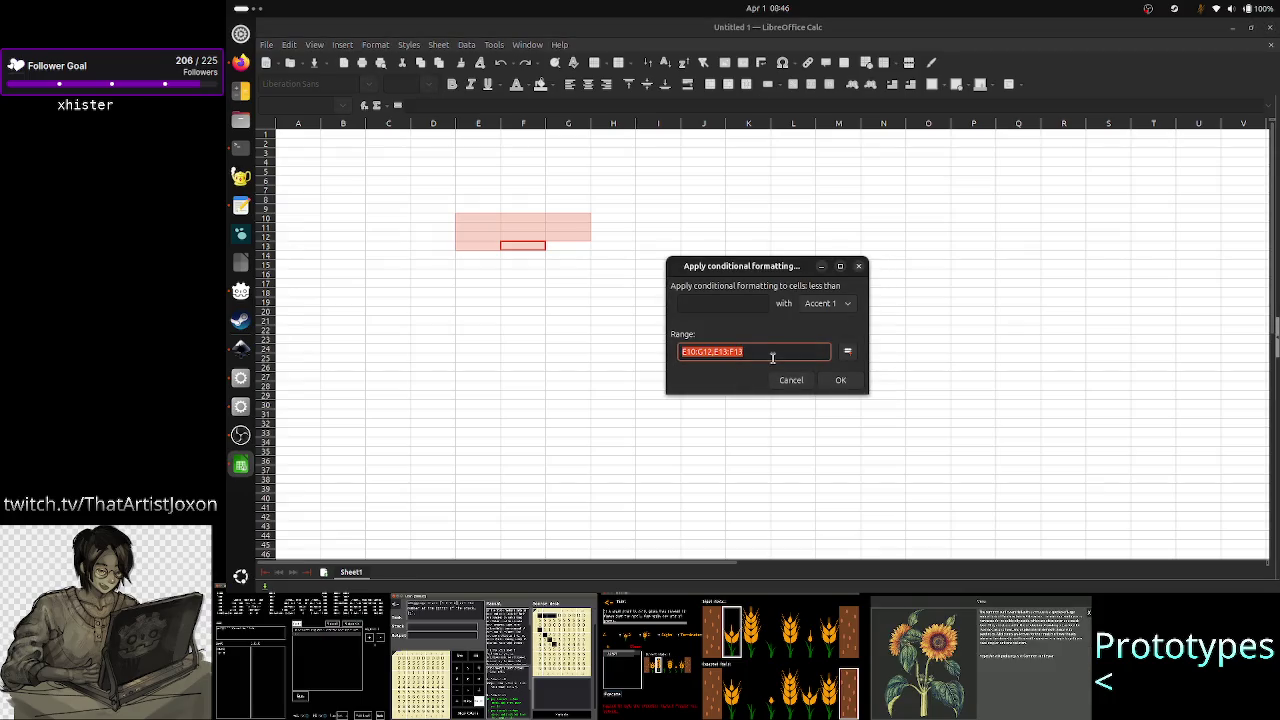
click(785, 351)
key(shift+Left)
key(shift+Left)
key(shift+Left)
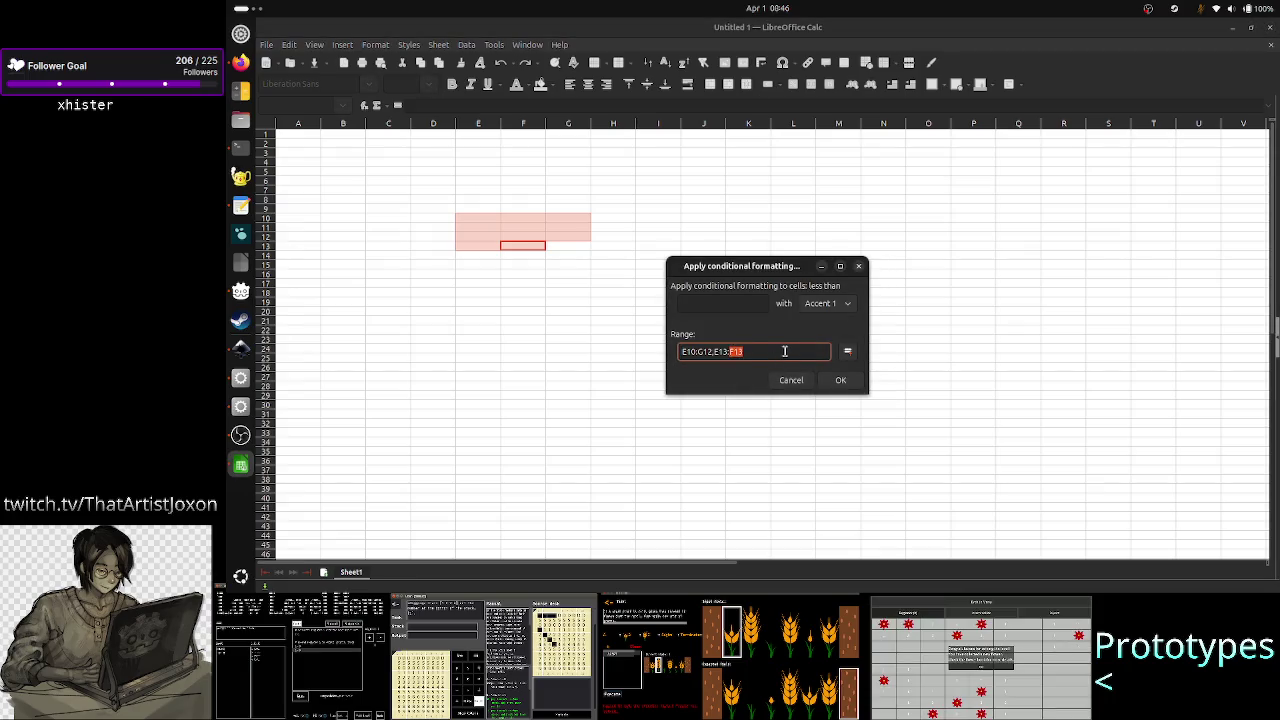
key(shift+Home)
click(798, 349)
key(ctrl+a)
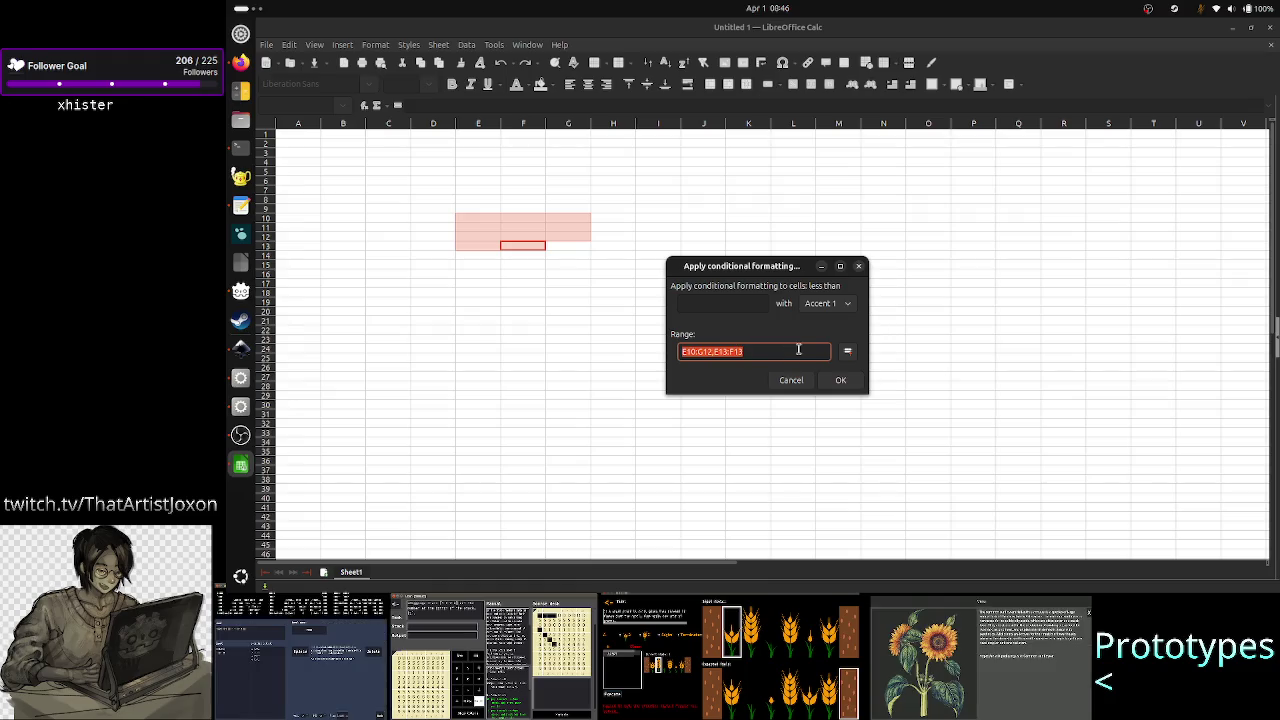
click(798, 349)
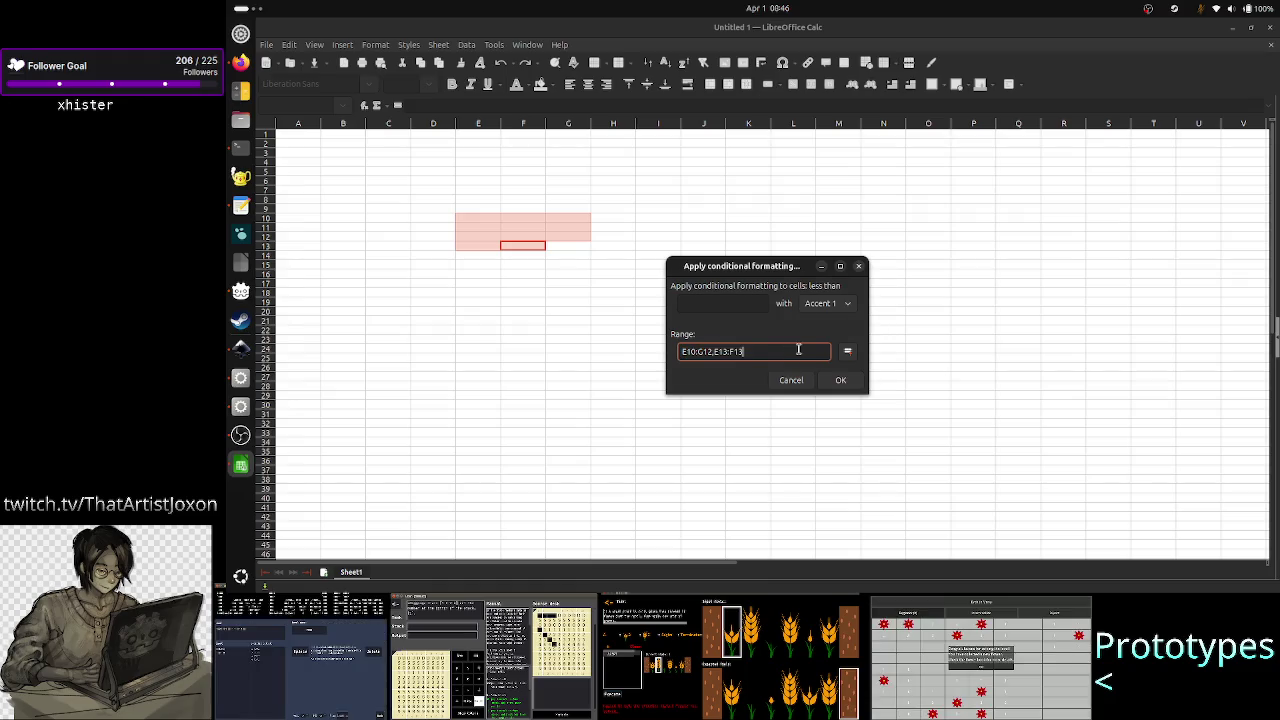
key(alt+Tab)
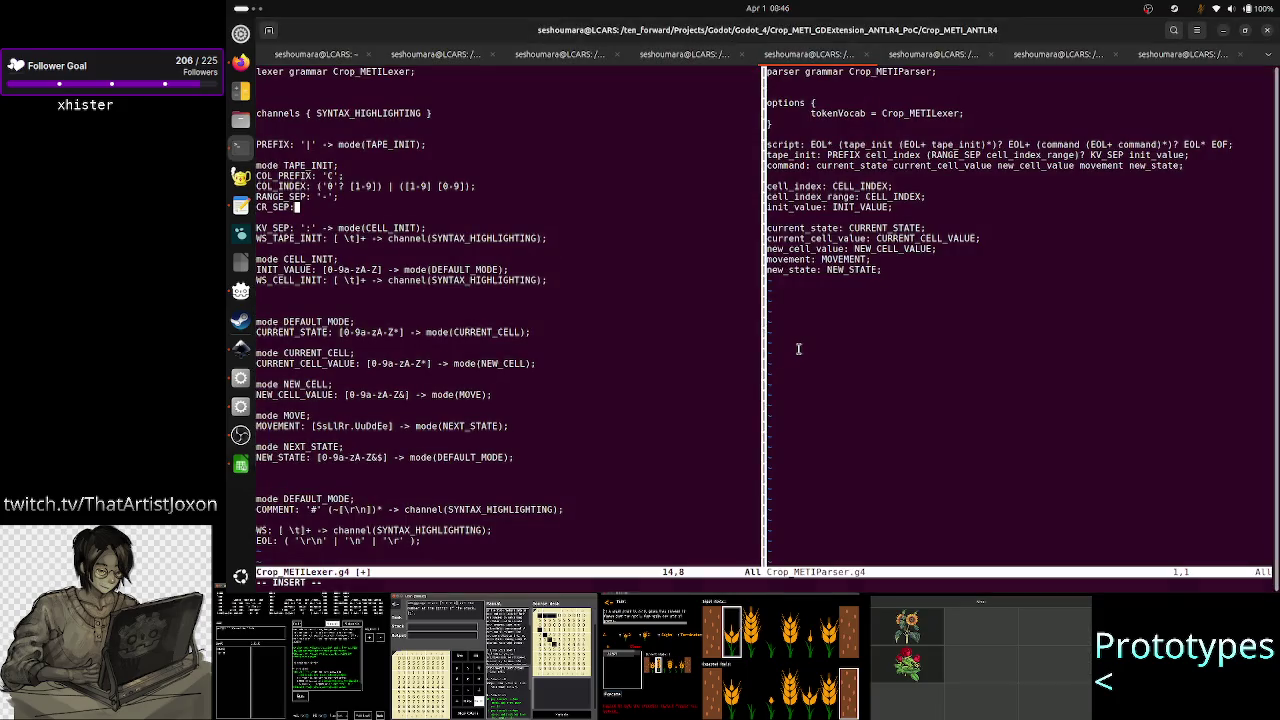
- Reposition the Inkscape 2D tape-notation notes over the sheet, then return to Calc's Range field
key(alt+Tab)
key(alt+Tab)
key(alt+Tab)
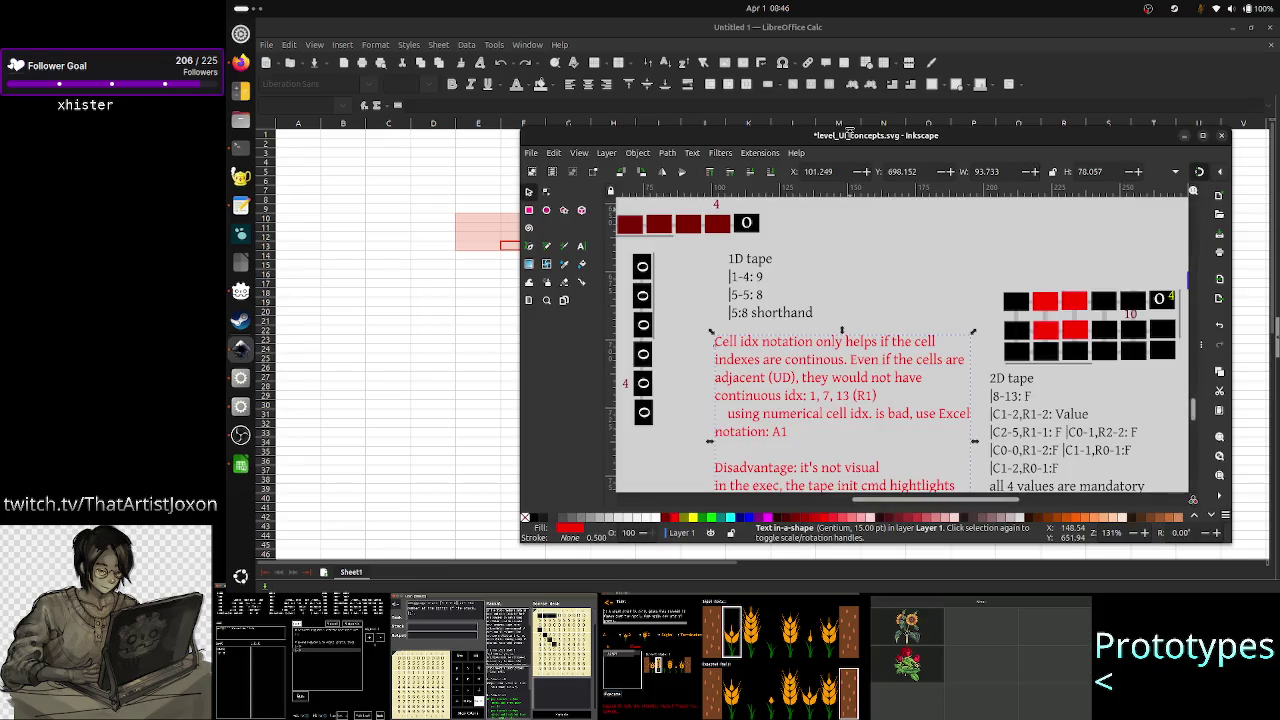
drag(808, 145, 1041, 118)
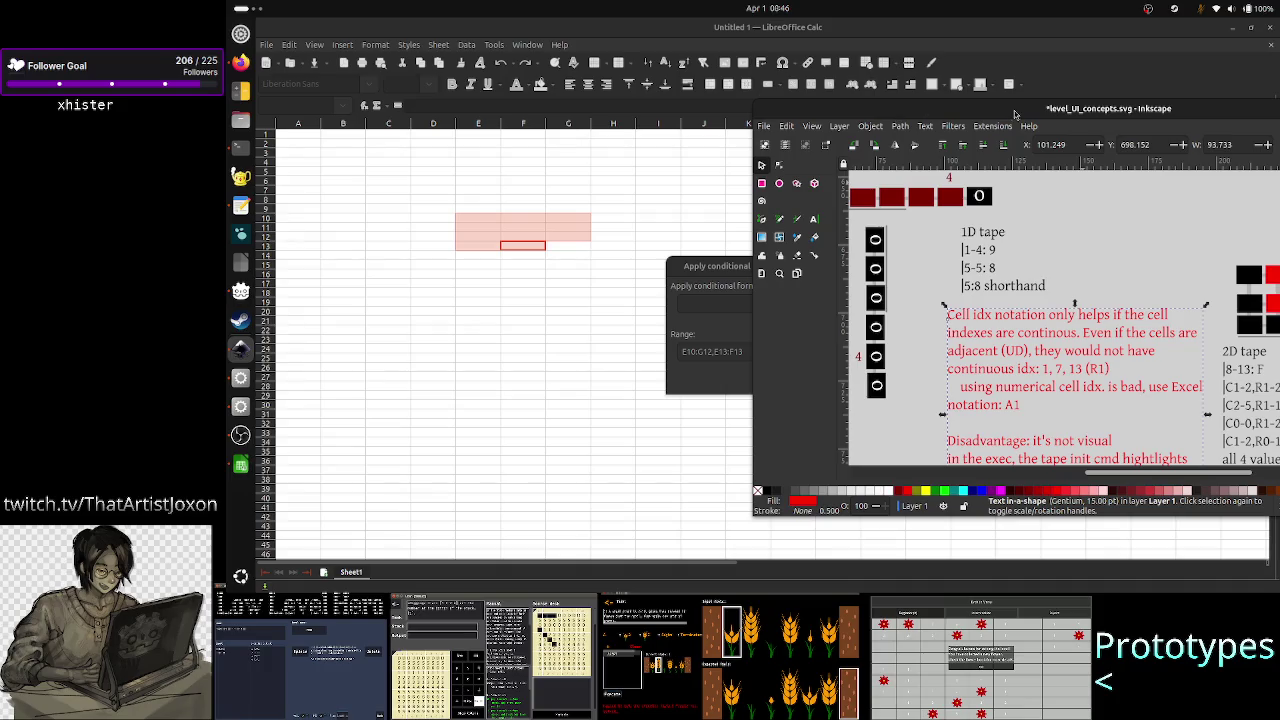
drag(1005, 113, 670, 107)
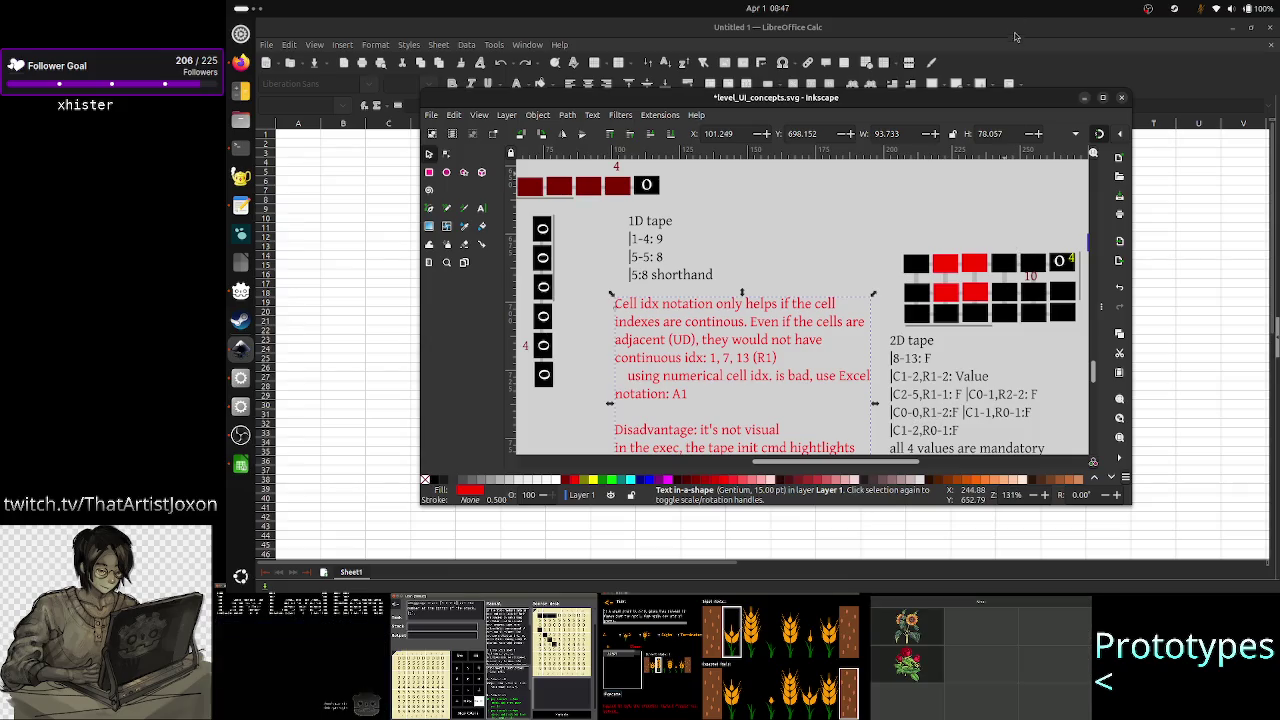
click(1015, 40)
click(766, 352)
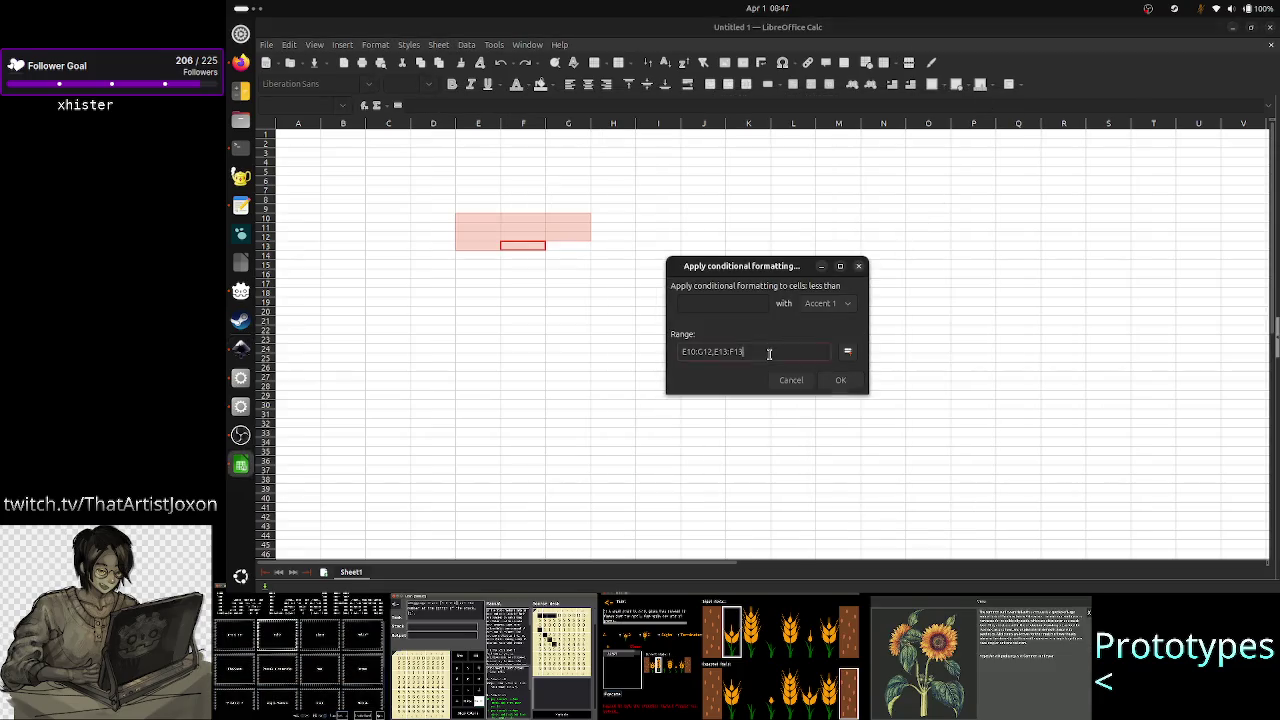
- Switch back to Calc's Range field and select parts of E10:G12,E13:F13 with Shift+arrows
key(alt+Tab)
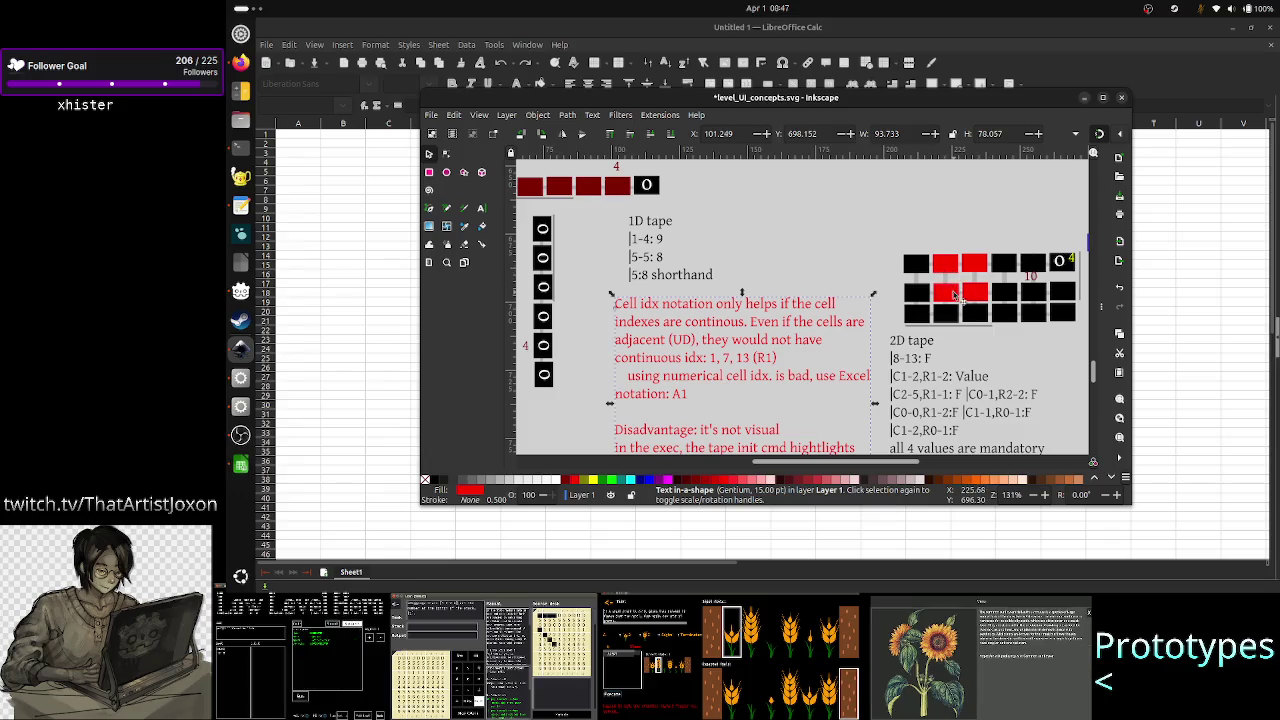
key(alt+Tab)
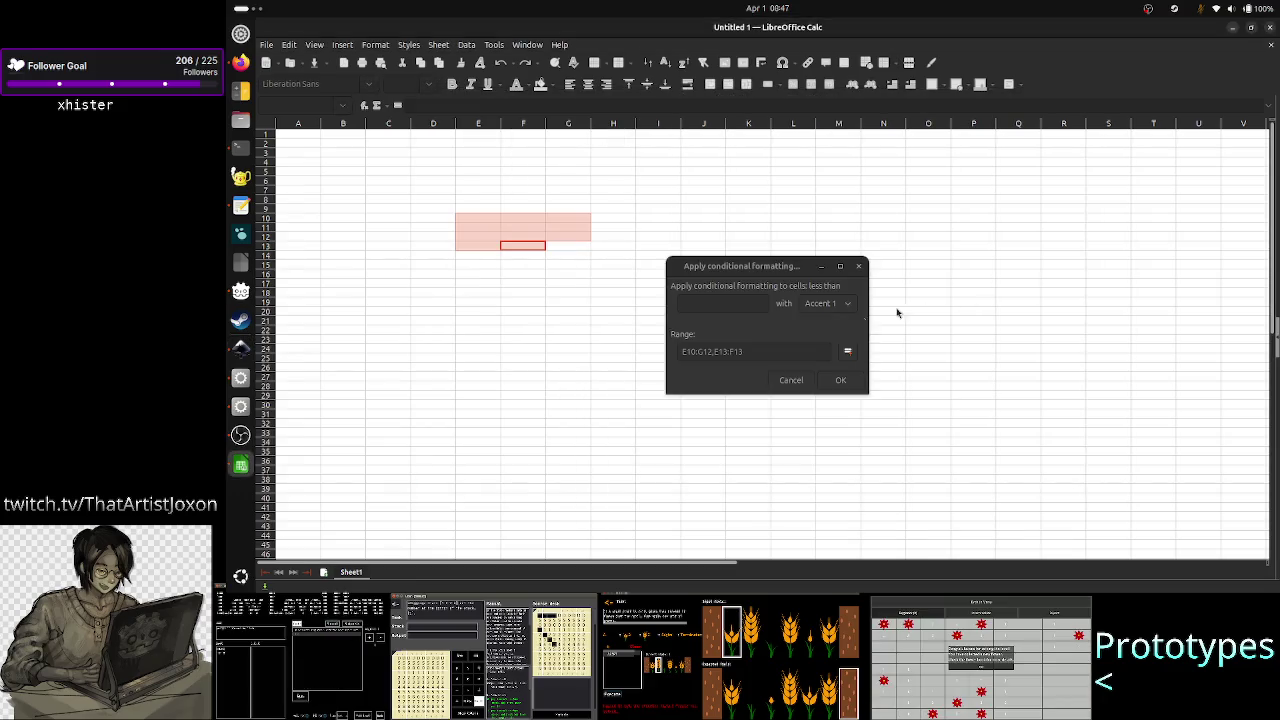
click(744, 352)
key(Left)
key(Left)
key(Left)
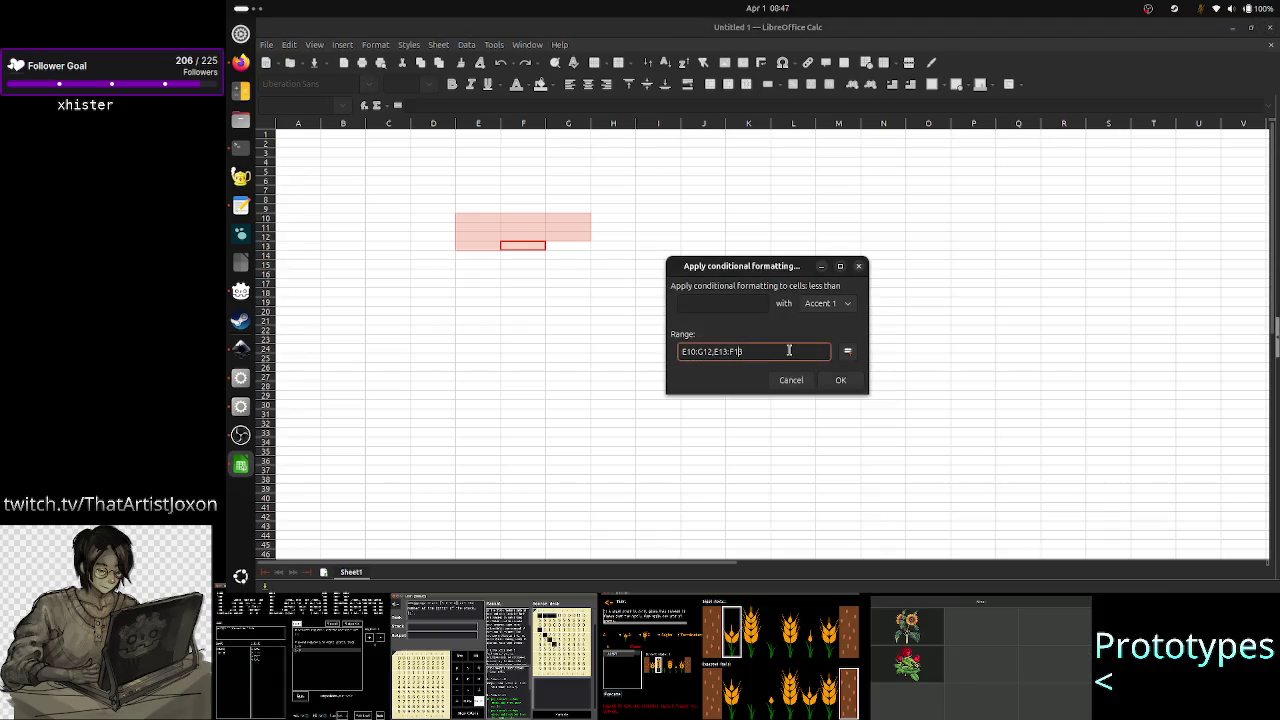
key(shift+Right)
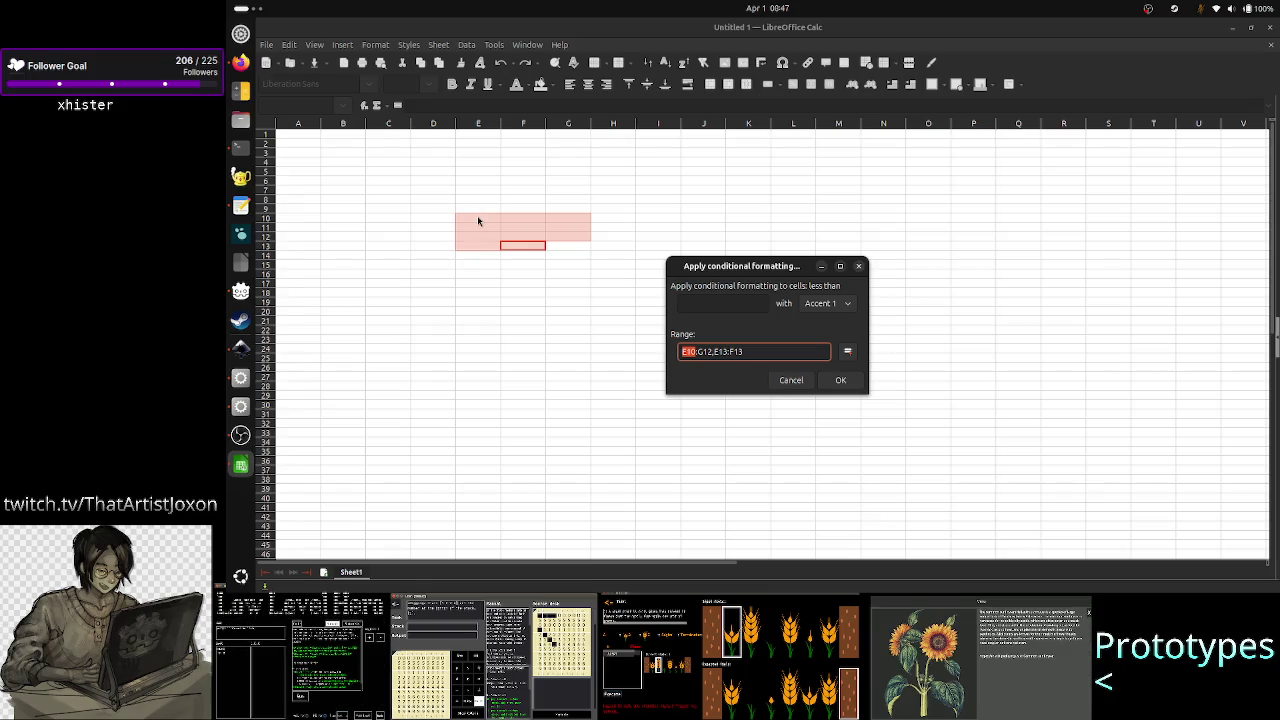
key(Right)
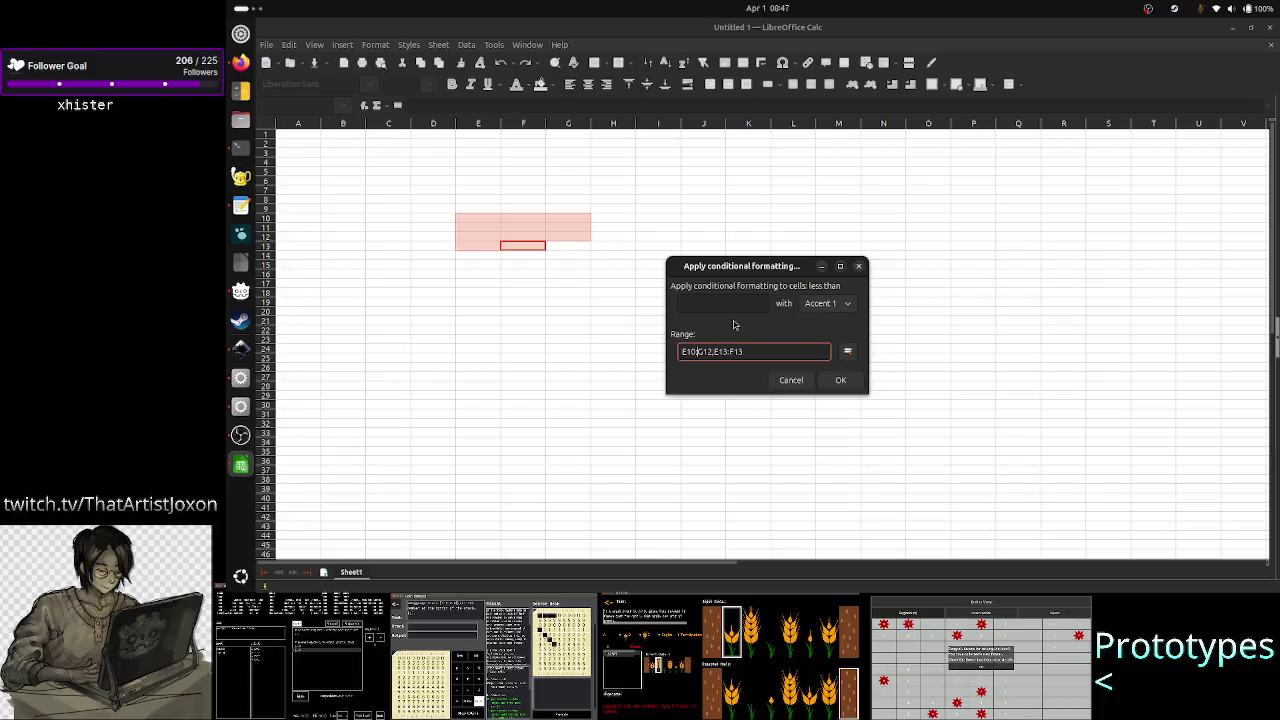
key(shift+Right)
key(shift+Right)
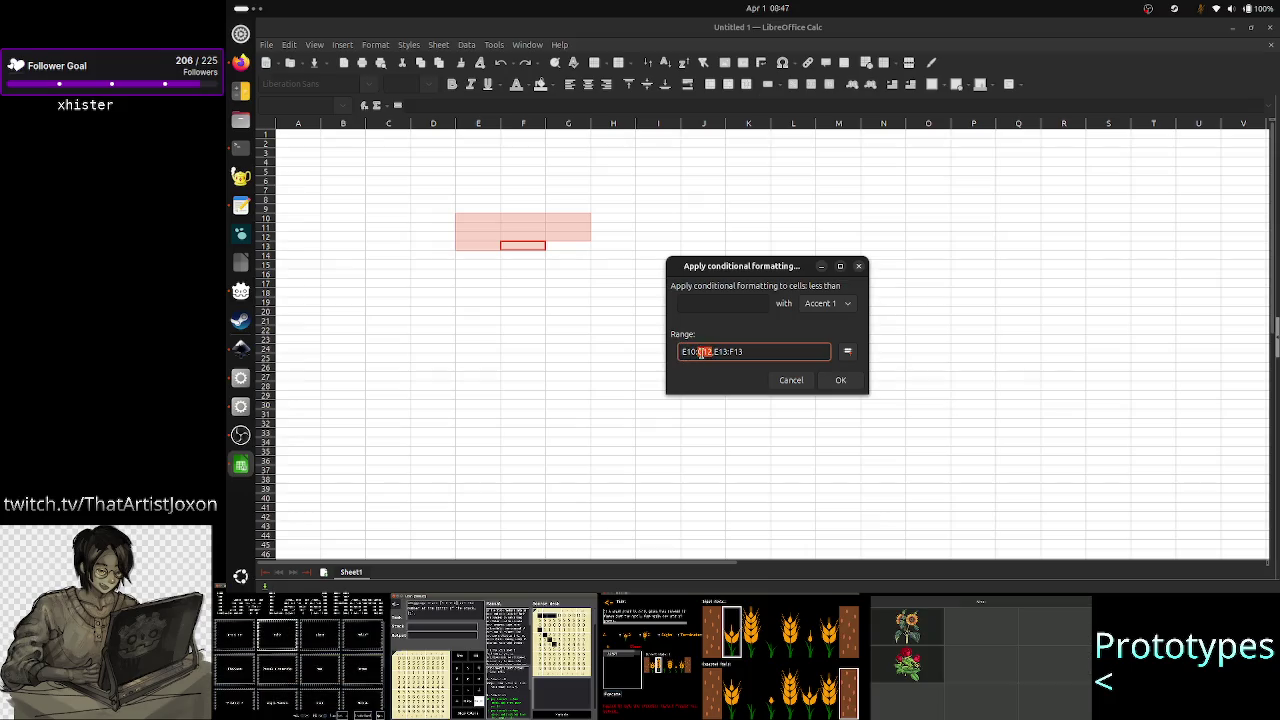
click(701, 353)
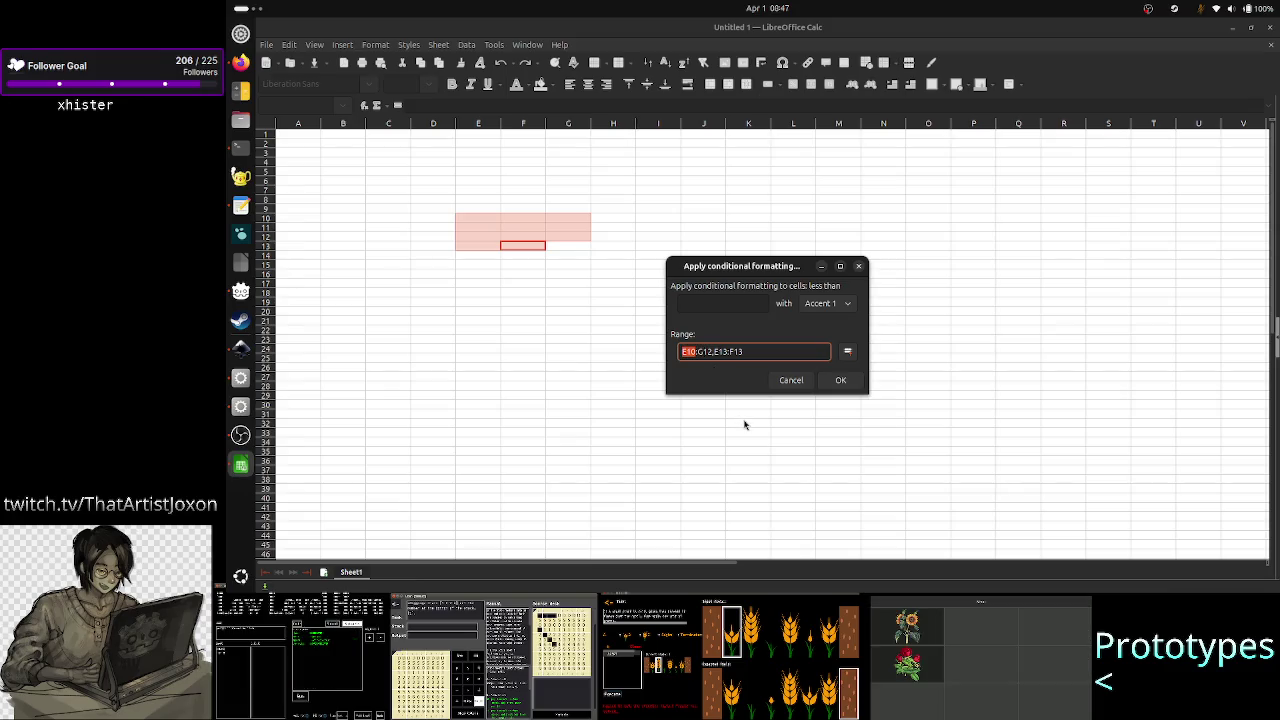
- Retype the G of G12, then mark the E10 and G12 ends of the first range
text(G)
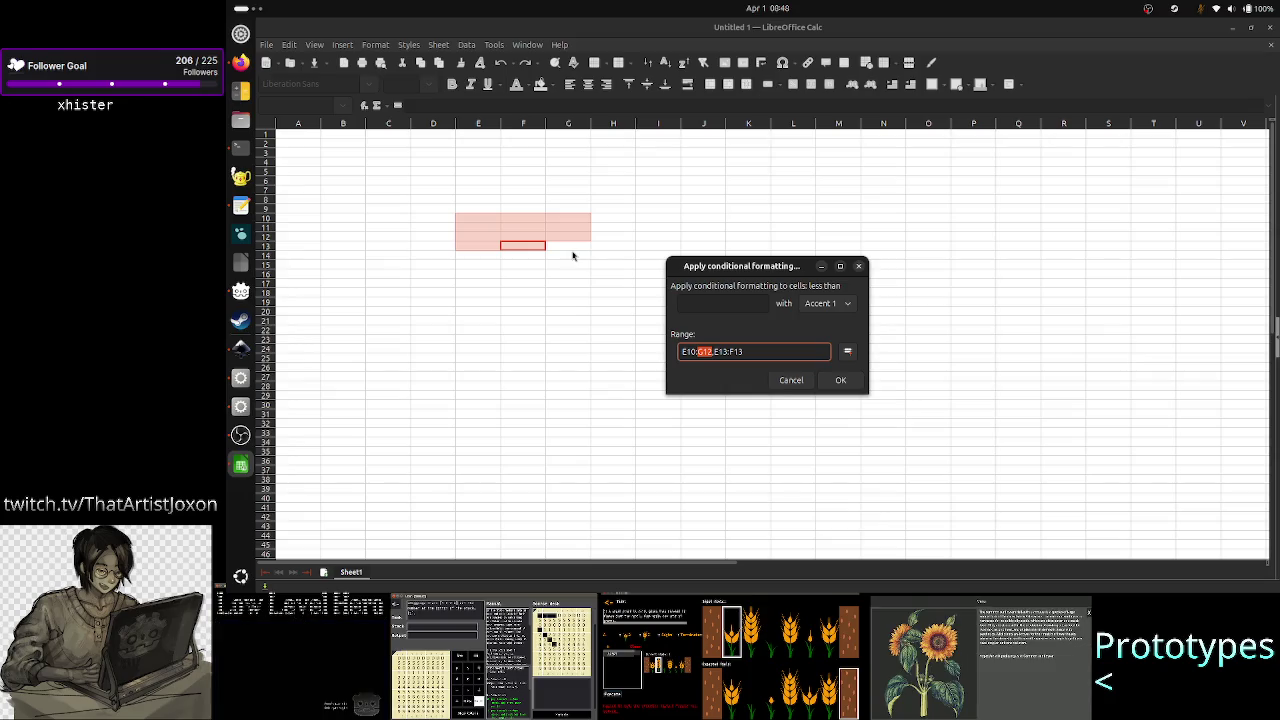
click(697, 351)
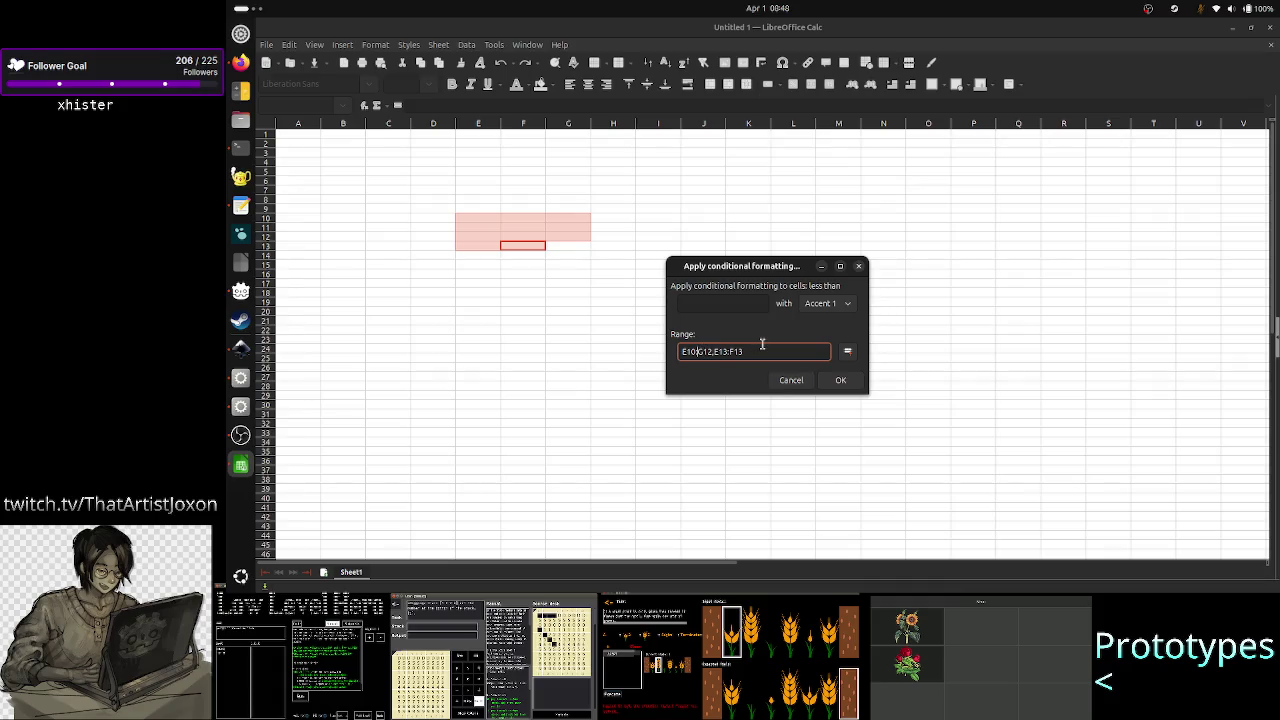
key(Home)
key(shift+Right)
key(shift+Right)
key(shift+Right)
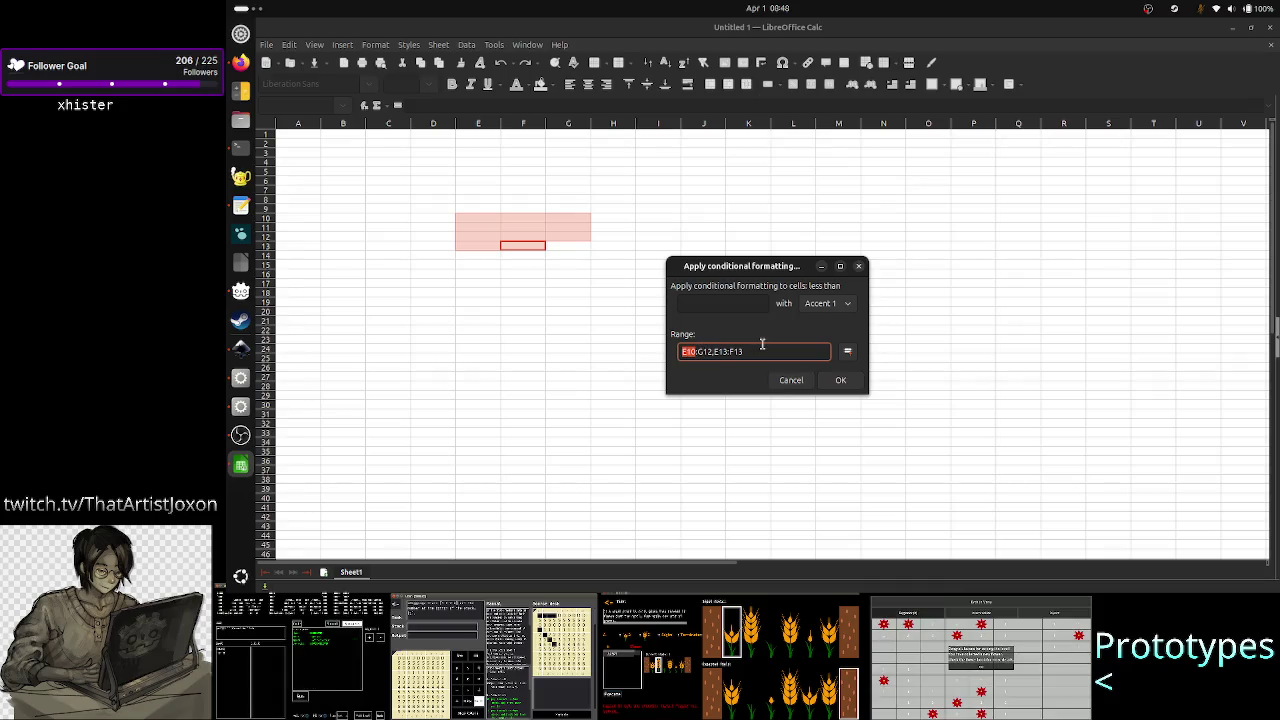
key(Right)
key(shift+Right)
key(shift+Right)
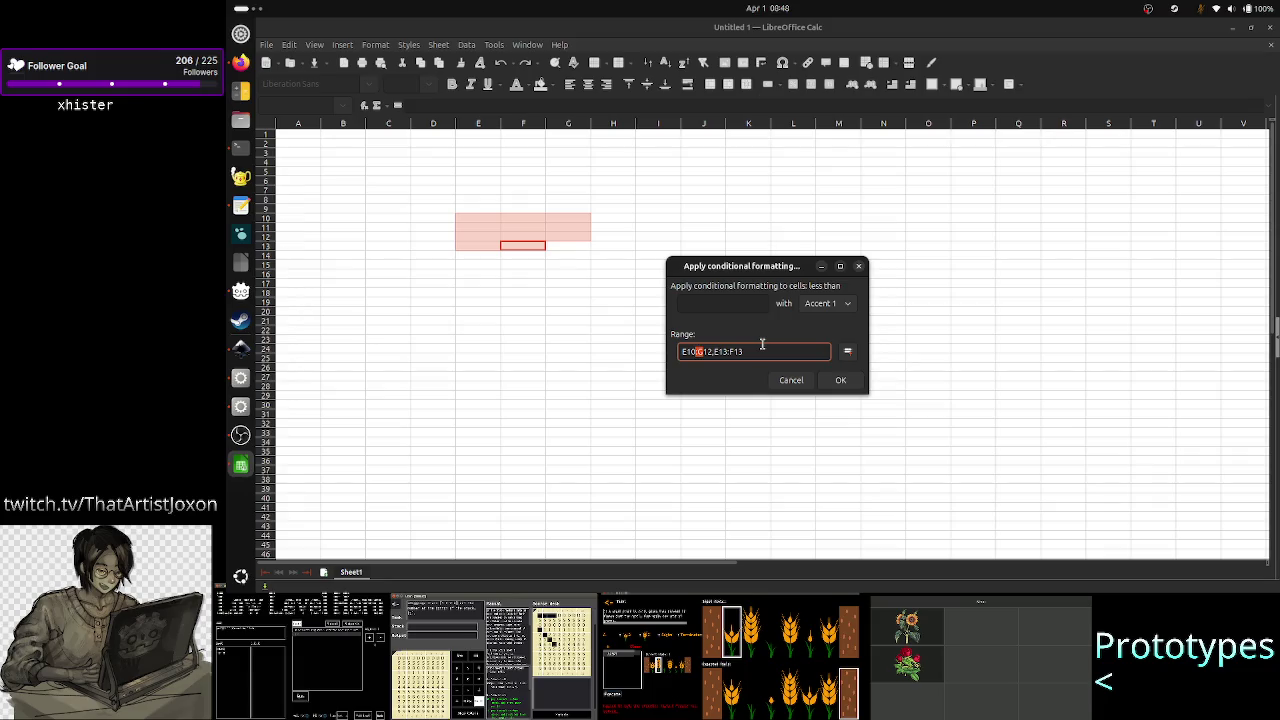
key(shift+Right)
key(shift+Right)
key(shift+Left)
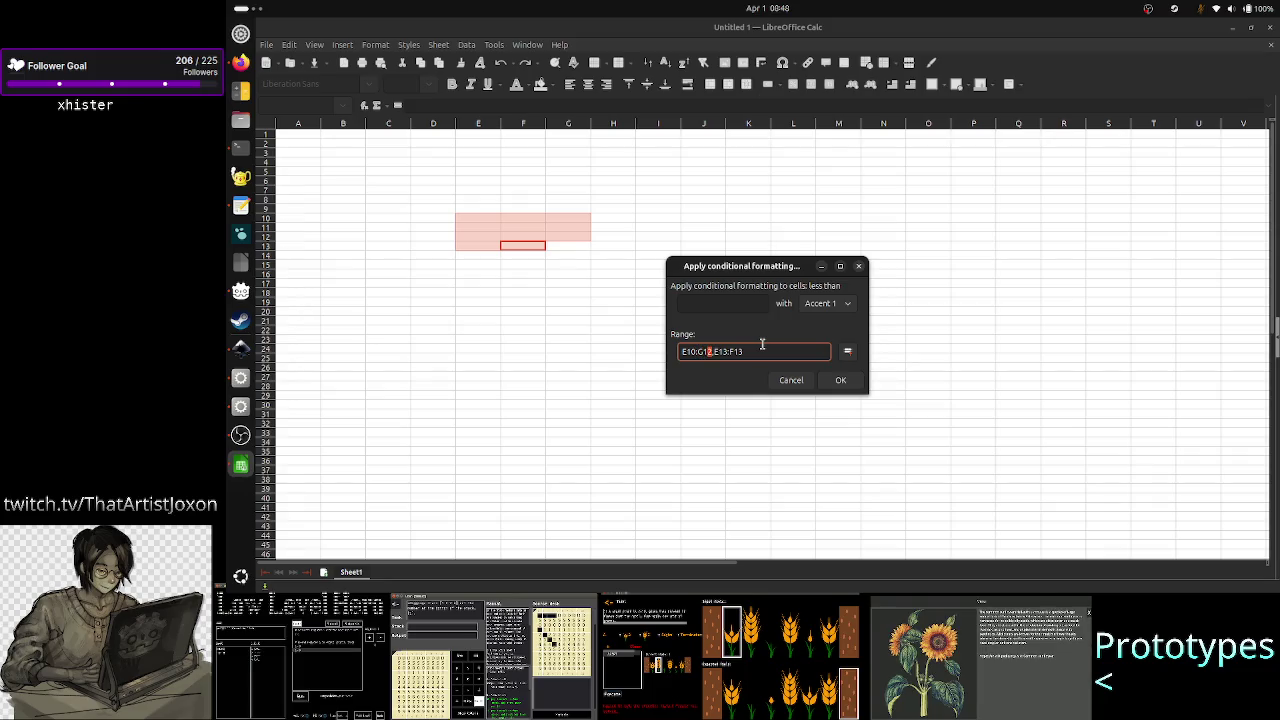
key(shift+Left)
key(shift+Left)
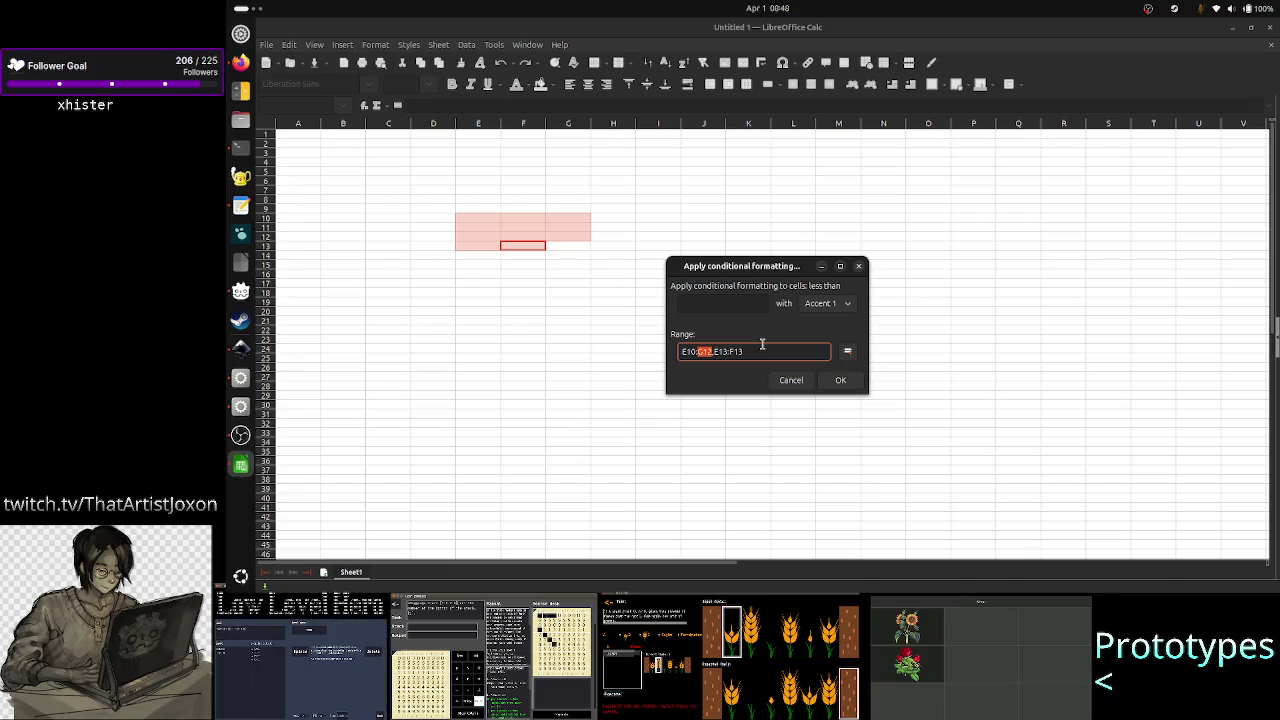
key(Left)
key(Home)
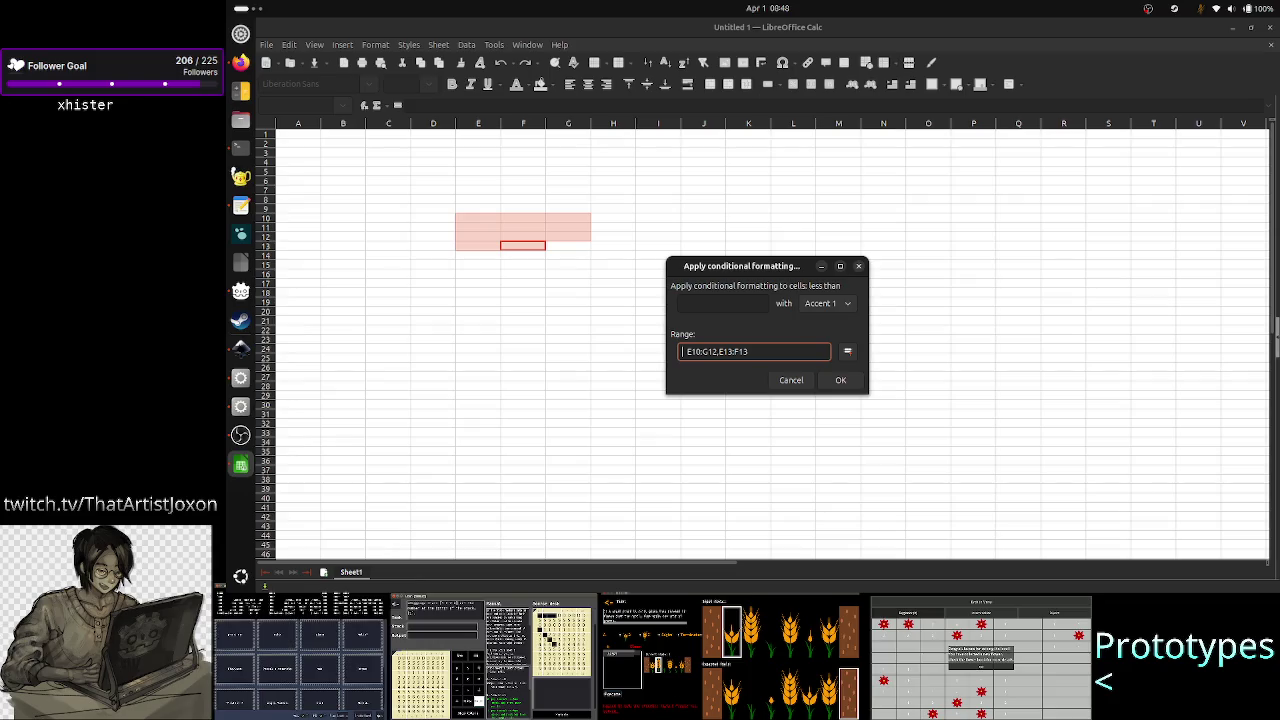
- Insert CE-G,R10-12 at the start of the range, ahead of E10:G12 and E13:F13
text(CE)
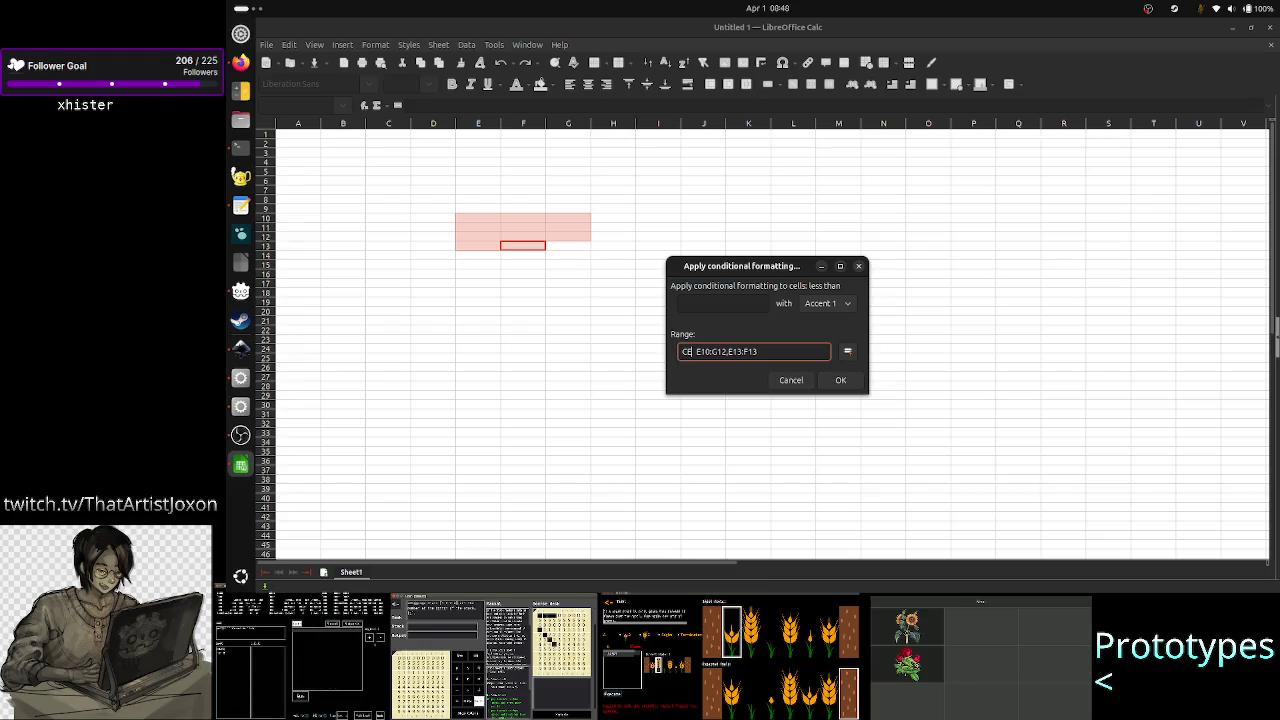
text(-C)
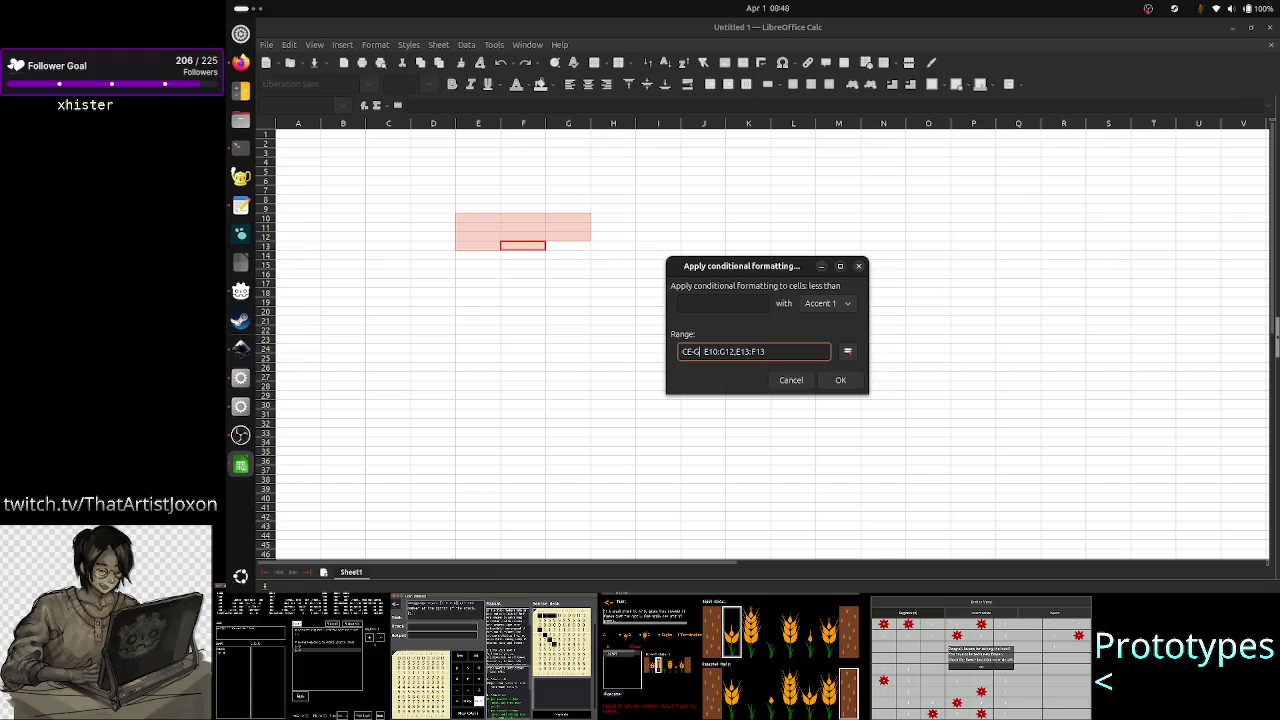
text(,R)
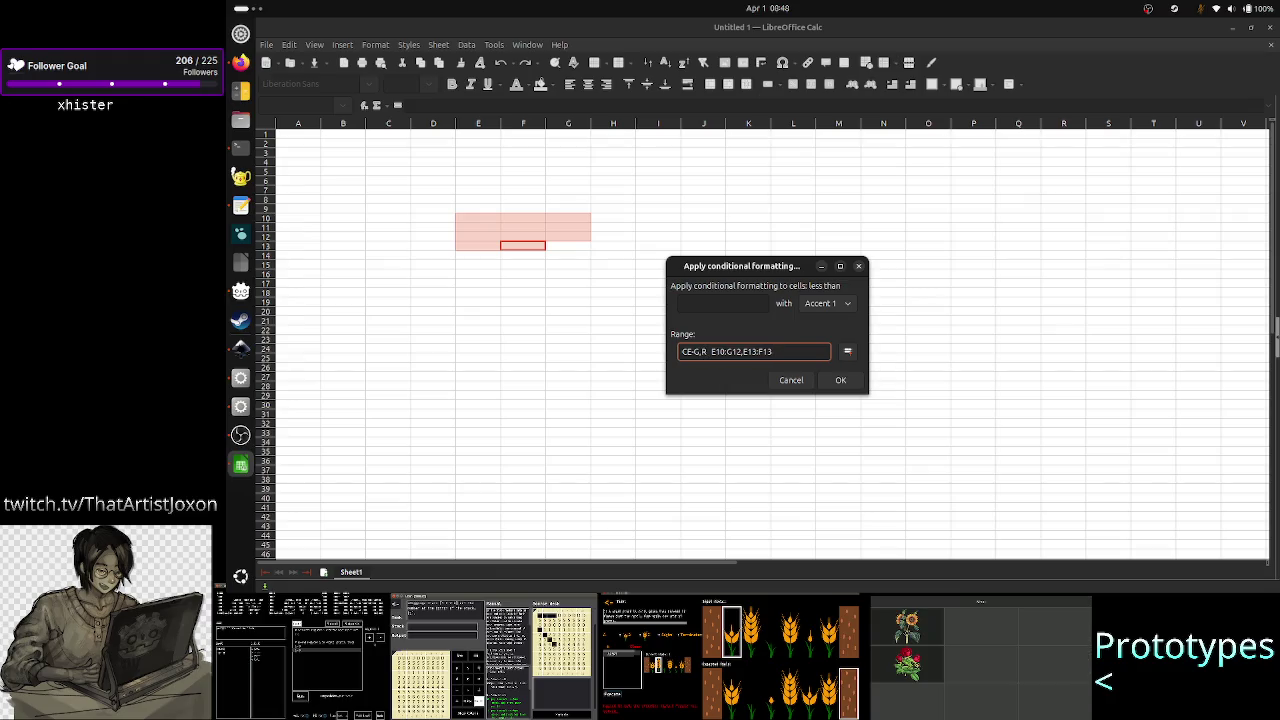
text(10-12)
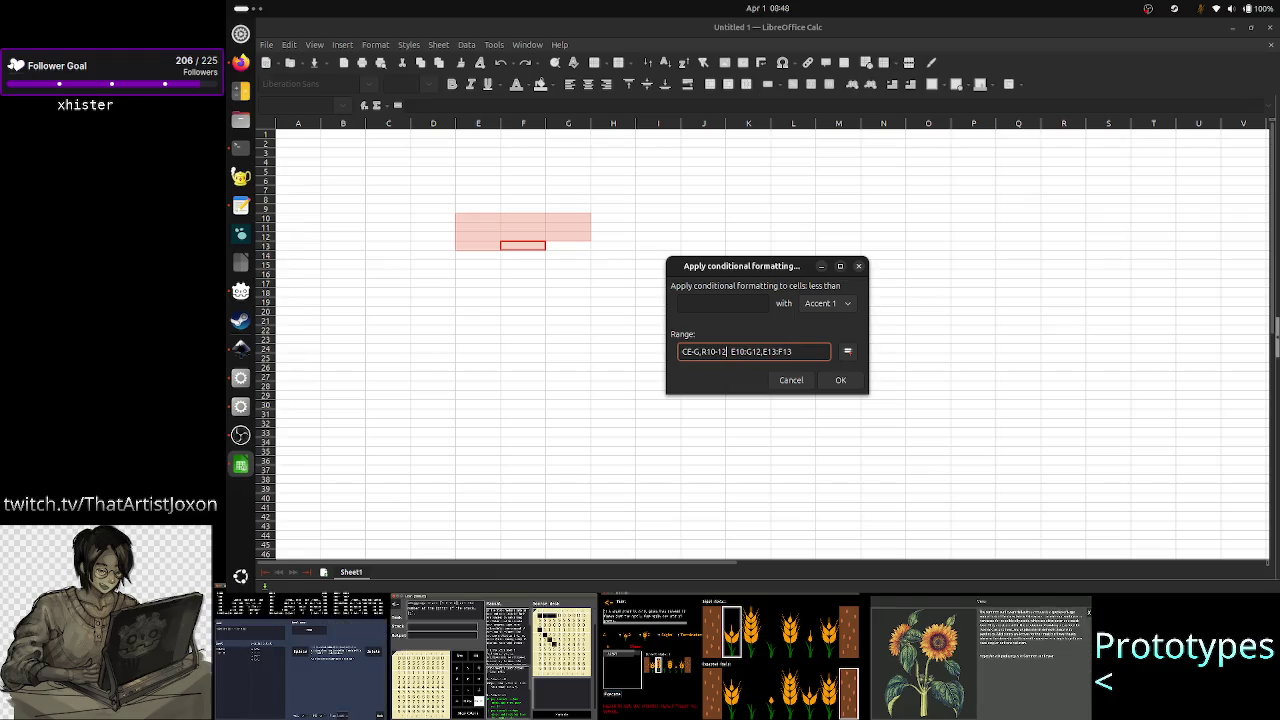
key(Right)
key(Right)
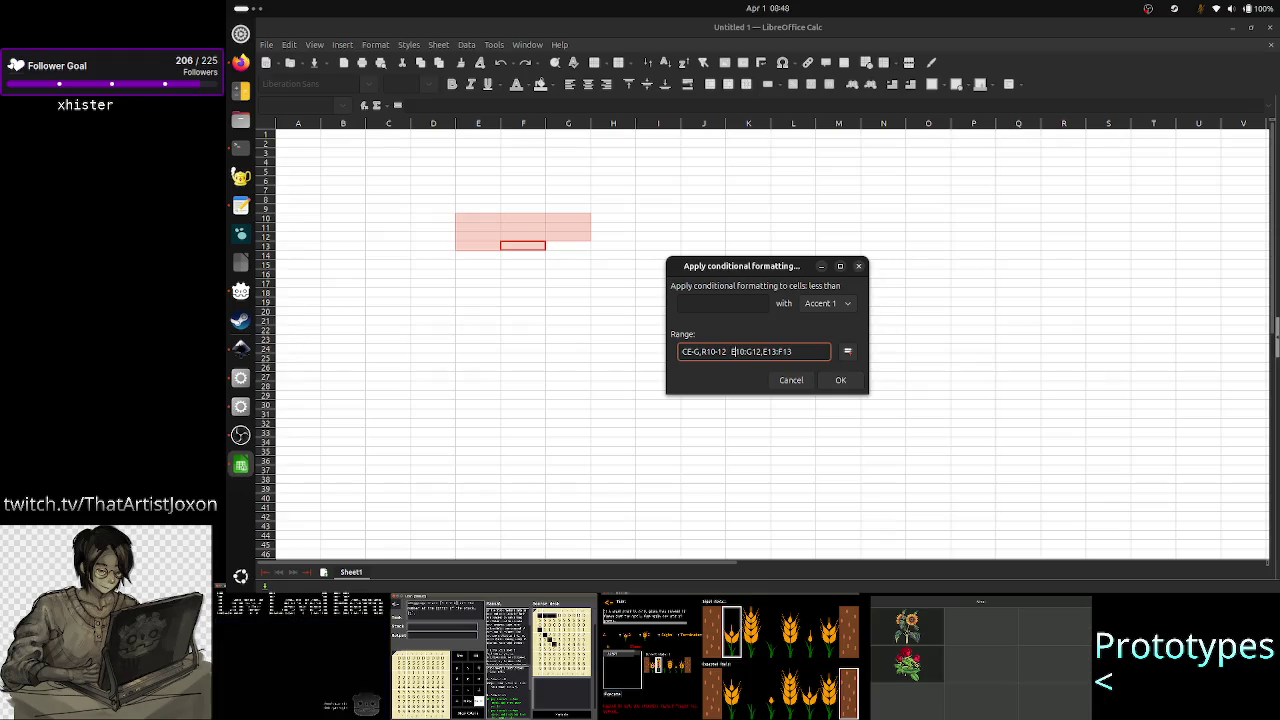
key(Right)
key(Right)
key(Right)
key(BackSpace)
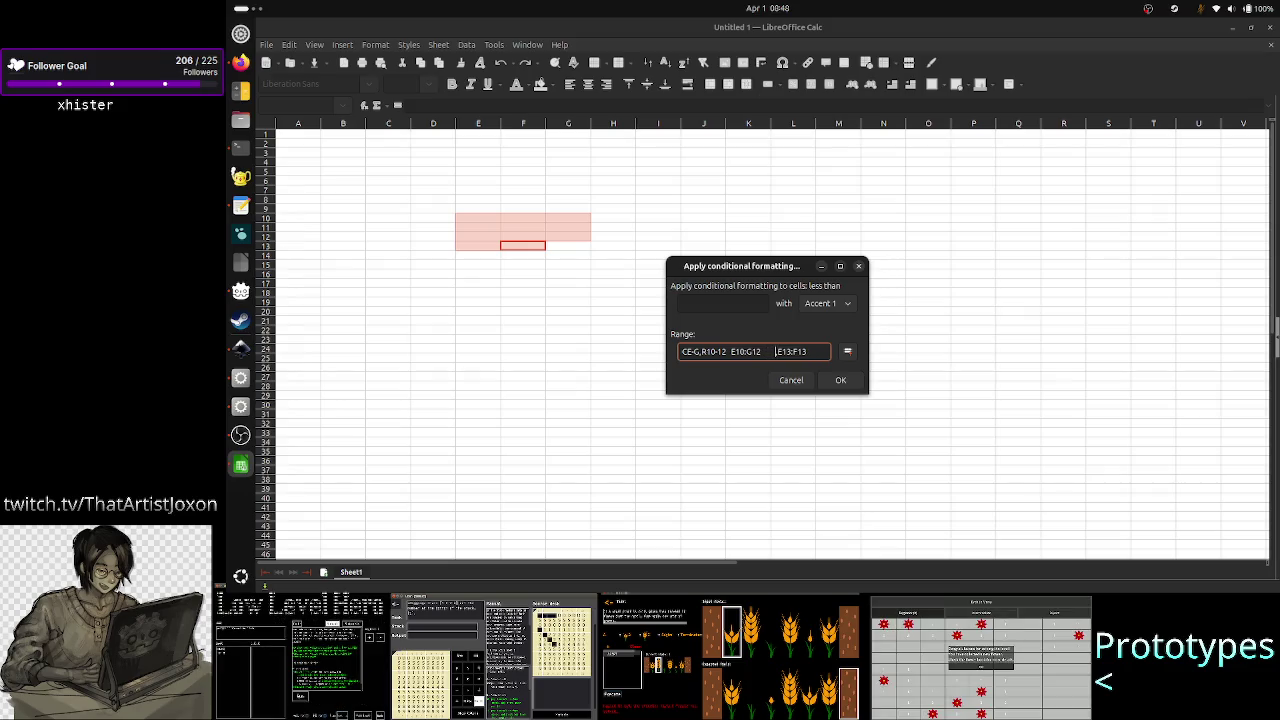
click(722, 303)
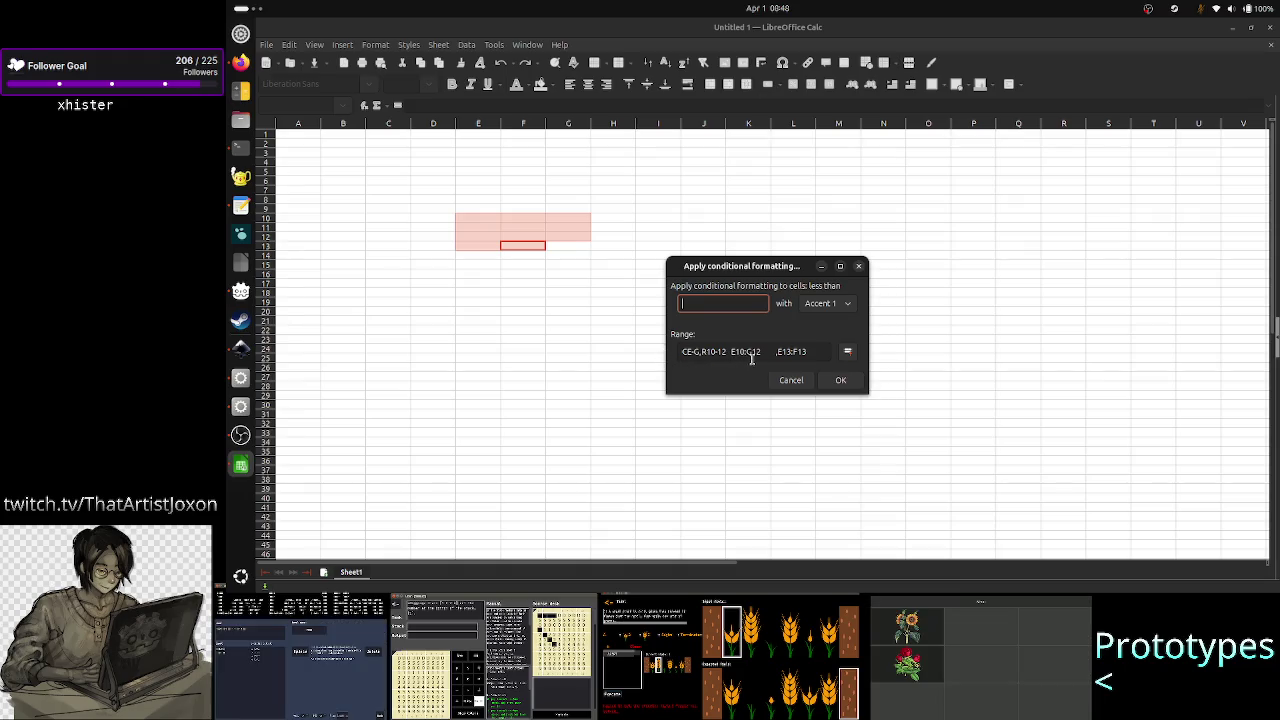
- Mark the CE-G column notation at the start of the range text
click(724, 353)
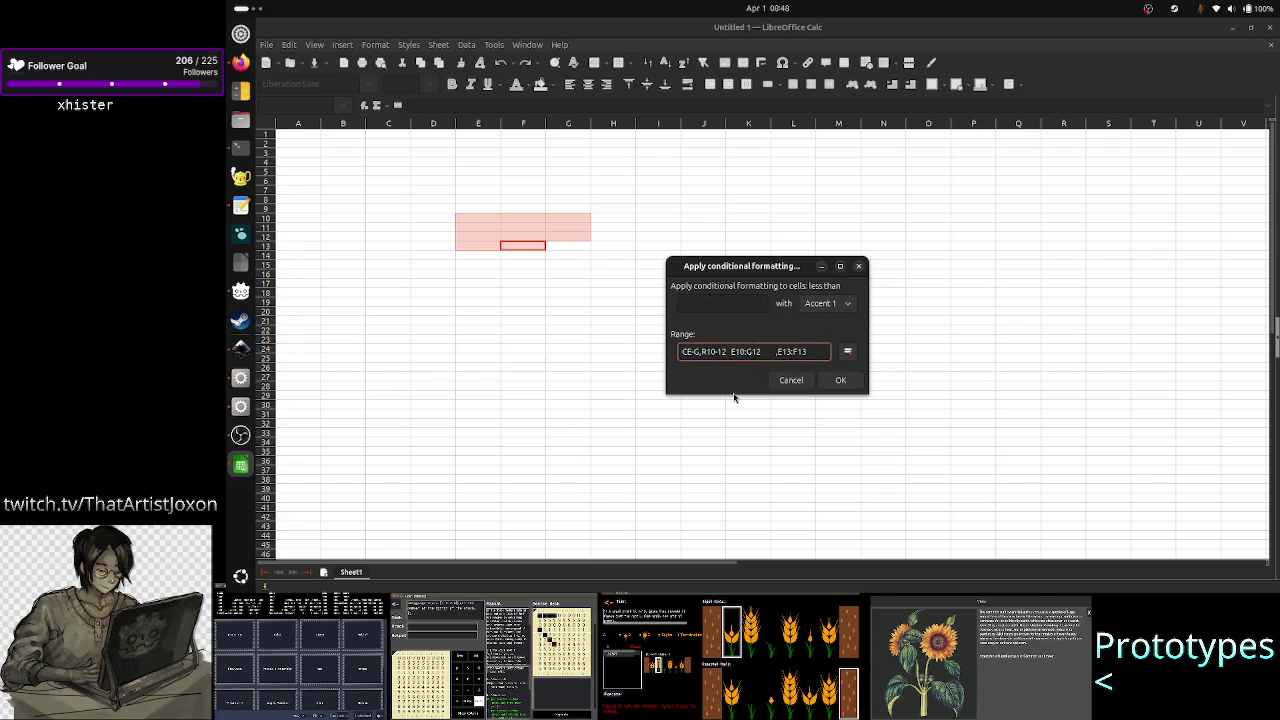
key(shift+Home)
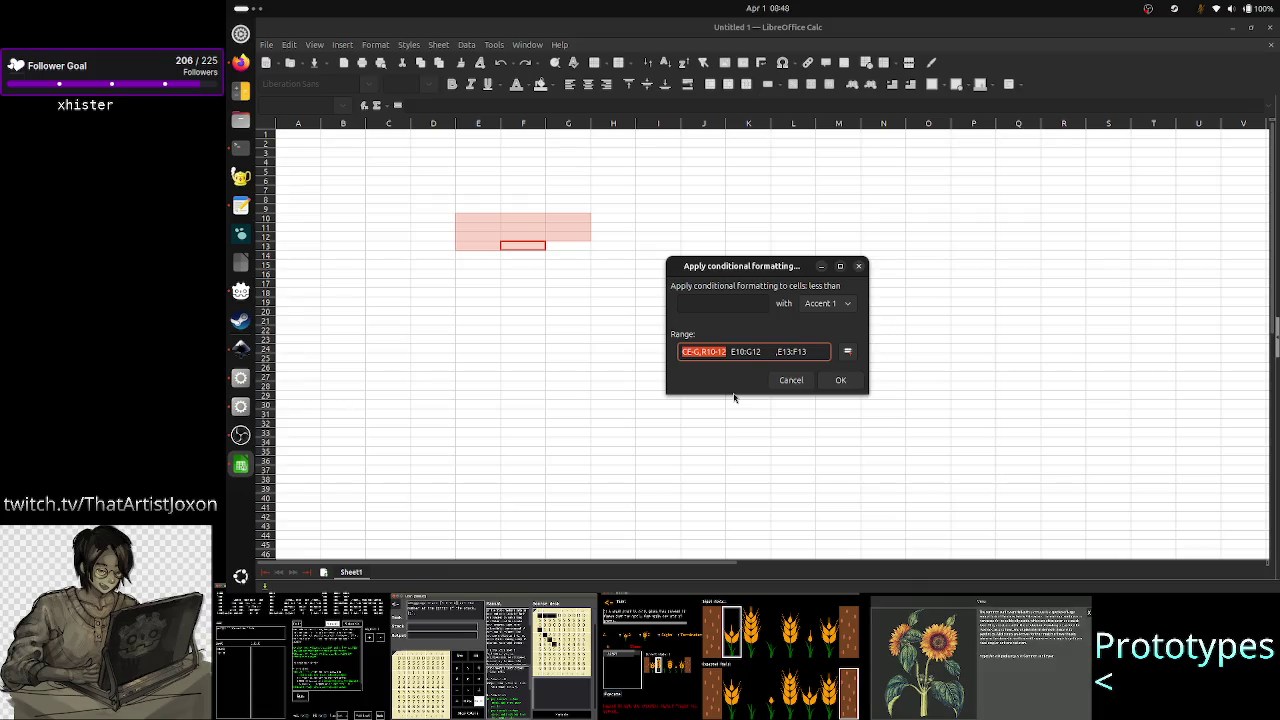
key(Left)
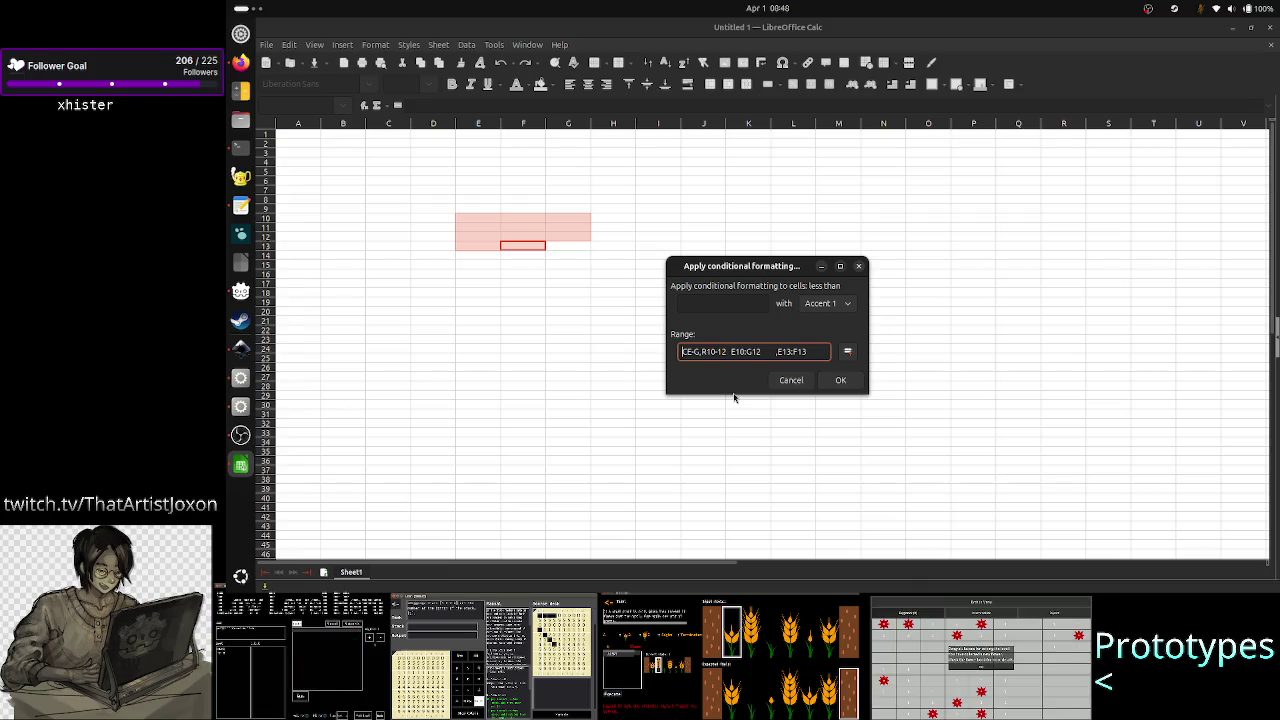
key(shift+Right)
key(shift+Right)
key(shift+Right)
key(shift+Right)
key(shift+Right)
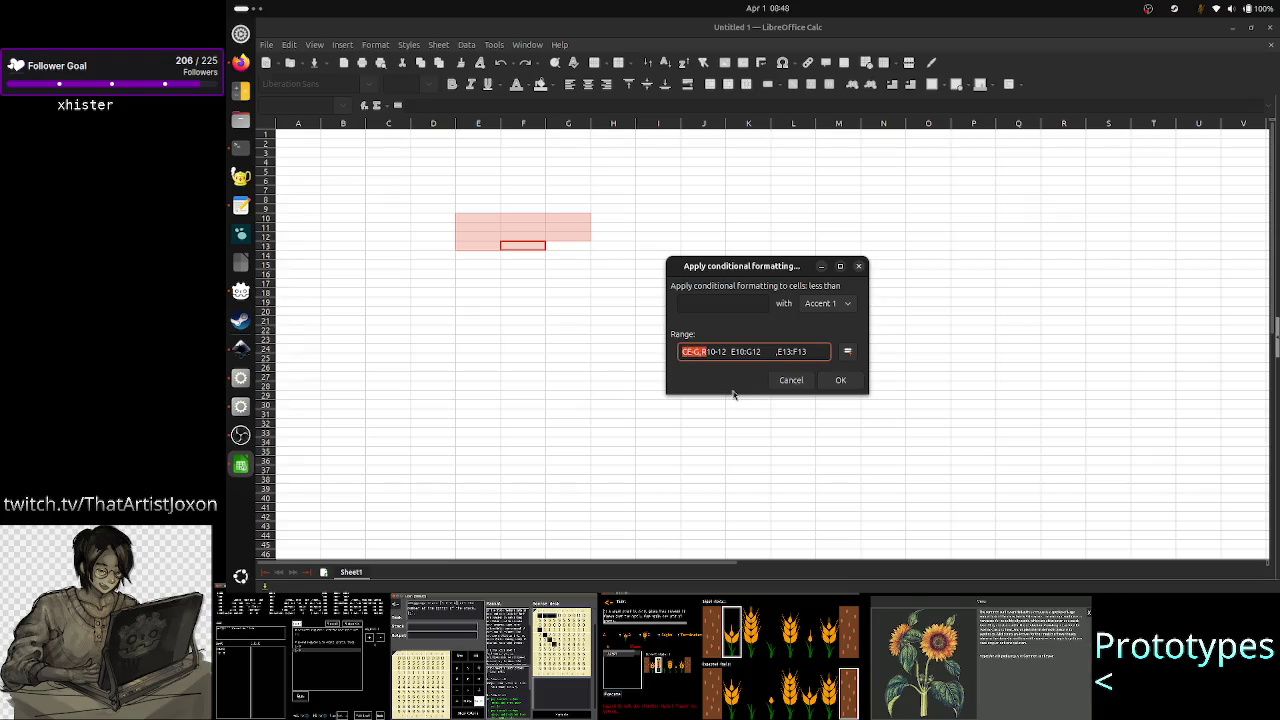
key(shift+Right)
key(Left)
key(shift+Right)
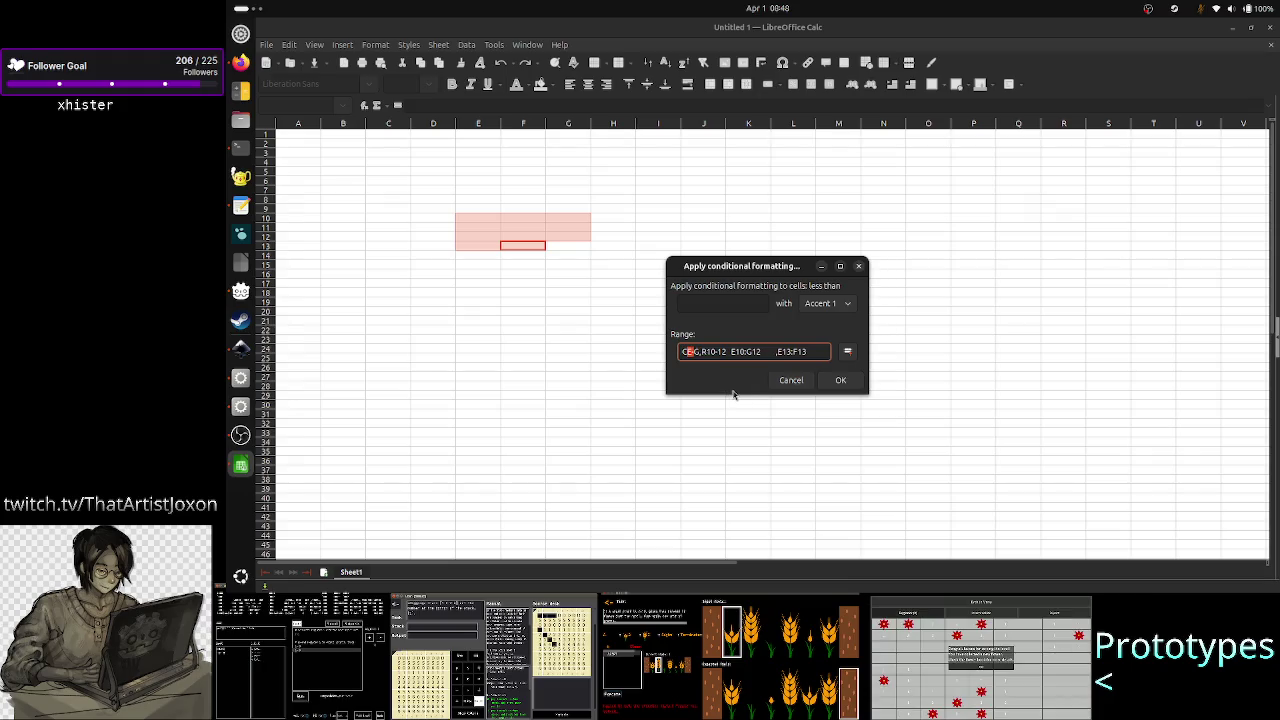
key(Left)
- Mark the R10-12 notation and the E10:G12 block, then remove a space before E10:G12
key(Right)
key(Right)
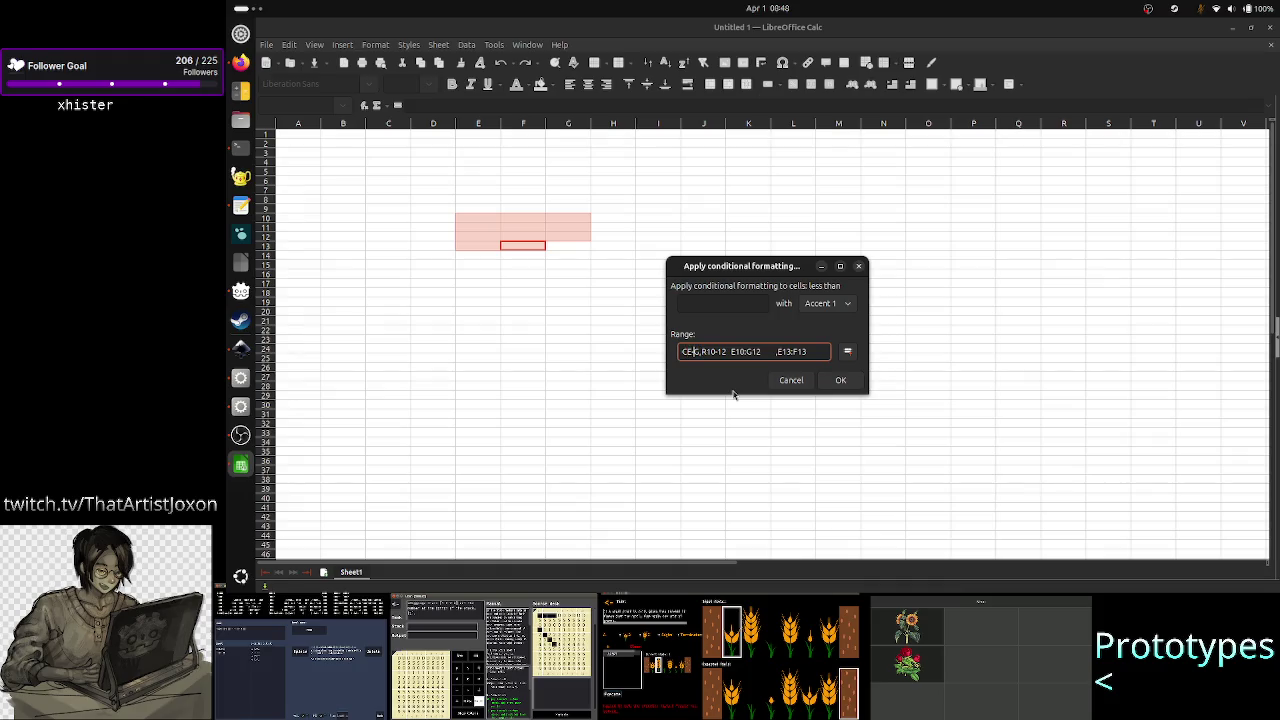
key(Right)
key(Right)
key(shift+Right)
key(shift+Right)
key(shift+Right)
key(shift+Right)
key(shift+Right)
key(shift+Right)
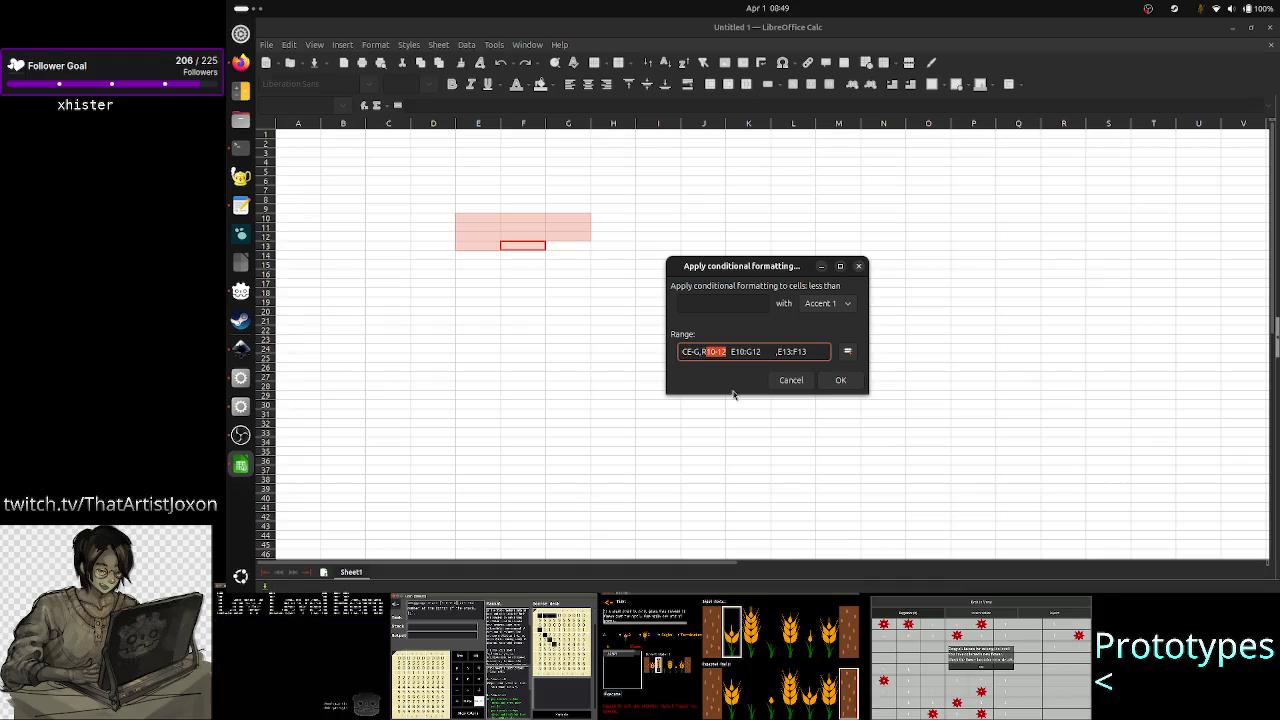
key(Right)
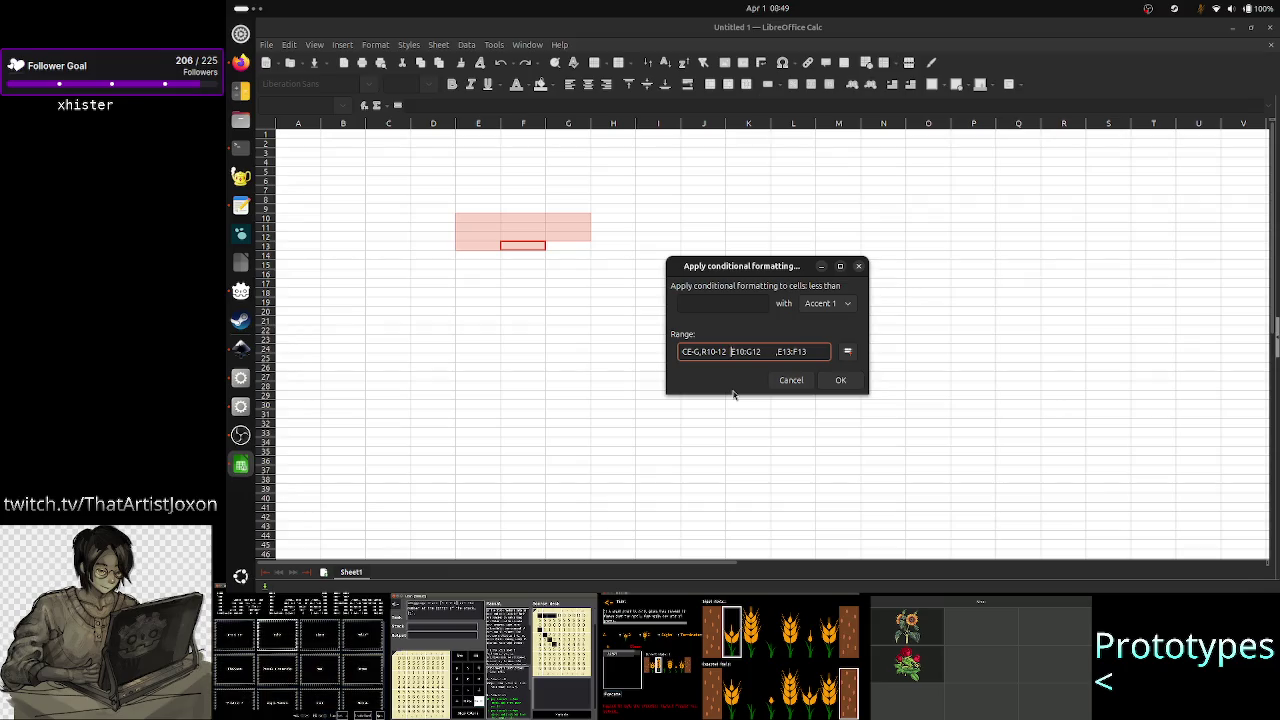
key(shift+Right)
key(shift+Right)
key(shift+Right)
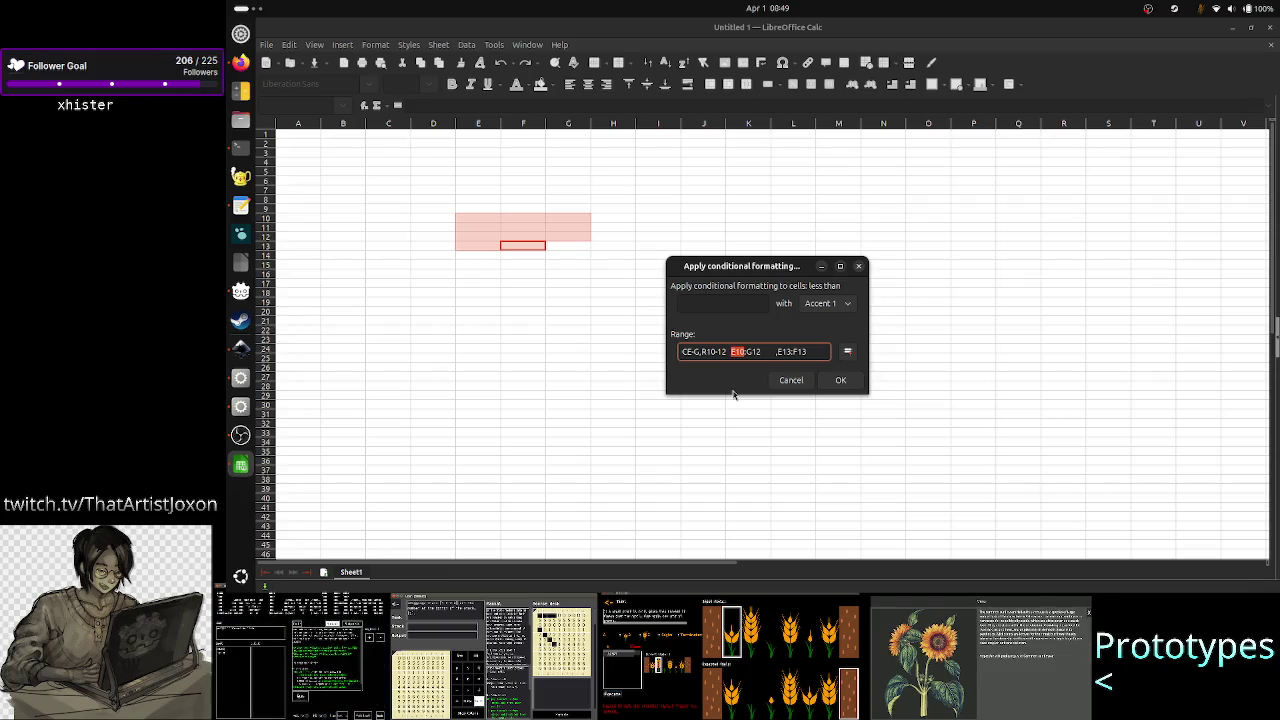
key(shift+Left)
key(shift+Left)
key(shift+Left)
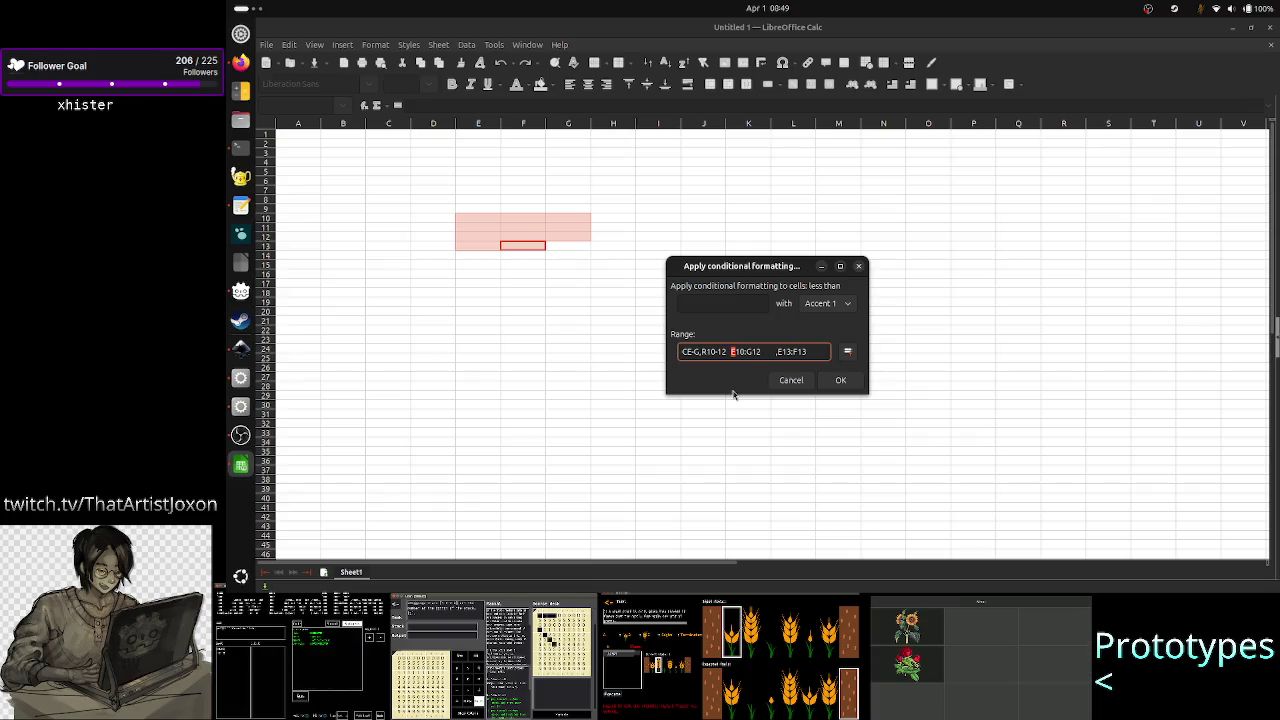
key(ctrl+shift+Right)
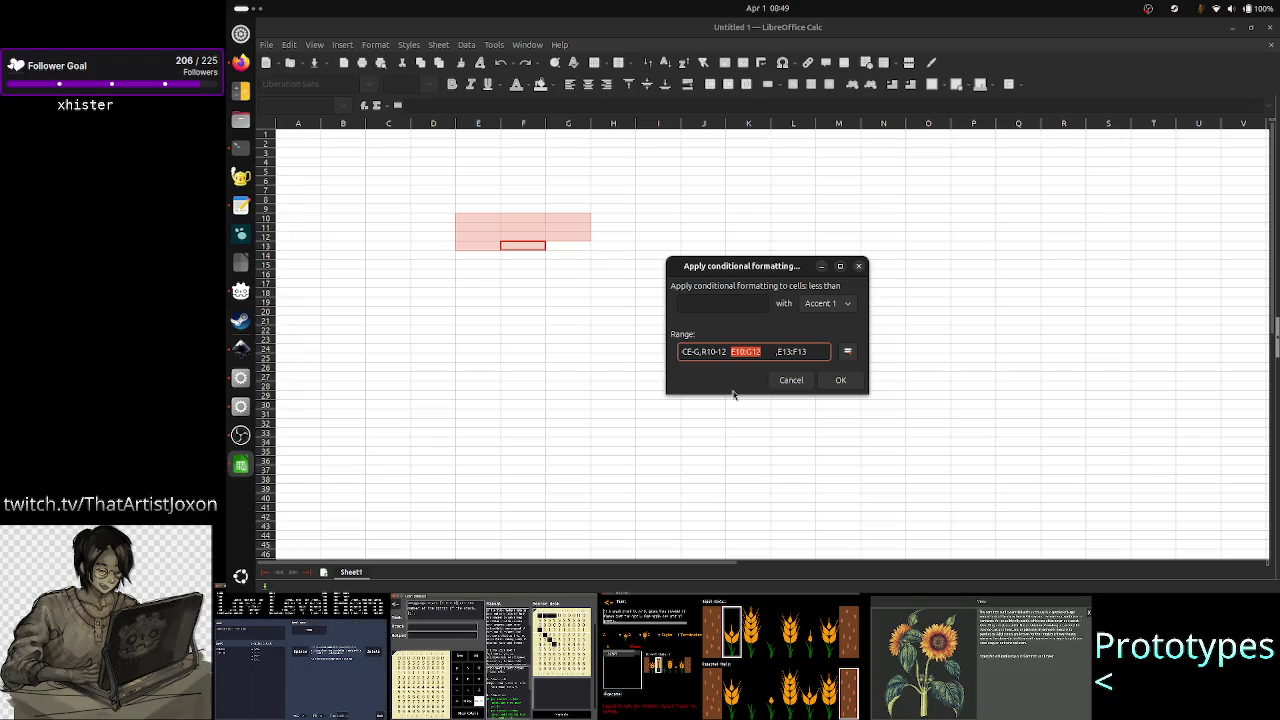
key(Left)
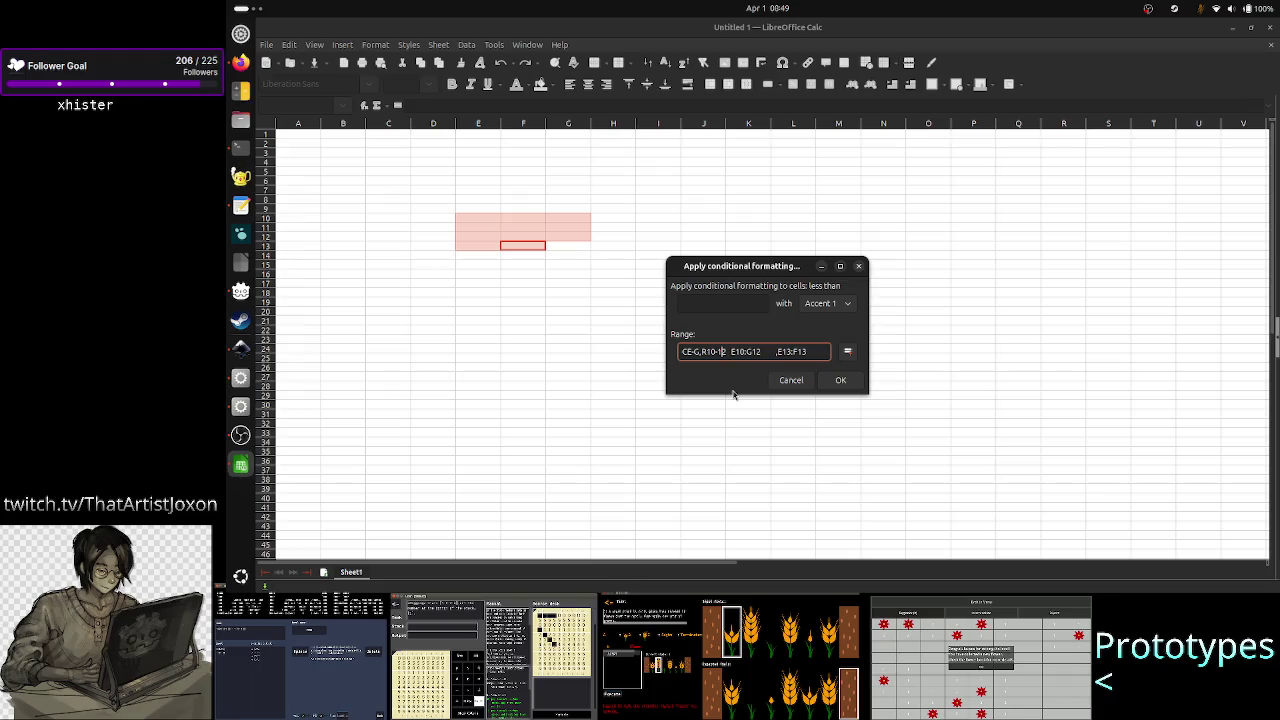
key(BackSpace)
- Drop the R prefix and insert a hyphen so the row part reads 10-12
key(Right)
key(Right)
key(Right)
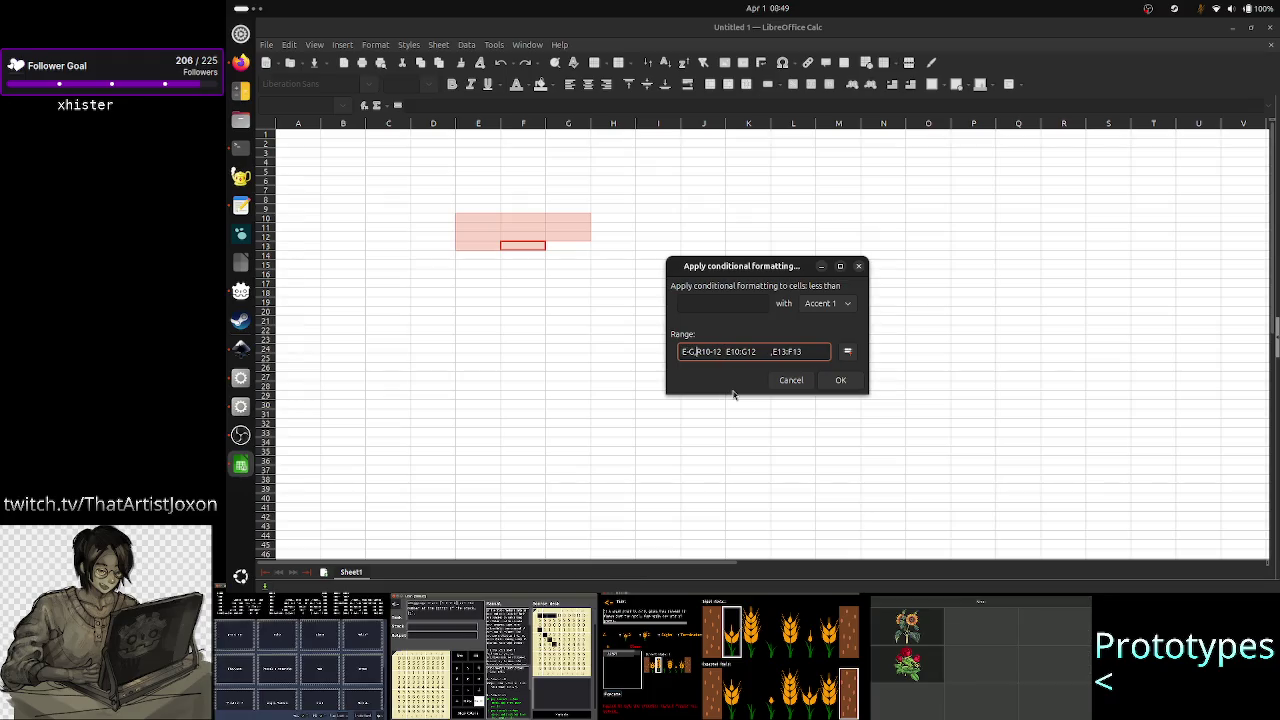
key(BackSpace)
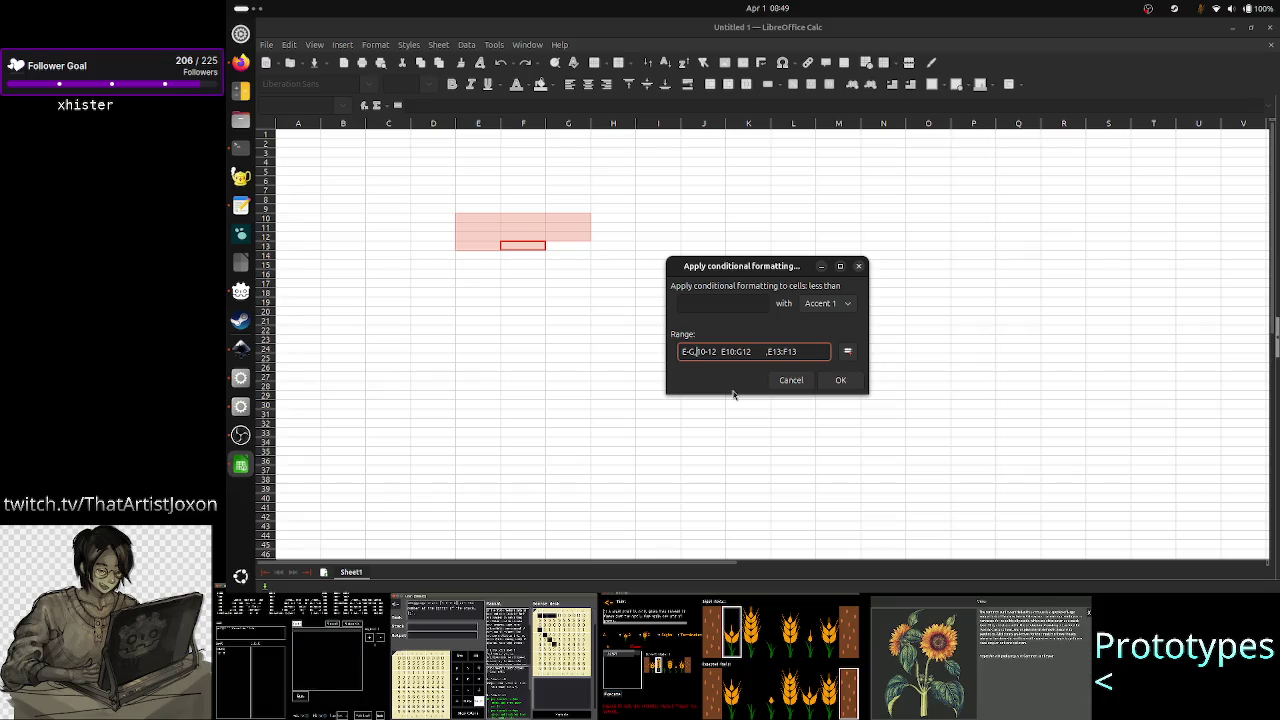
key(Right)
key(Right)
key(Right)
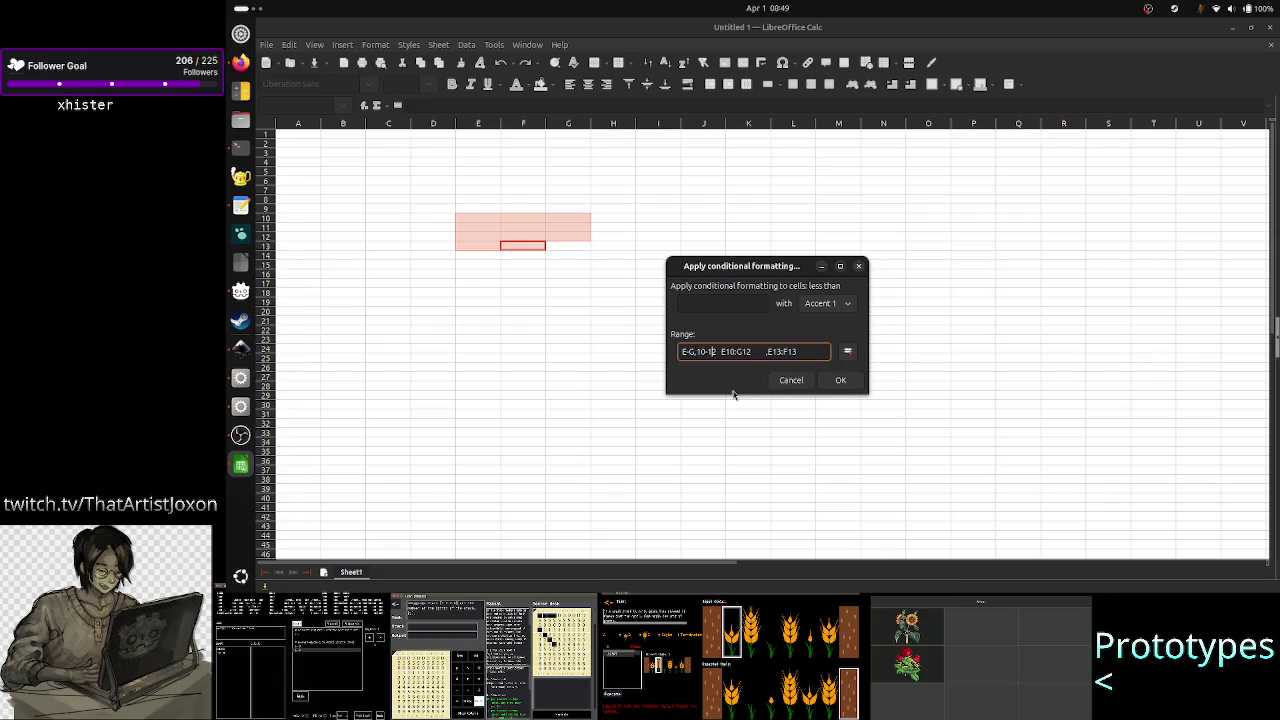
key(Left)
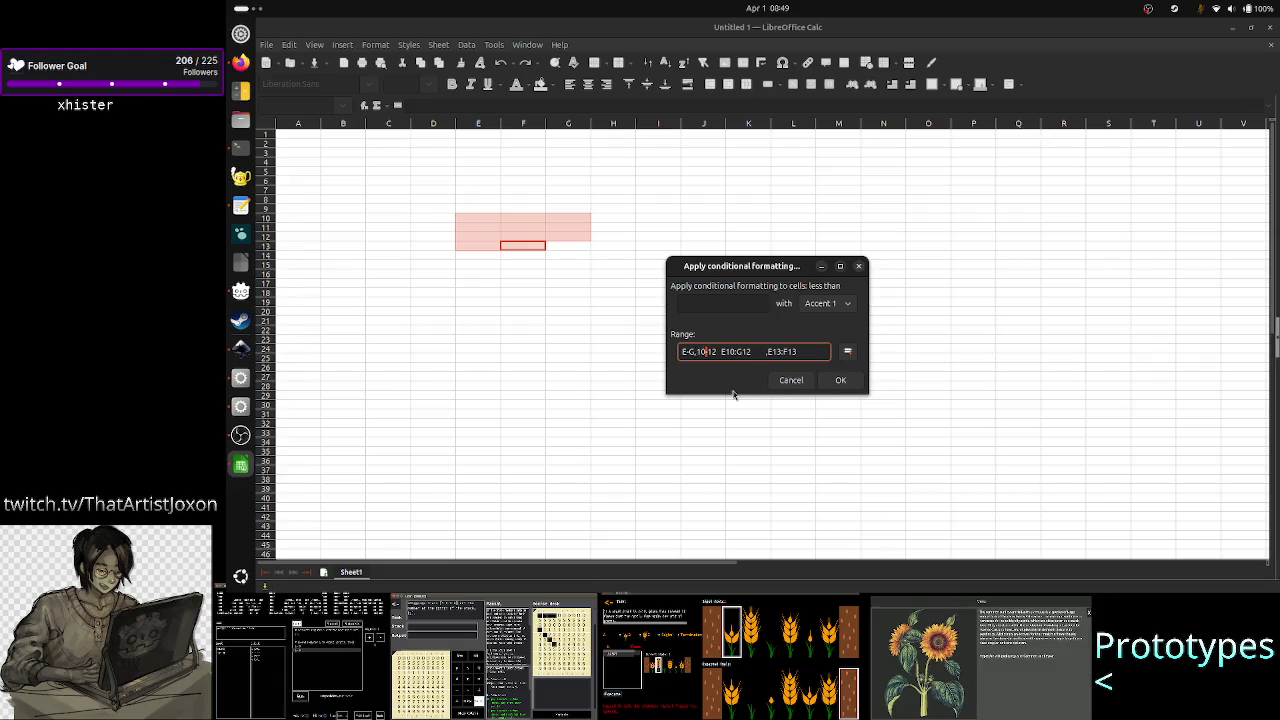
key(Left)
key(Left)
key(Left)
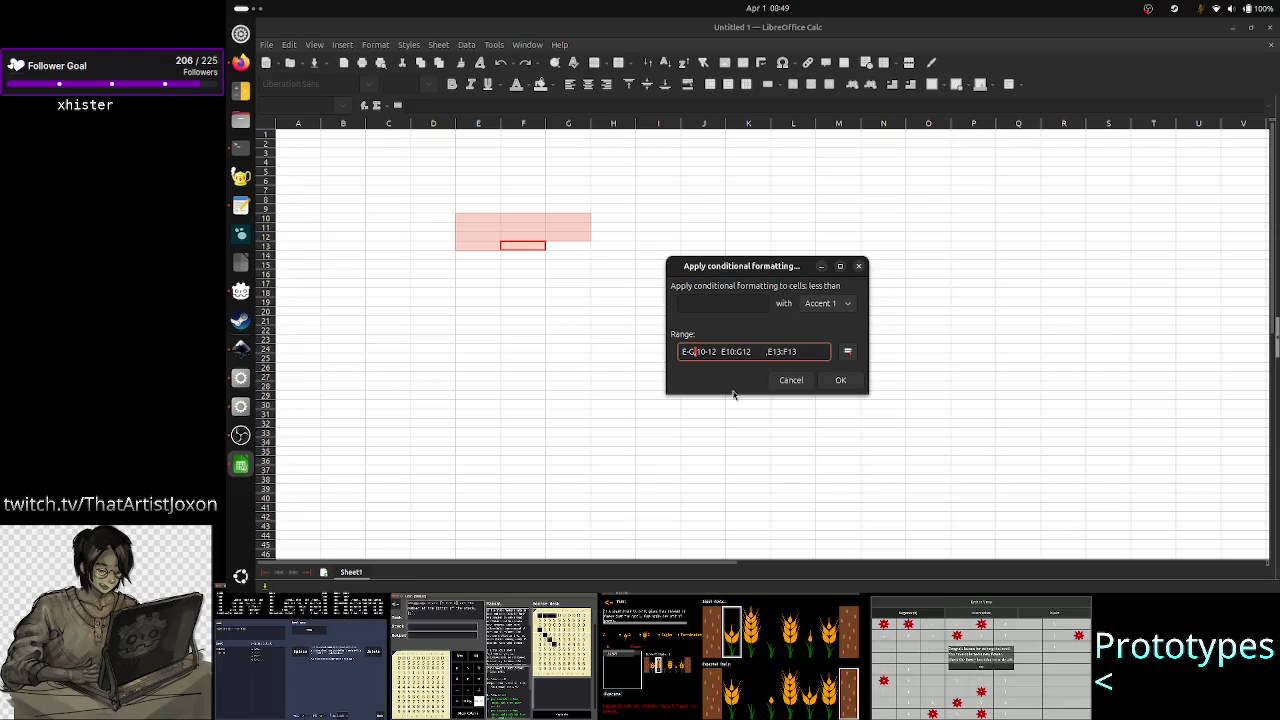
key(Right)
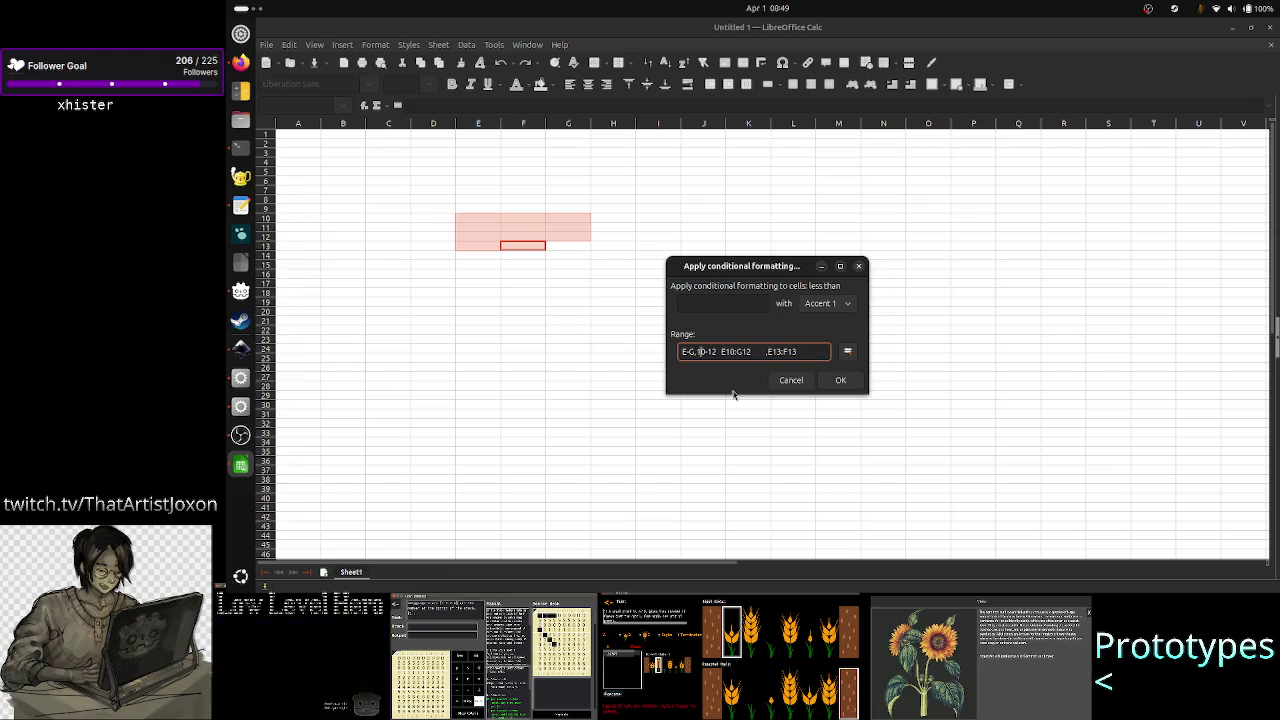
key(Right)
key(Right)
key(Right)
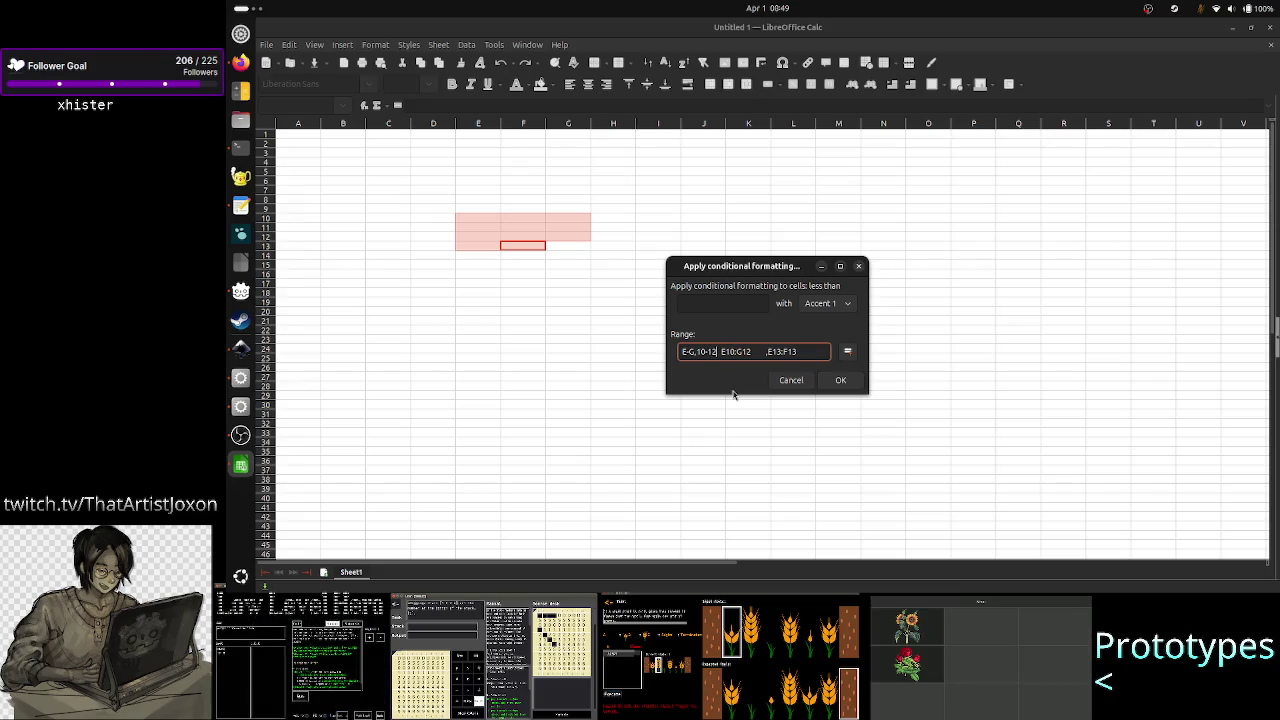
key(Left)
key(Left)
key(Left)
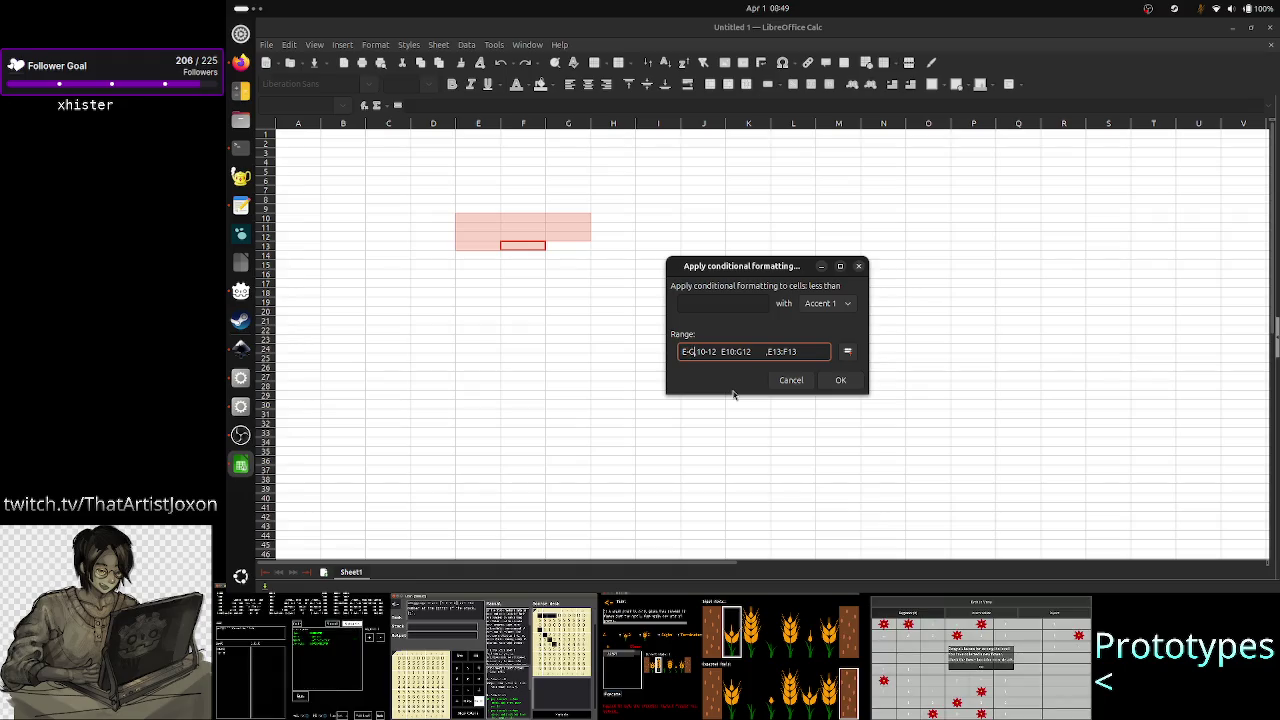
key(Right)
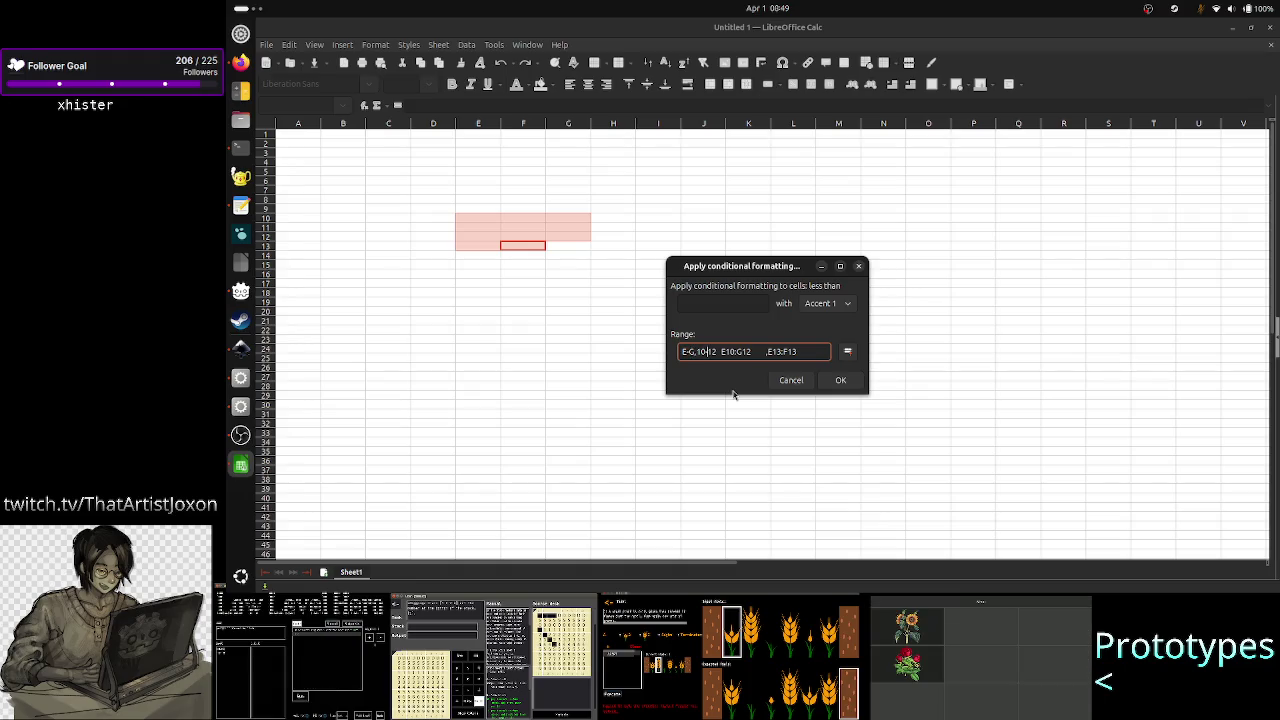
text(-)
- Select the E10:G12 reference with Shift+arrows, then deselect it
key(Left)
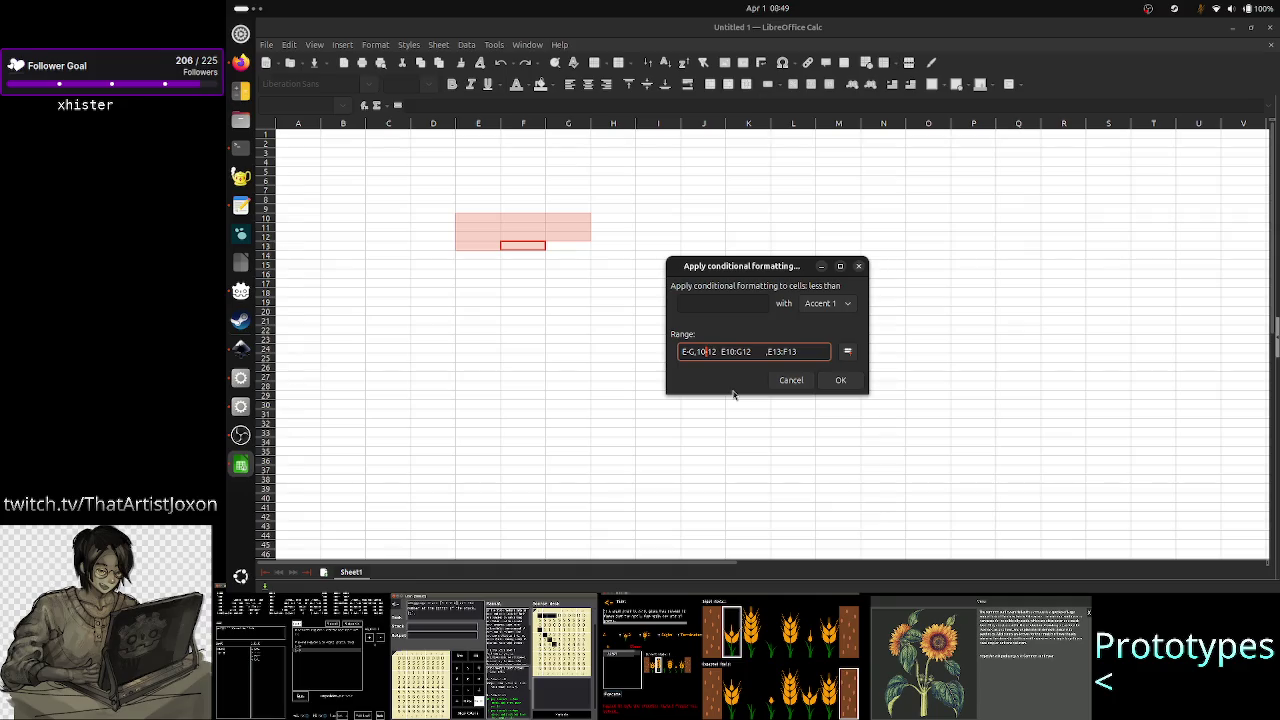
key(Right)
key(Right)
key(Right)
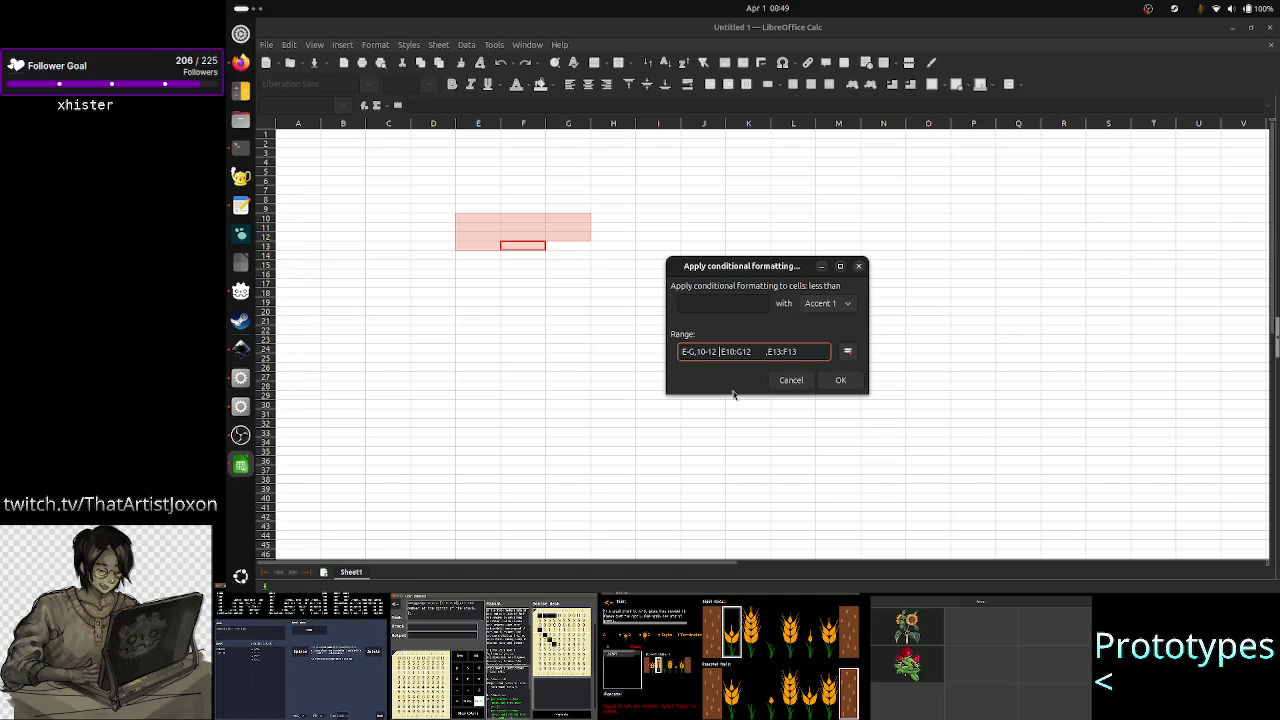
key(shift+Right)
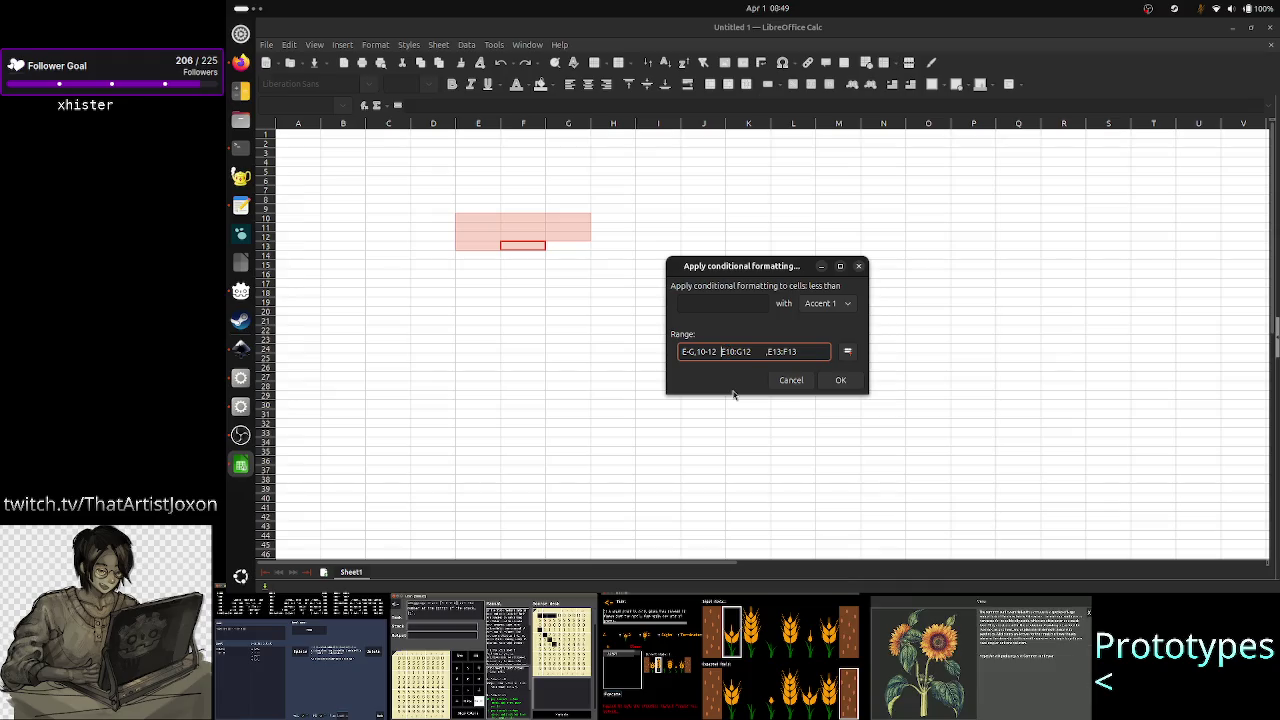
key(shift+Right)
key(shift+Right)
key(shift+Right)
key(shift+Right)
key(shift+Right)
key(shift+Right)
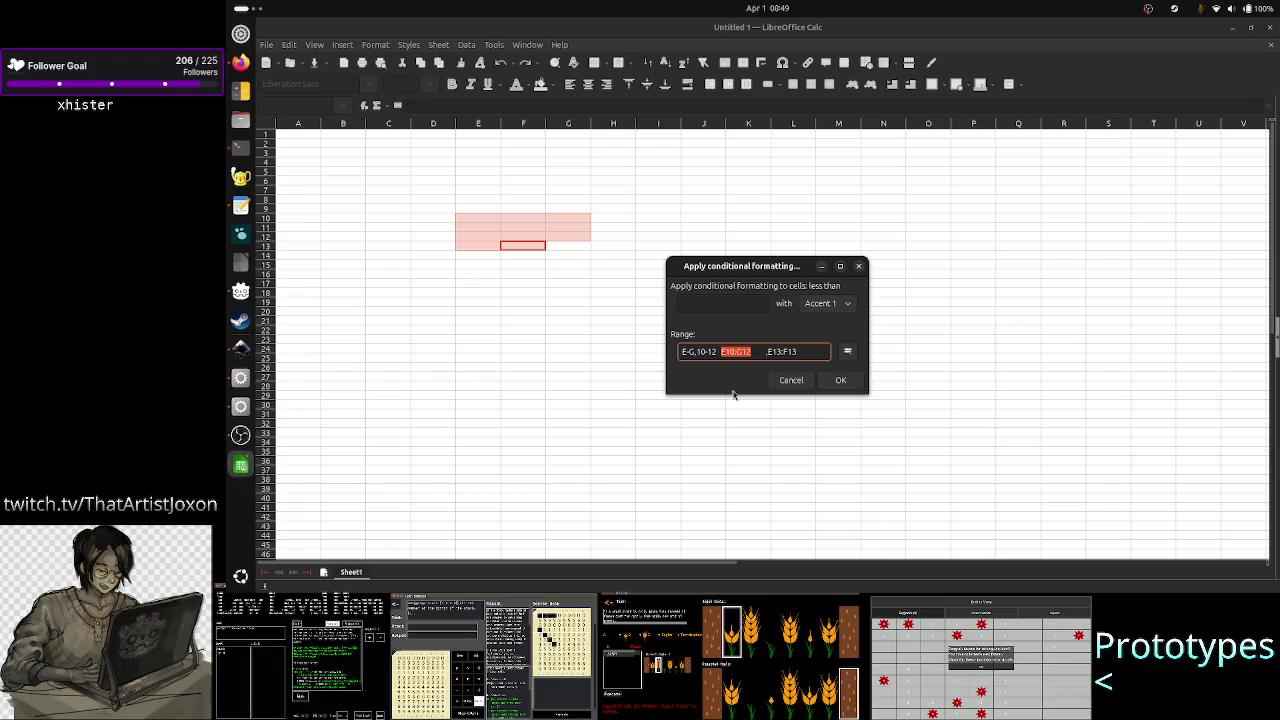
key(Left)
- Restore the C and R prefixes so the first entry reads CE-G,R10-12
text(C)
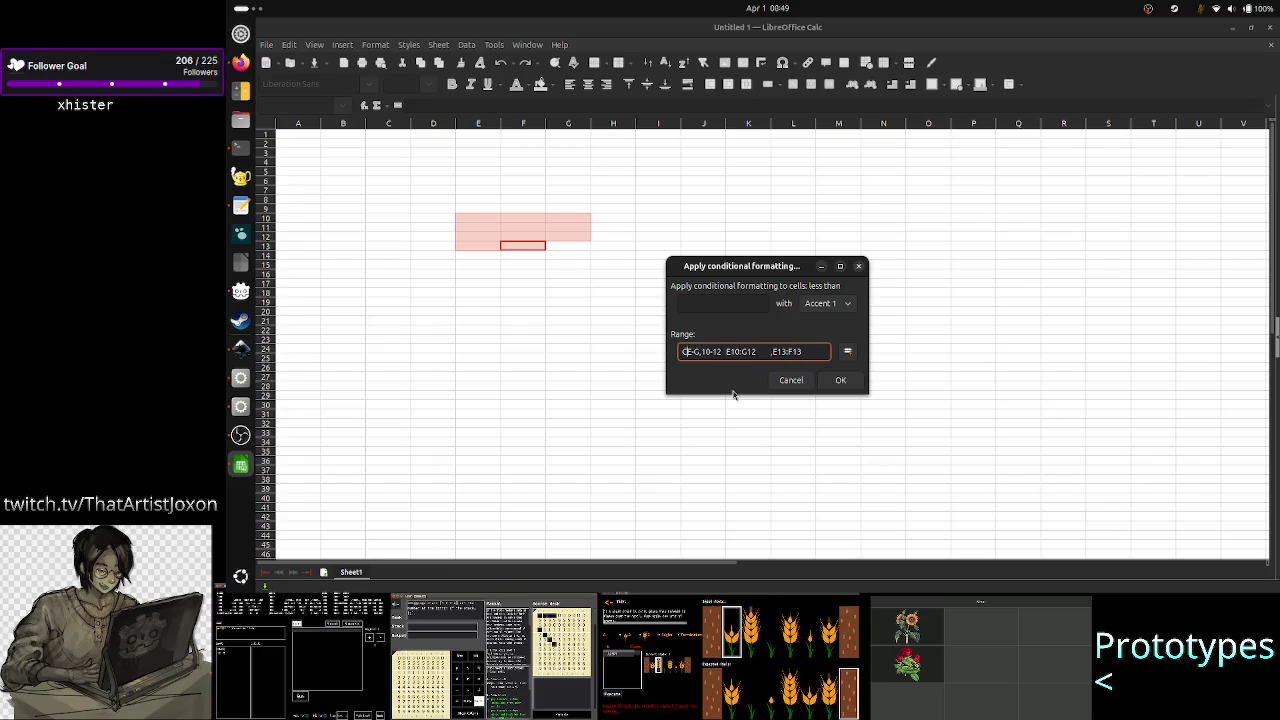
key(Right)
key(Right)
key(Right)
key(Right)
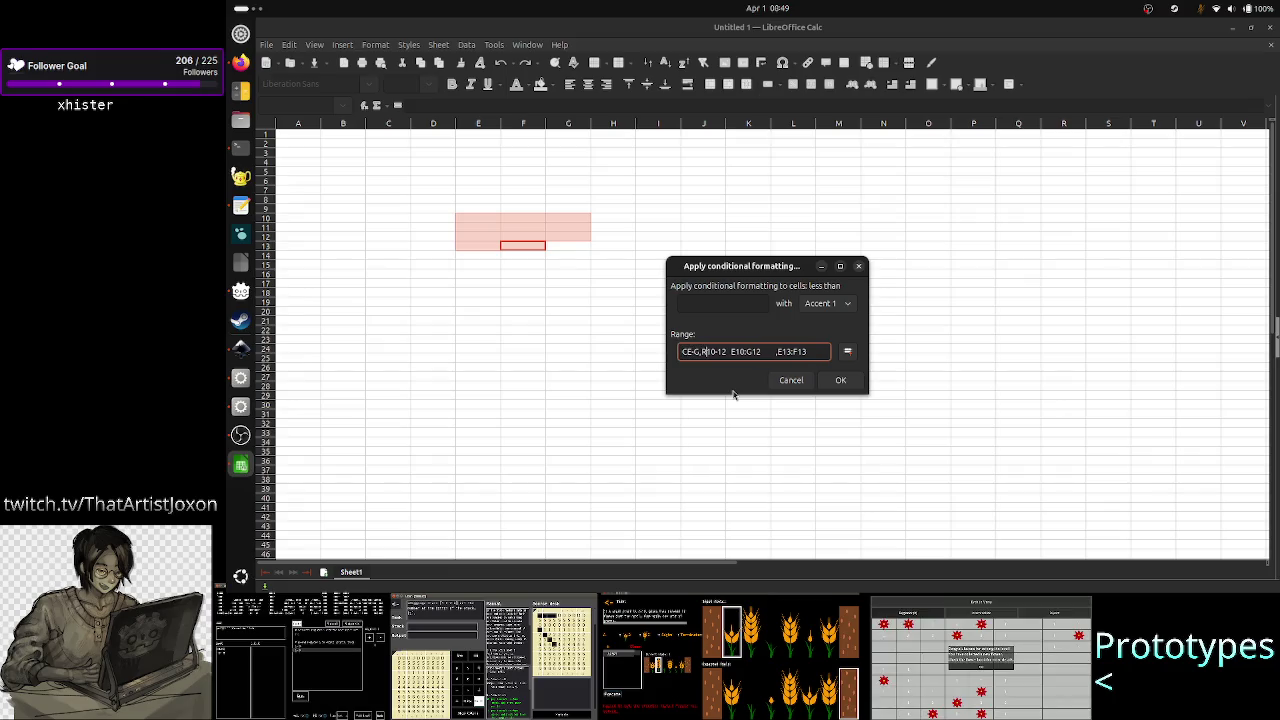
text(R)
key(Left)
key(Left)
key(Left)
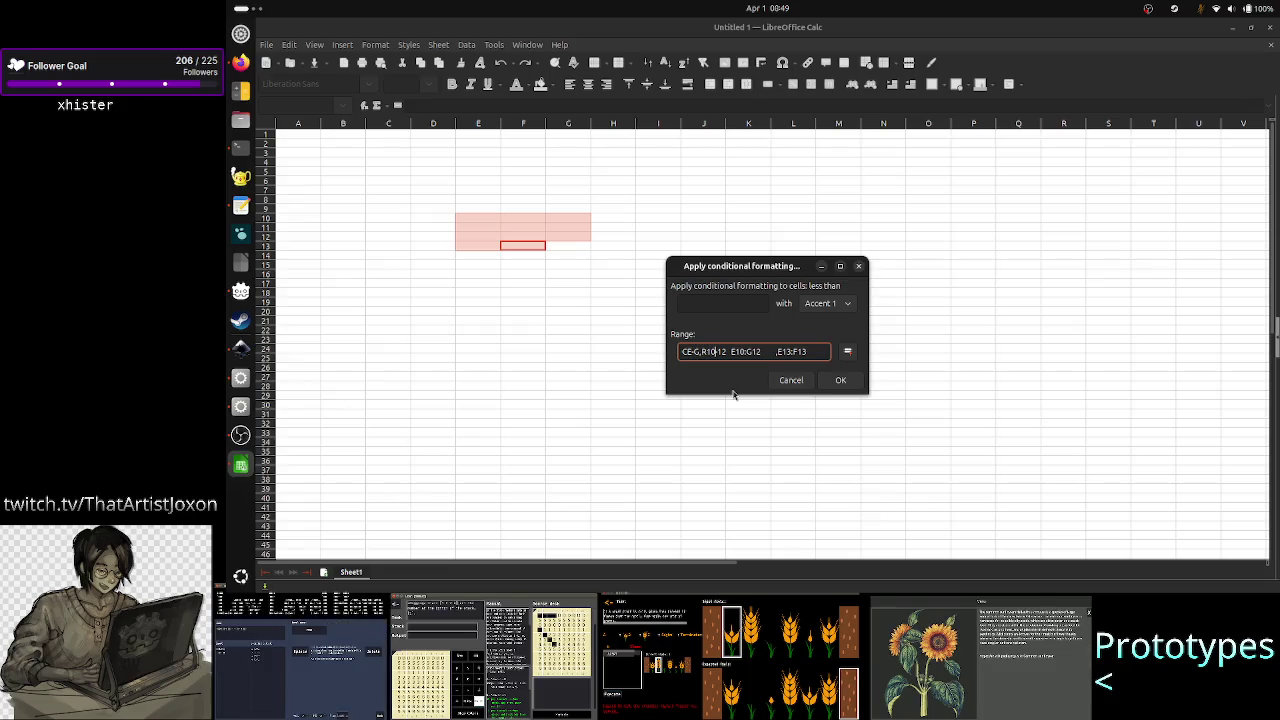
- Select and deselect the E10:G12 reference in the range text
key(Right)
key(Right)
key(Right)
key(Right)
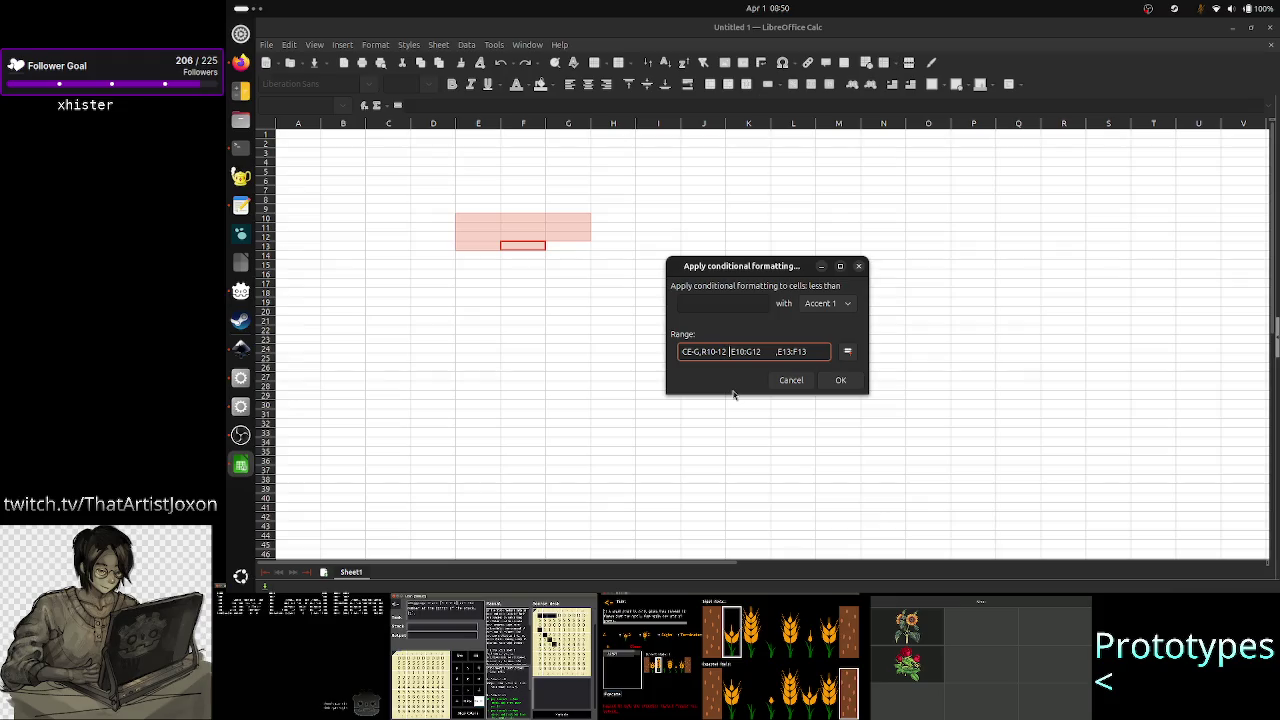
key(shift+Right)
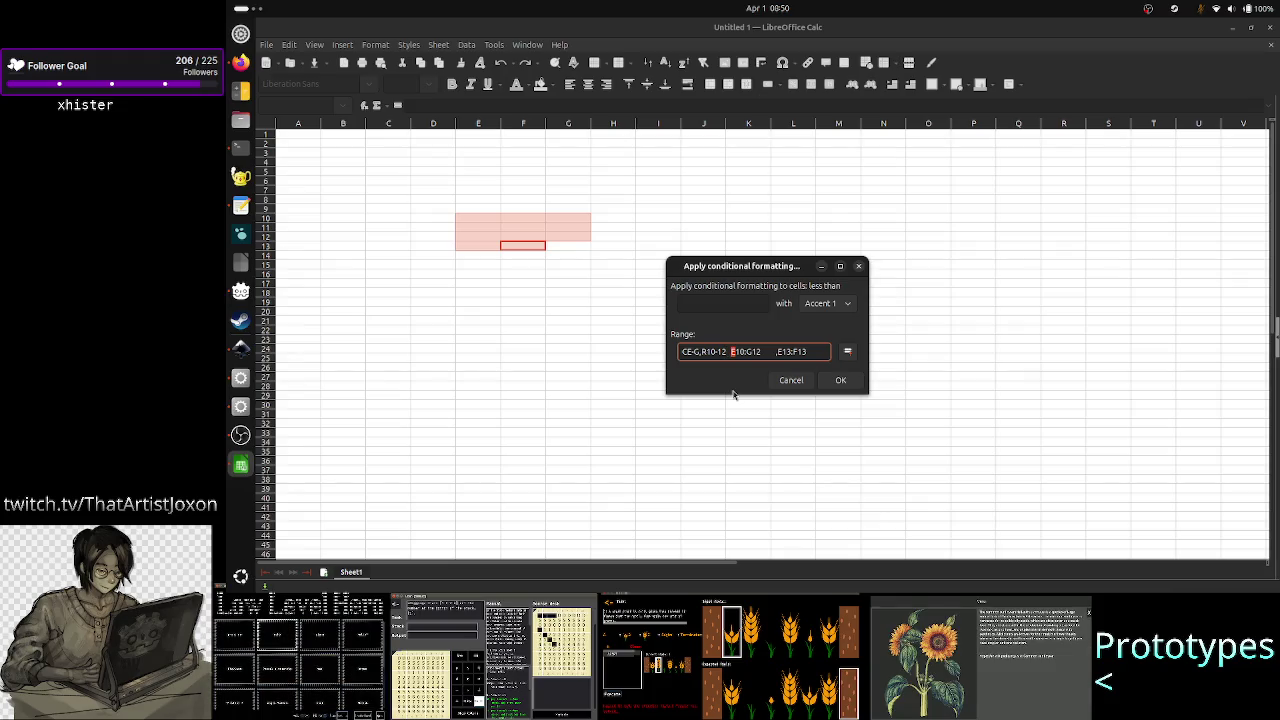
key(shift+Right)
key(shift+Right)
key(shift+Right)
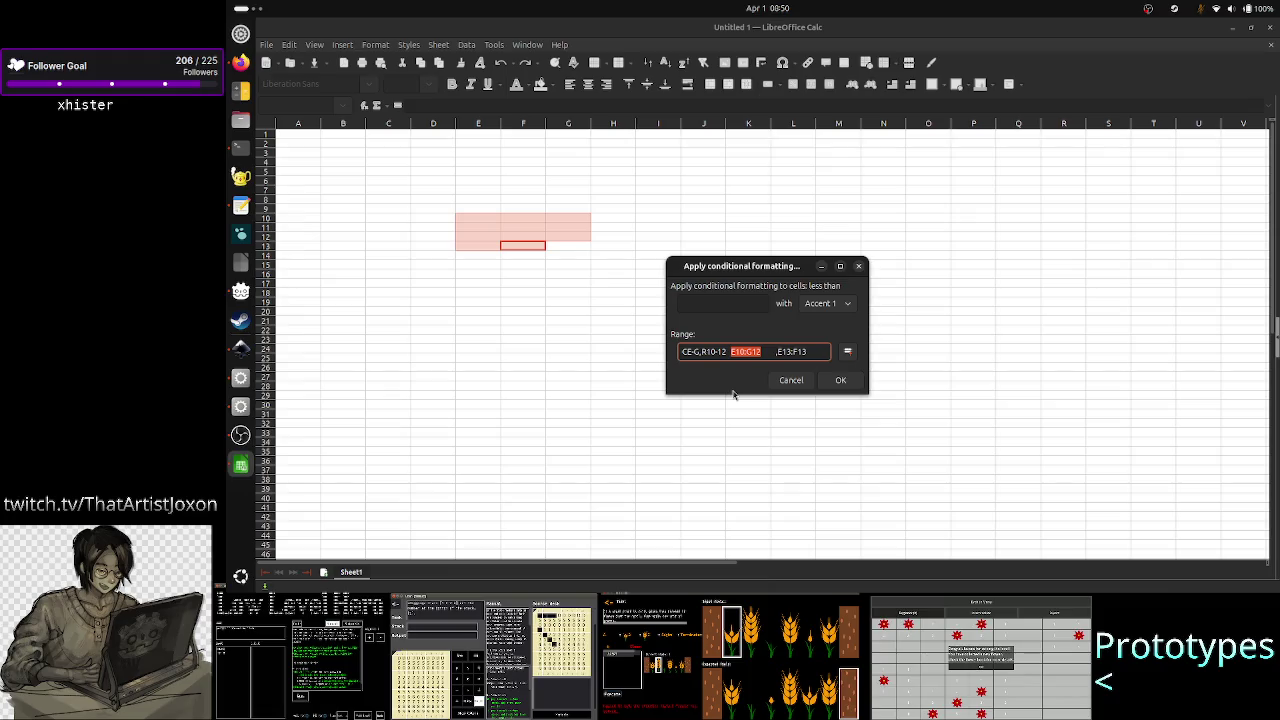
key(Right)
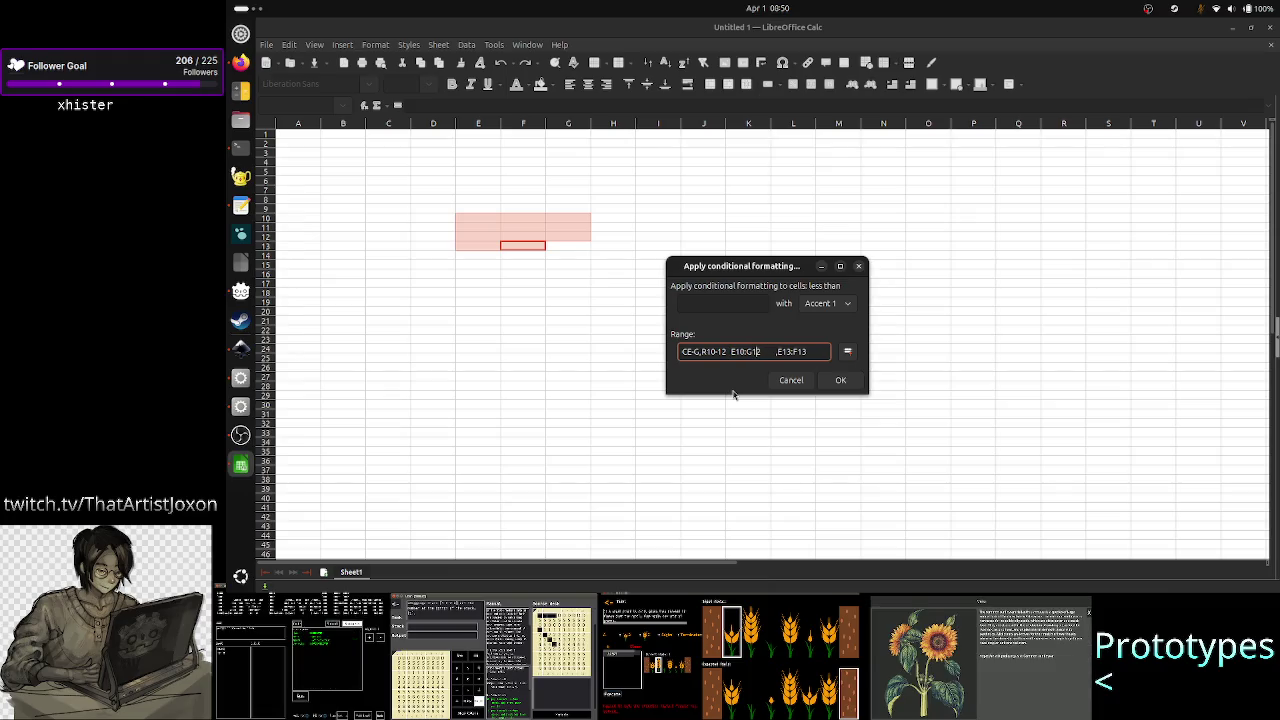
key(Left)
key(Left)
key(Left)
key(Left)
key(Left)
key(Left)
key(Left)
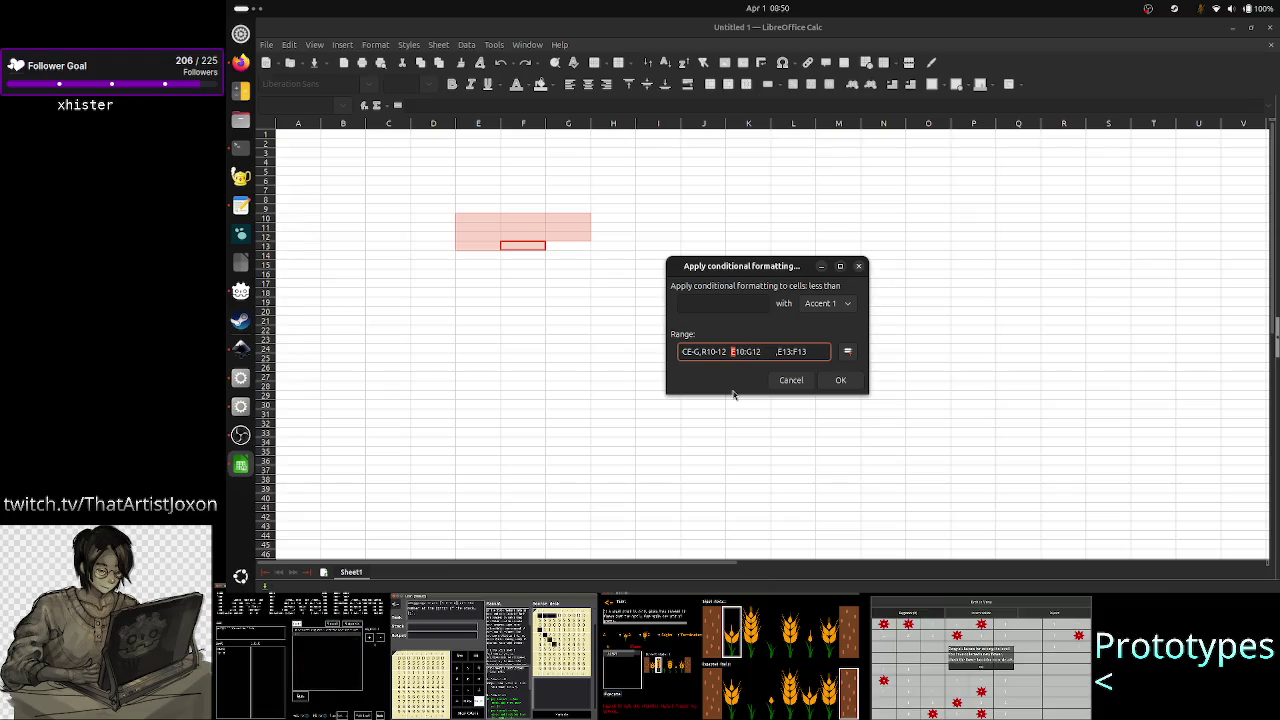
key(shift+Right)
key(shift+Right)
key(shift+Right)
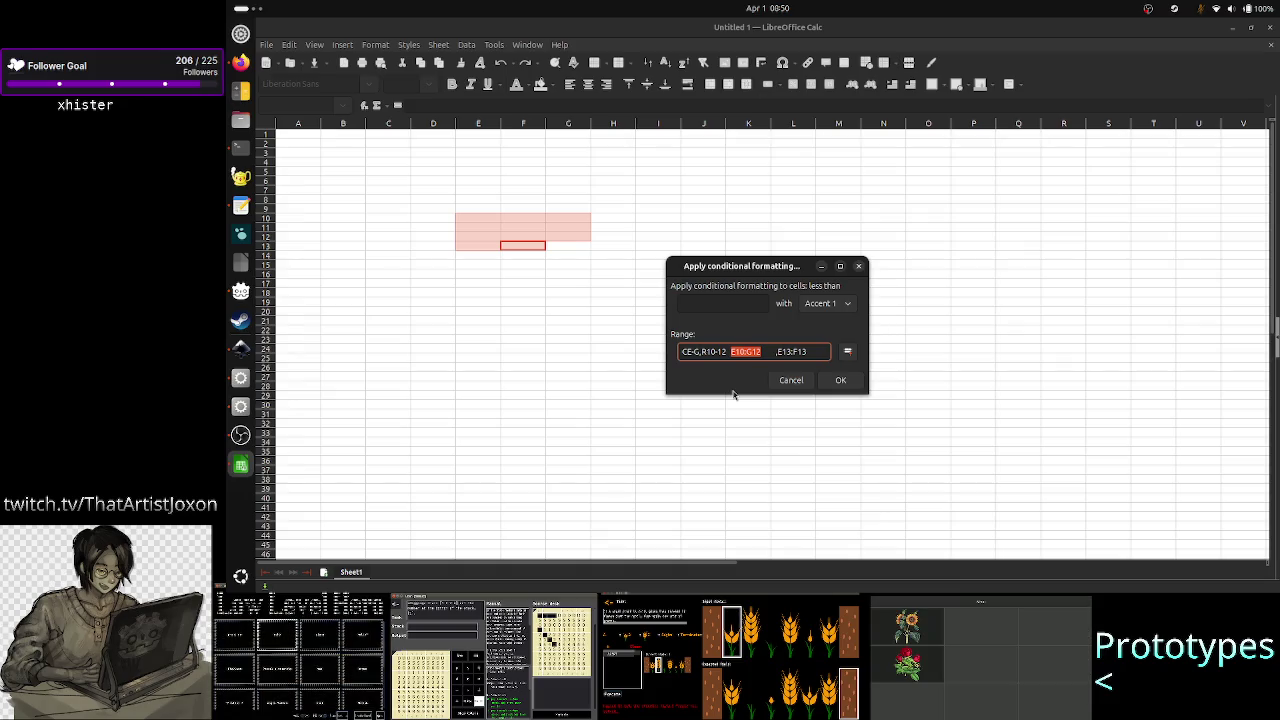
click(747, 351)
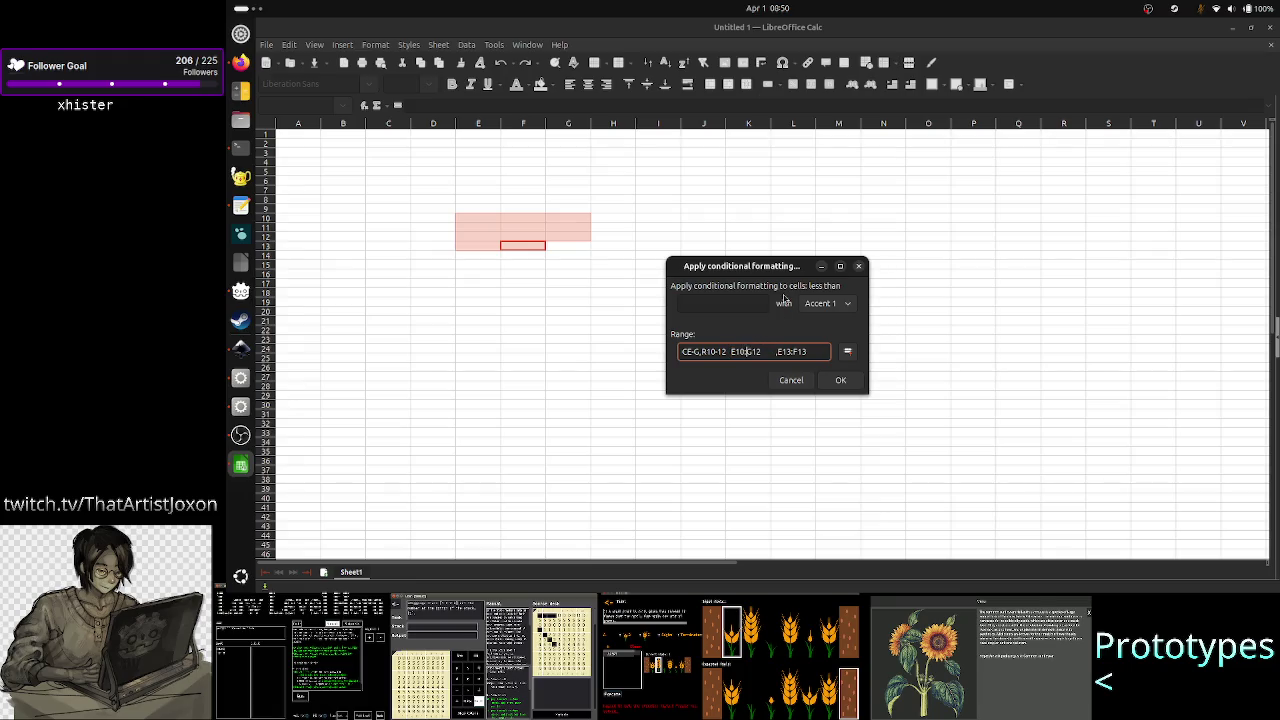
- Select E10, then the leading E, then E10:G12 again with Shift+arrows
key(shift+Right)
key(shift+Right)
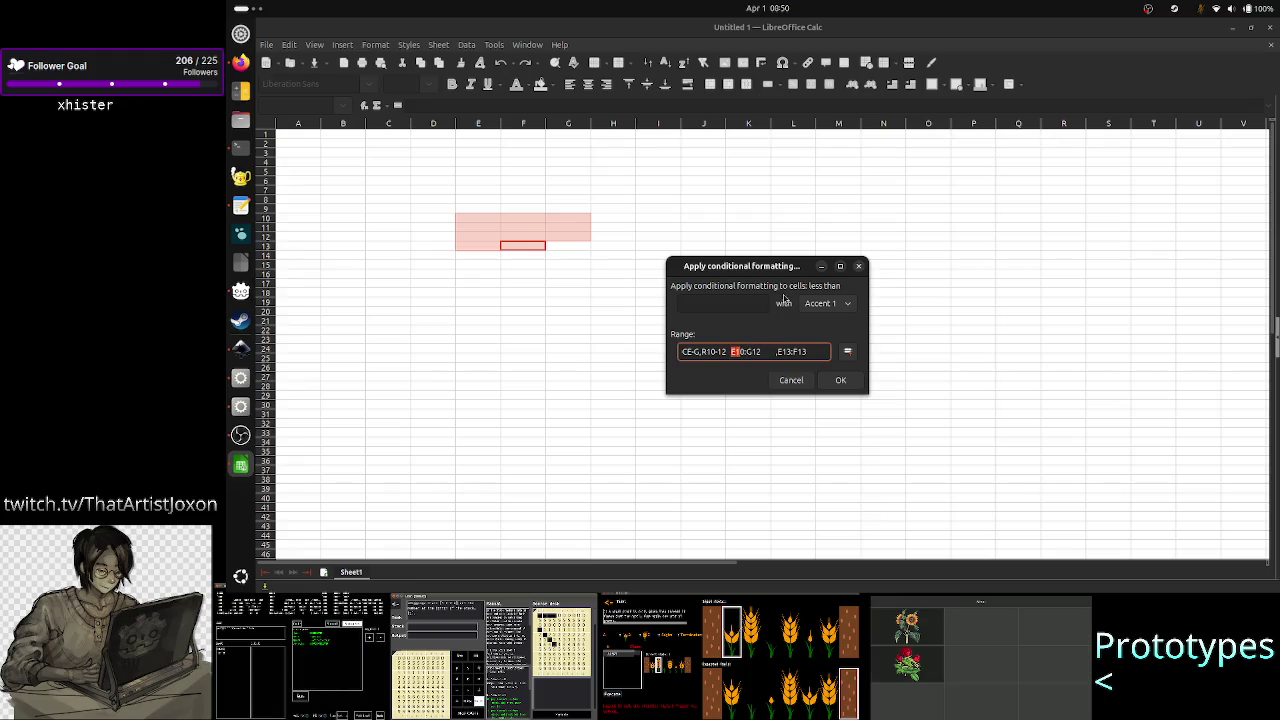
key(shift+Right)
key(Left)
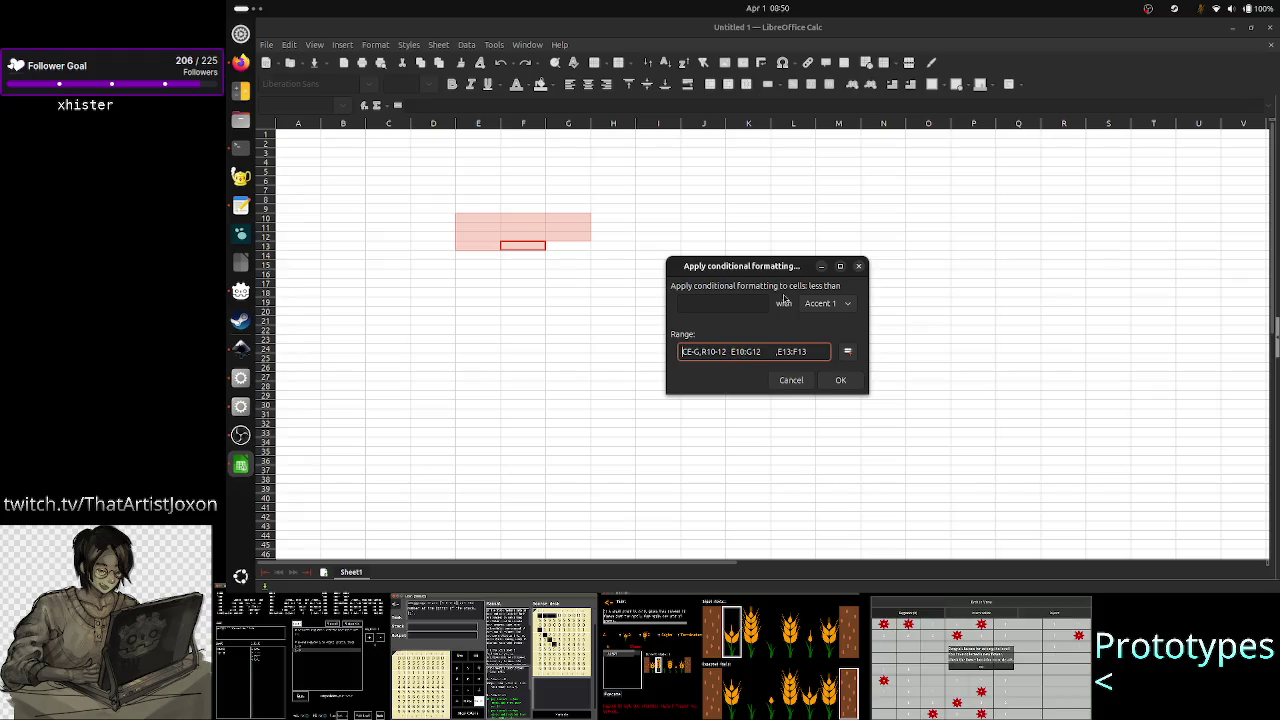
key(shift+Right)
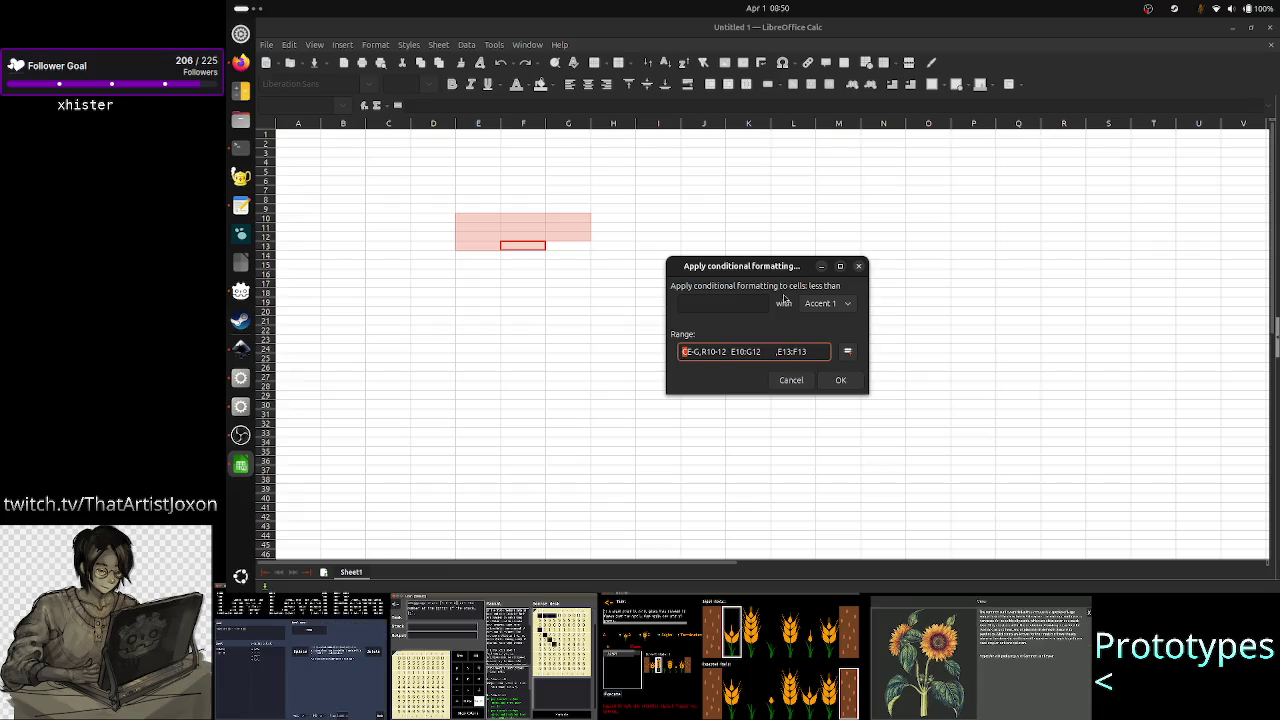
key(Left)
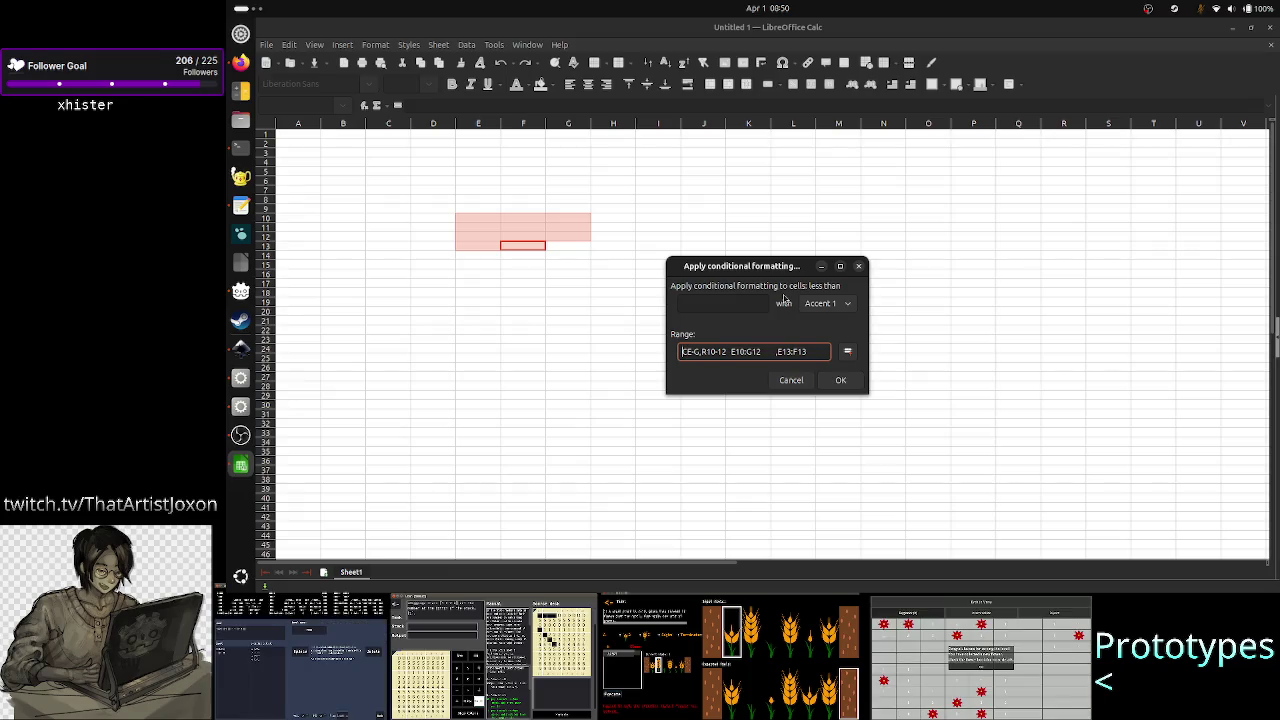
key(Right)
key(Right)
key(Right)
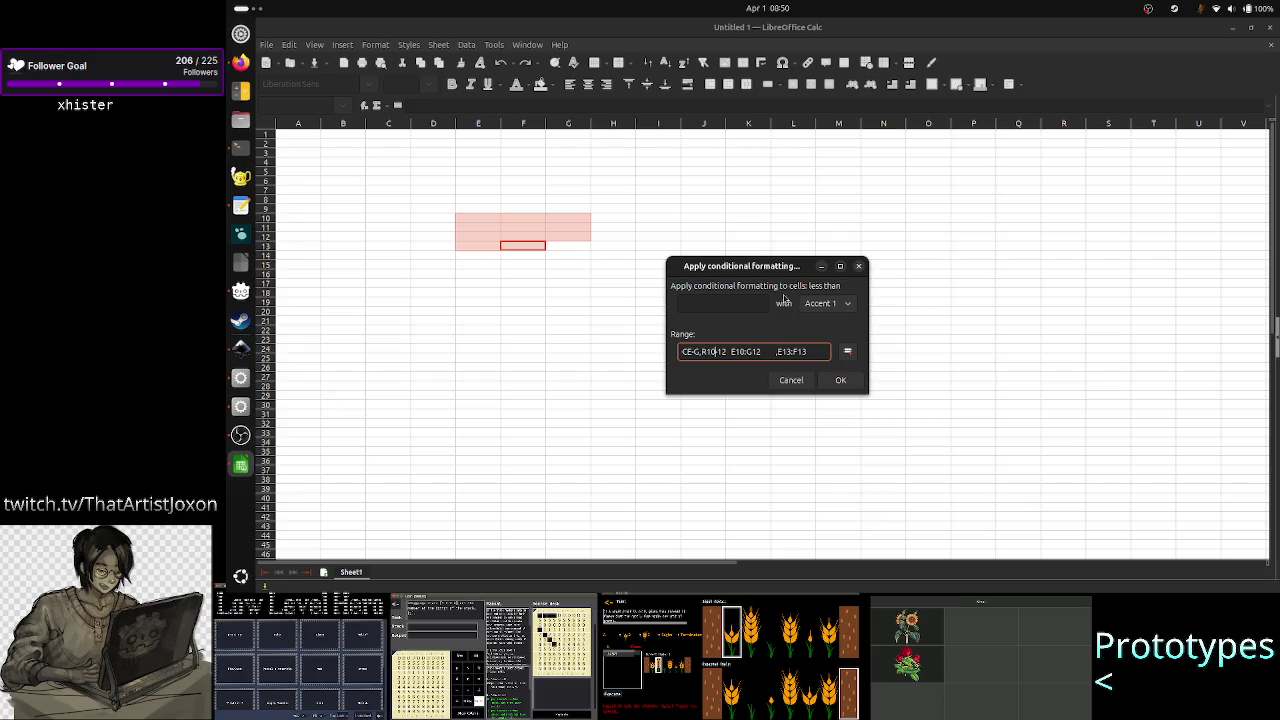
key(Right)
key(Right)
key(Right)
key(shift+Right)
key(shift+Right)
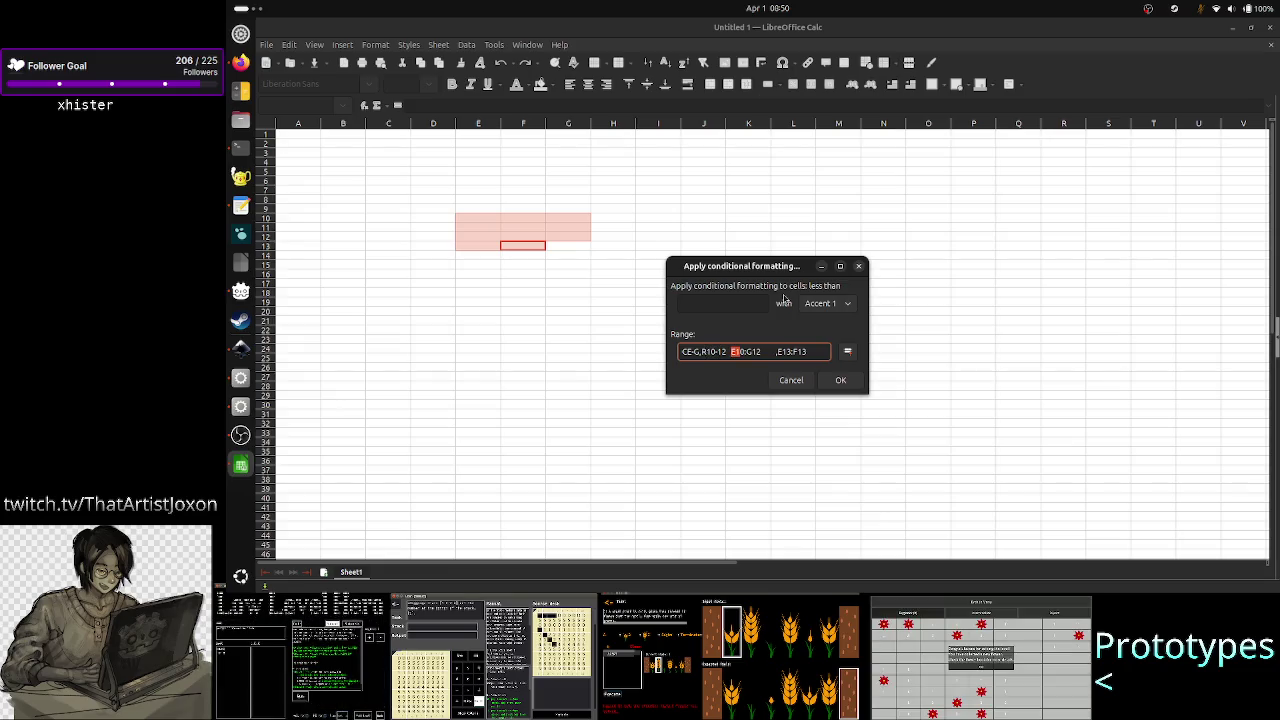
key(shift+Right)
key(shift+Right)
key(shift+Right)
key(shift+Right)
key(shift+Right)
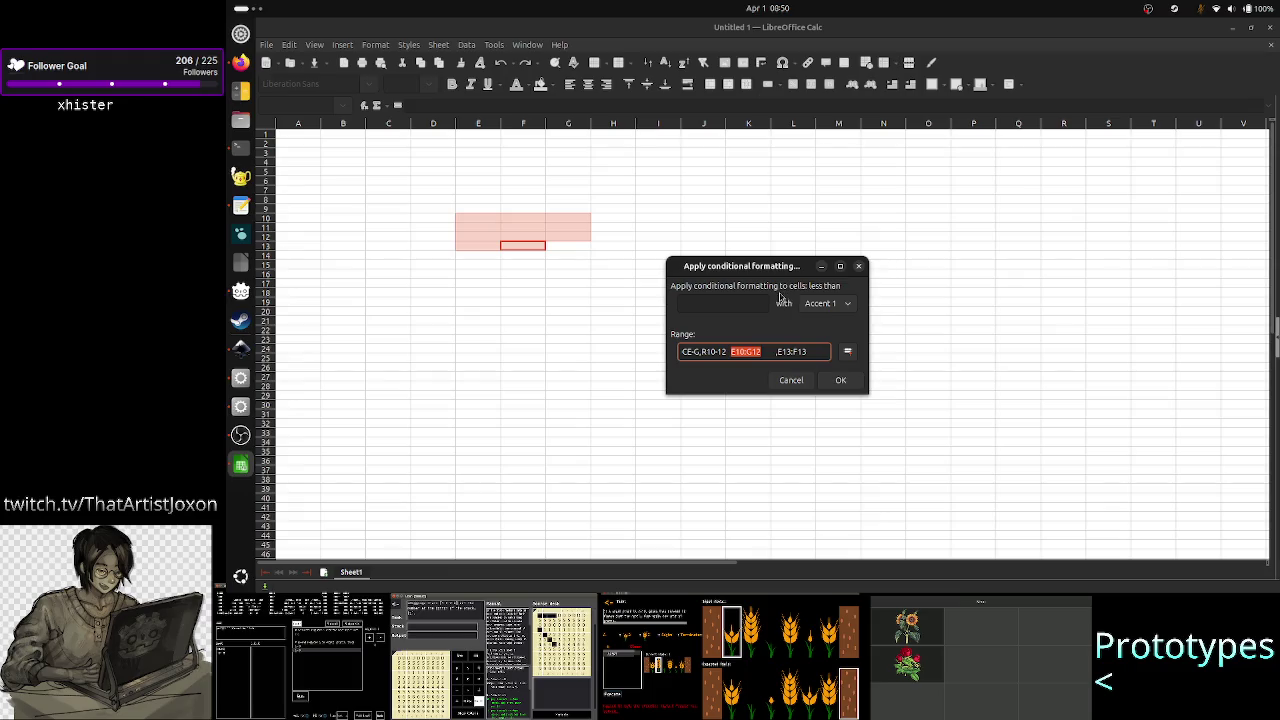
click(240, 147)
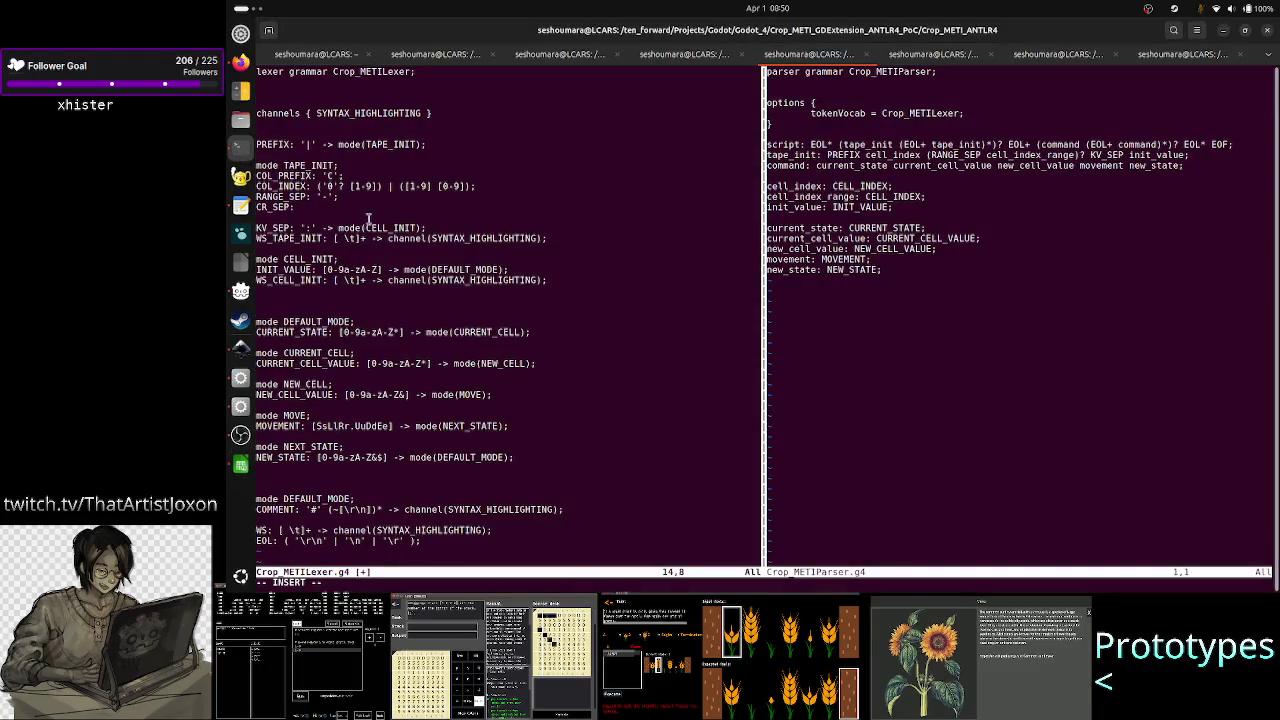
drag(347, 186, 362, 302)
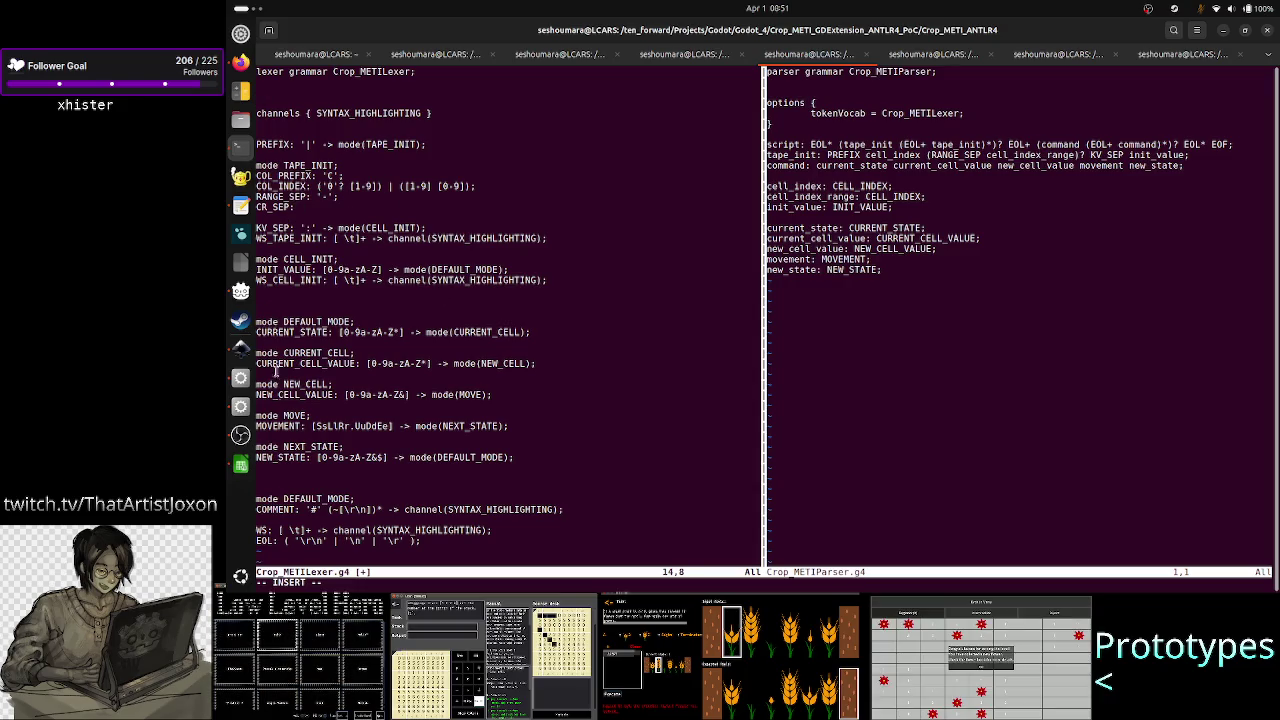
click(240, 466)
double_click(748, 352)
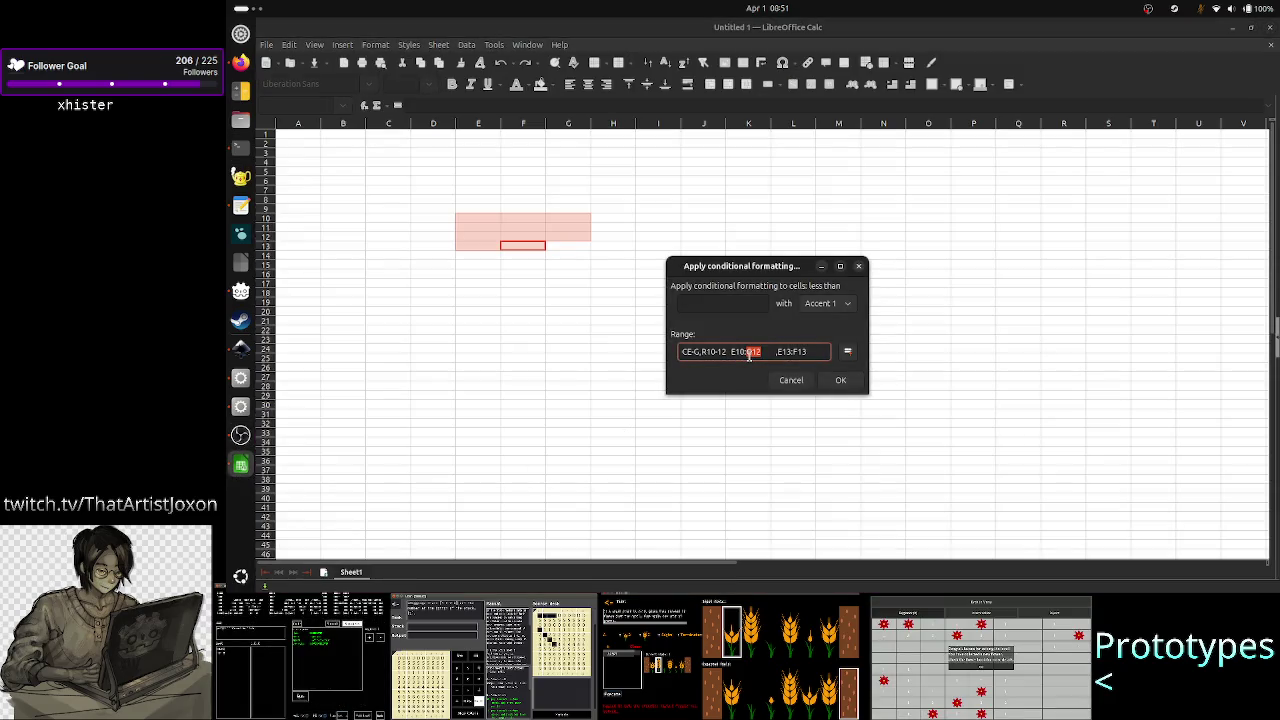
- Select the CE-G column part and the R10-12 row part of the range text
click(750, 352)
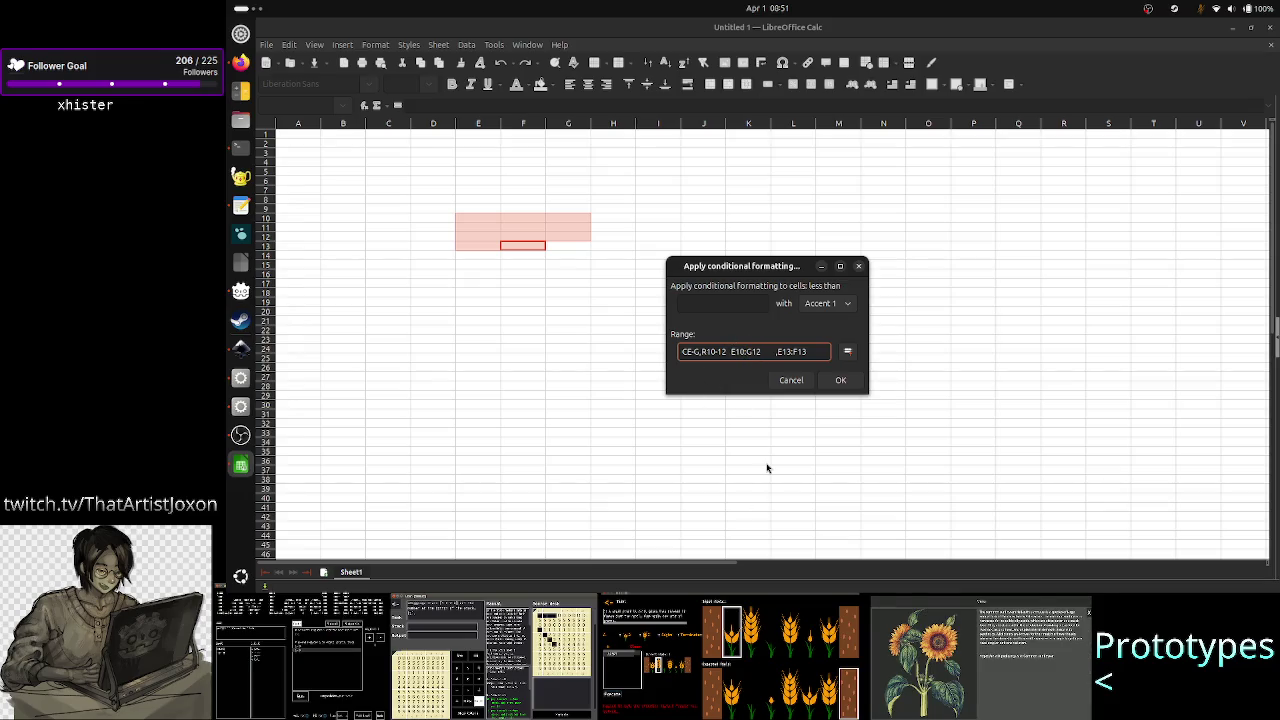
key(Left)
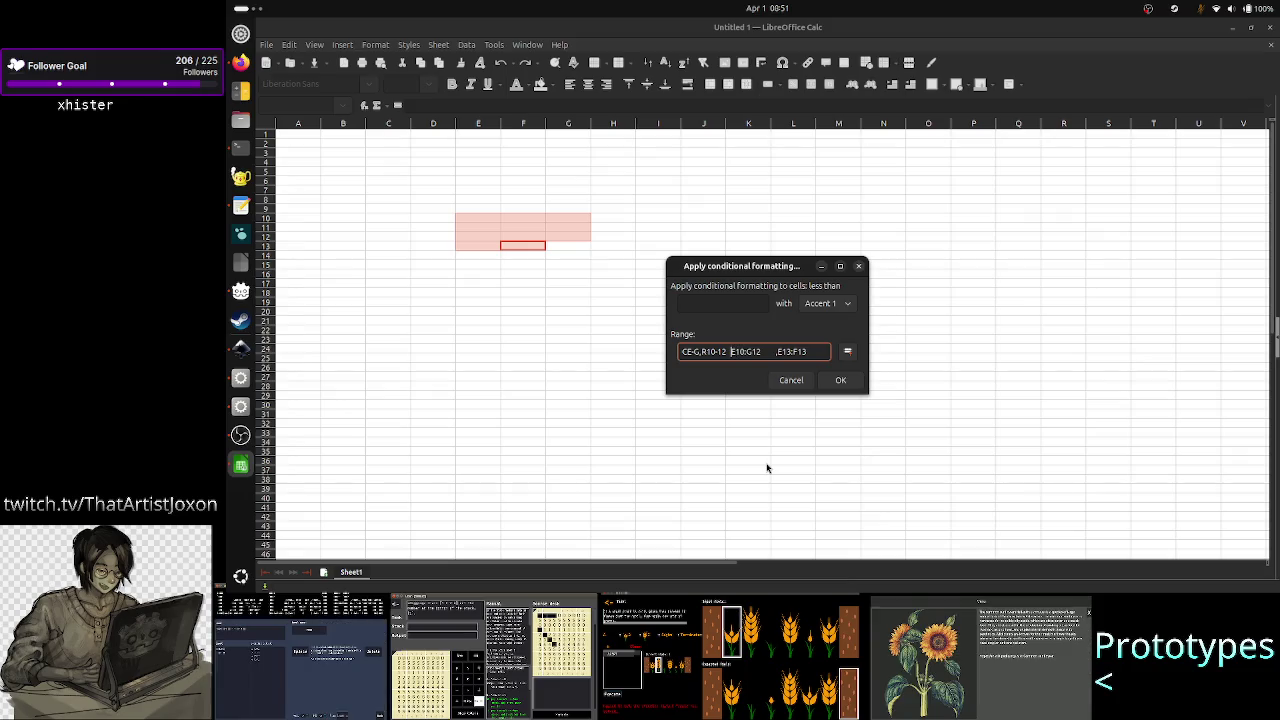
key(shift+Tab)
key(Tab)
key(Home)
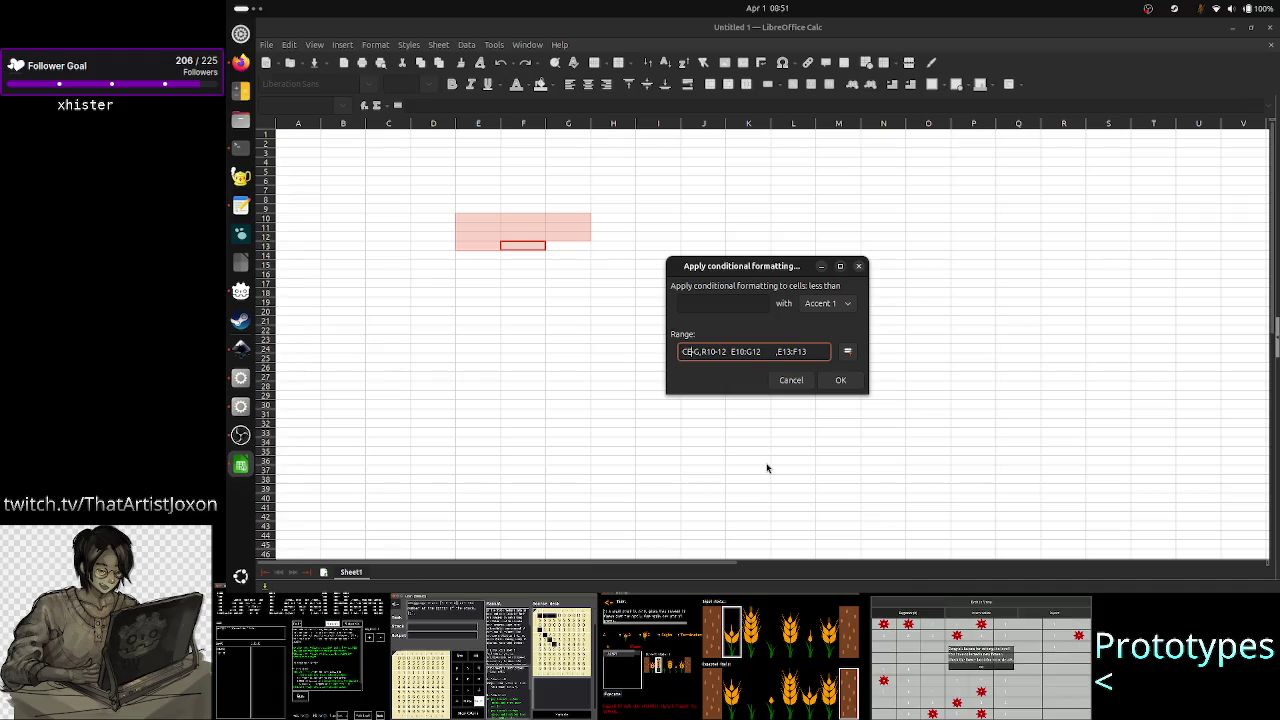
key(Right)
key(shift+Right)
key(shift+Right)
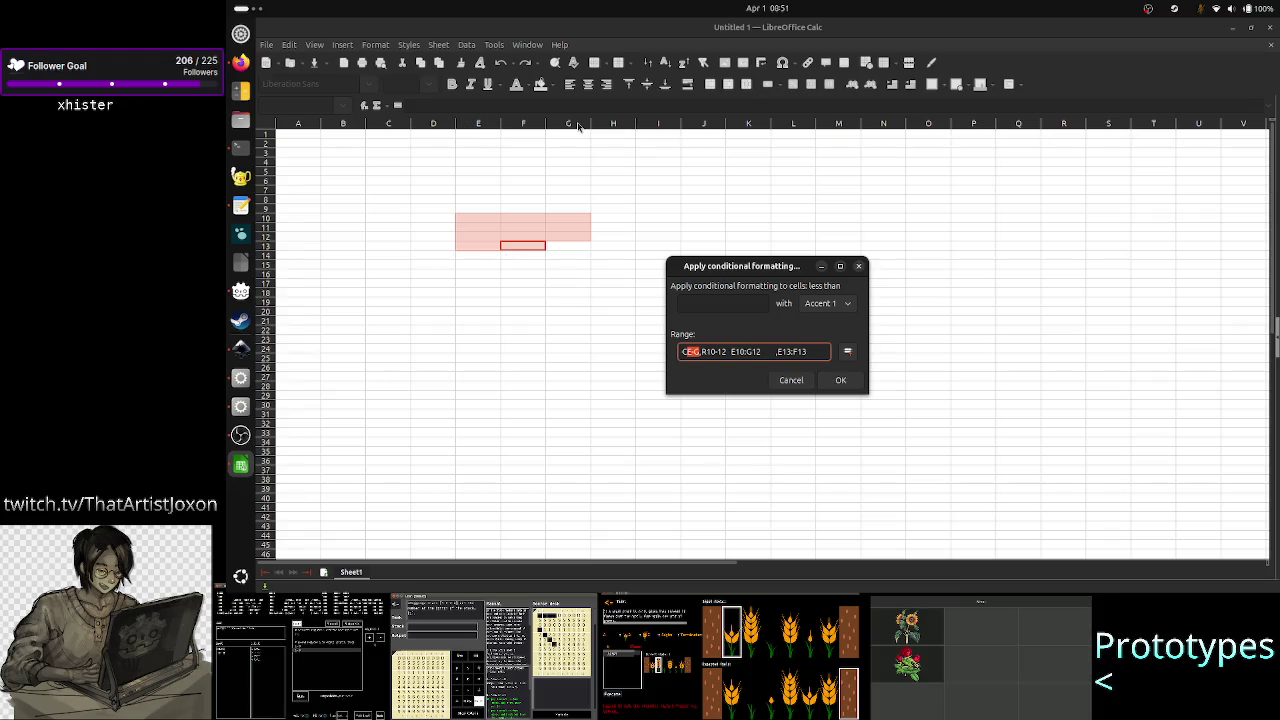
click(709, 351)
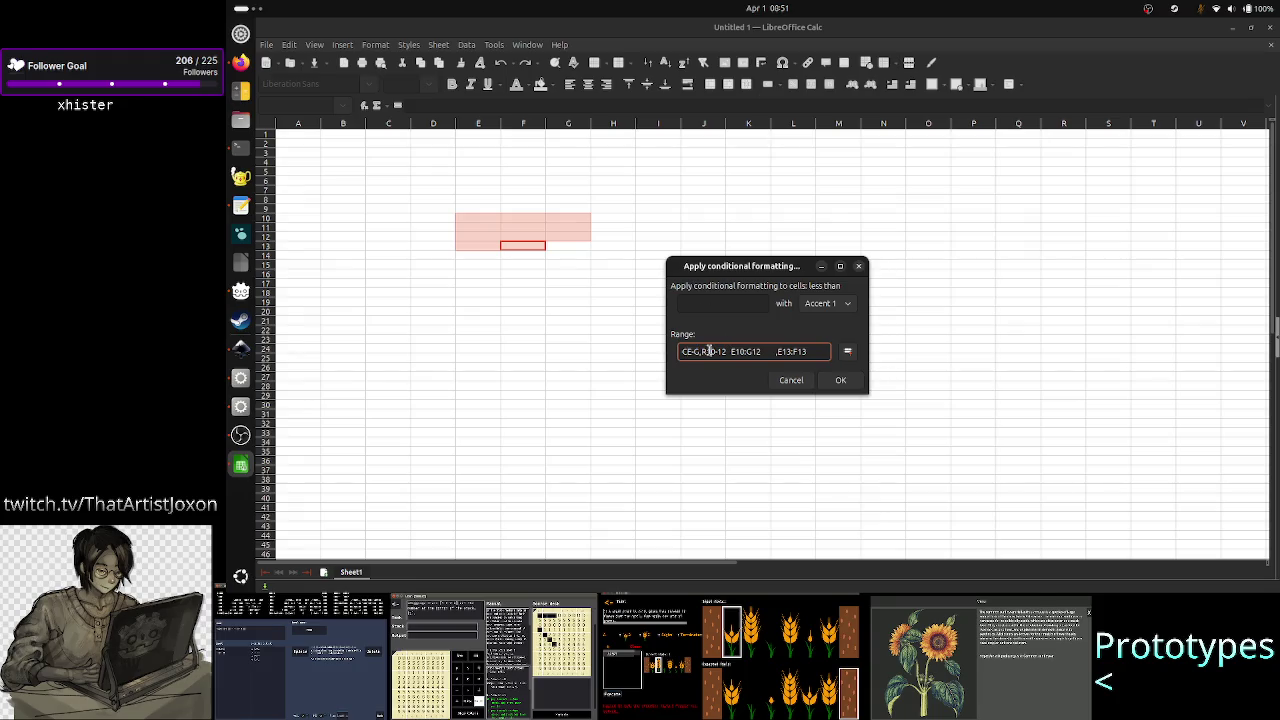
key(shift+Right)
key(shift+Right)
key(shift+Right)
key(shift+Right)
key(shift+Right)
key(shift+Right)
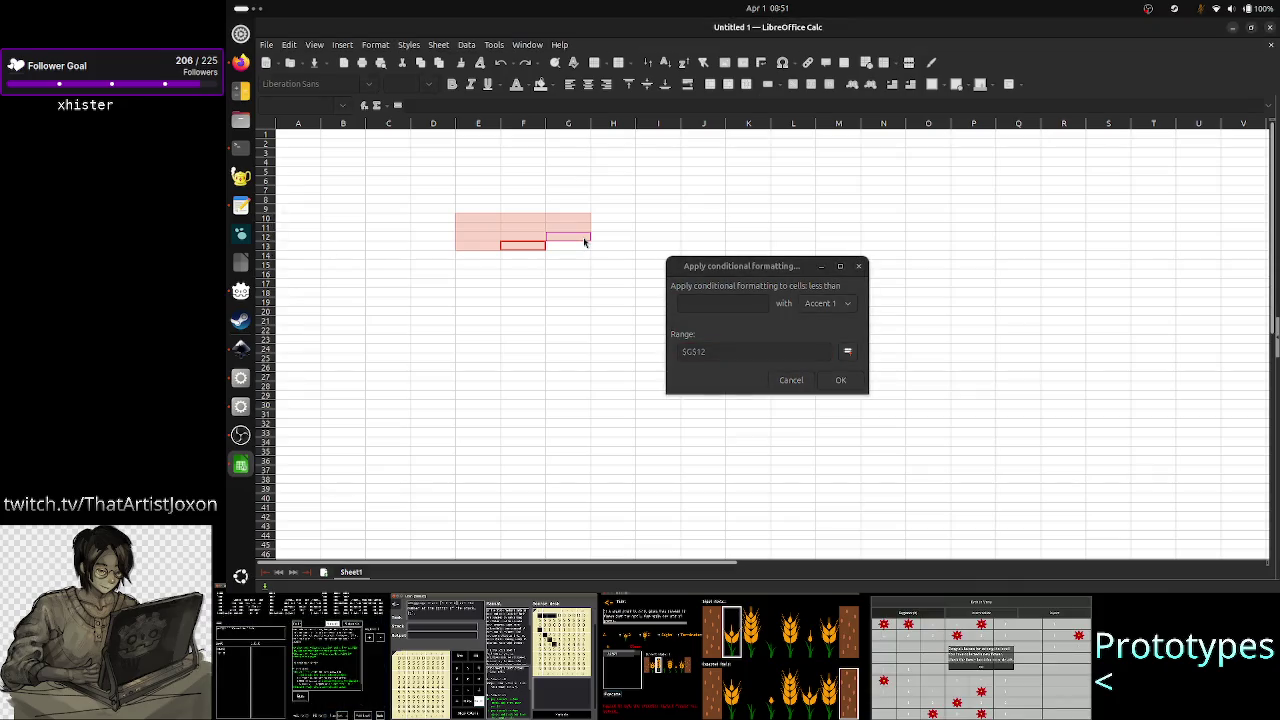
- Pick cell E10 to make the range $E$10, delete it, and cancel the dialog
click(474, 224)
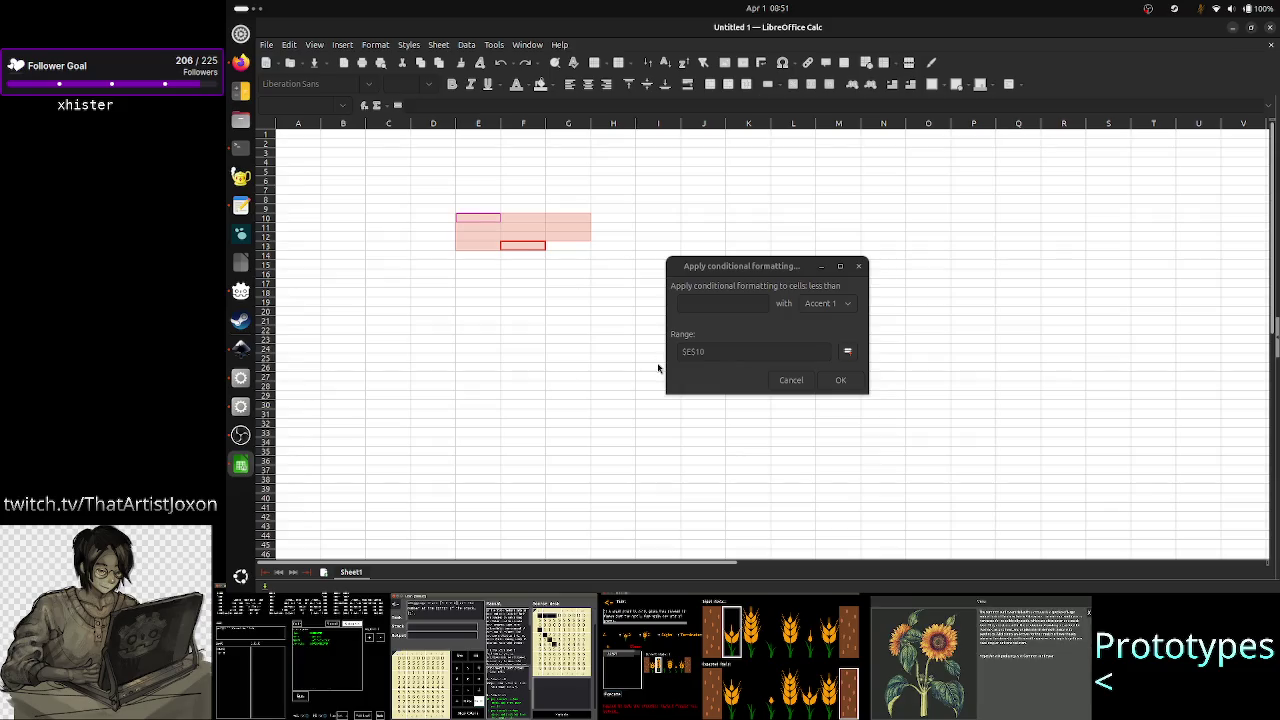
click(732, 353)
key(BackSpace)
key(BackSpace)
key(BackSpace)
key(BackSpace)
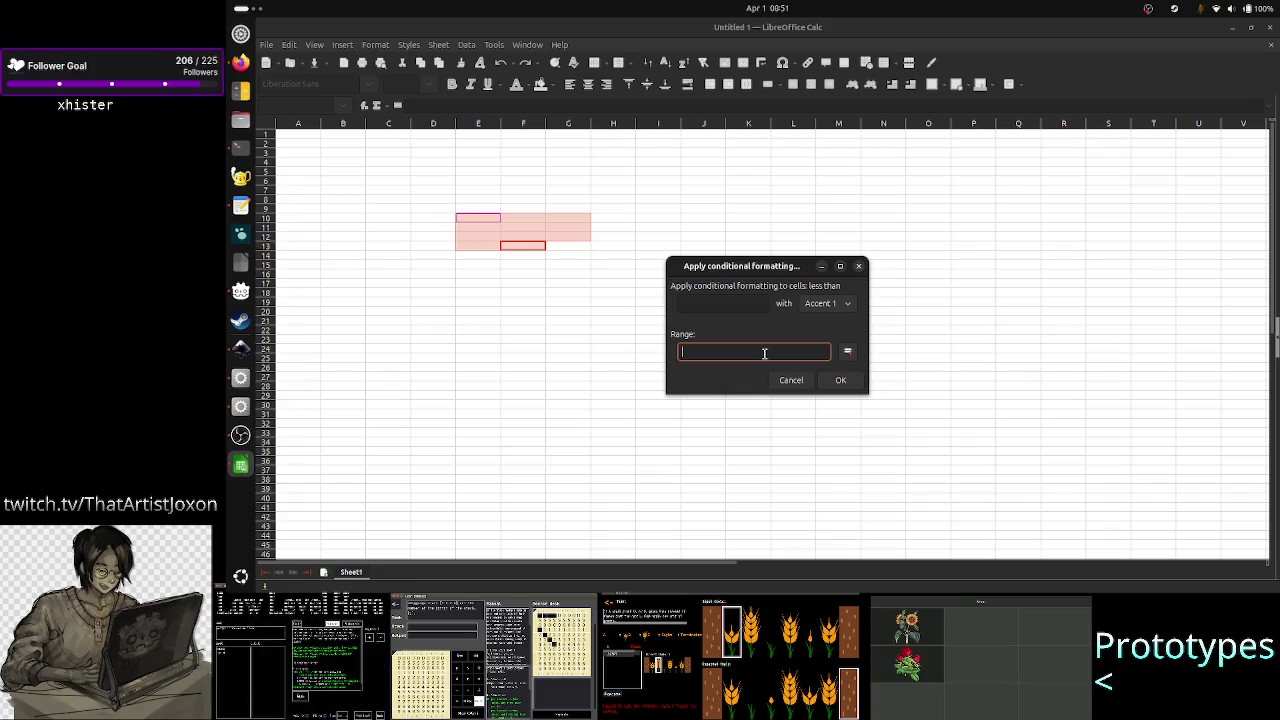
click(791, 380)
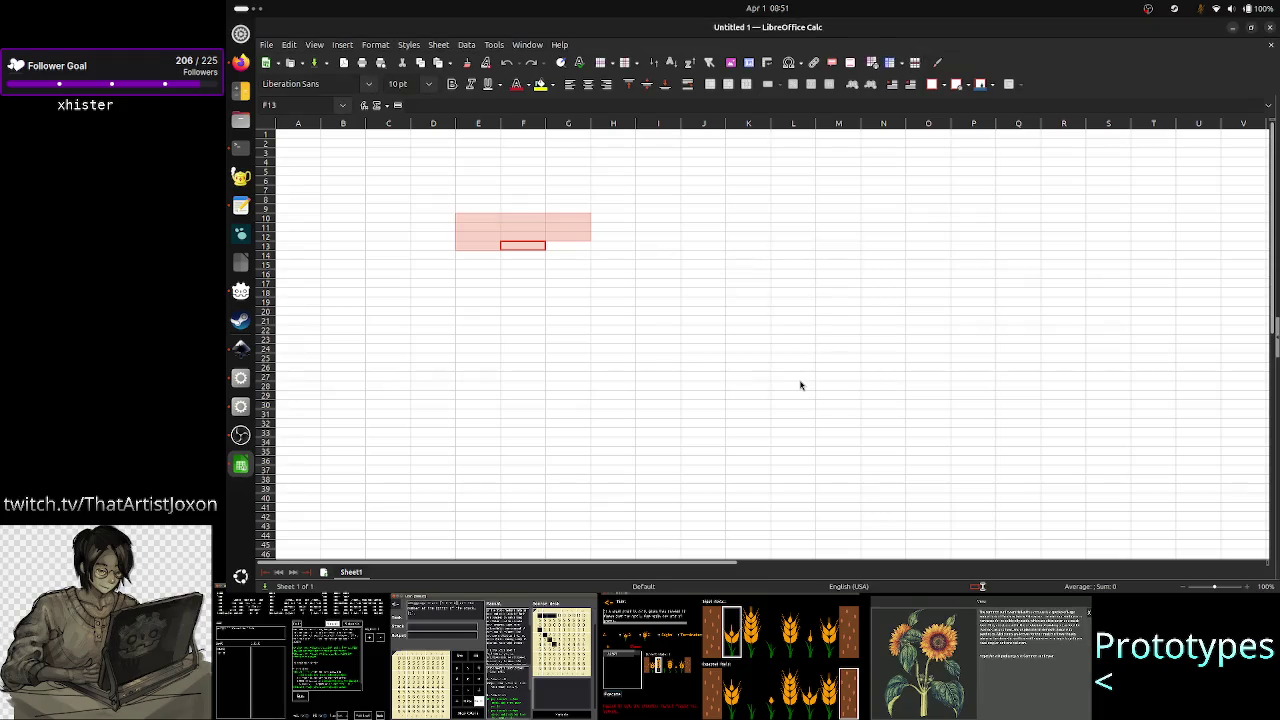
- Select F8:F23 in column F and start a less-than conditional format for it
click(792, 377)
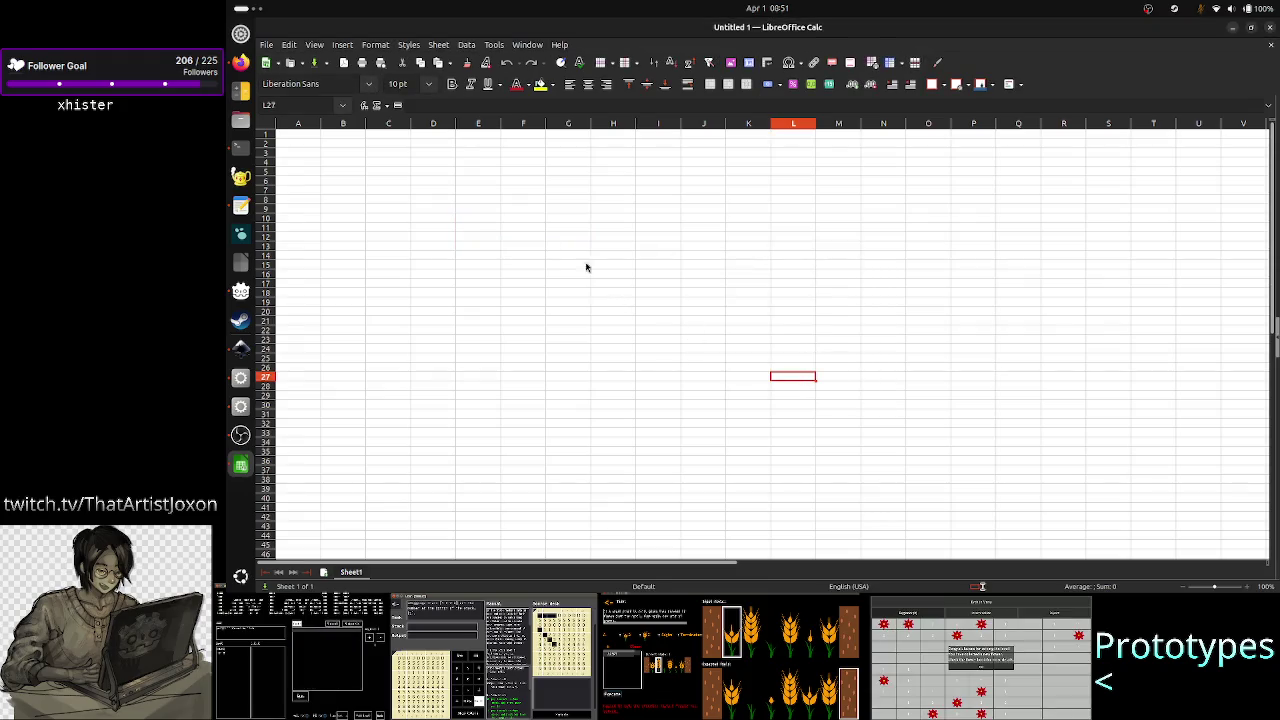
drag(521, 210, 636, 245)
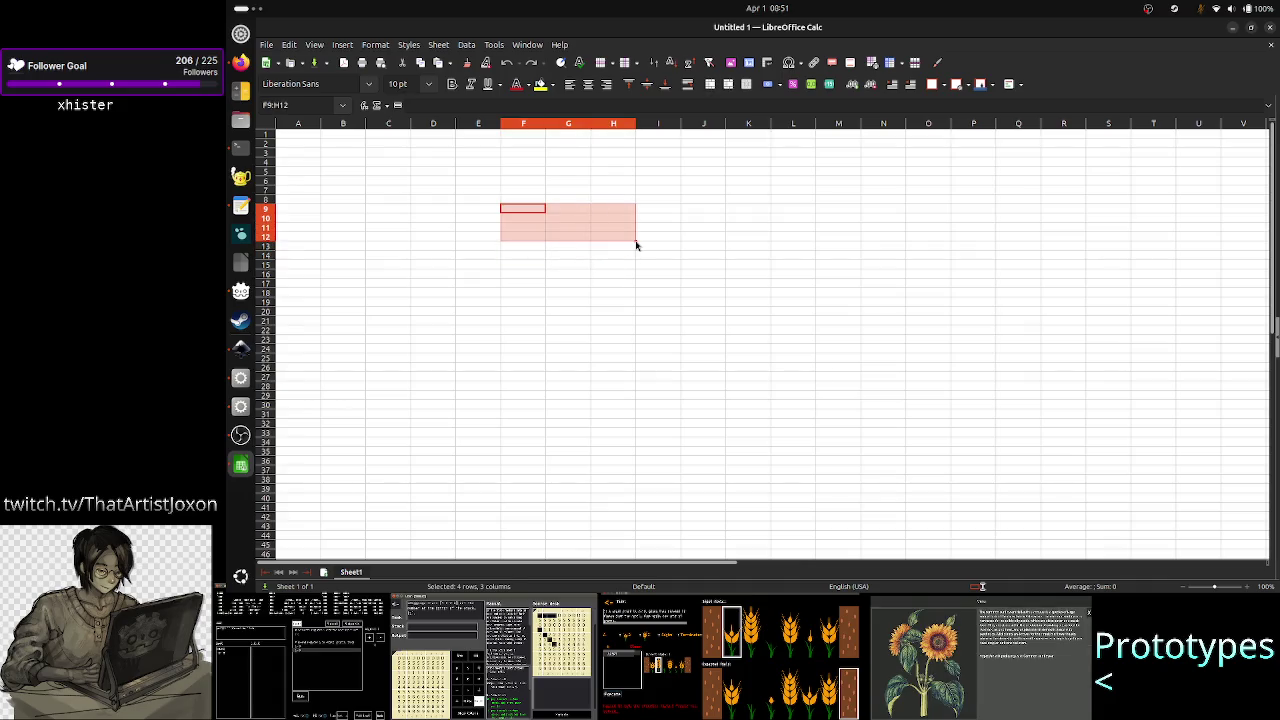
click(638, 303)
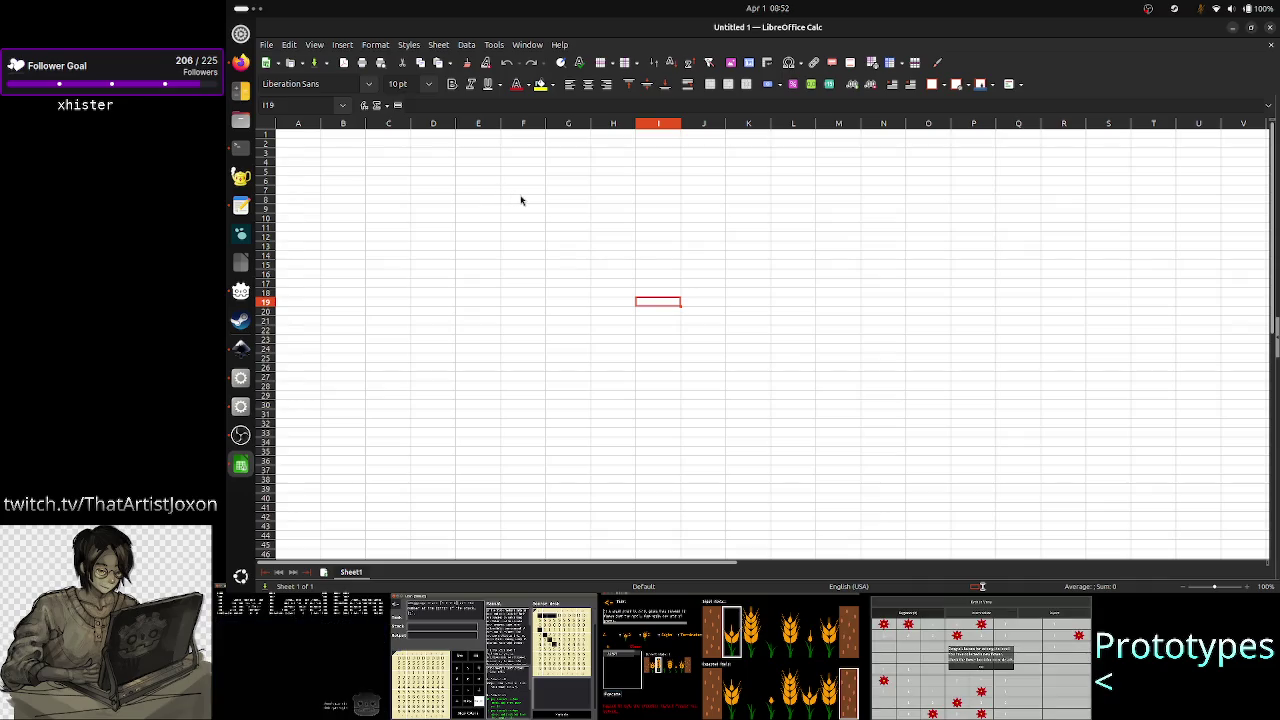
drag(520, 198, 534, 344)
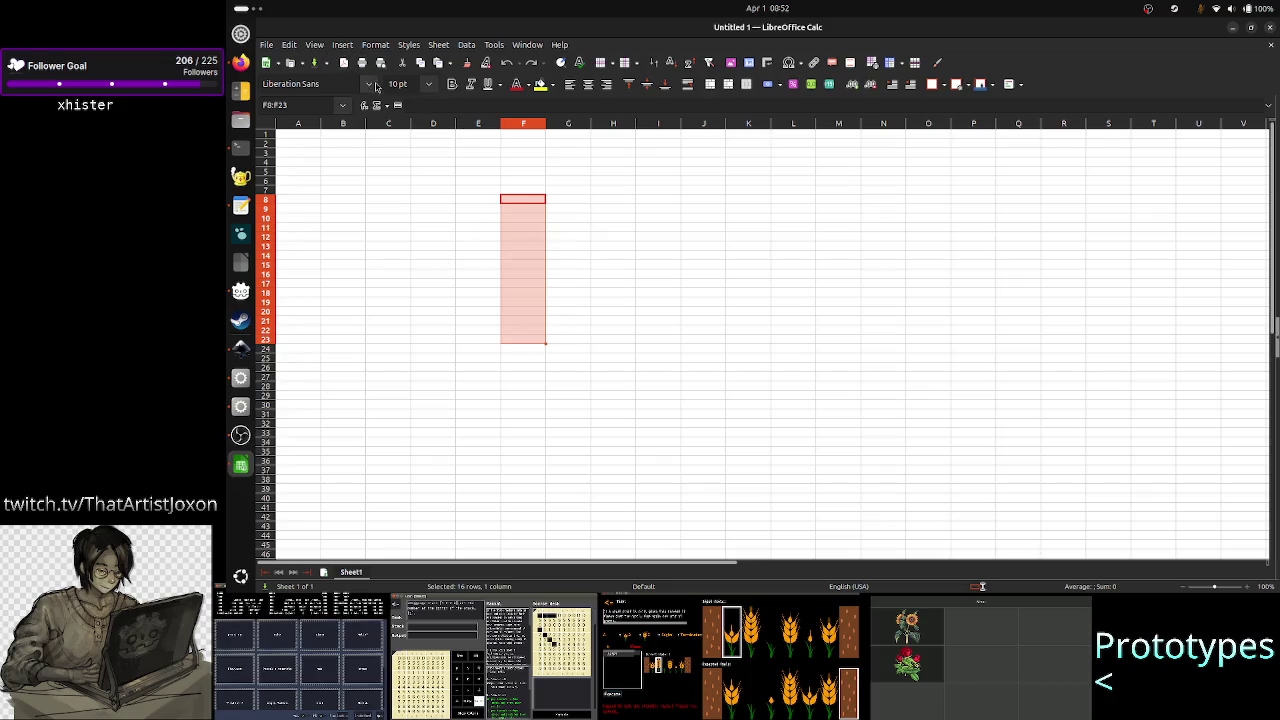
click(375, 46)
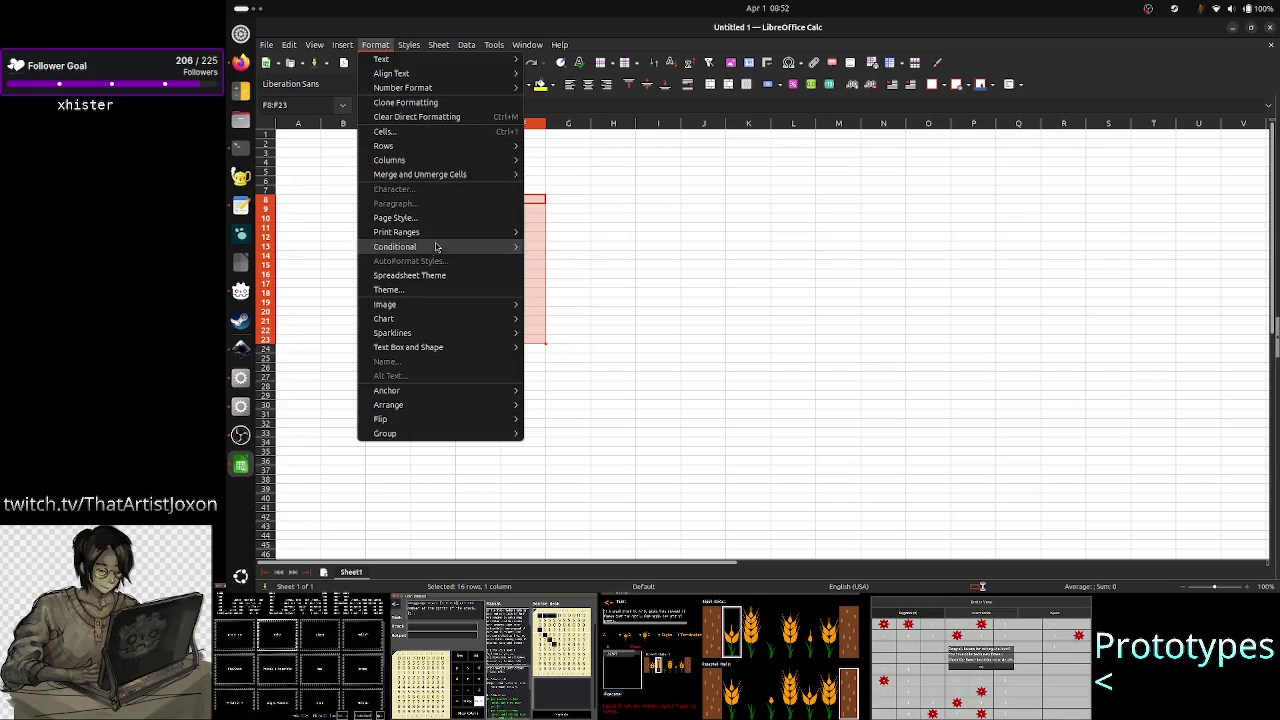
mouse_move(395, 246)
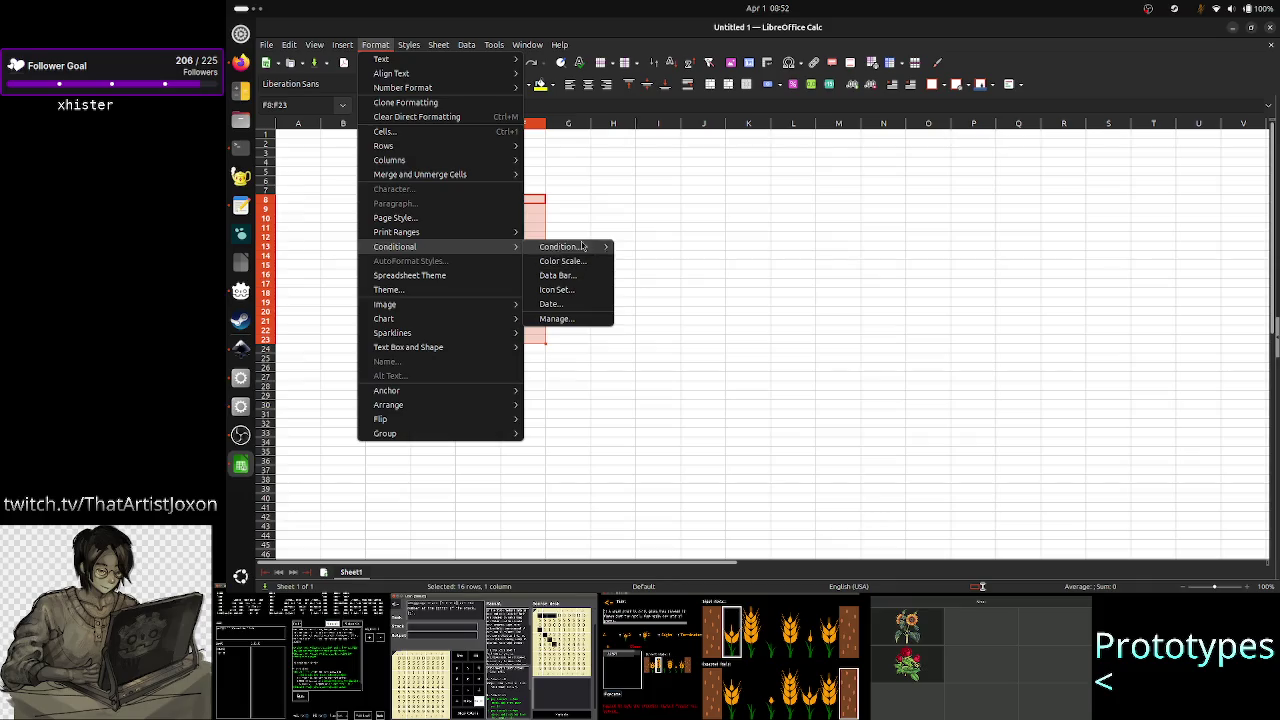
mouse_move(560, 246)
click(663, 265)
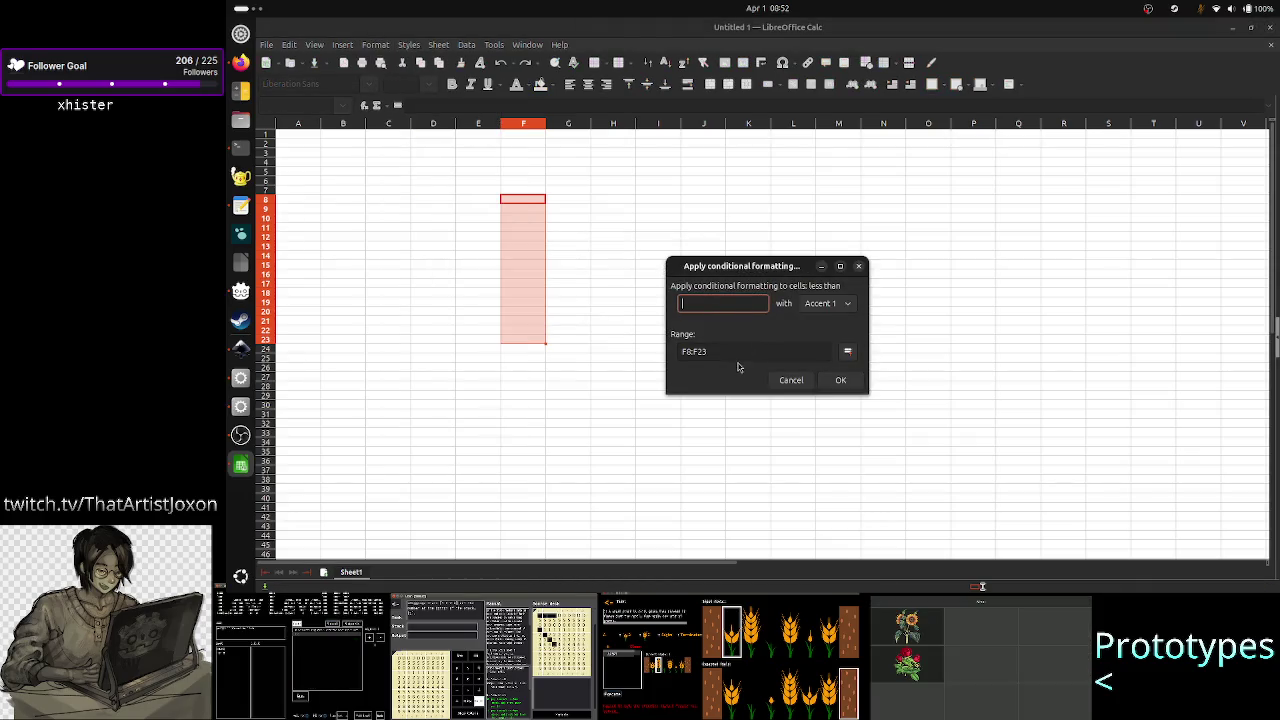
- Add the tape-style CF-F,R8-23 after F8:F23 in the range and step through it
click(739, 356)
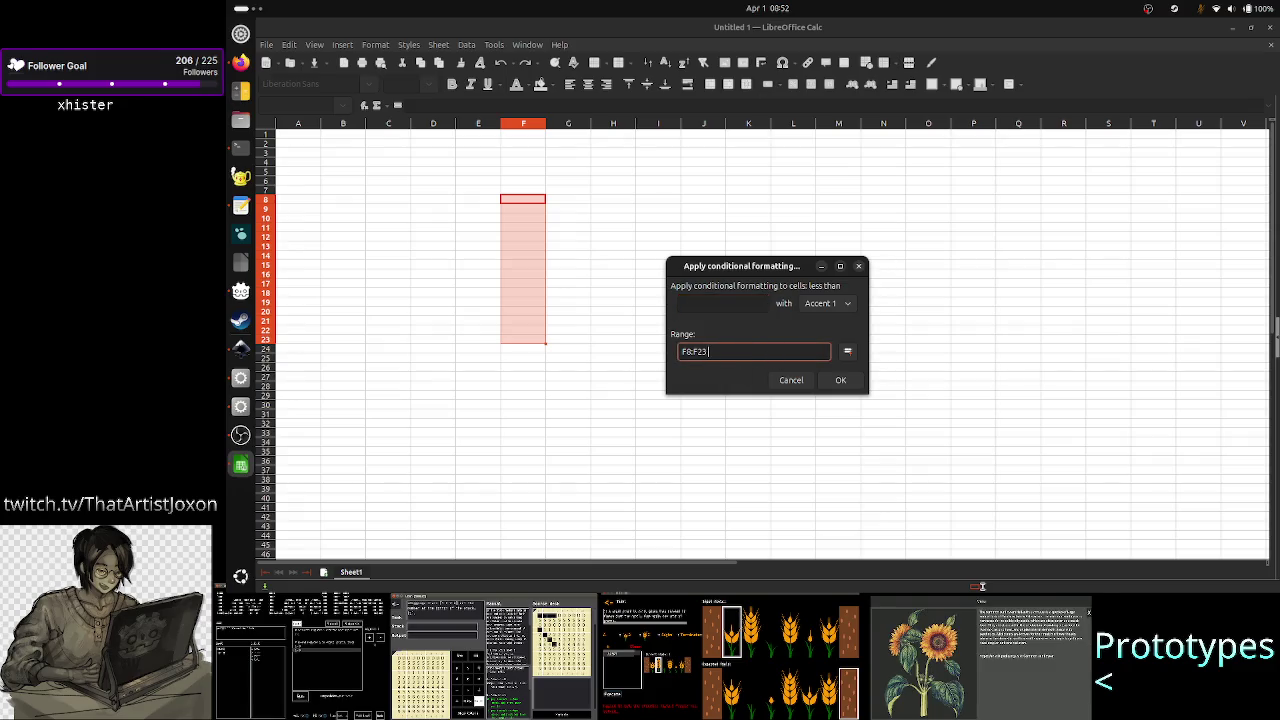
text(C)
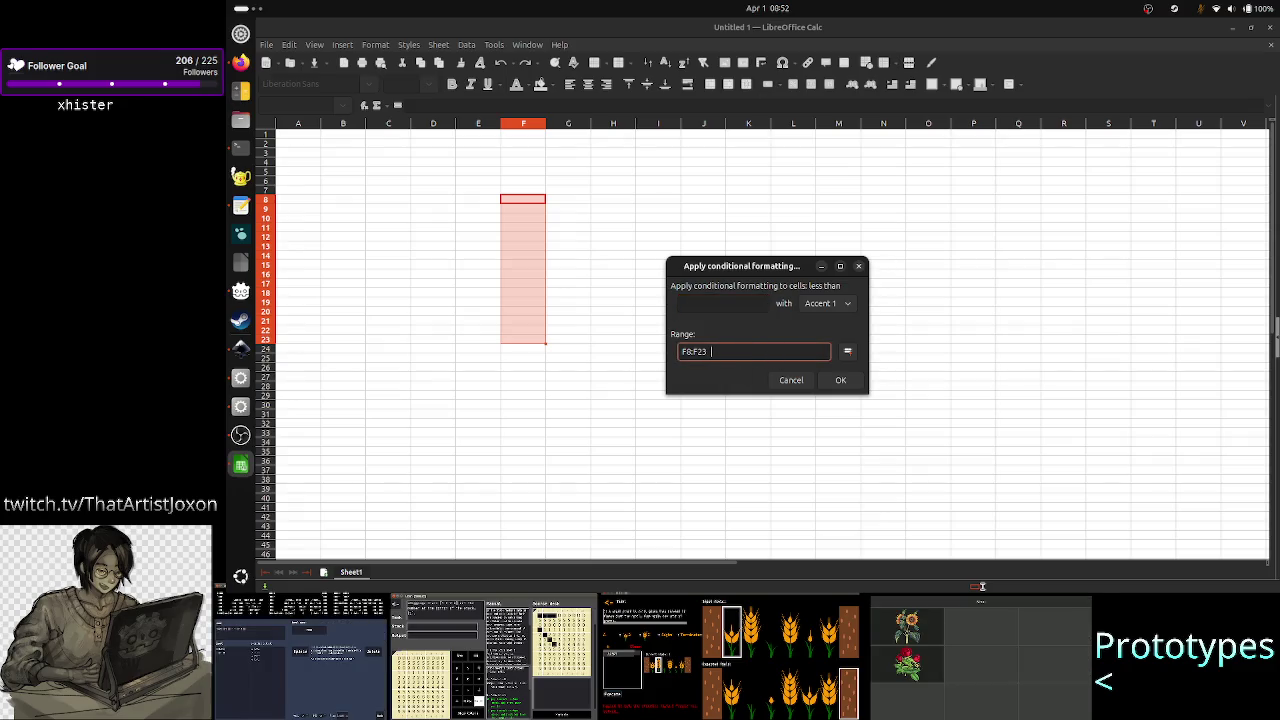
text(F)
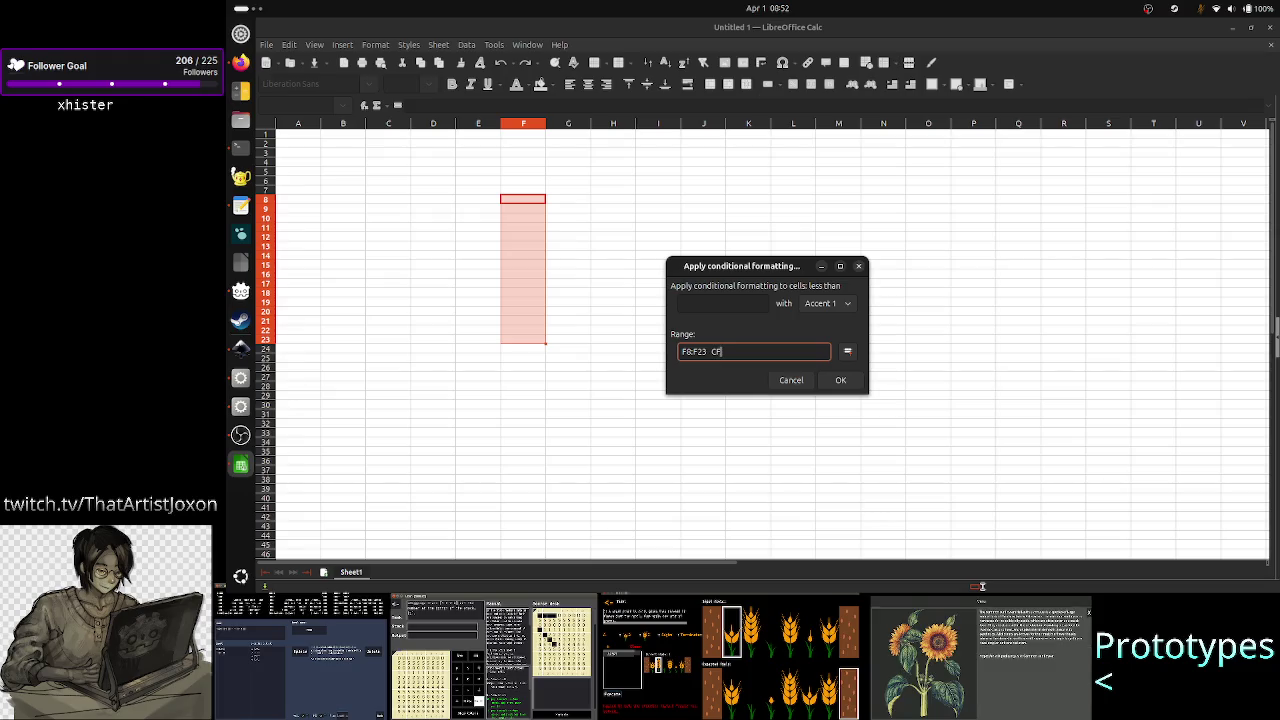
text(-Fa)
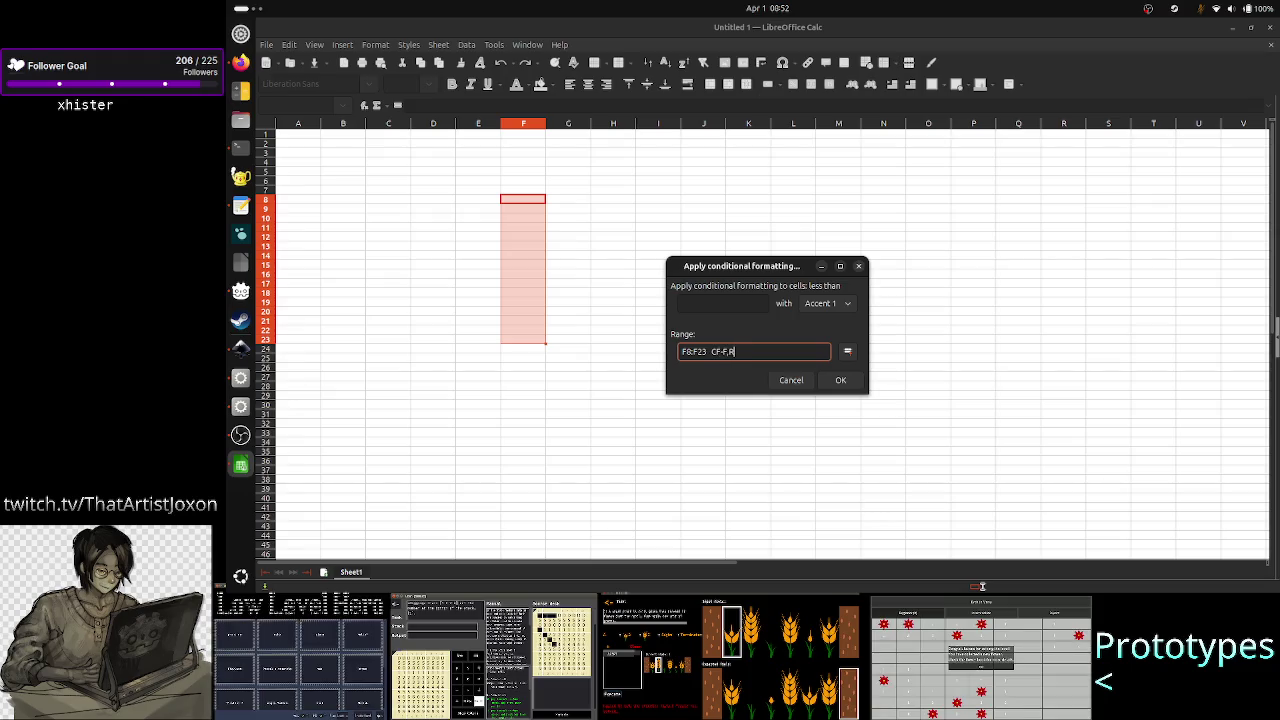
text(r8)
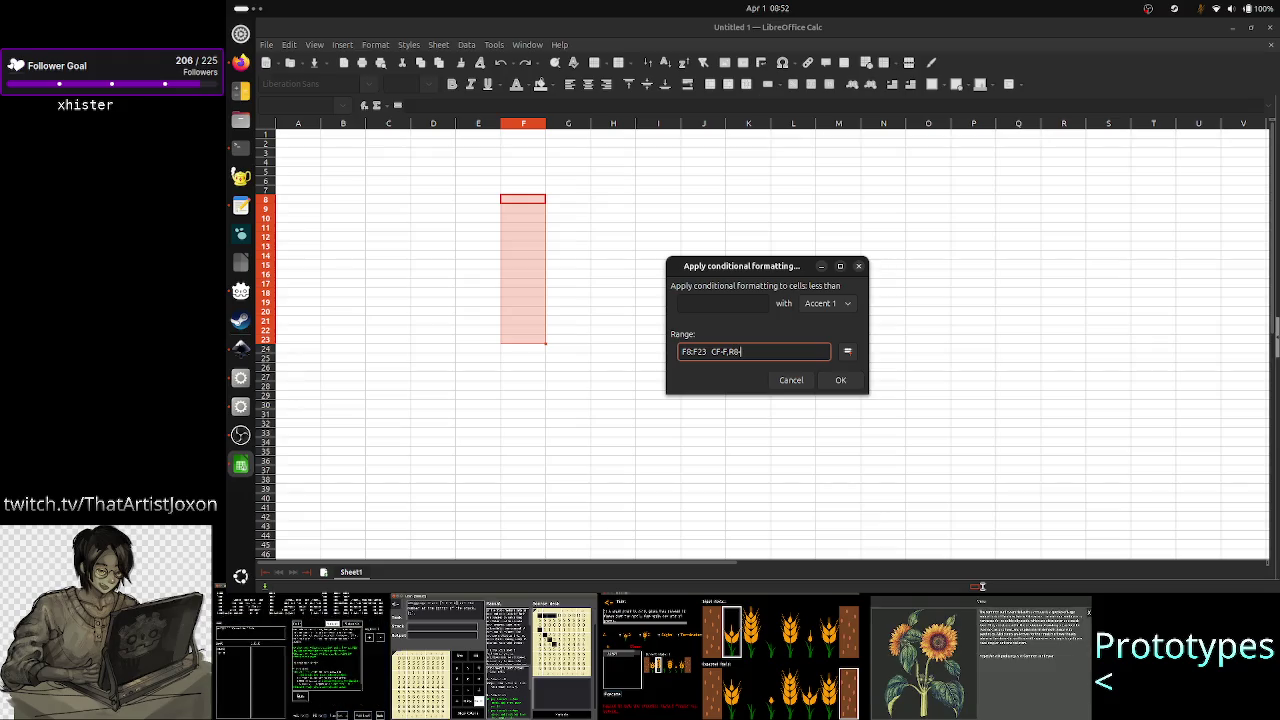
text(-23)
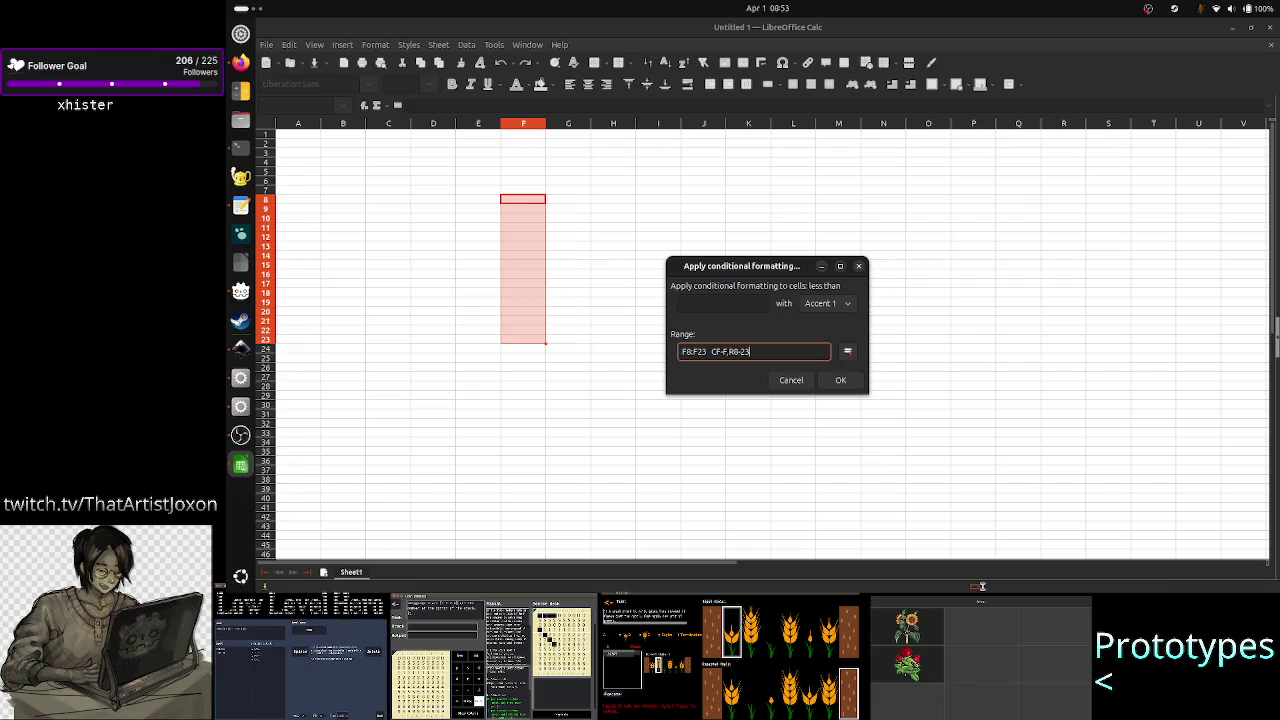
key(Home)
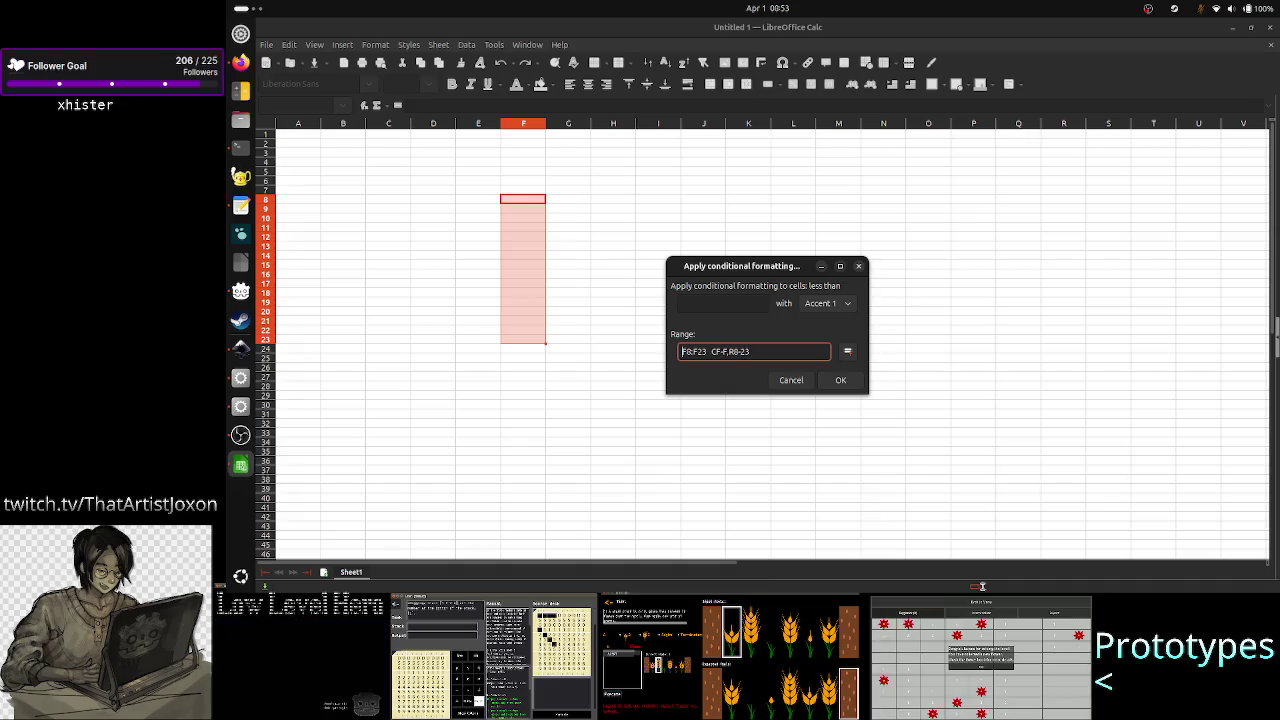
key(ctrl+Right)
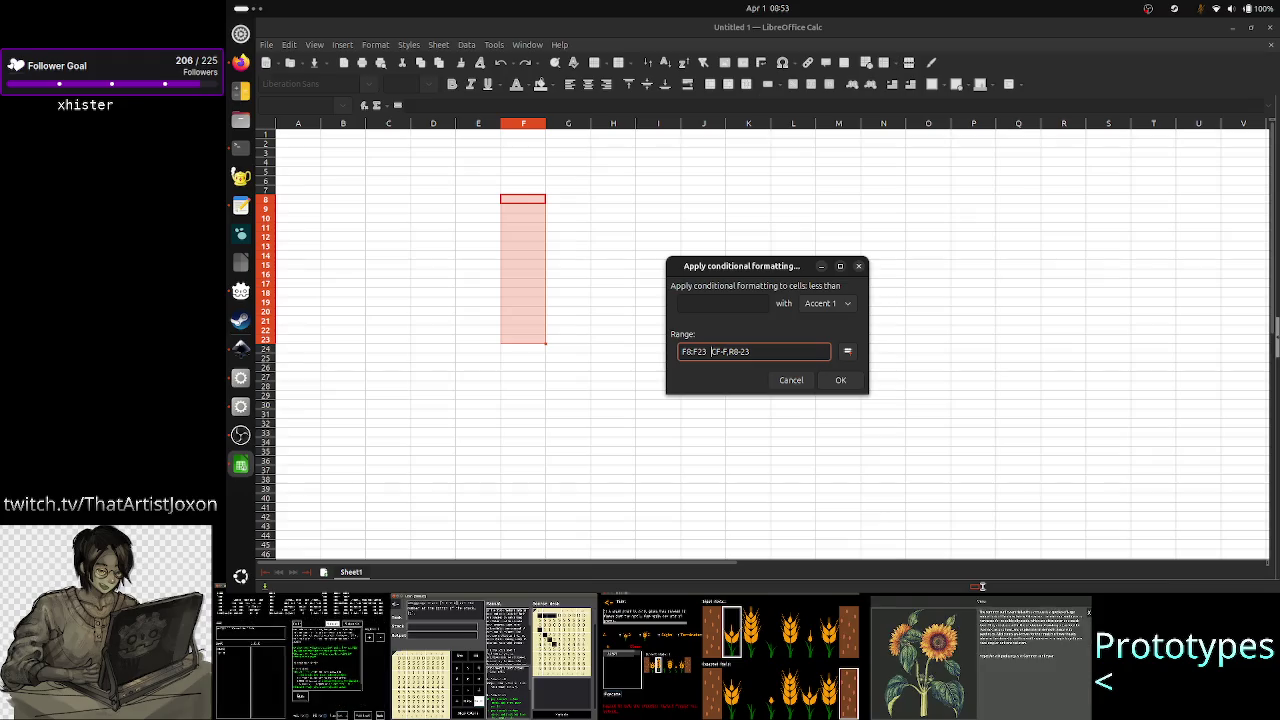
key(shift+Right)
key(Right)
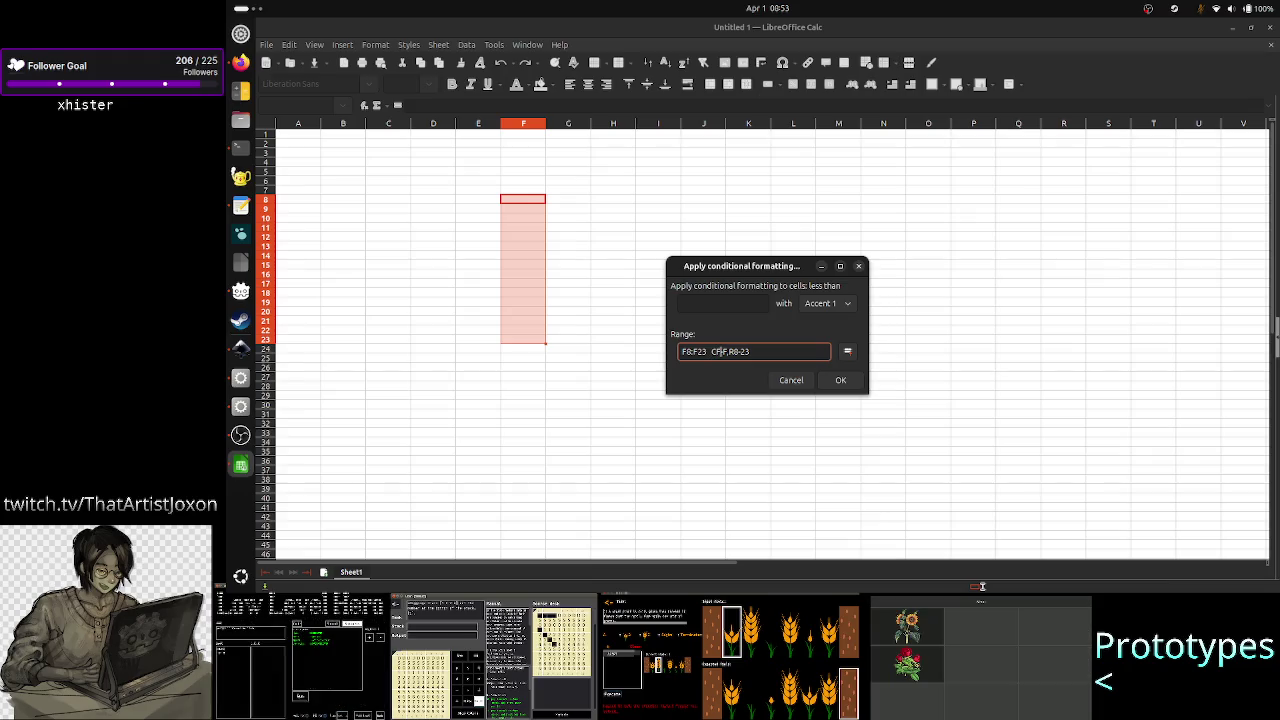
key(Left)
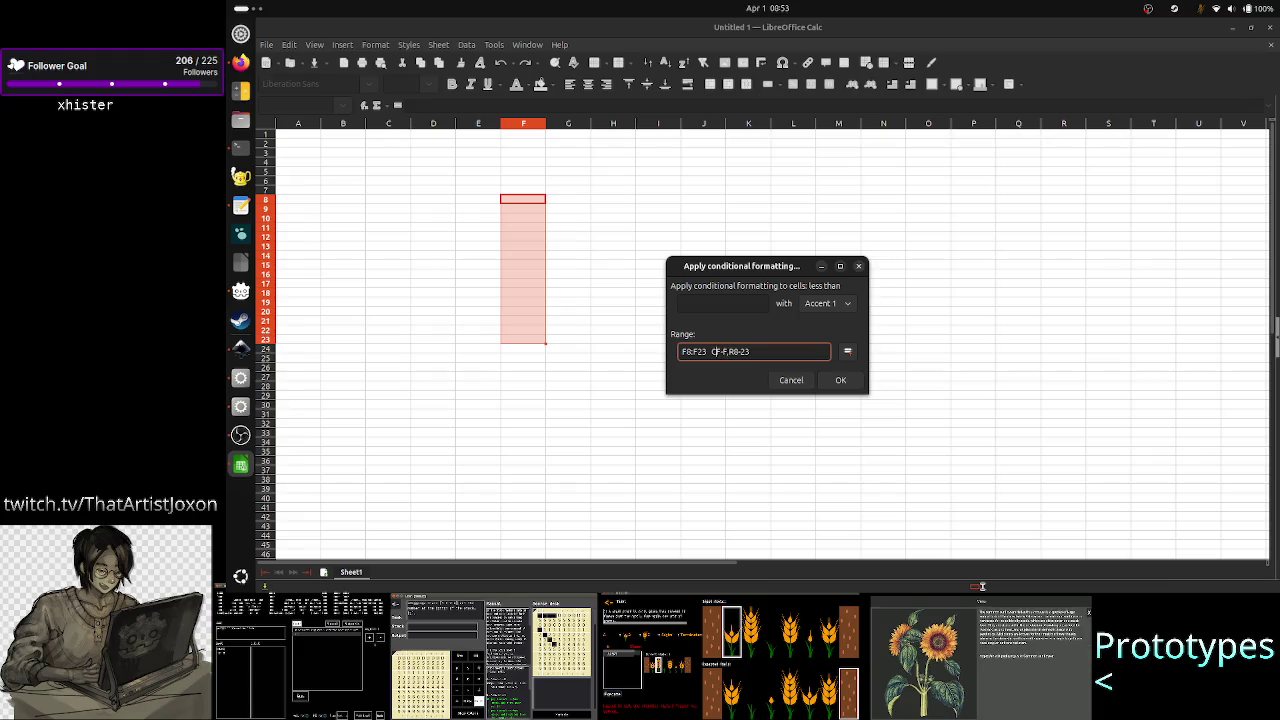
key(Left)
key(Right)
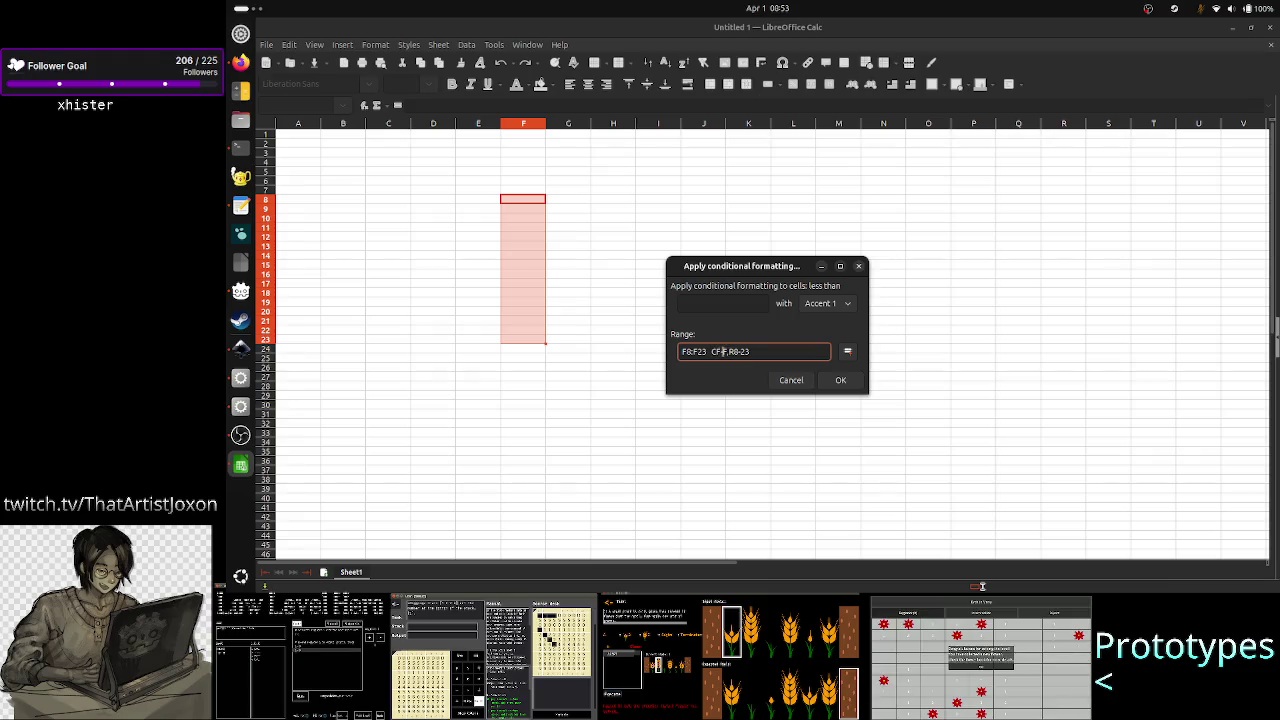
key(Right)
key(Right)
key(Right)
key(Right)
key(Right)
key(Right)
key(Right)
key(Right)
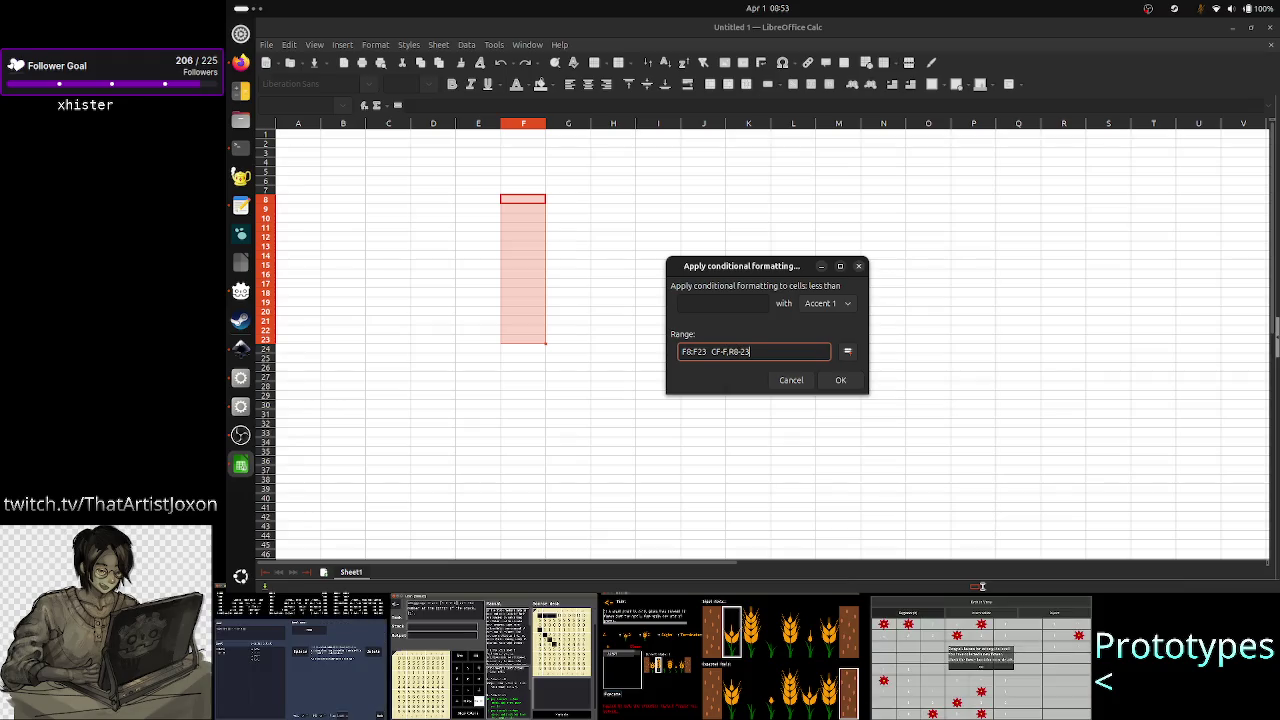
click(711, 351)
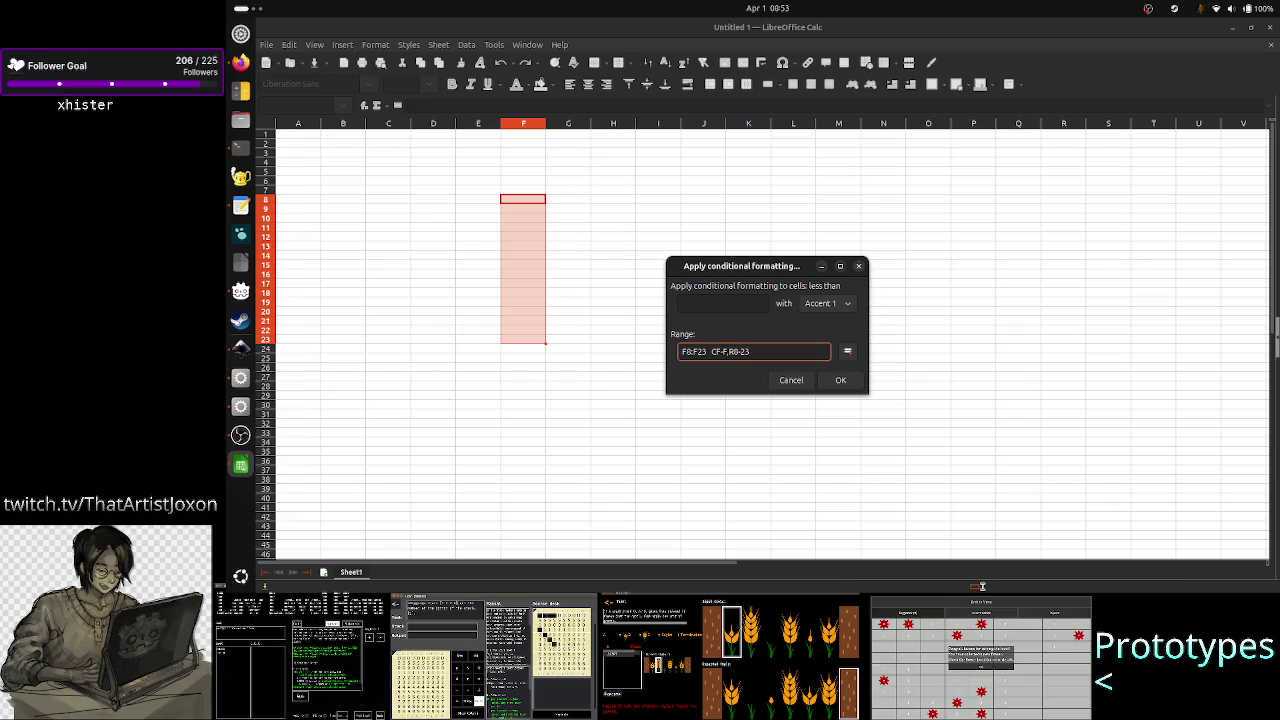
triple_click(811, 354)
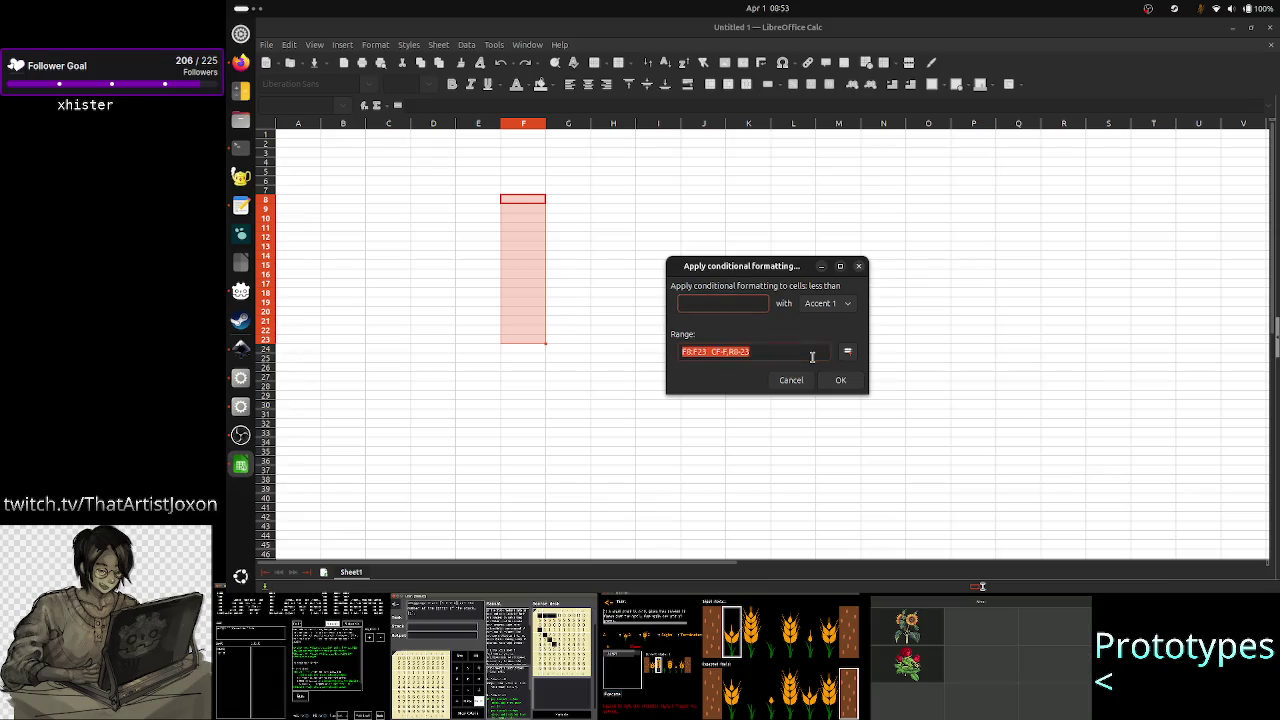
key(Home)
key(shift+Right)
key(shift+Right)
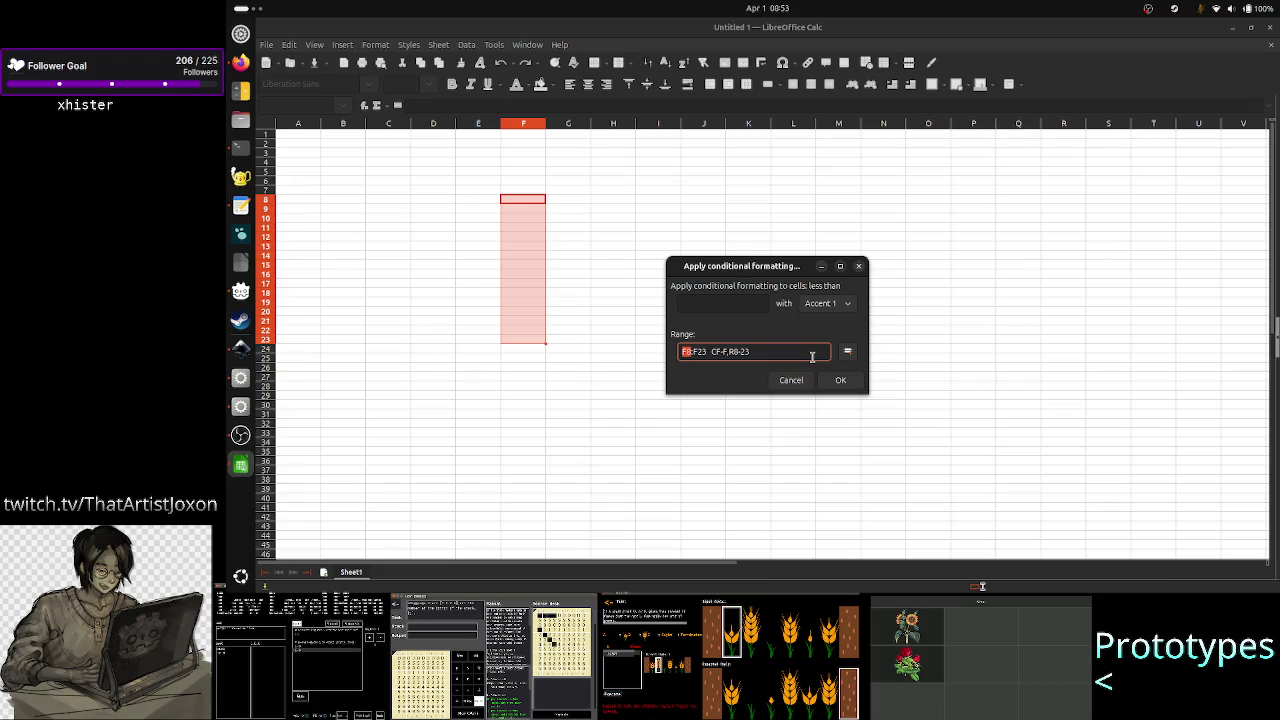
key(Right)
key(Right)
key(shift+Right)
key(shift+Right)
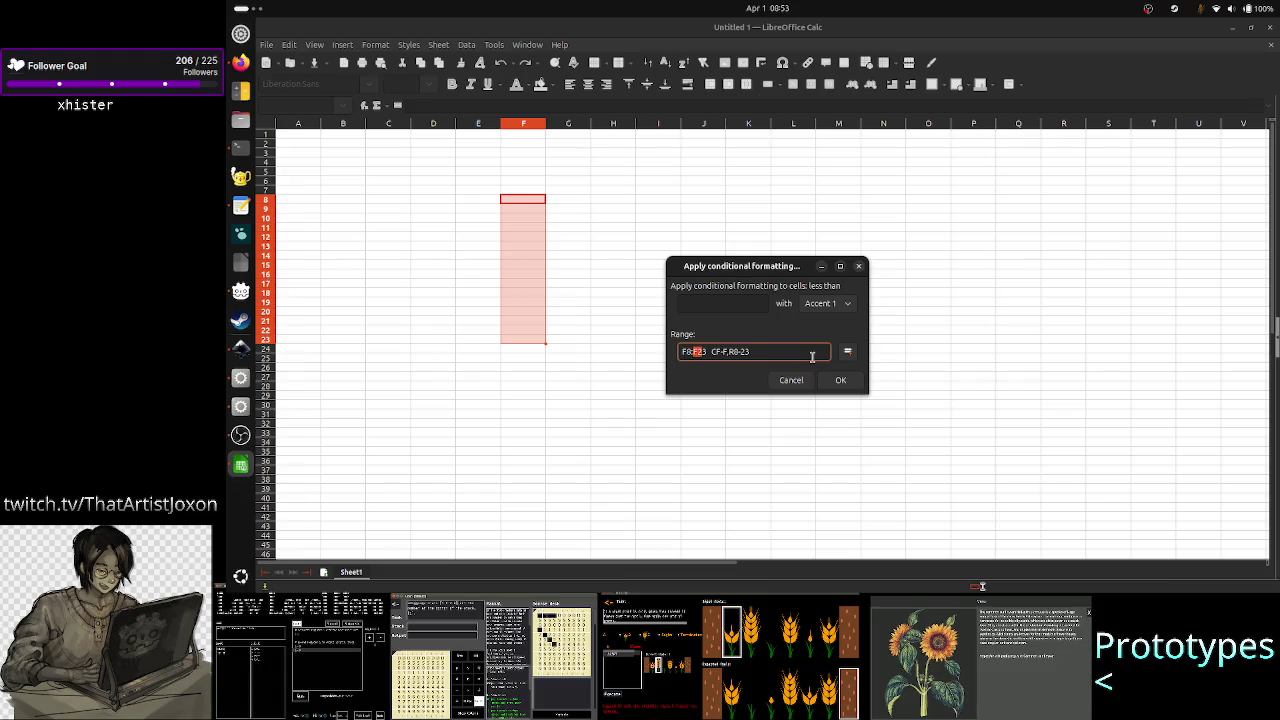
key(shift+Right)
key(Left)
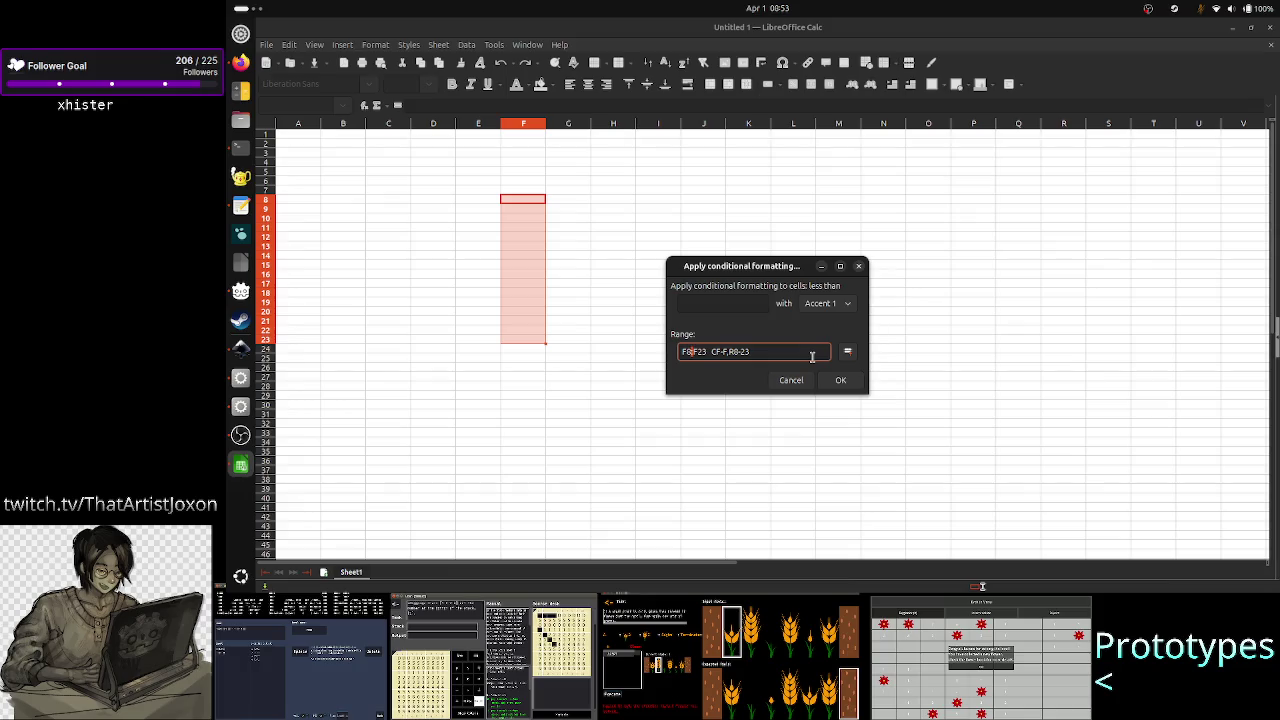
key(Right)
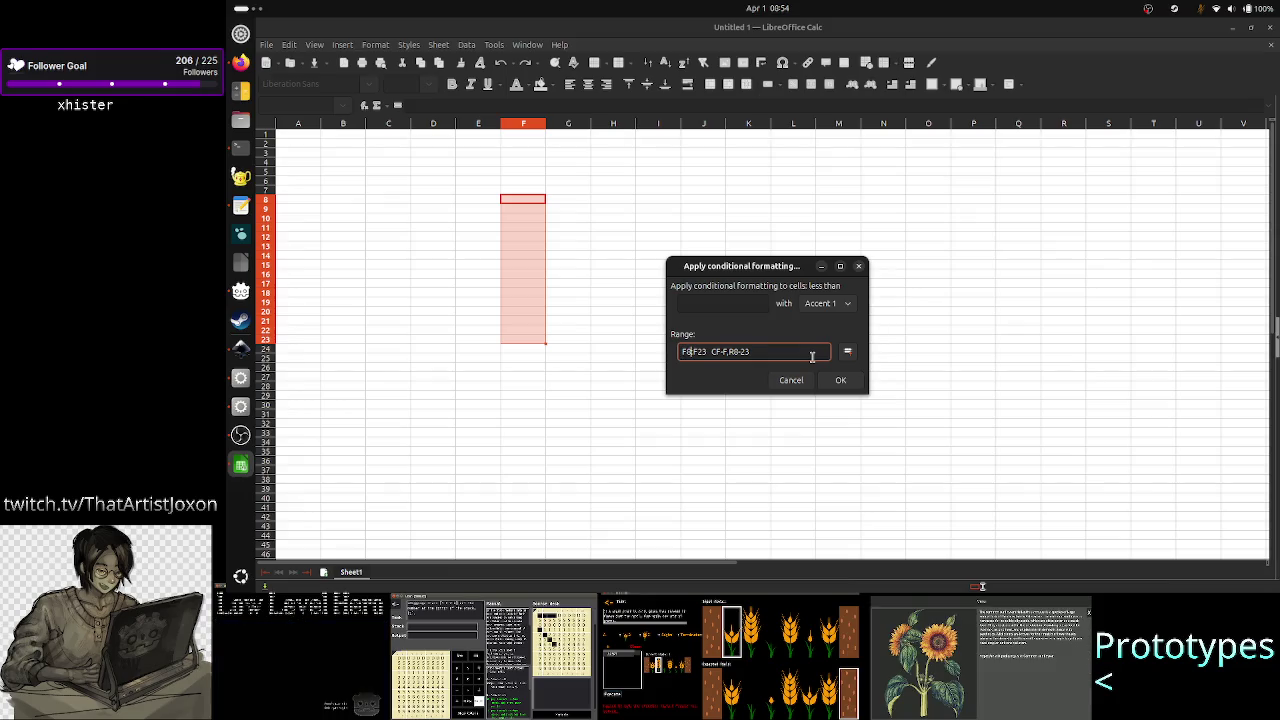
key(Right)
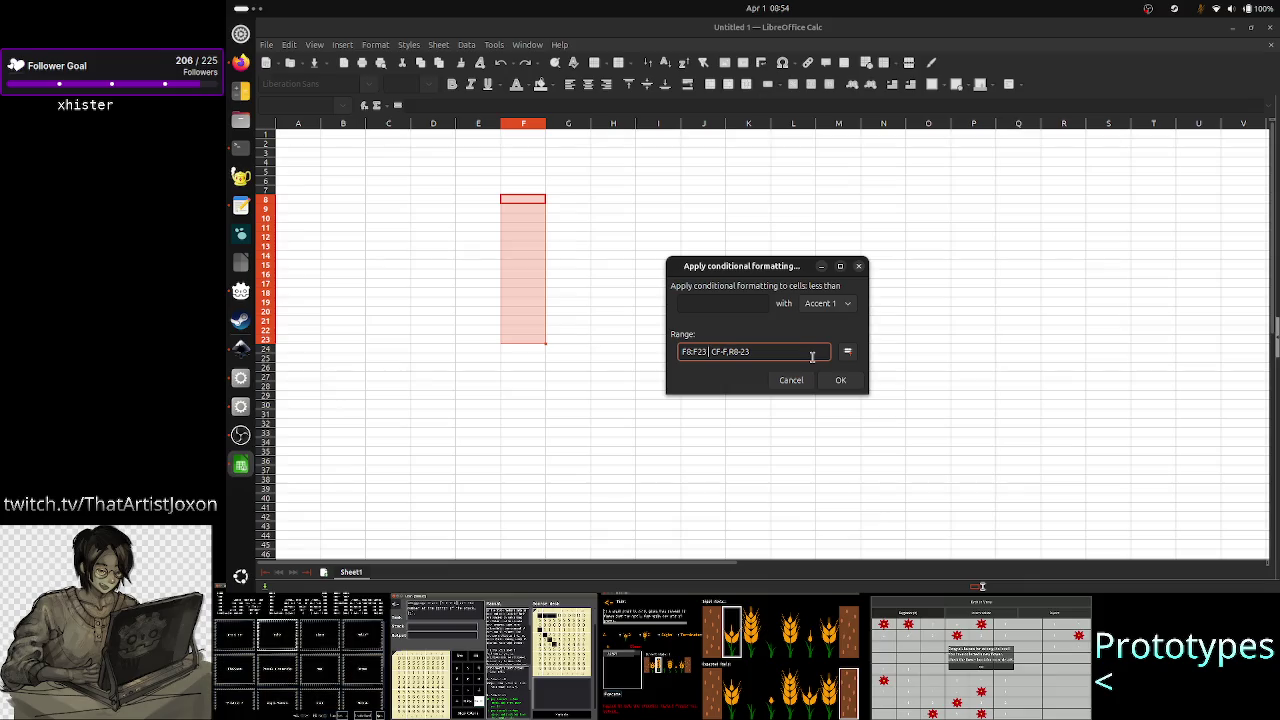
key(Right)
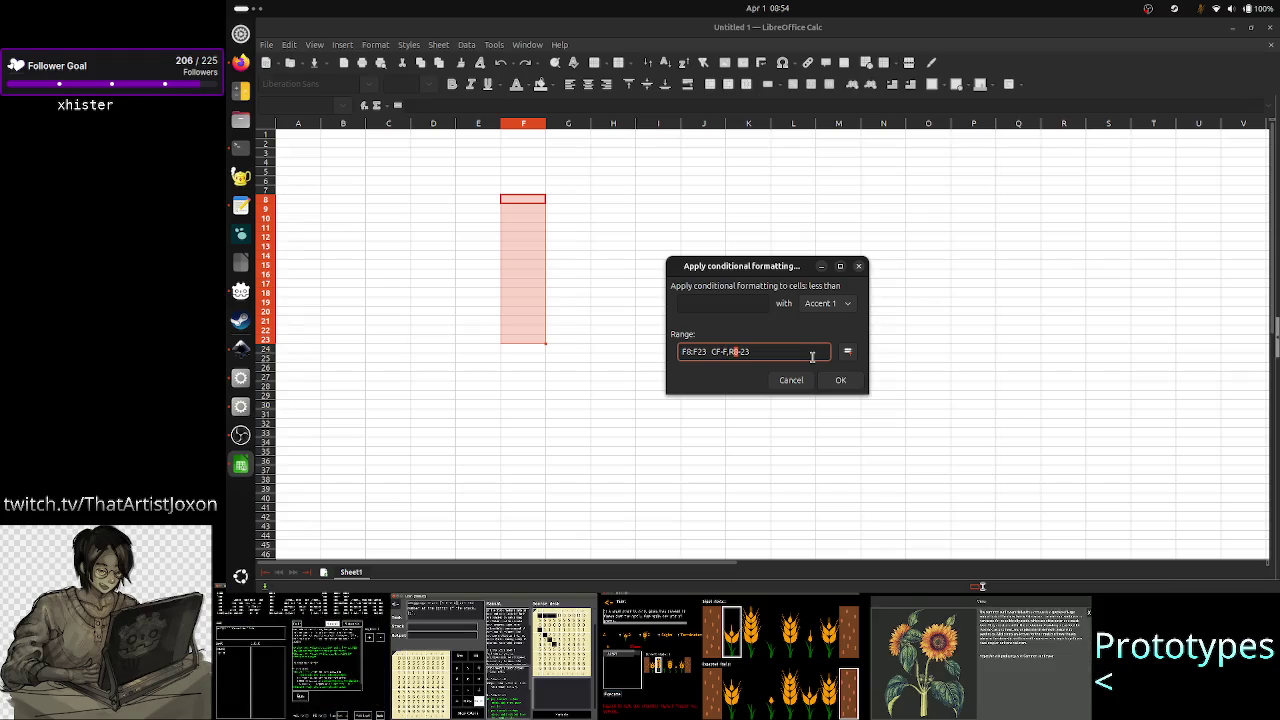
key(Right)
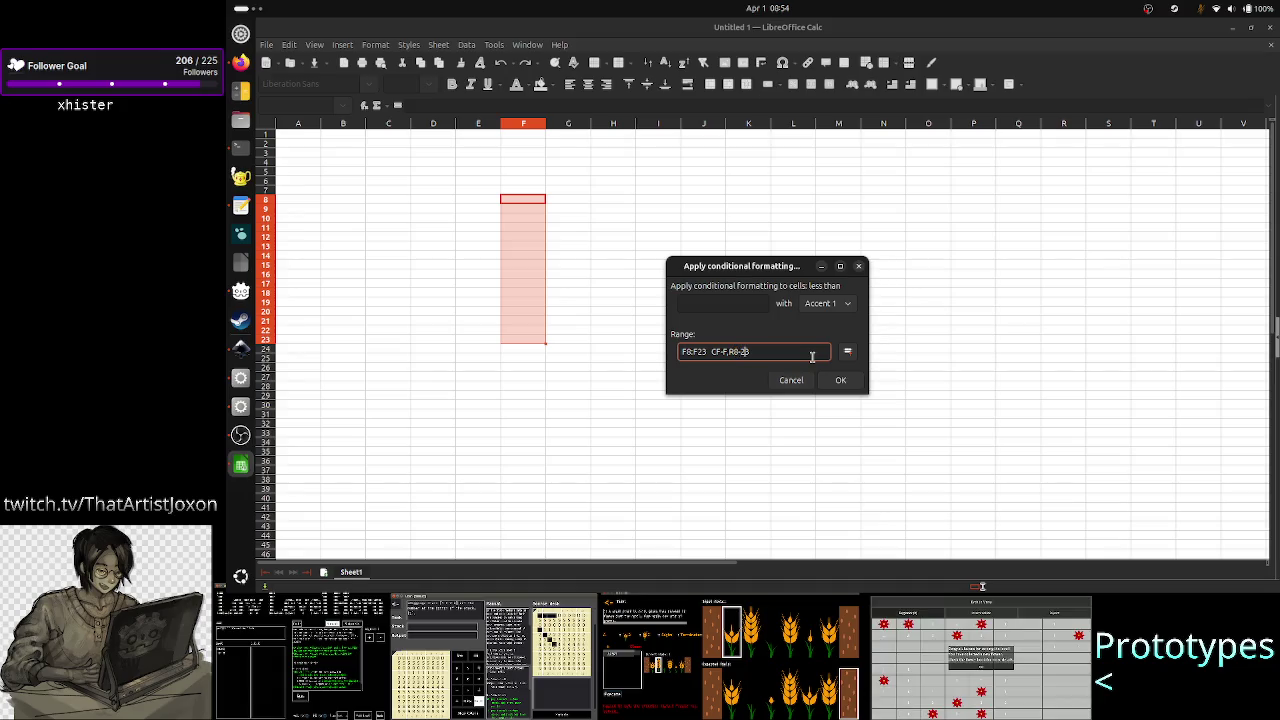
key(Left)
key(Left)
key(Left)
key(shift+Right)
key(shift+Right)
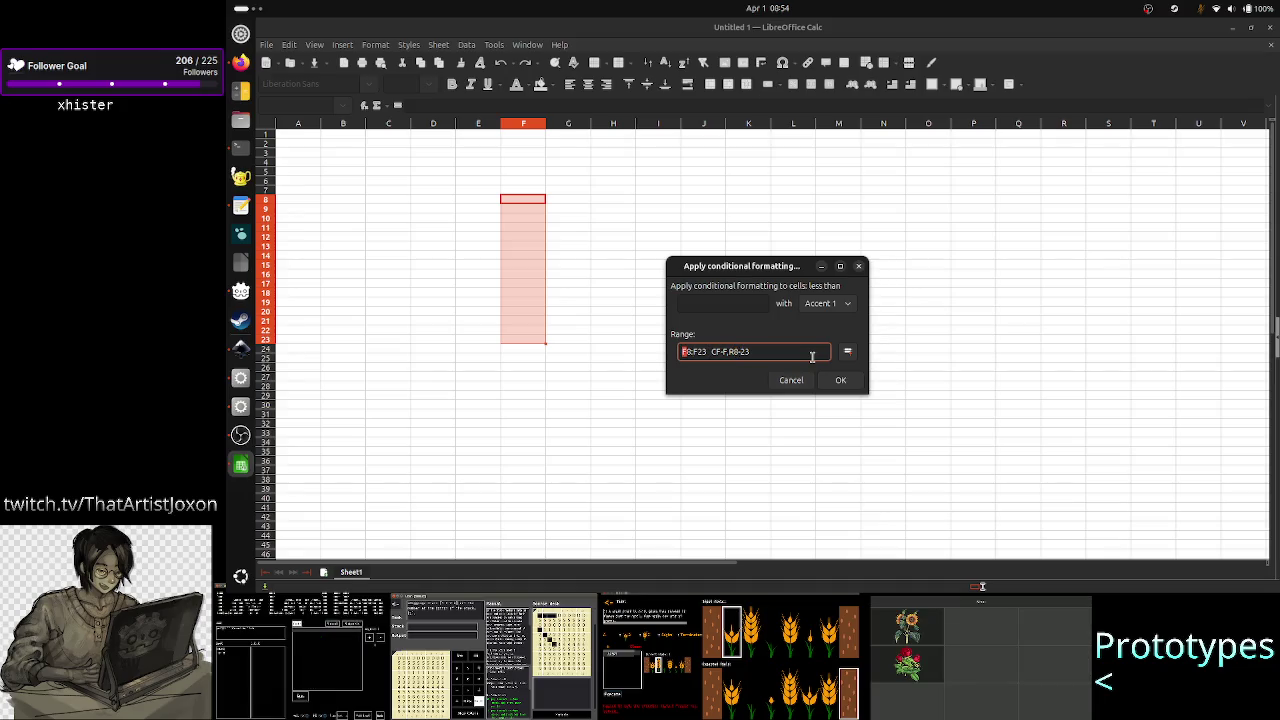
key(shift+Right)
key(shift+Right)
key(shift+Right)
key(shift+Right)
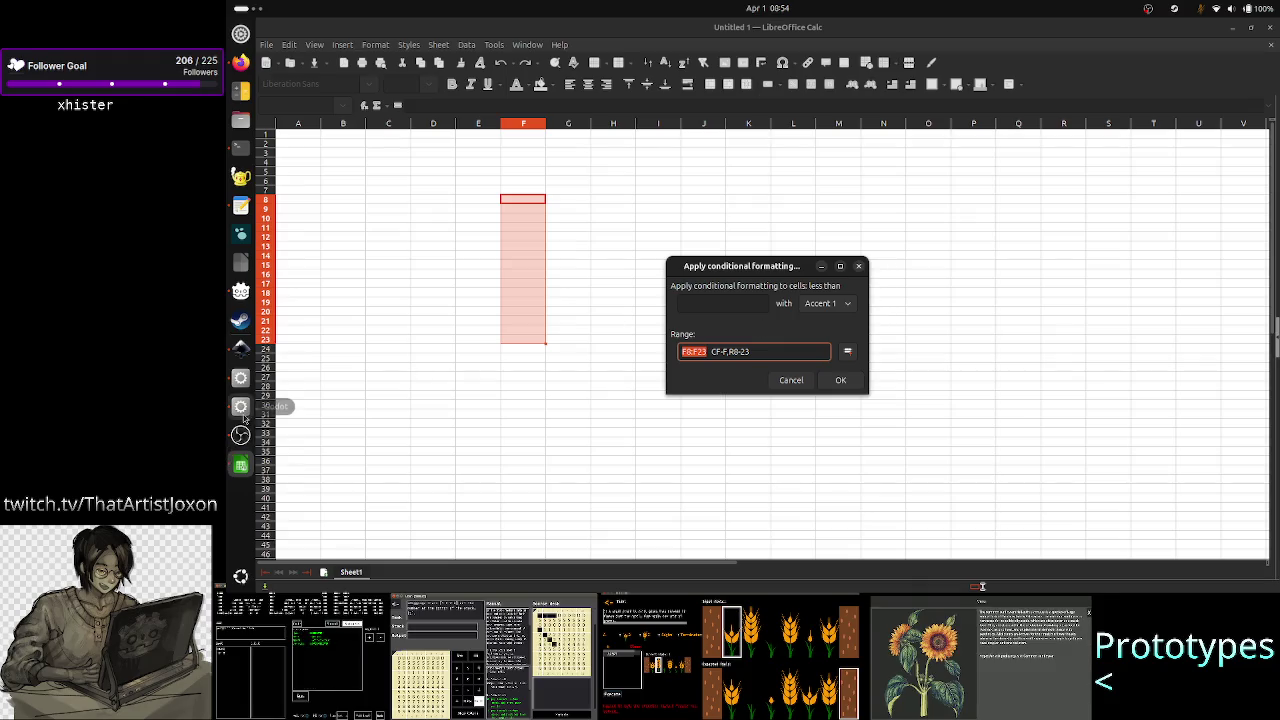
click(239, 350)
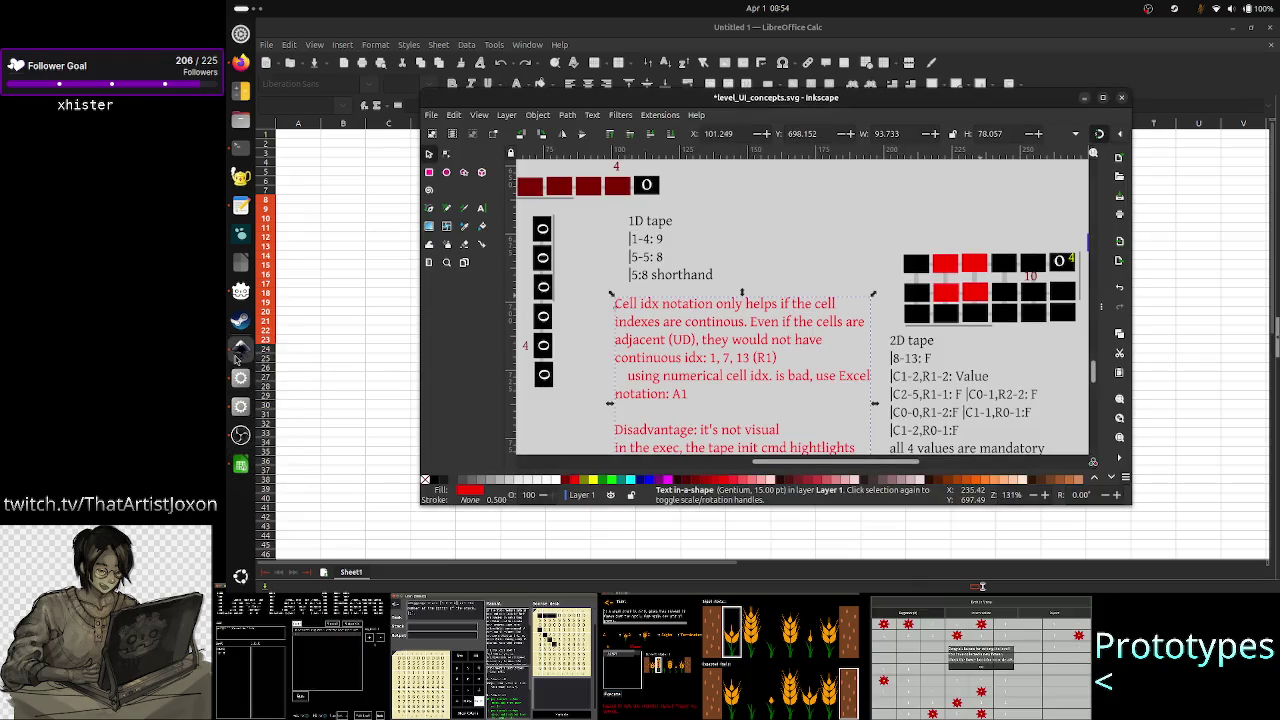
click(1103, 98)
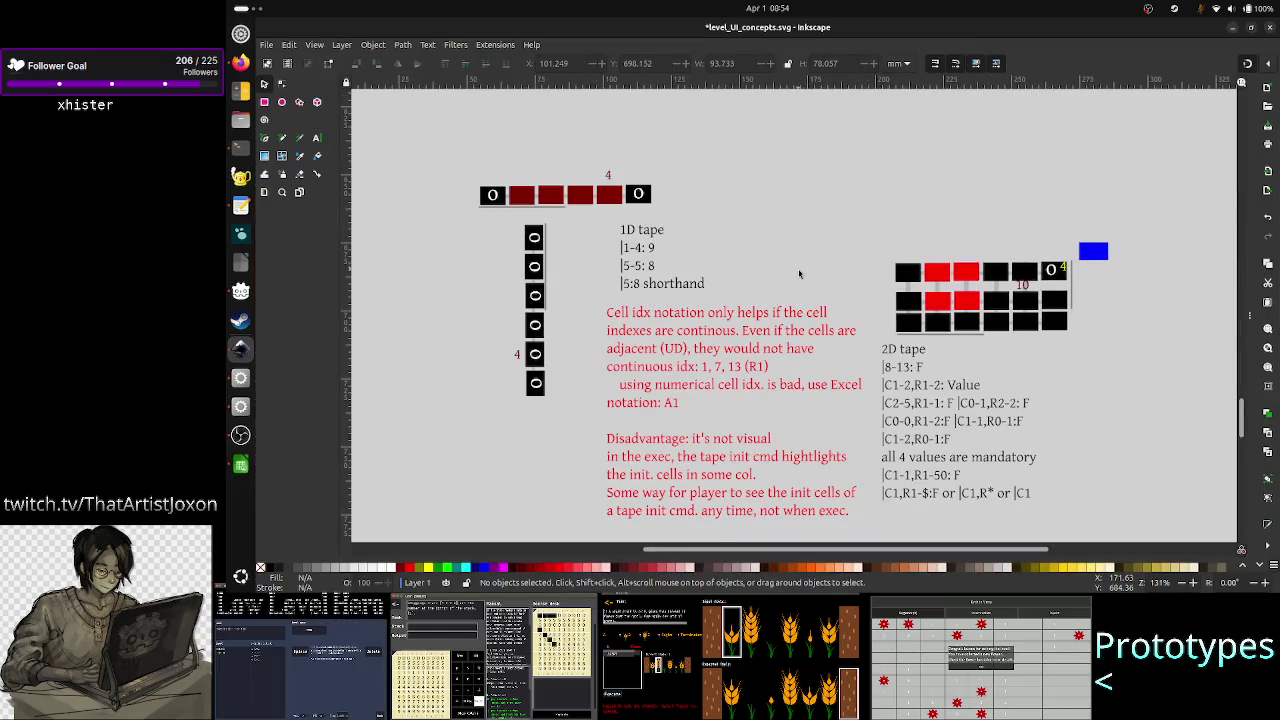
scroll(799, 273, up, 5)
scroll(800, 262, up, 3)
scroll(801, 252, up, 3)
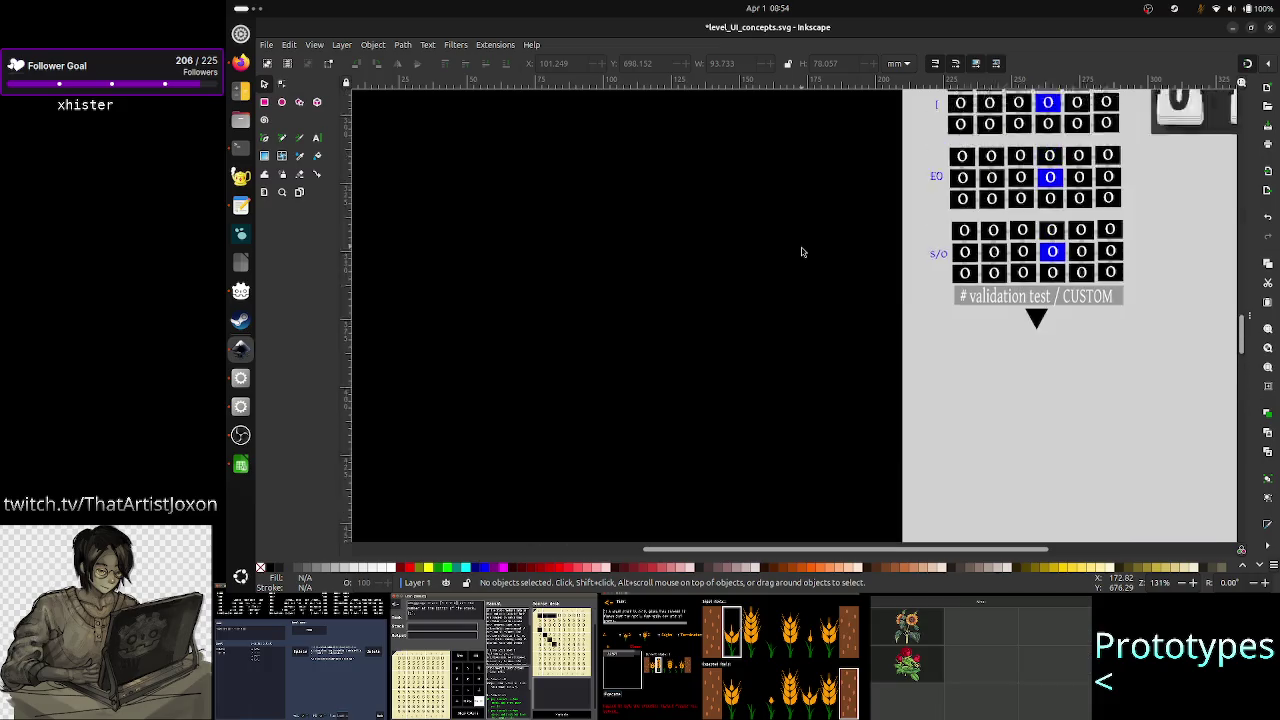
scroll(801, 252, up, 3)
scroll(801, 252, right, 2)
scroll(801, 252, up, 3)
scroll(801, 250, left, 2)
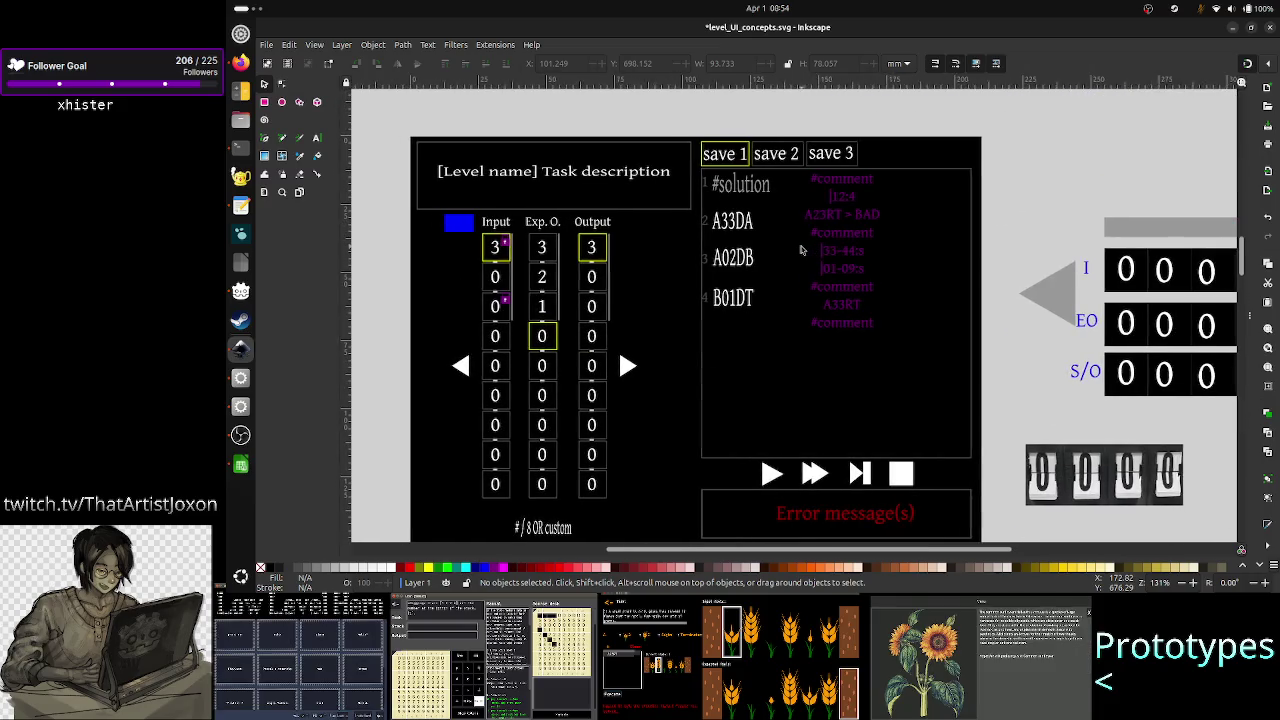
scroll(801, 250, left, 1)
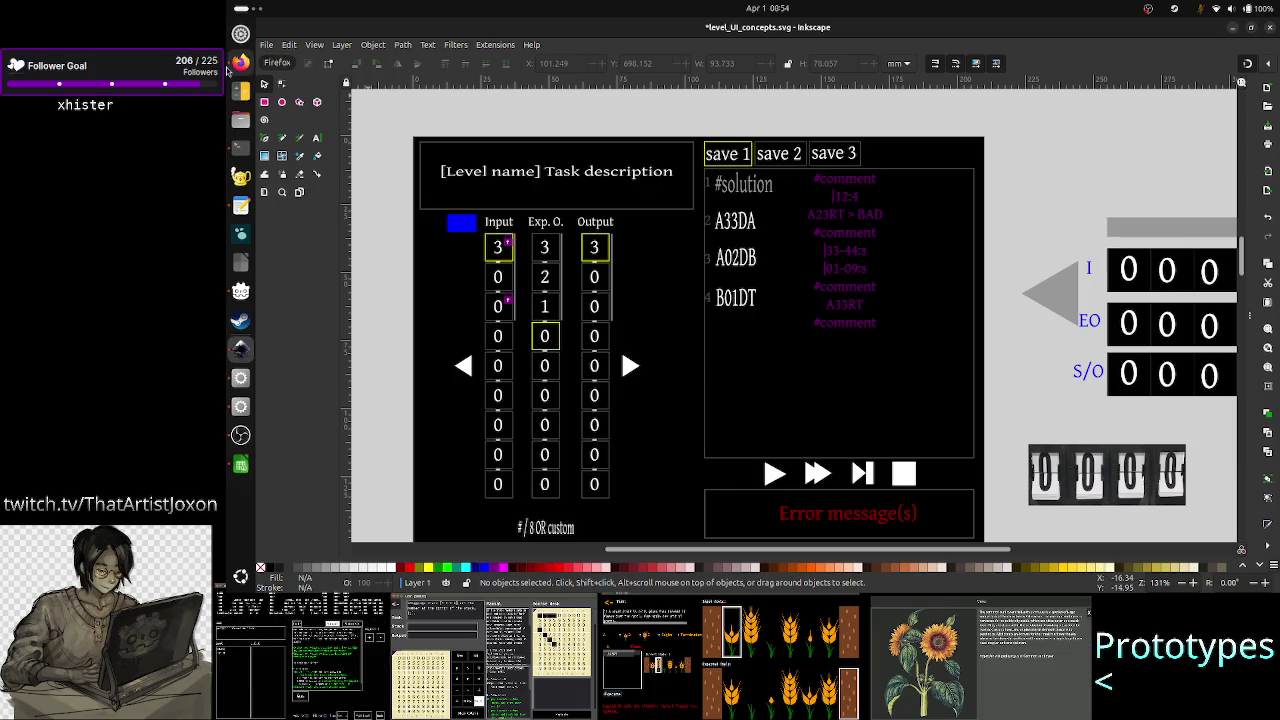
click(241, 462)
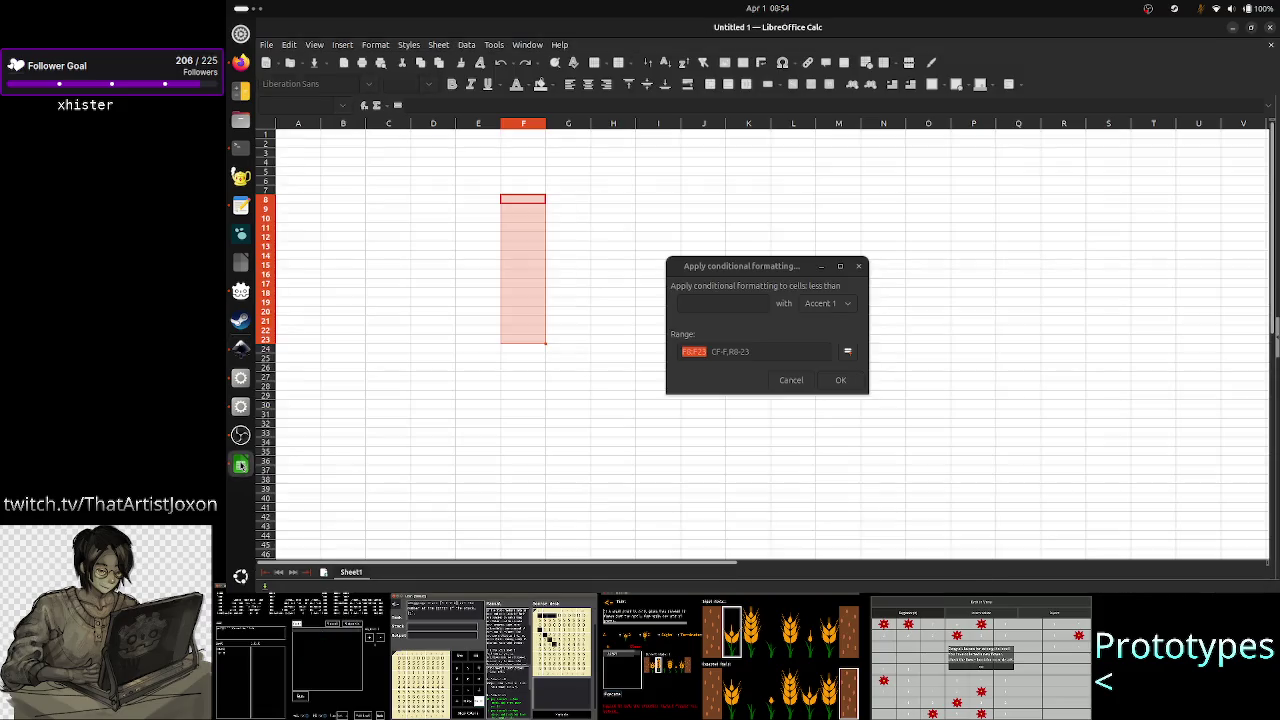
- Select the F23 part of the range text, then cancel the dialog without applying it
click(791, 356)
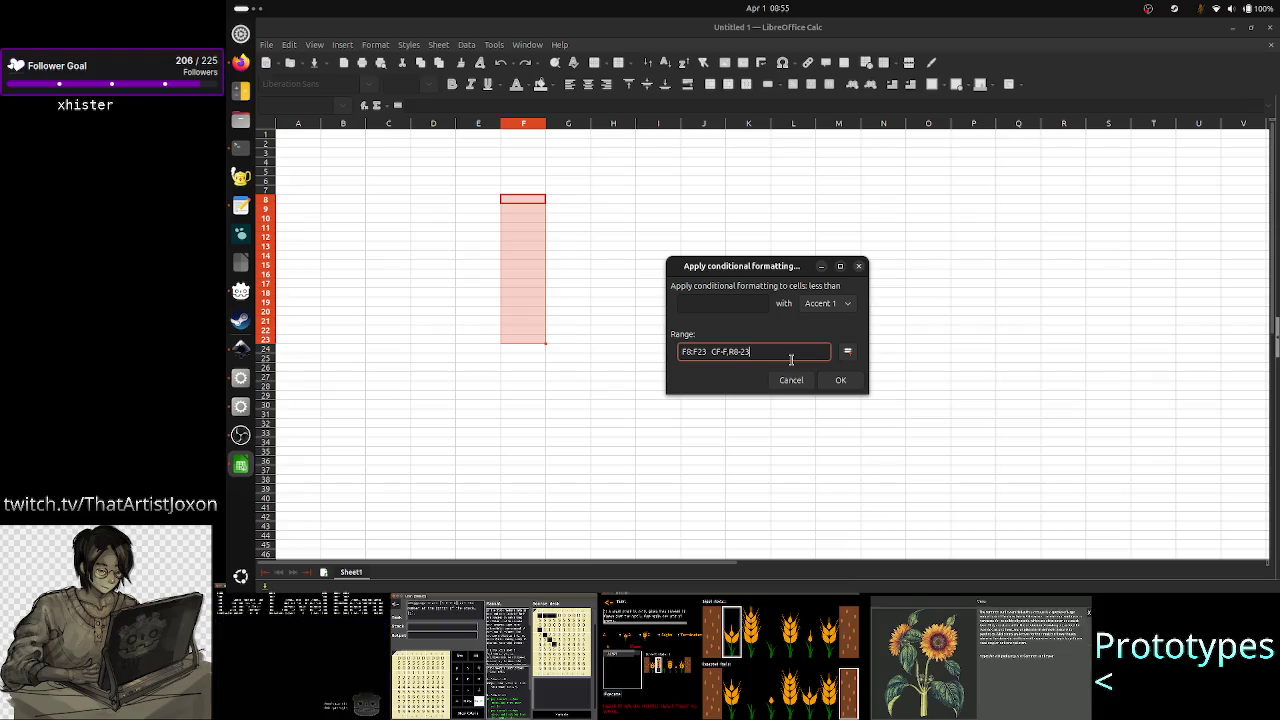
key(Left)
key(Left)
key(Left)
key(Left)
key(Left)
key(Left)
key(Right)
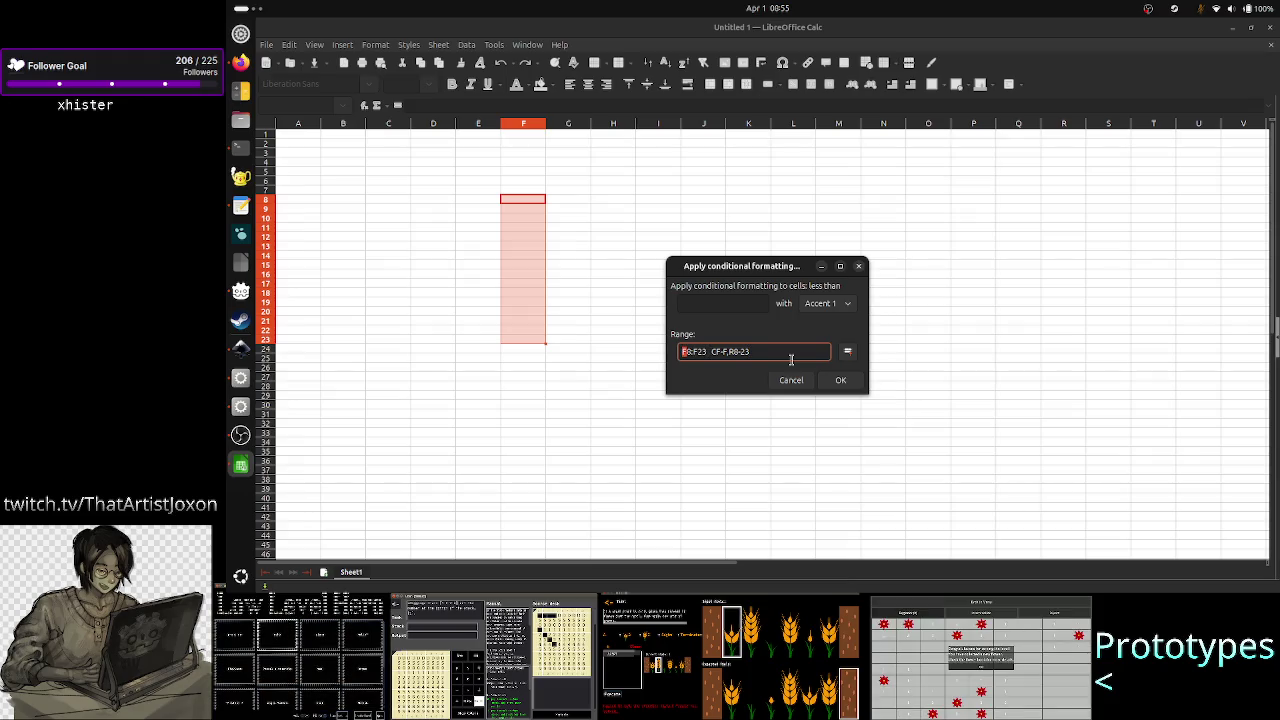
key(Right)
key(Right)
key(shift+Right)
key(shift+Right)
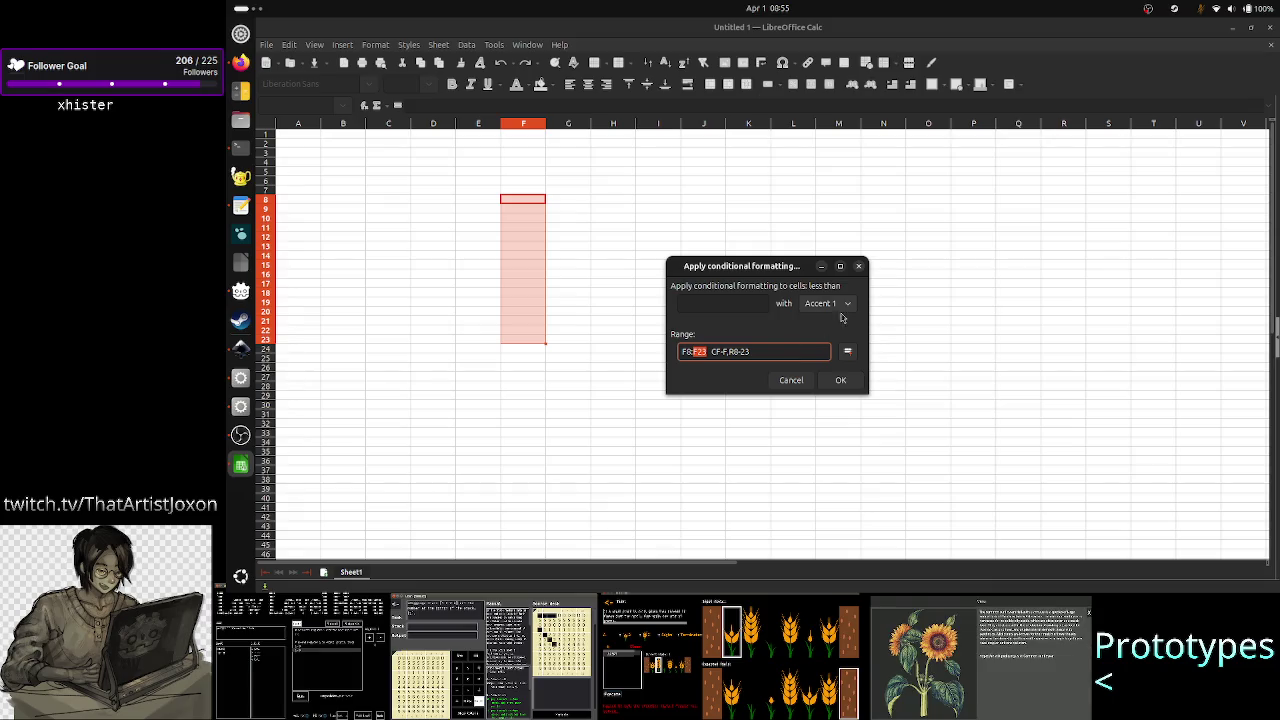
click(768, 350)
click(684, 352)
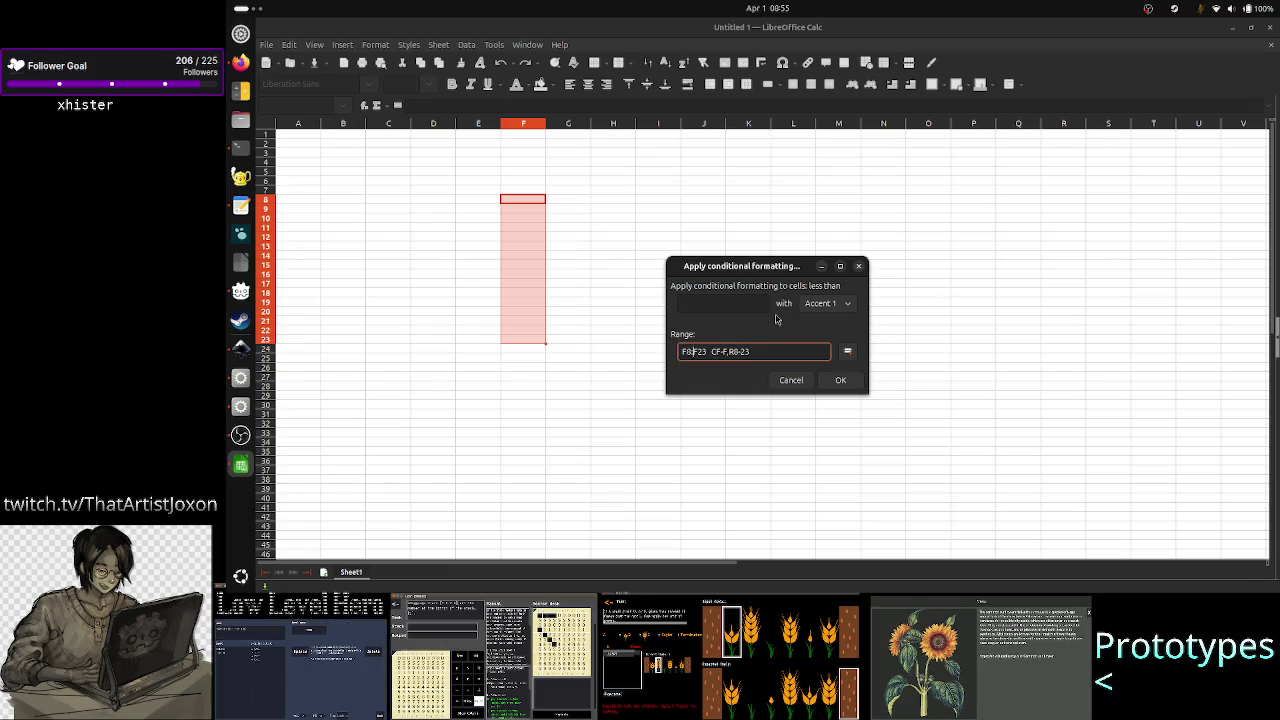
key(Right)
key(Right)
key(Right)
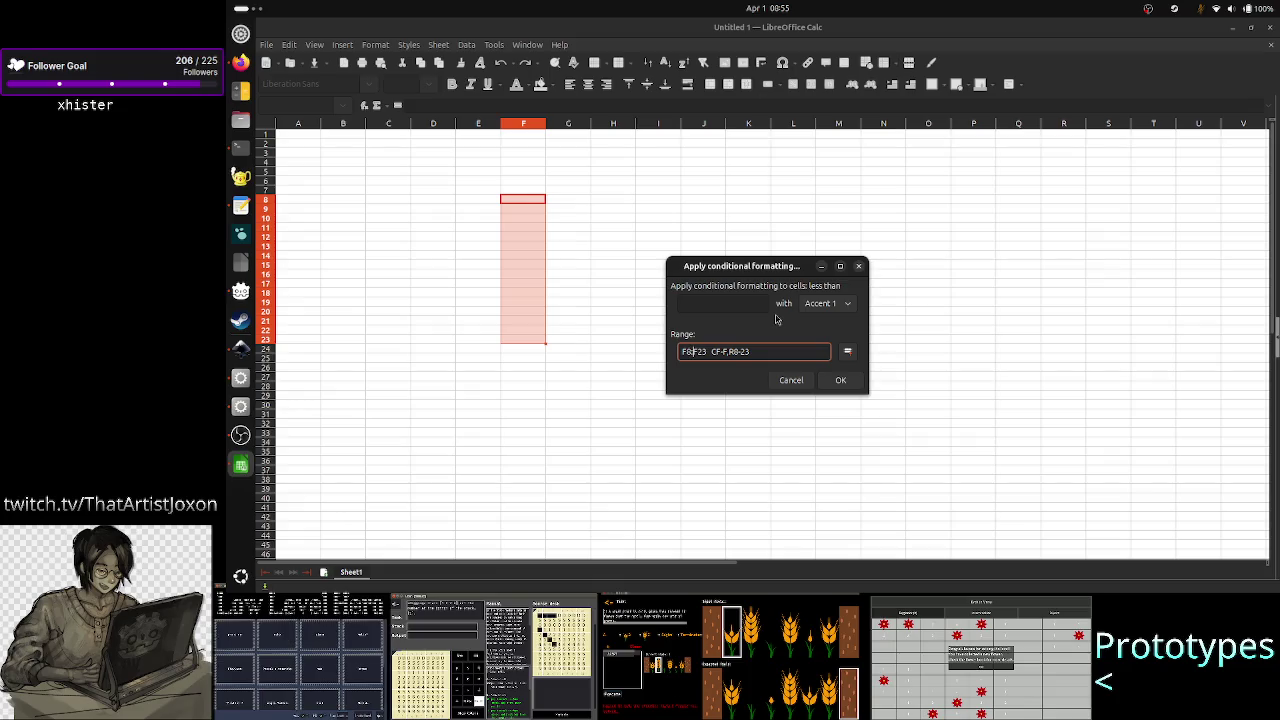
key(shift+Right)
key(shift+Right)
key(shift+Right)
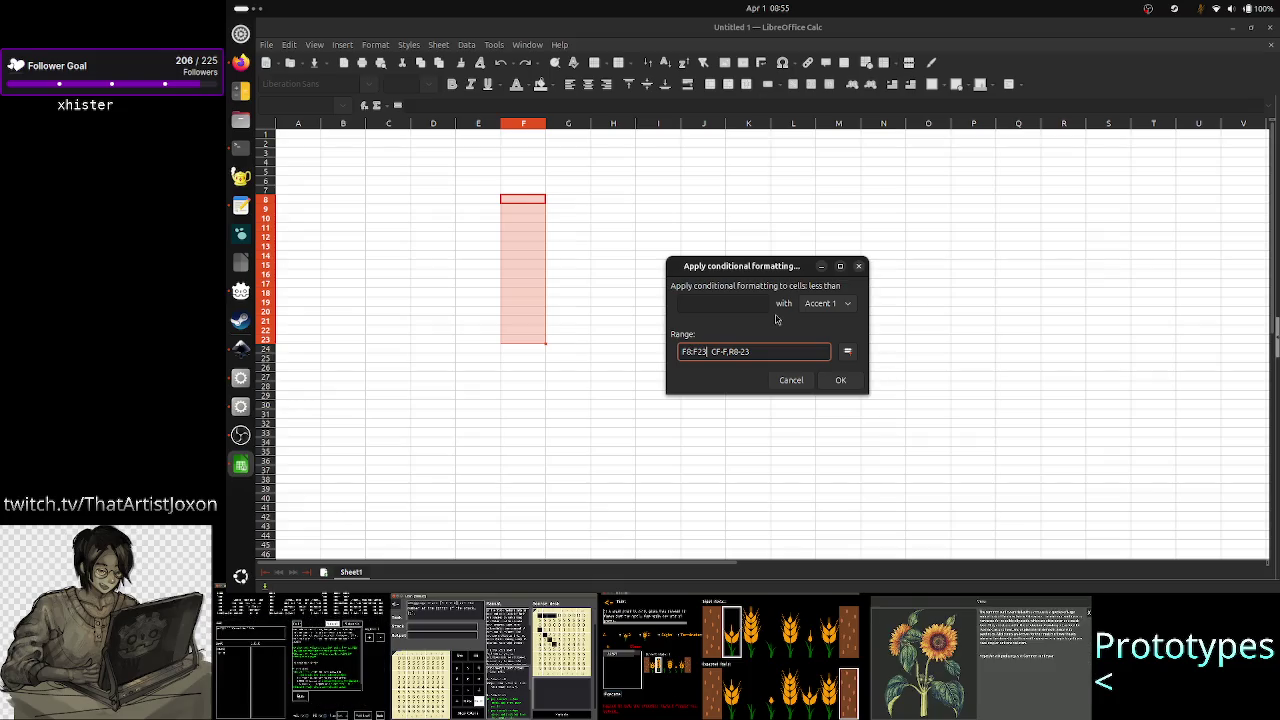
click(706, 351)
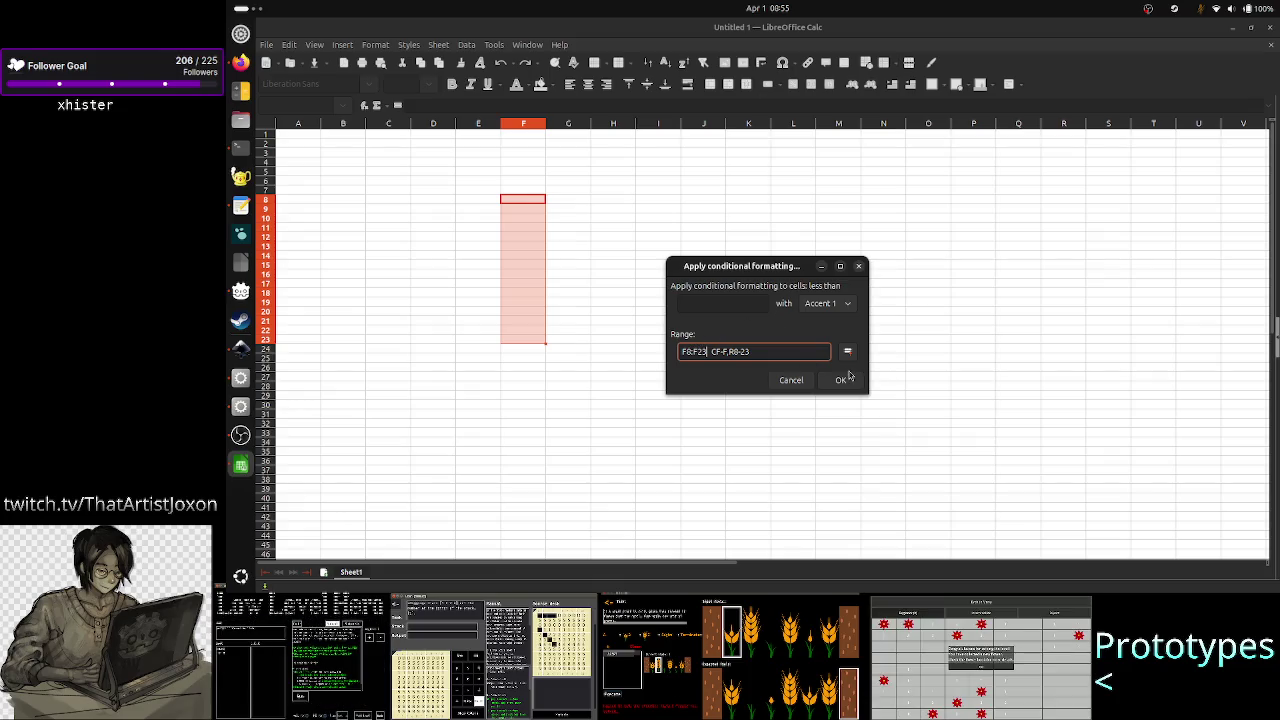
click(783, 384)
click(703, 301)
- Select J11:M21, start a less-than conditional rule, and focus its Range field
drag(703, 229, 830, 276)
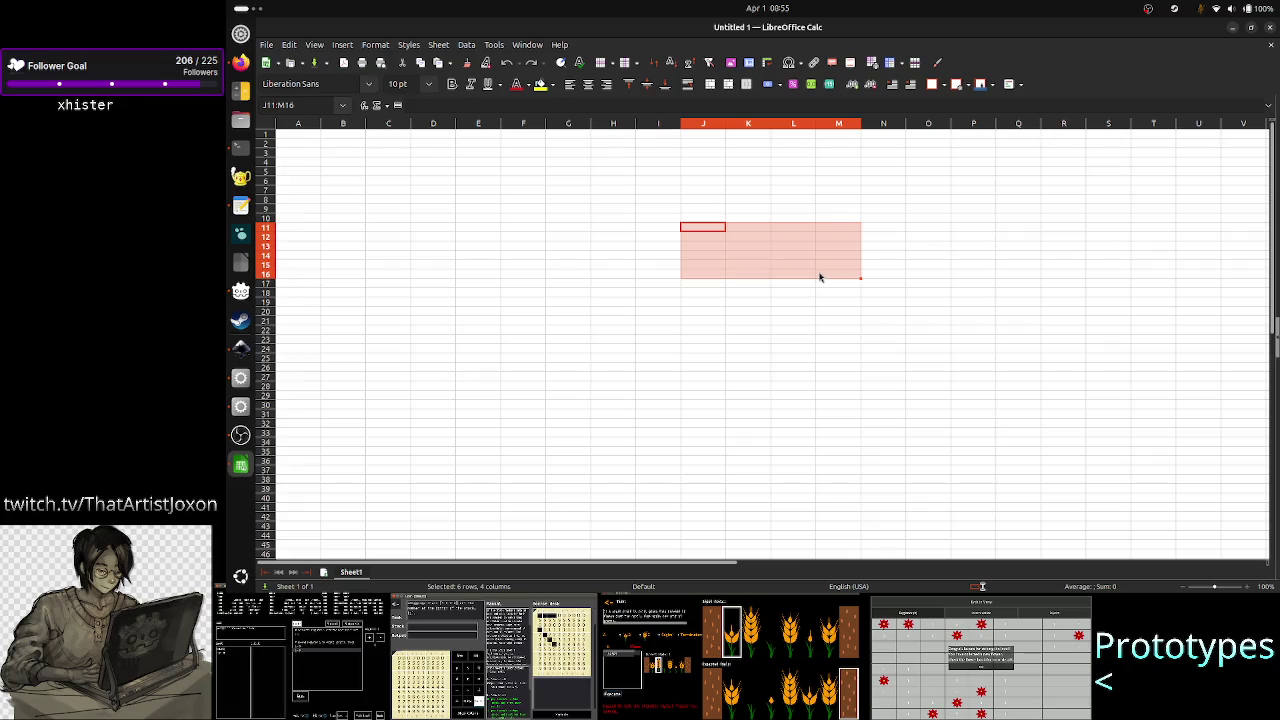
mouse_move(824, 278)
mouse_down()
mouse_move(751, 287)
mouse_move(720, 334)
mouse_move(743, 360)
mouse_move(844, 329)
mouse_up()
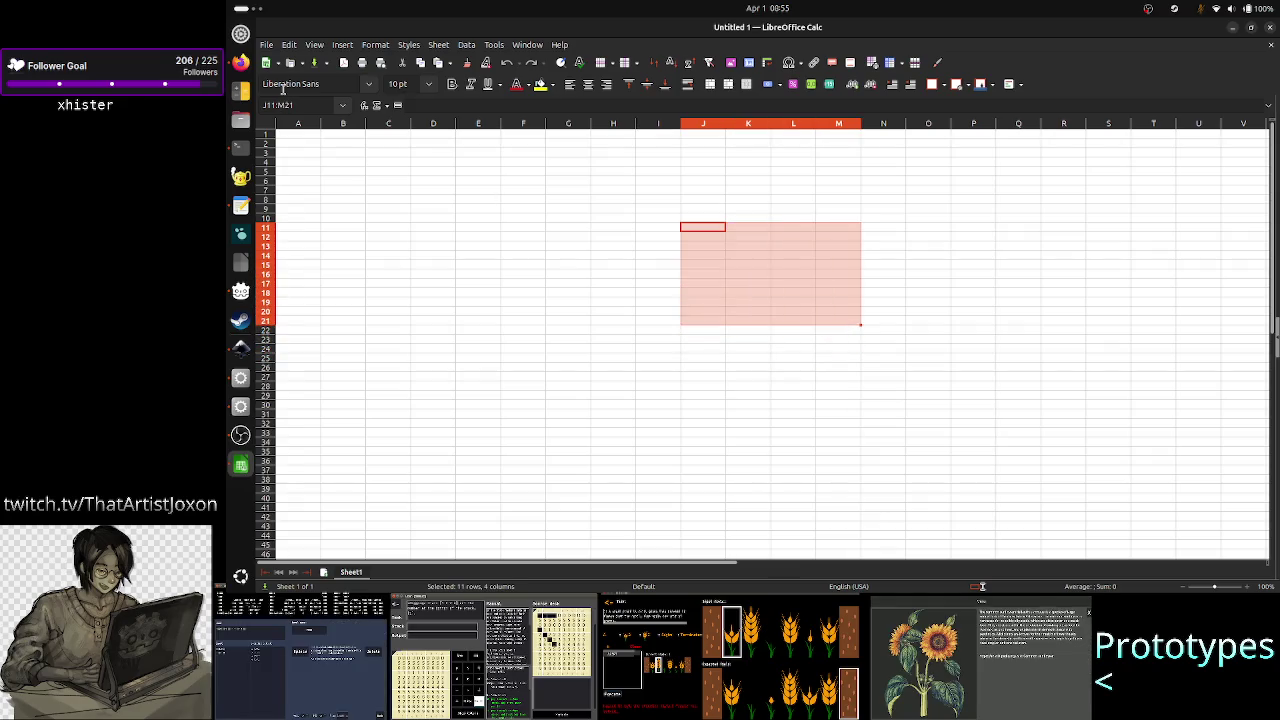
click(376, 45)
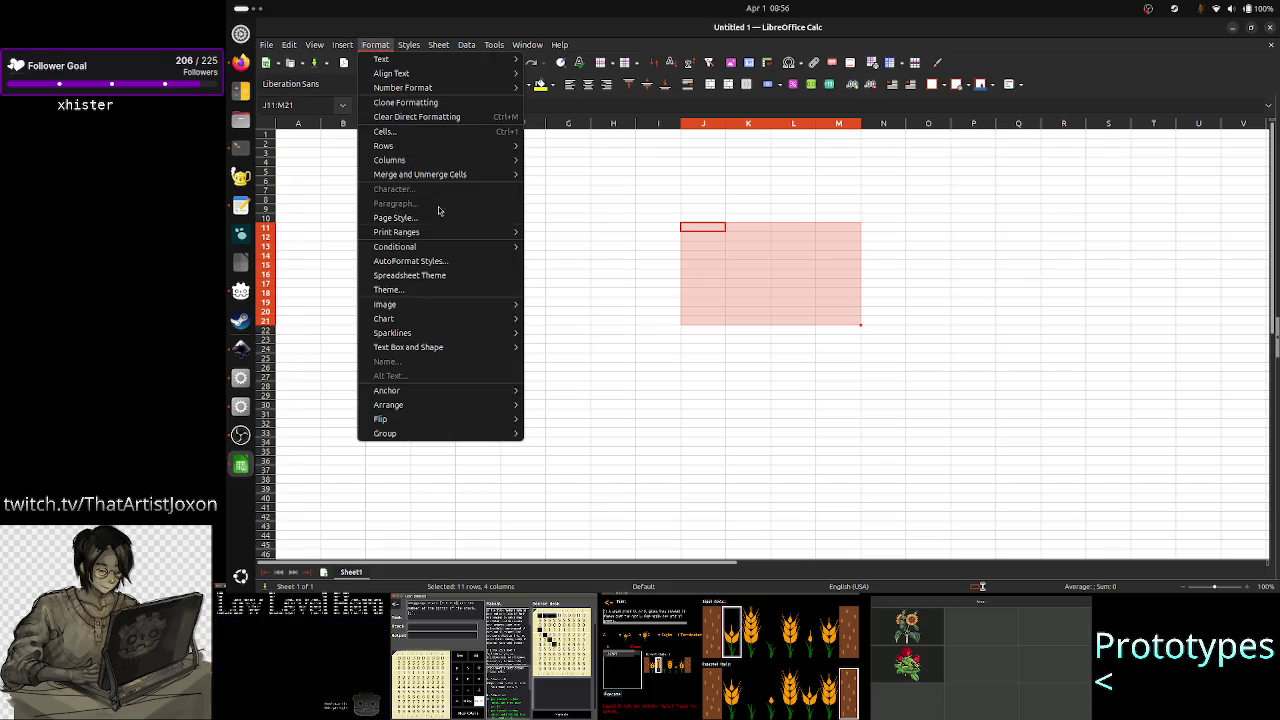
mouse_move(560, 247)
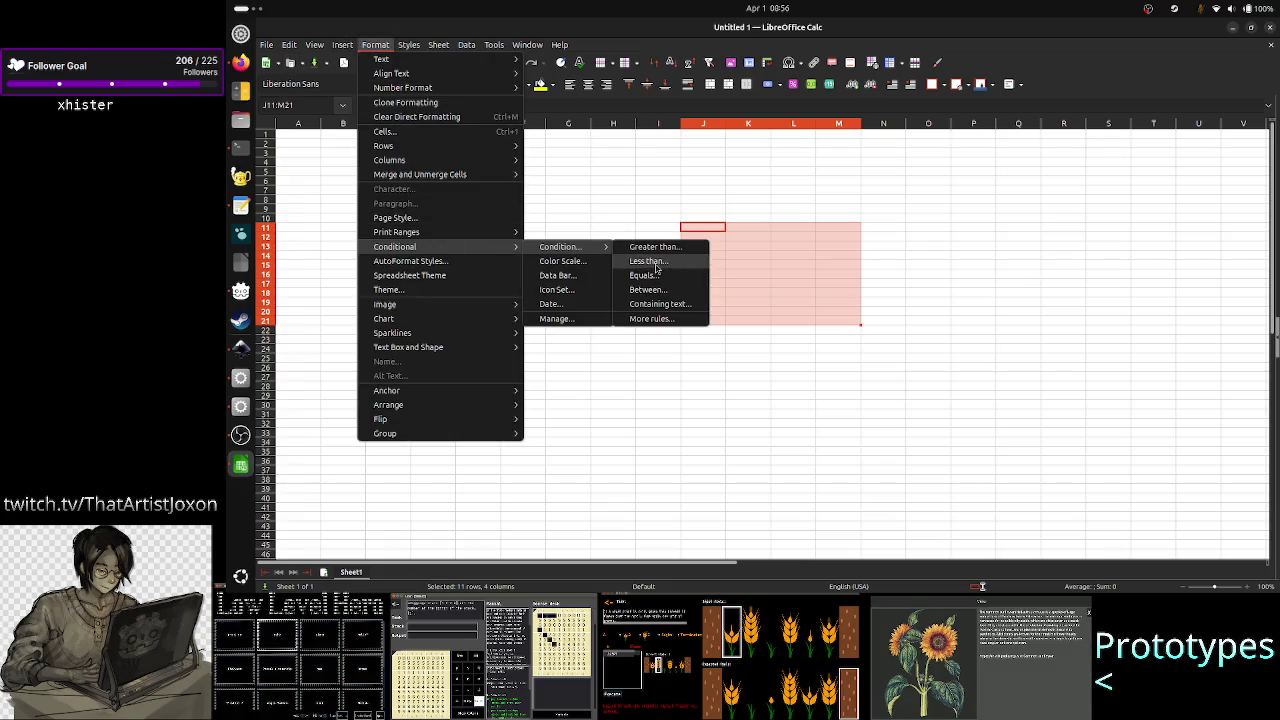
click(648, 261)
click(716, 356)
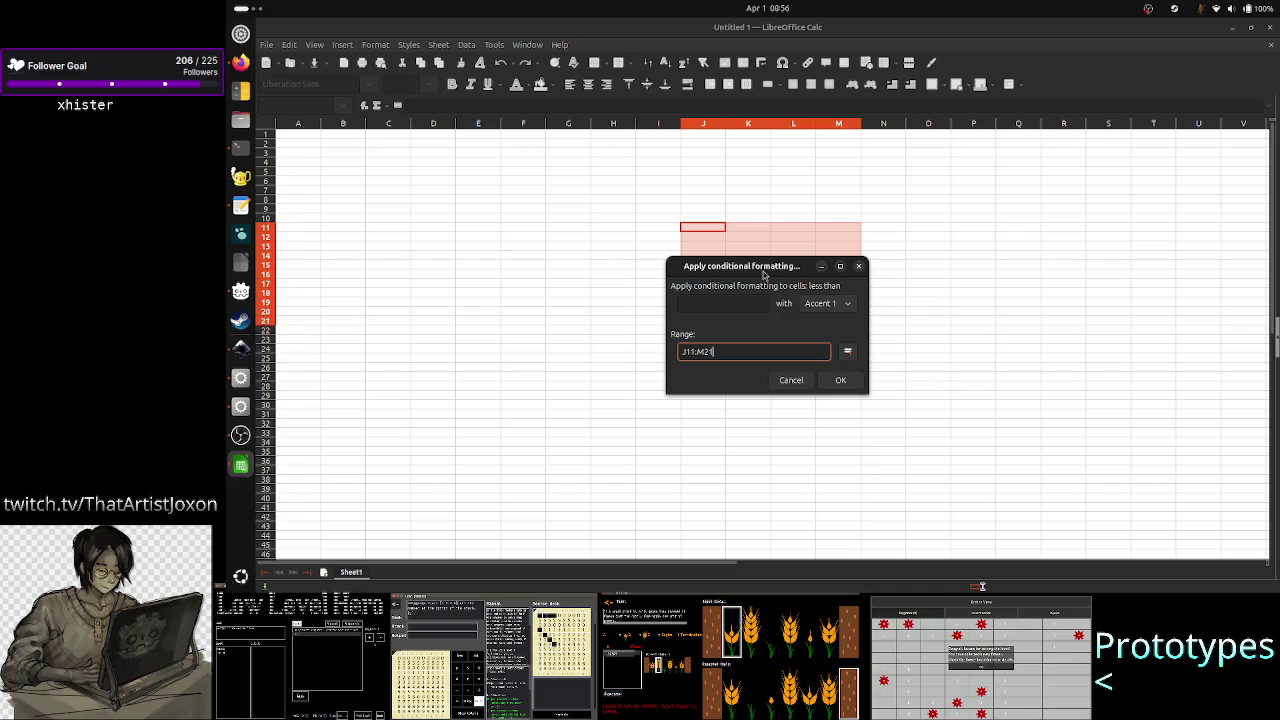
- Move the dialog off the cells and step through the J11:M21 range text
mouse_move(769, 276)
mouse_down()
mouse_move(930, 280)
mouse_move(987, 263)
mouse_up()
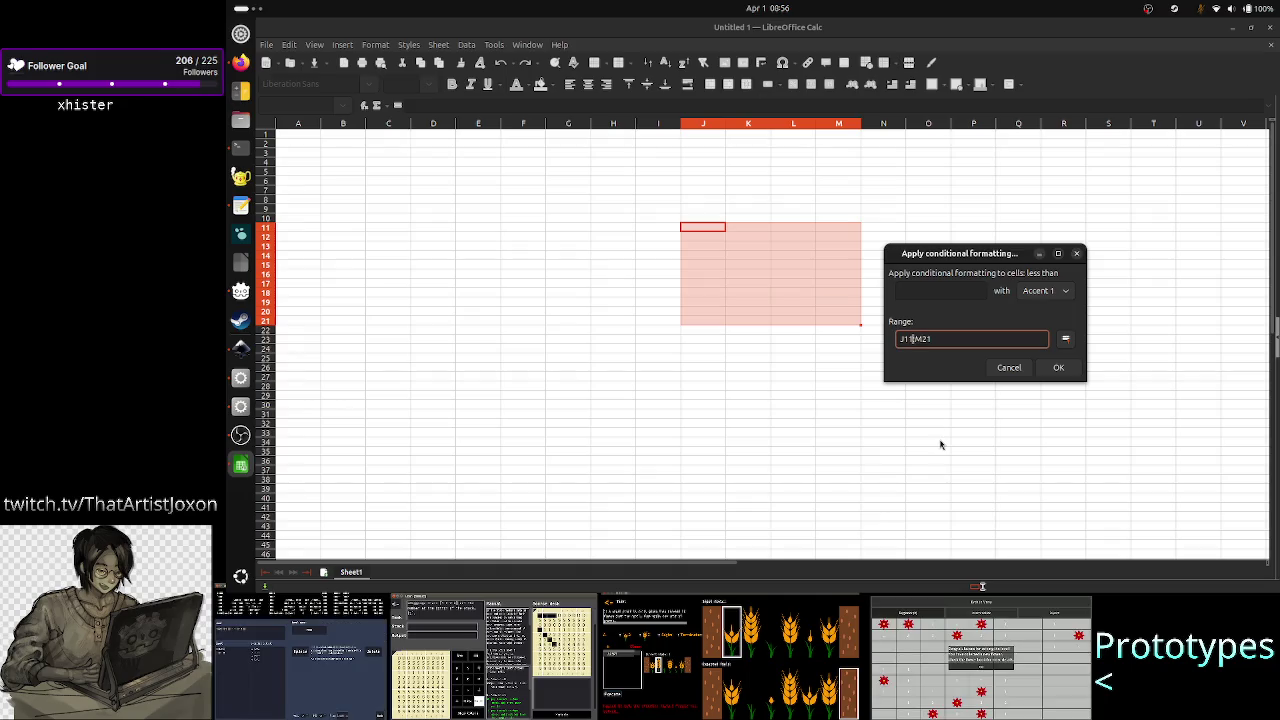
key(Right)
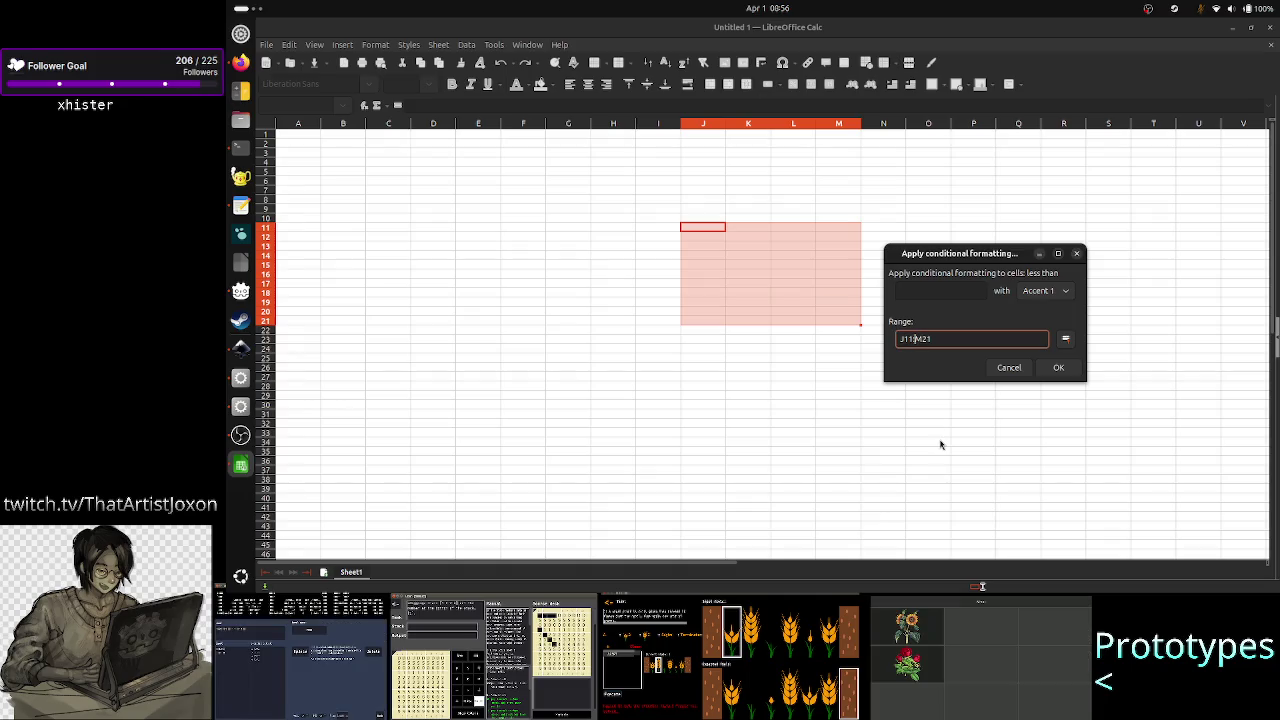
key(shift+End)
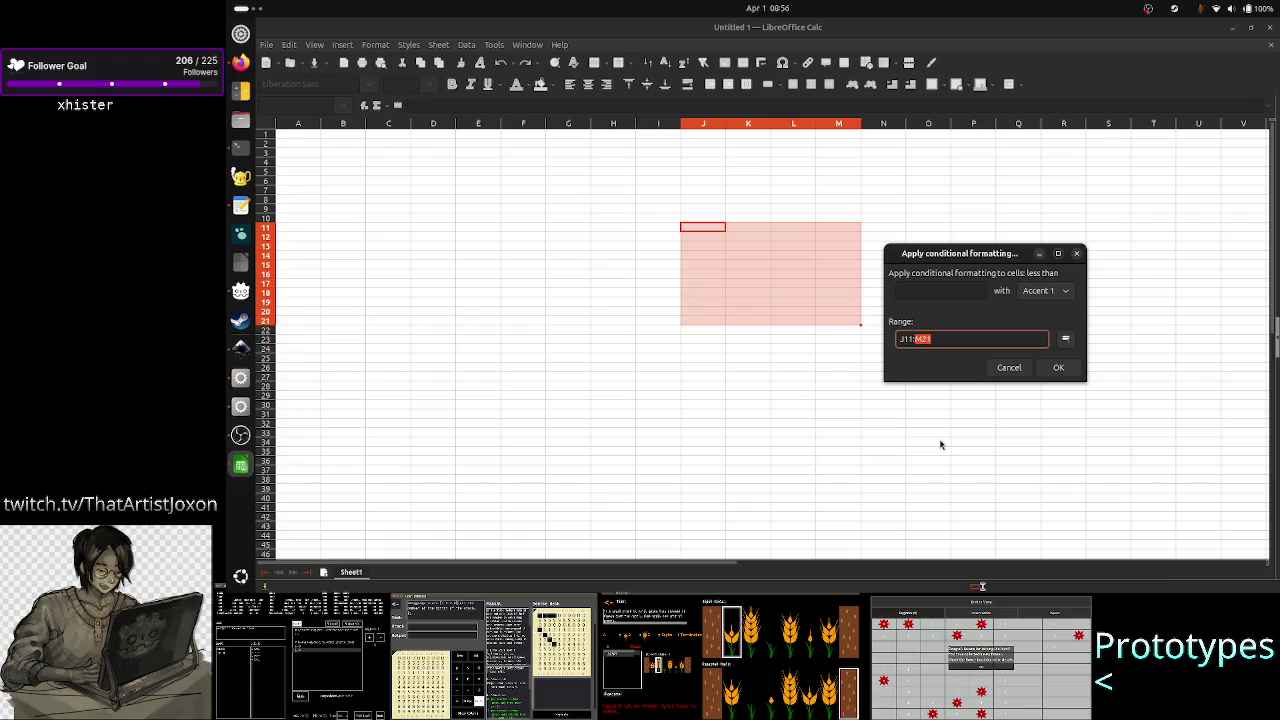
key(Left)
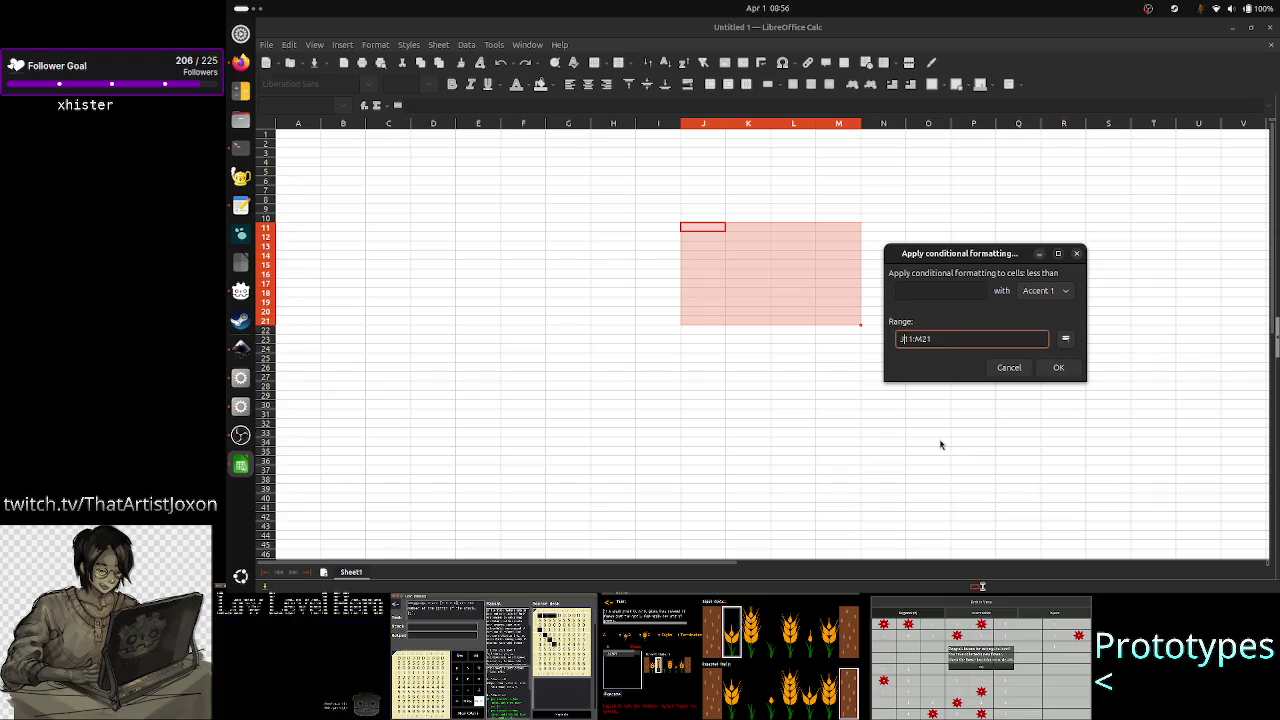
key(Right)
key(Right)
key(Right)
key(Left)
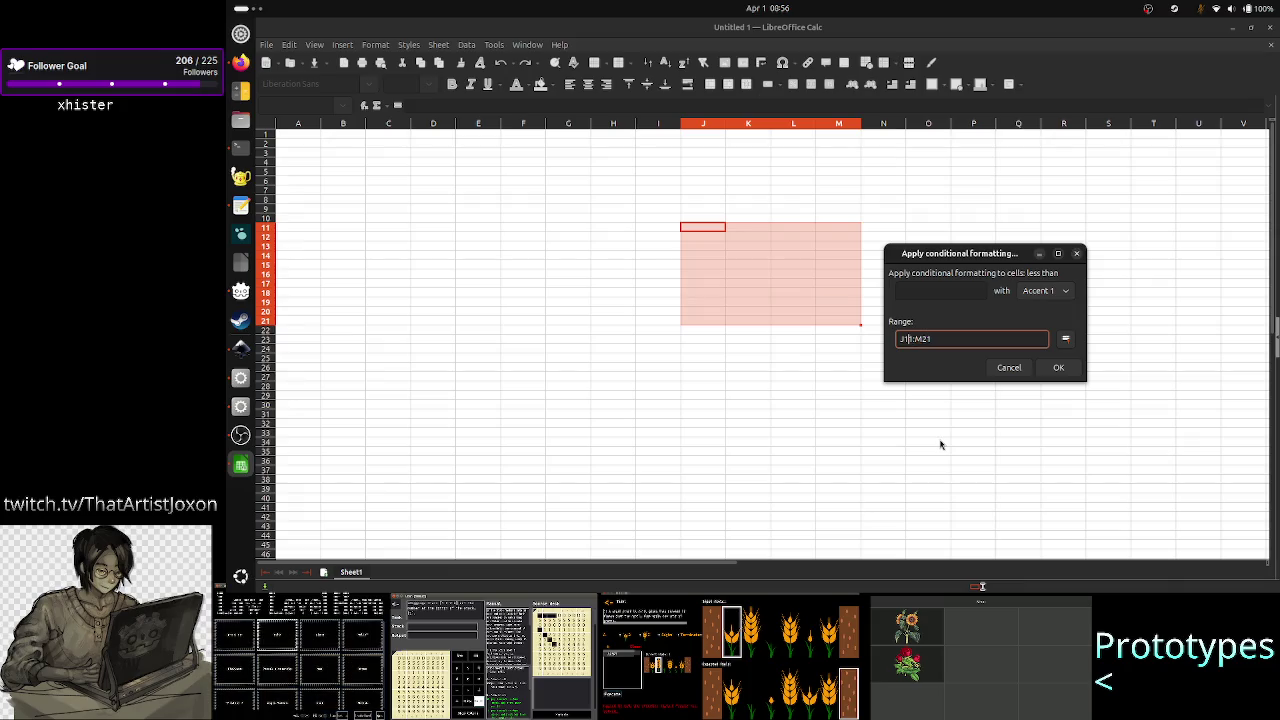
key(Right)
key(Right)
key(Right)
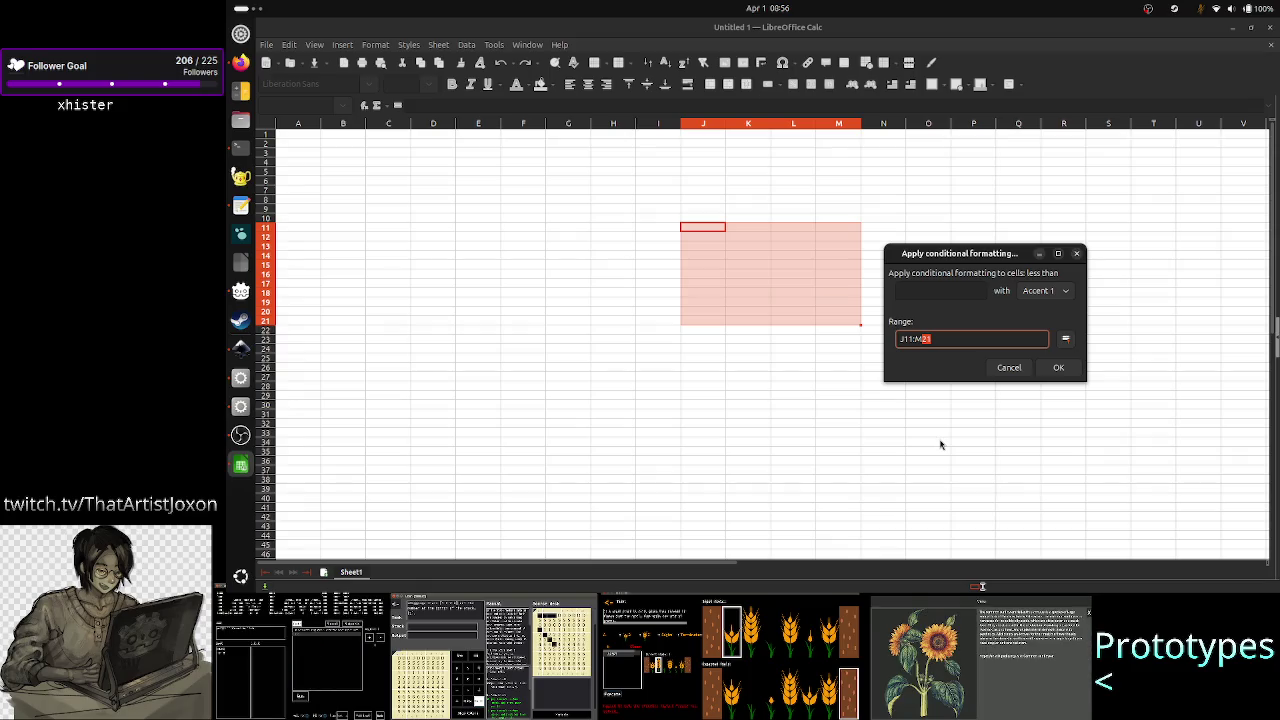
key(Left)
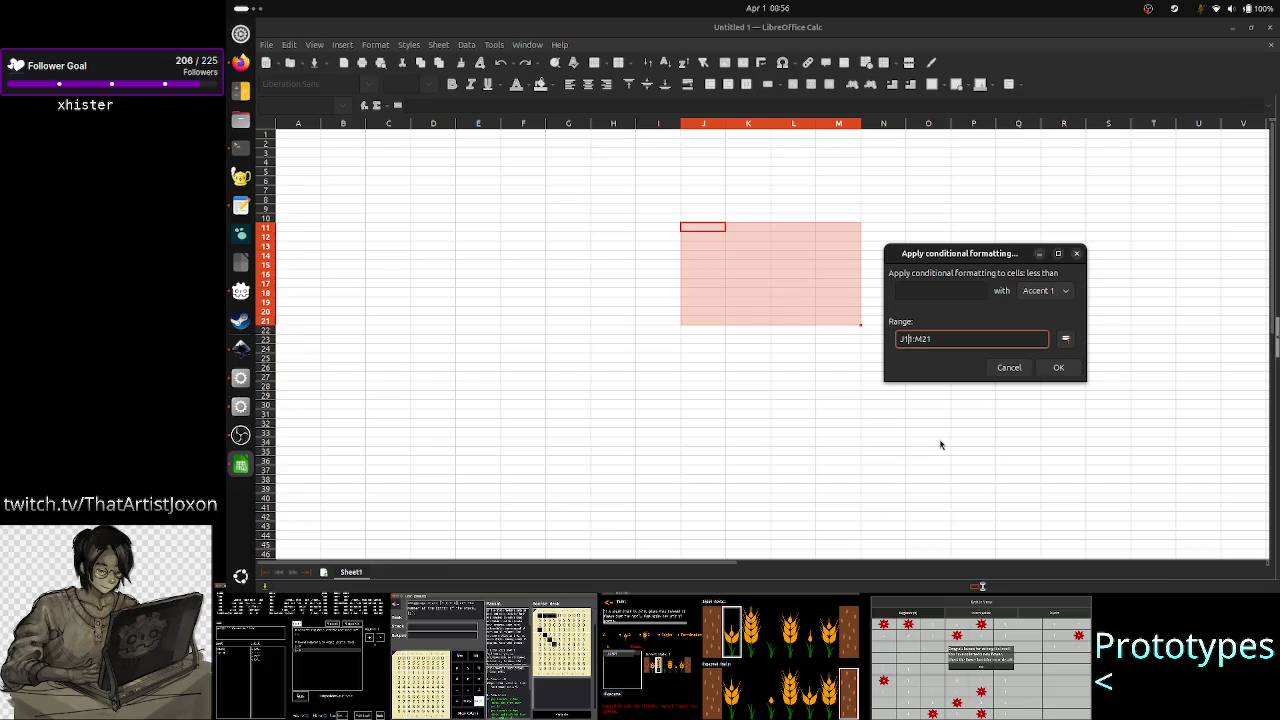
key(Left)
key(Left)
key(Left)
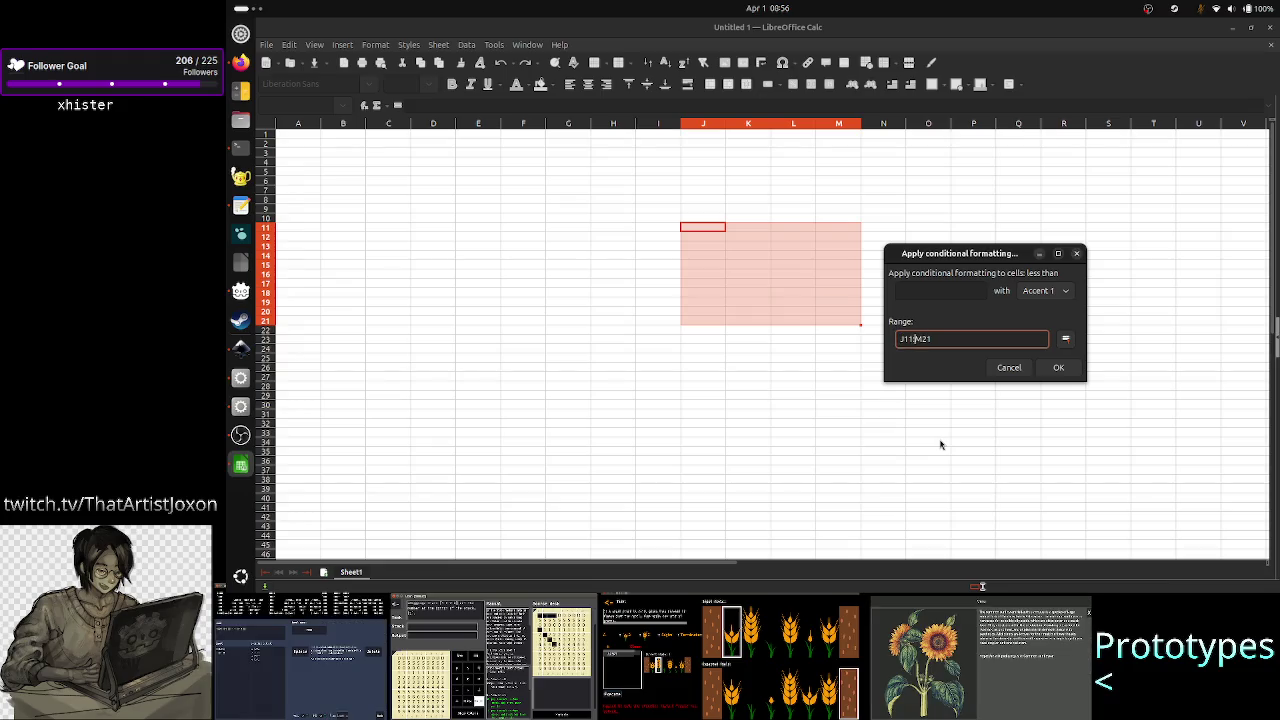
key(Right)
key(Right)
key(Right)
key(shift+Right)
- Select J11 and M21 in turn, append ' n-m' after J11:M21, and switch windows
key(Left)
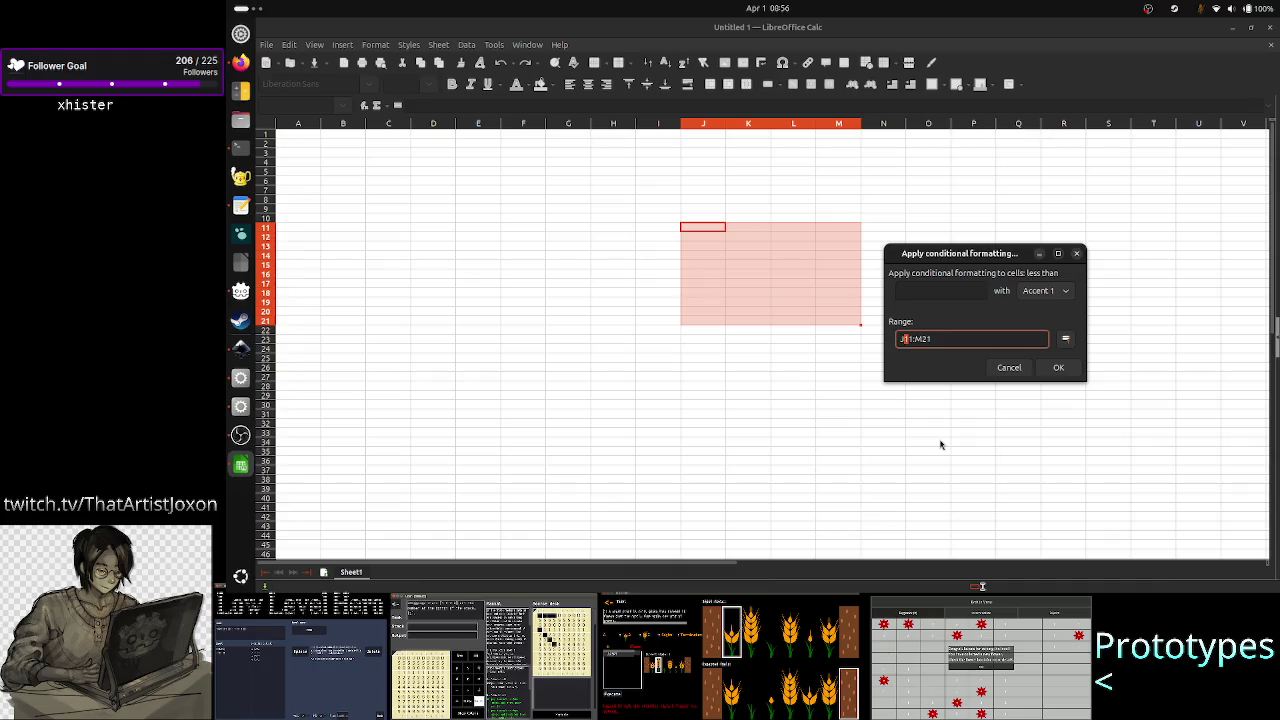
key(Right)
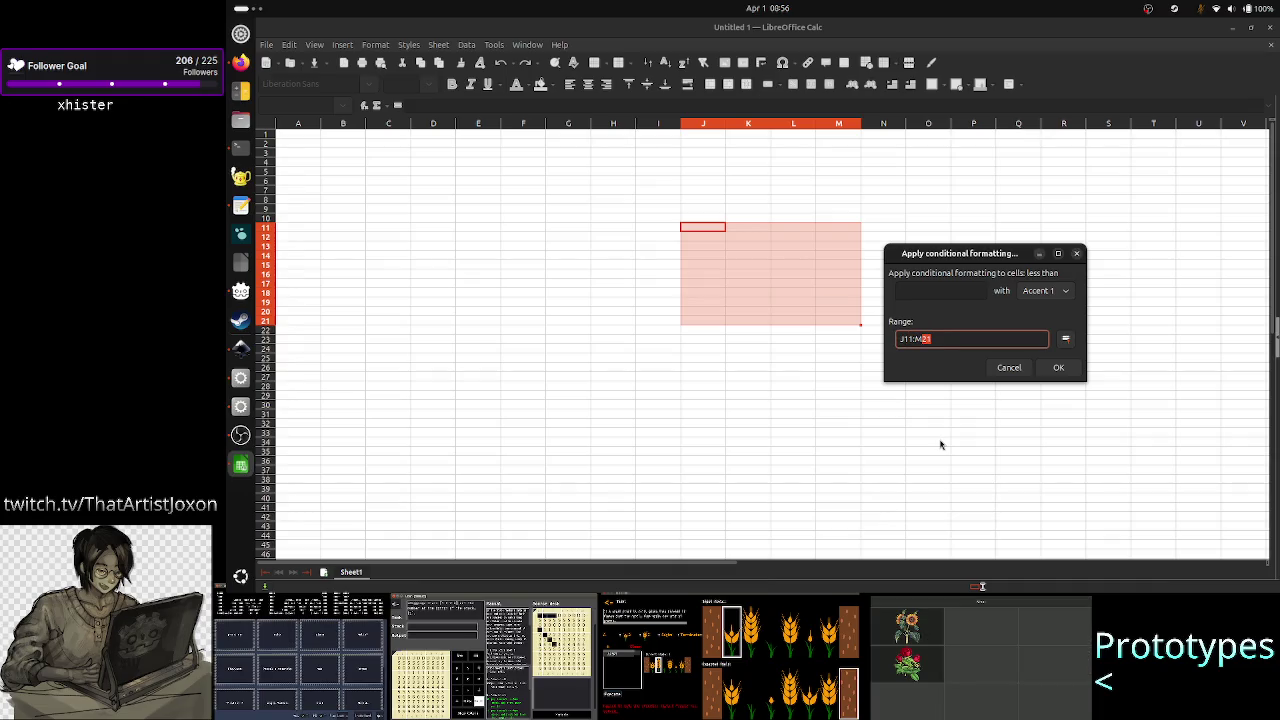
key(Left)
key(shift+Right)
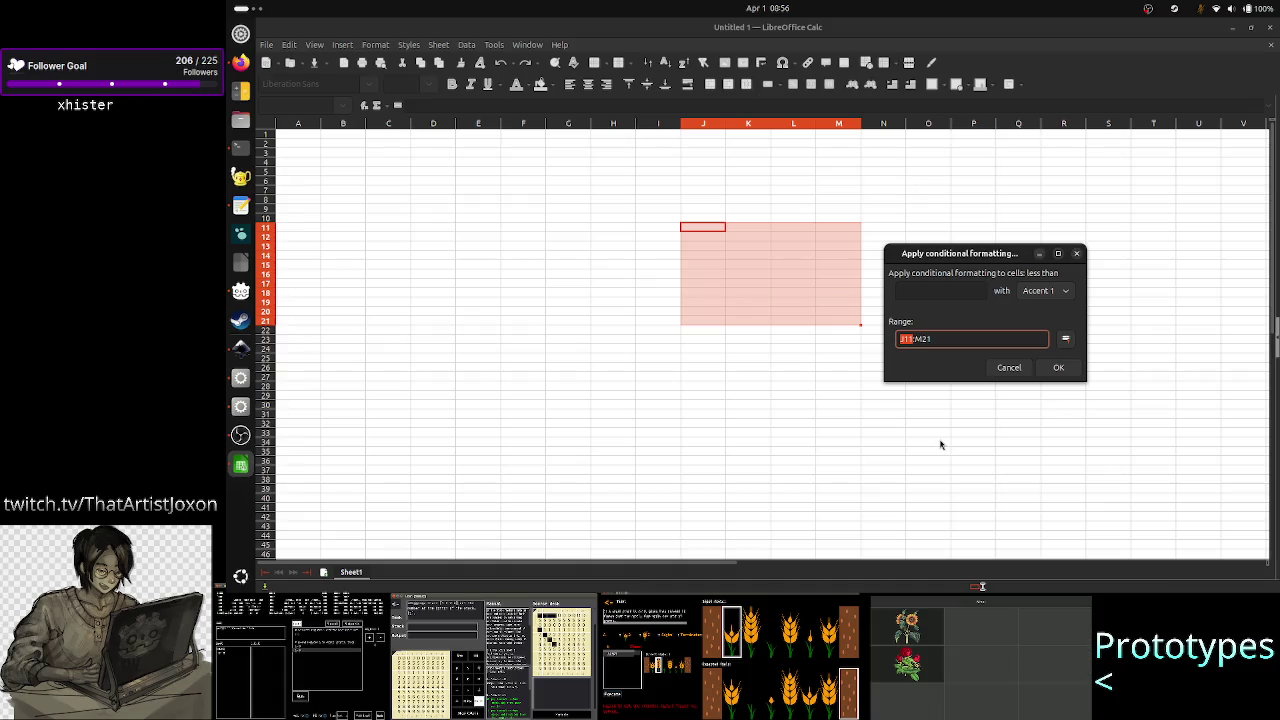
key(Right)
key(shift+End)
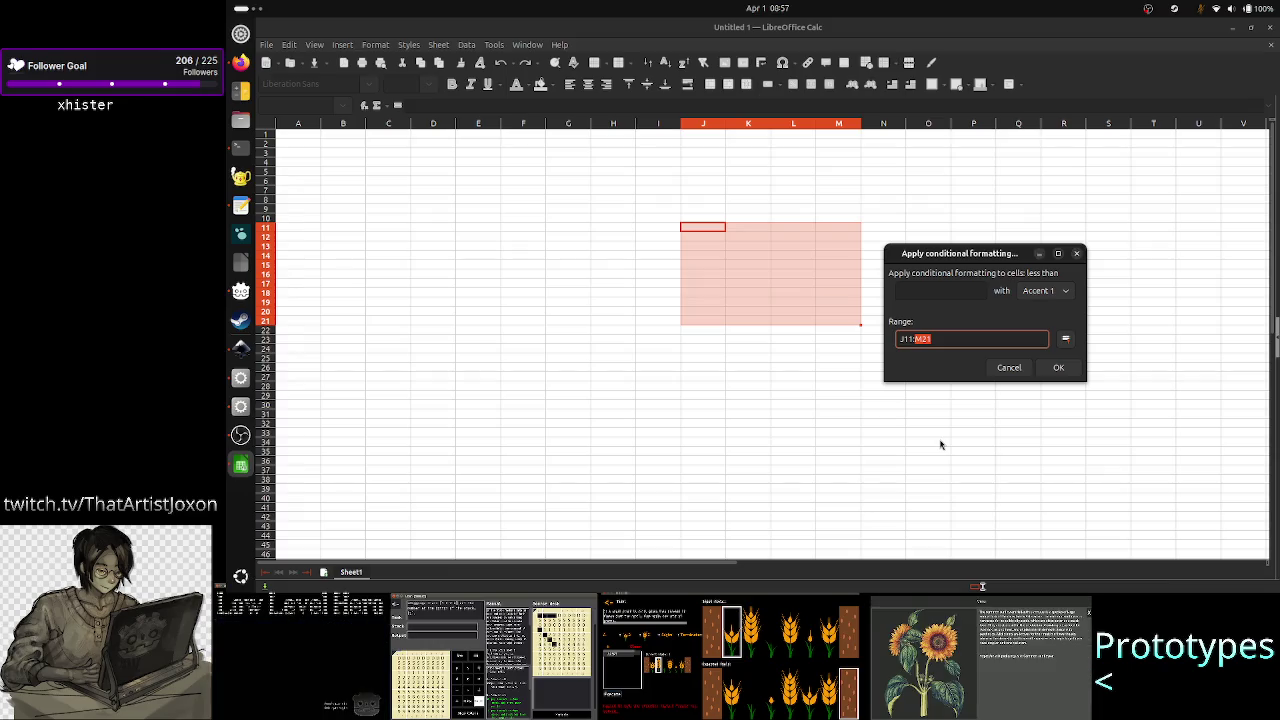
key(End)
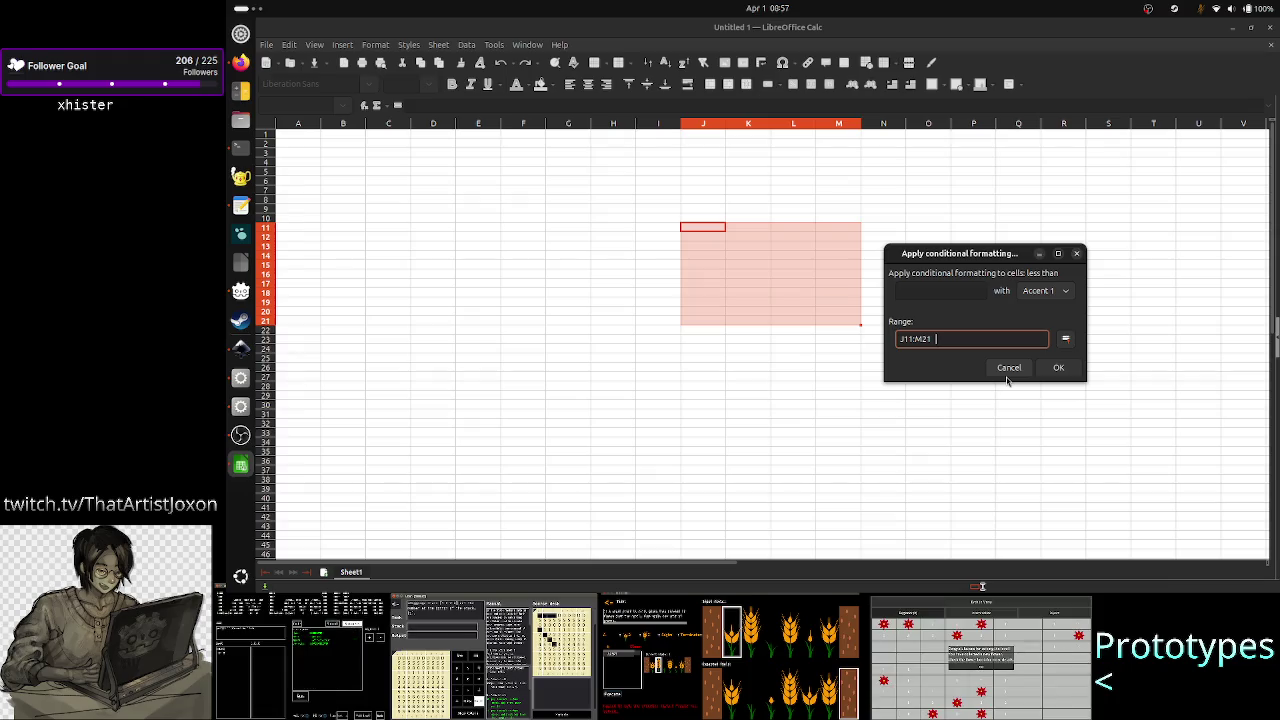
text(n-m)
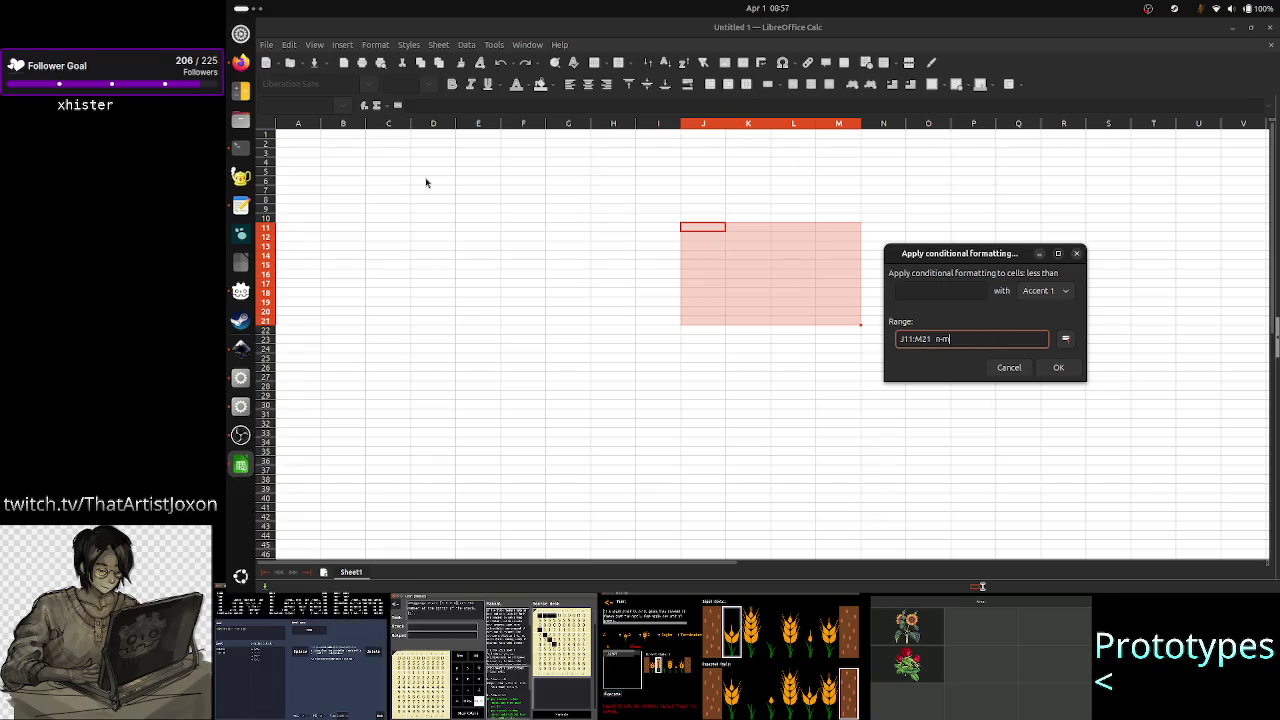
key(alt+Tab)
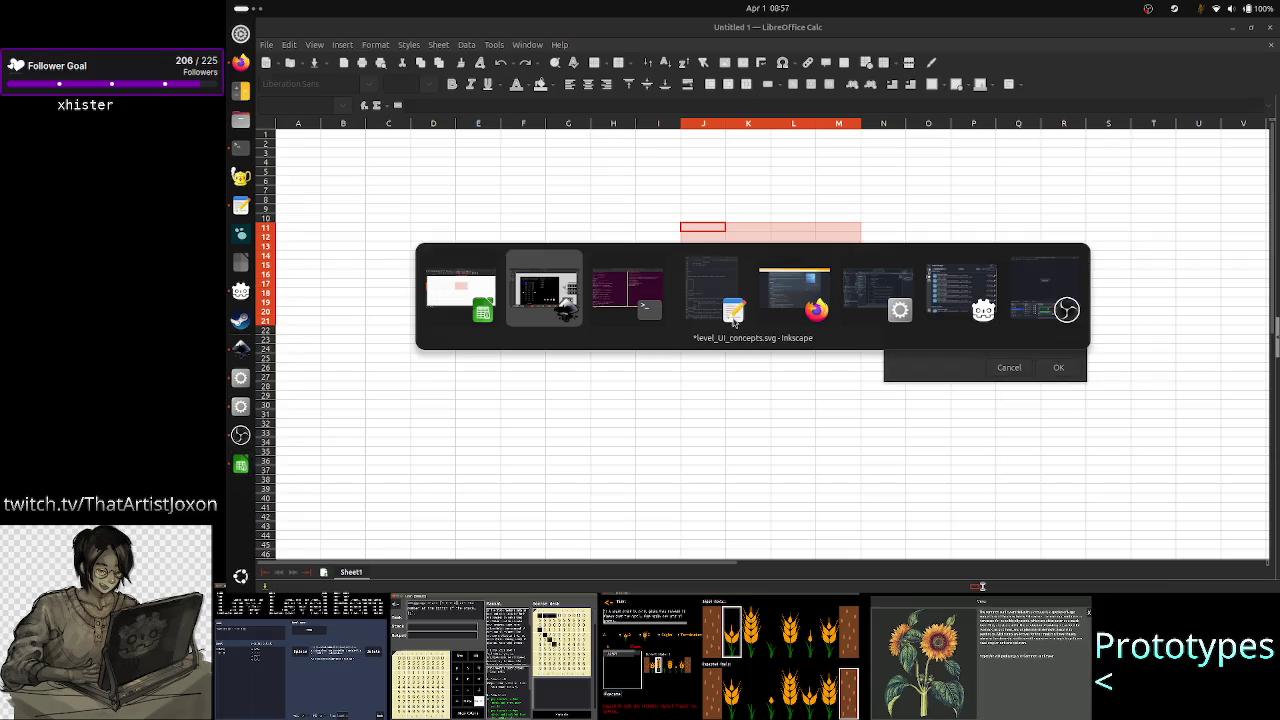
- Scroll Inkscape down to the 1D and 2D tape notes, then return to Calc's Range field
key(alt+Tab)
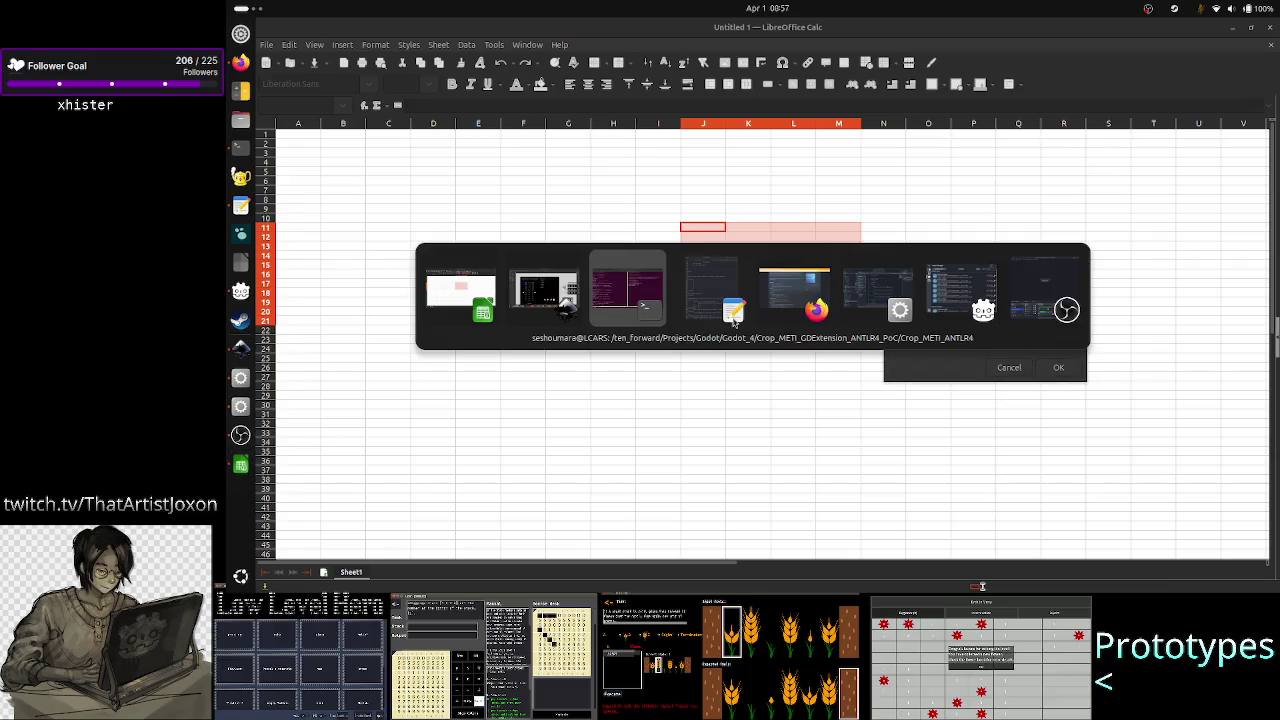
key(alt+Tab)
key(alt+Tab)
key(alt+Tab)
key(alt+Tab)
key(alt+Tab)
key(alt+Tab)
key(alt+Tab)
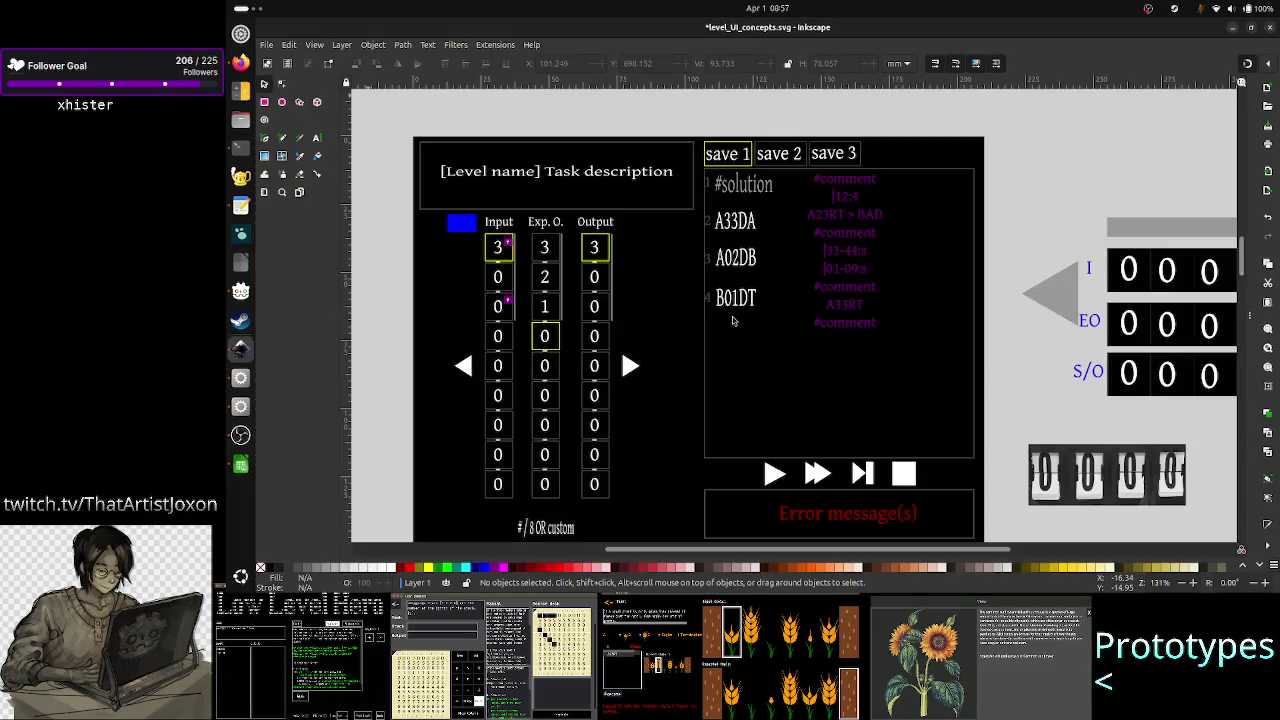
scroll(760, 310, down, 3)
scroll(757, 309, down, 5)
scroll(757, 309, down, 5)
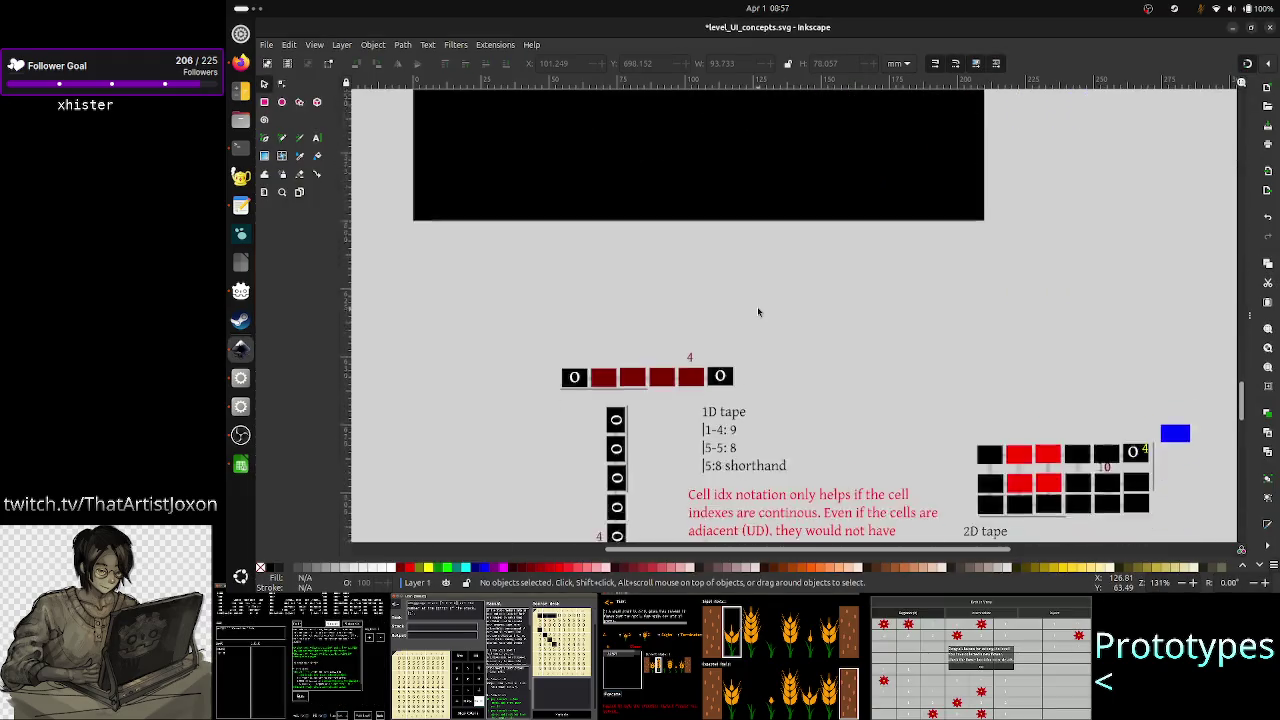
scroll(757, 309, down, 5)
scroll(758, 313, down, 3)
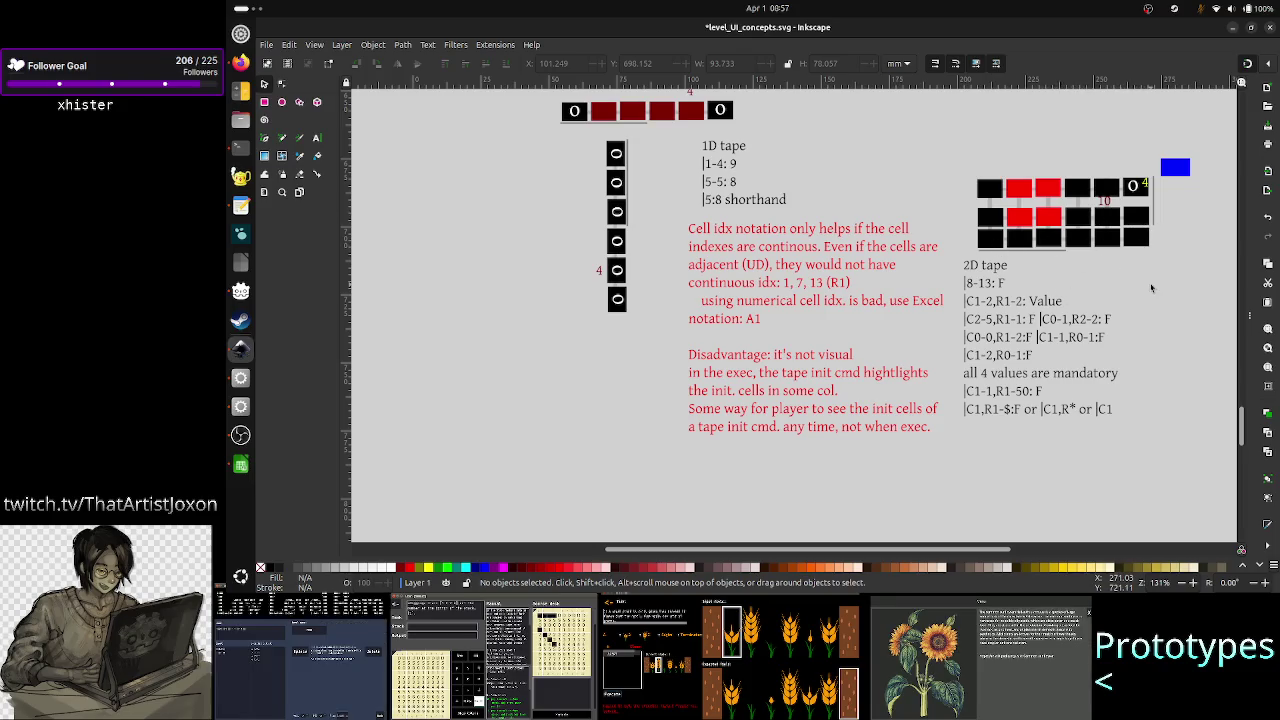
key(alt+Tab)
click(975, 339)
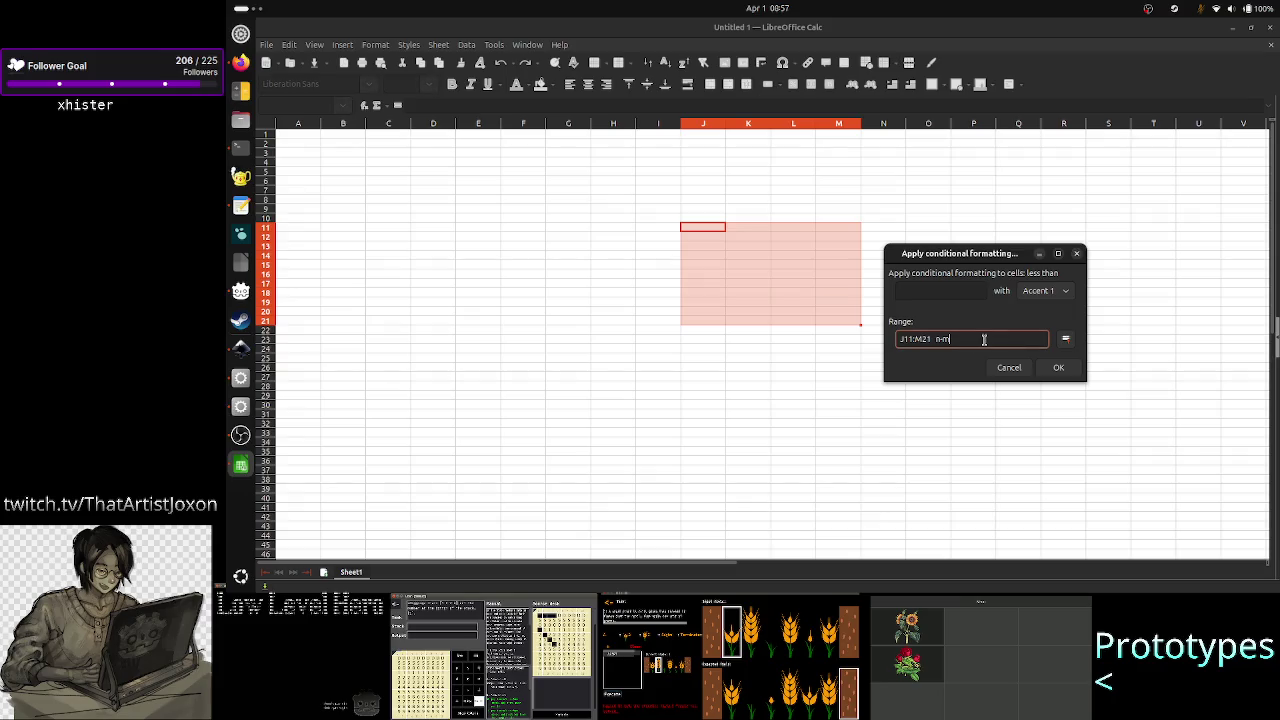
- Replace ' n-m' with the range 87:312 after J11:M21 and check each reference by selecting it
key(BackSpace)
key(BackSpace)
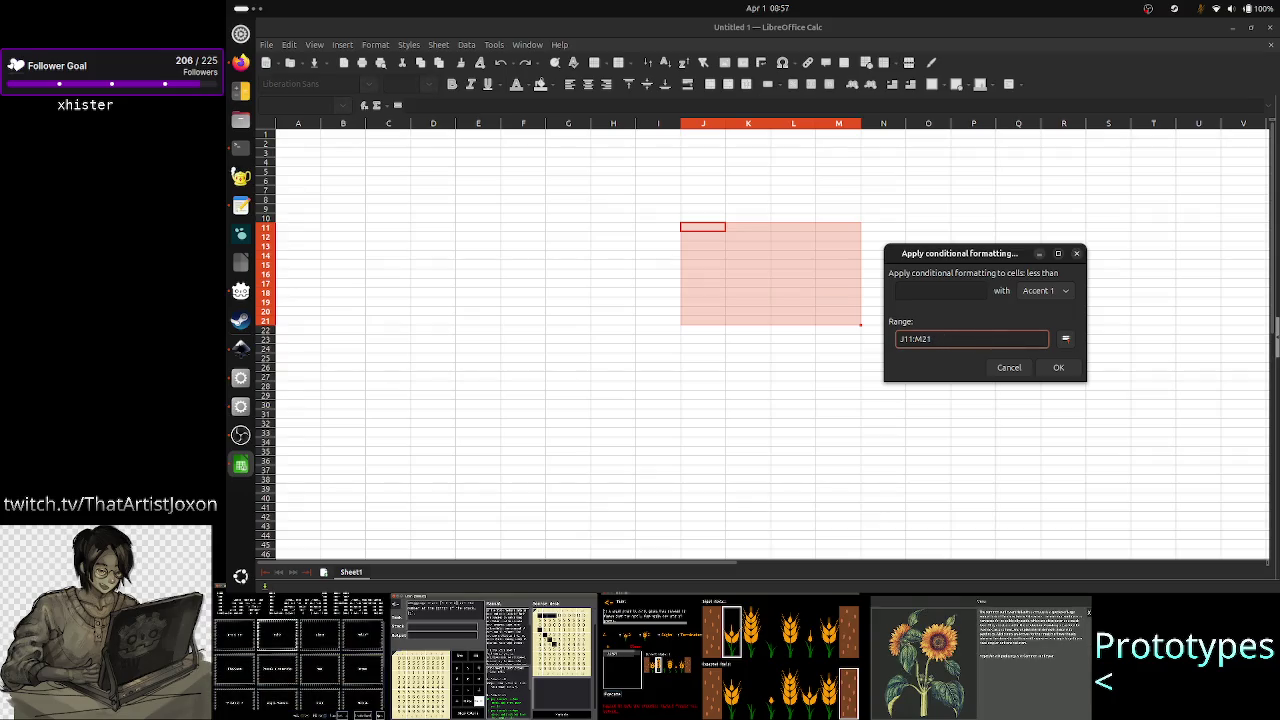
text( 87)
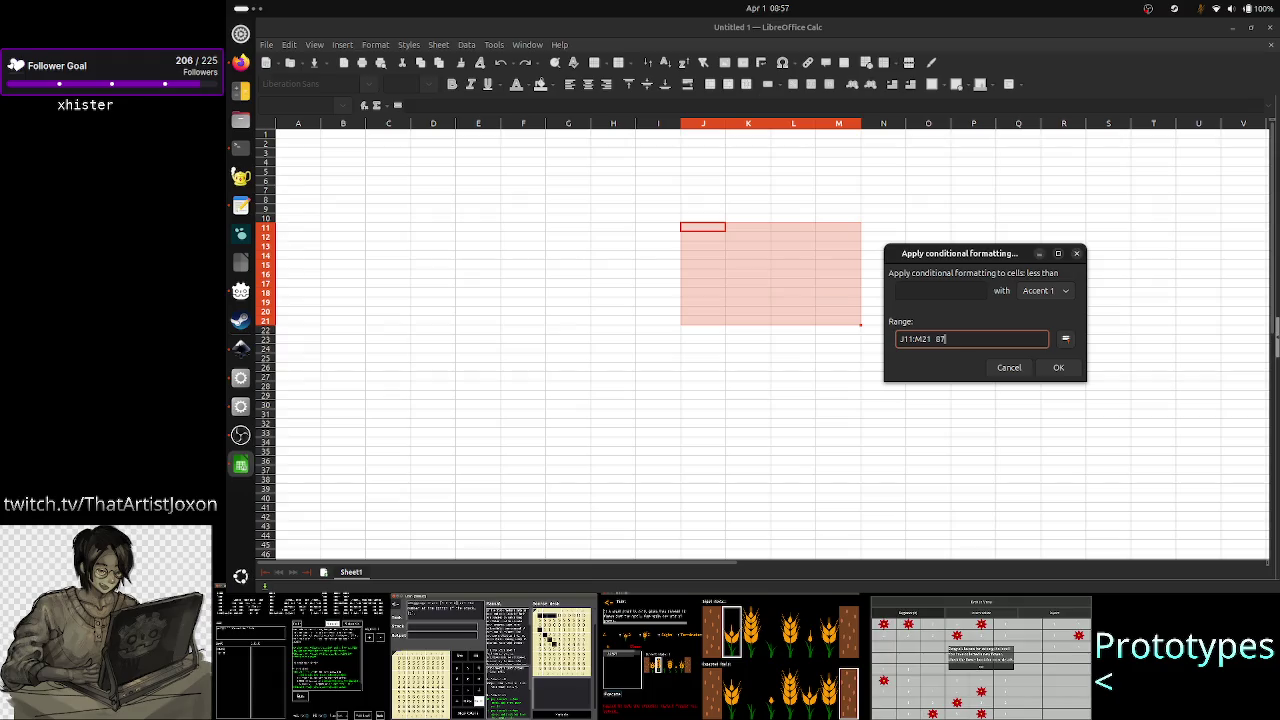
text(()
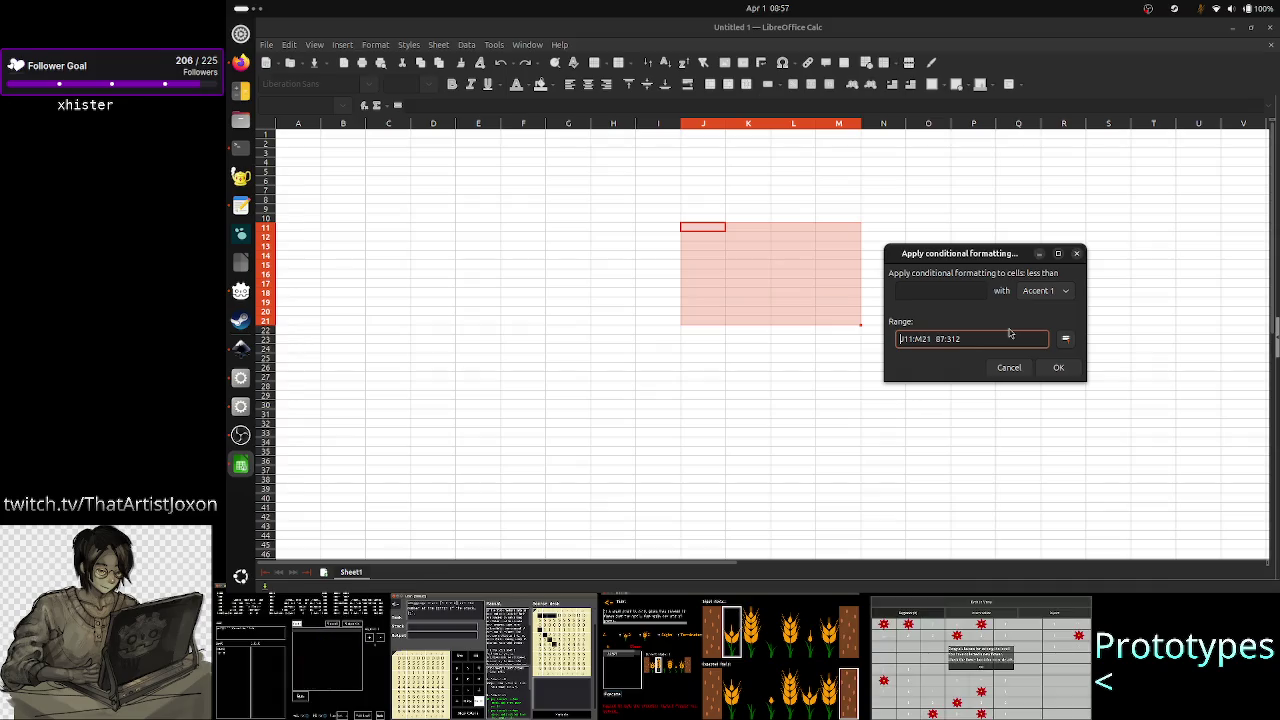
key(ctrl+shift+Right)
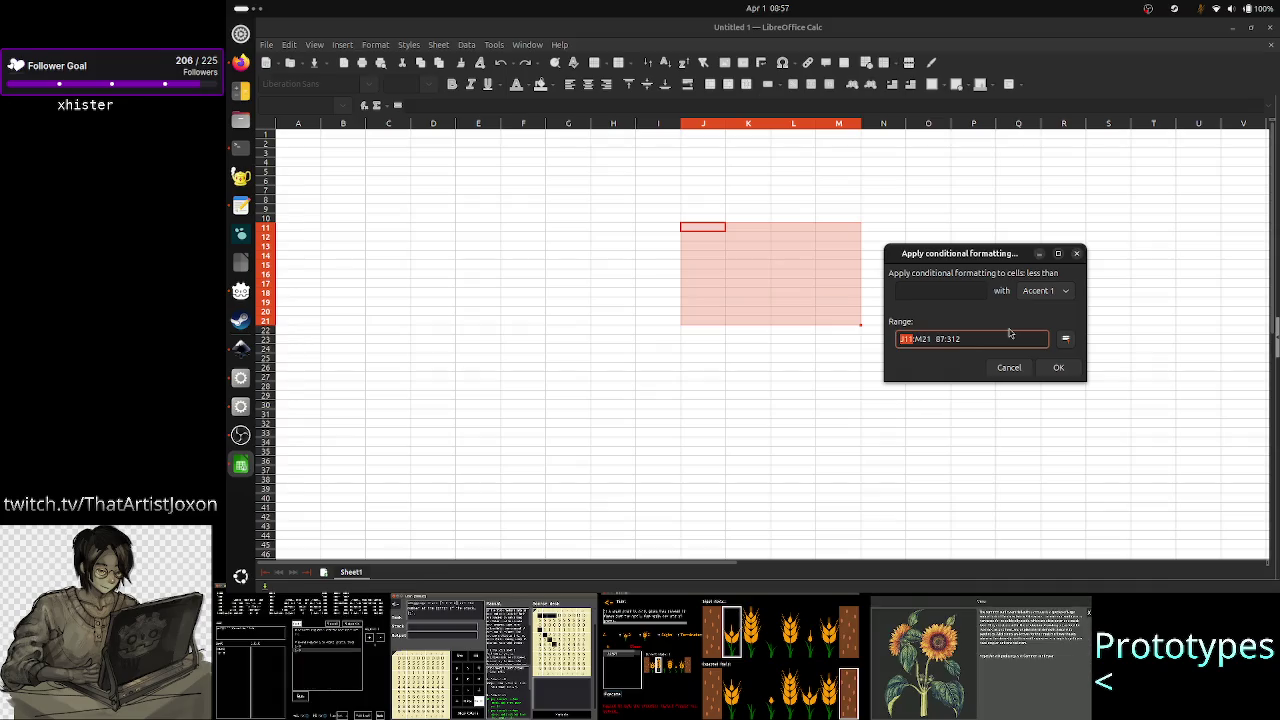
key(ctrl+Right)
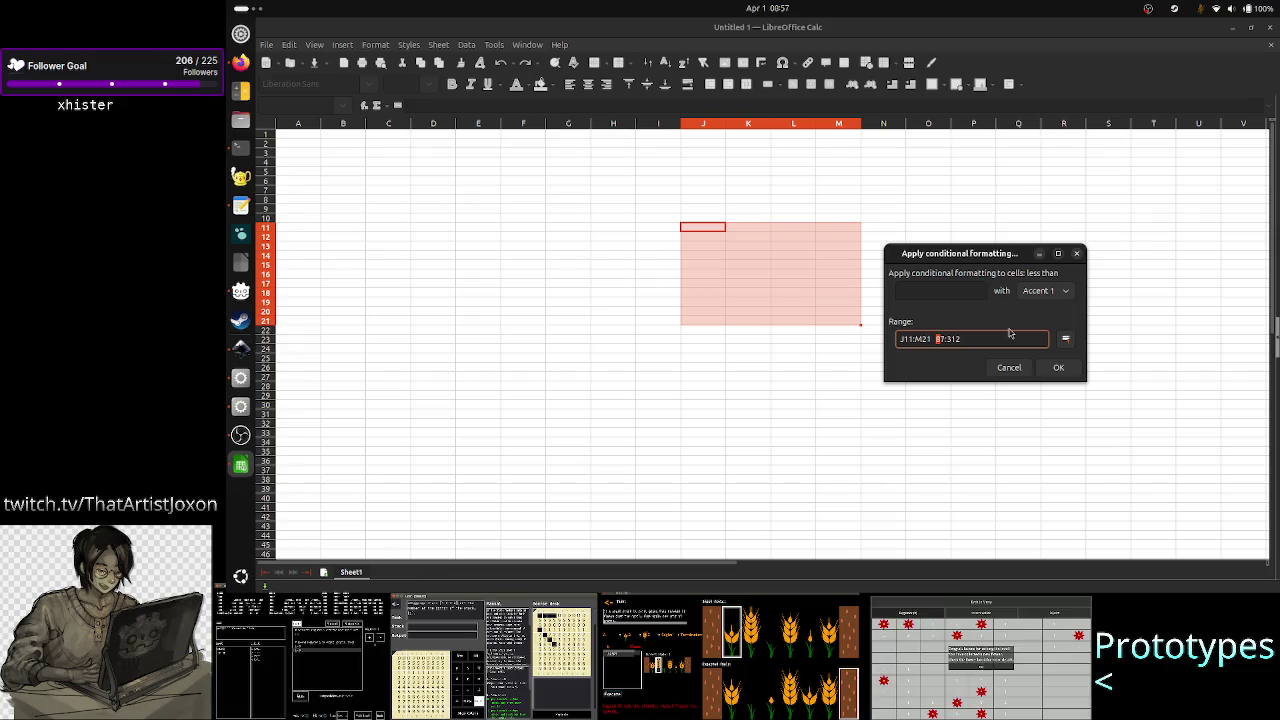
key(Right)
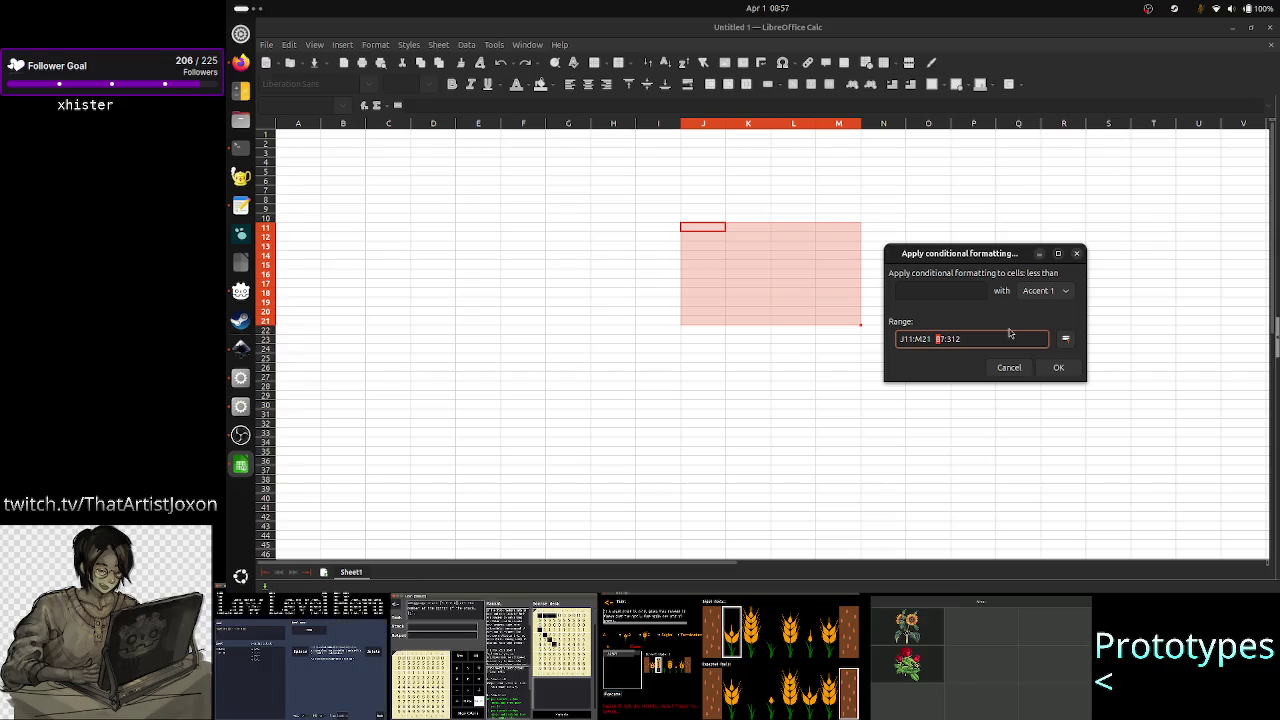
key(ctrl+shift+Right)
key(Left)
key(shift+Right)
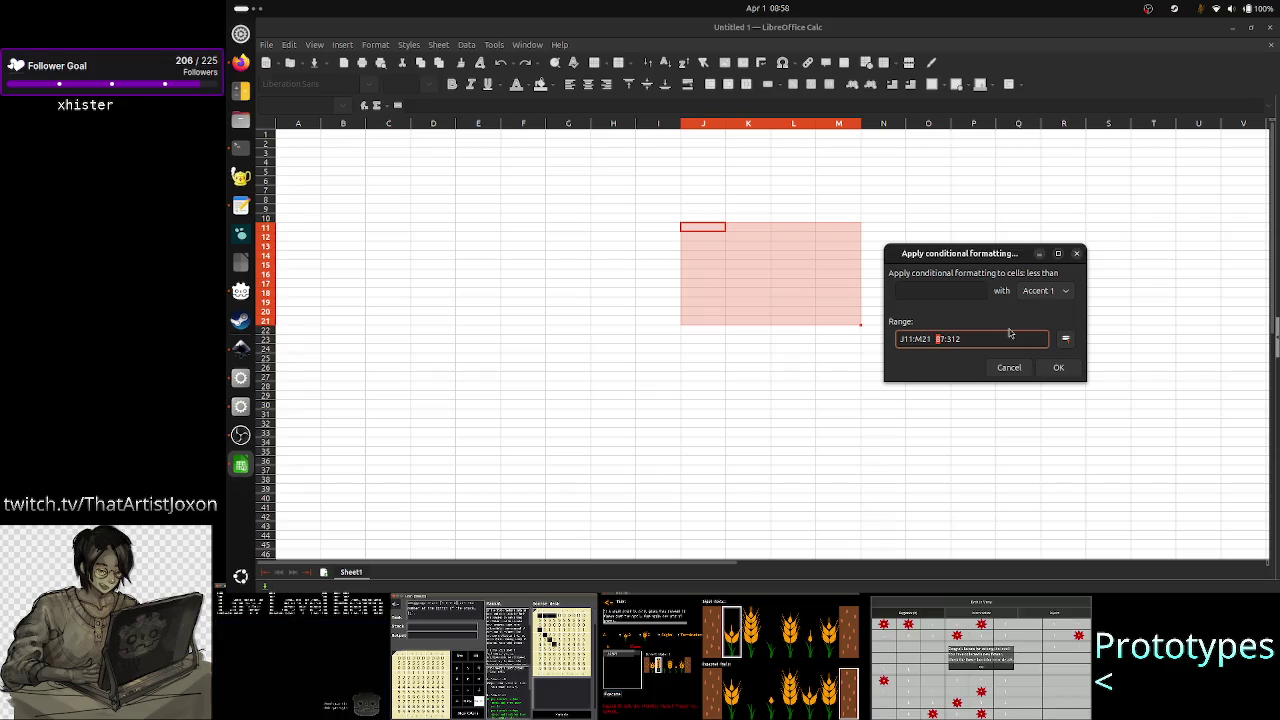
key(Right)
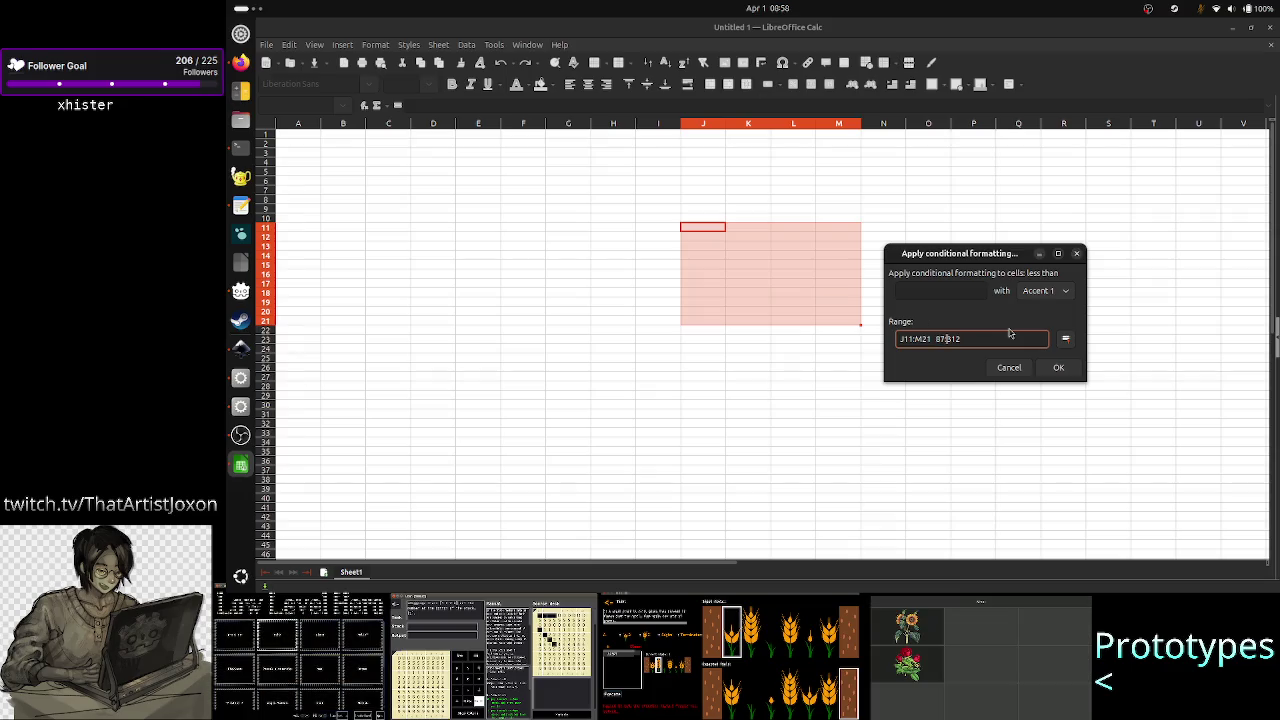
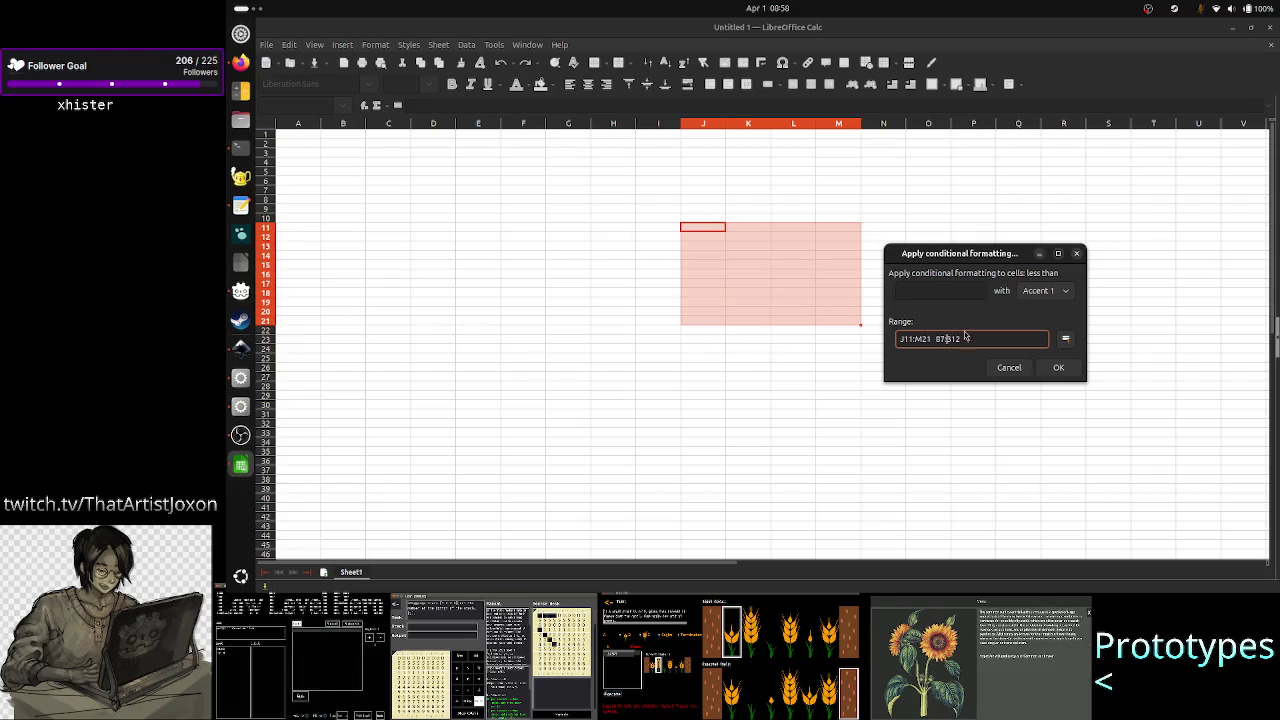
- Edit the conditional formatting Range field so it reads J11:M21 198:456
click(969, 339)
key(BackSpace)
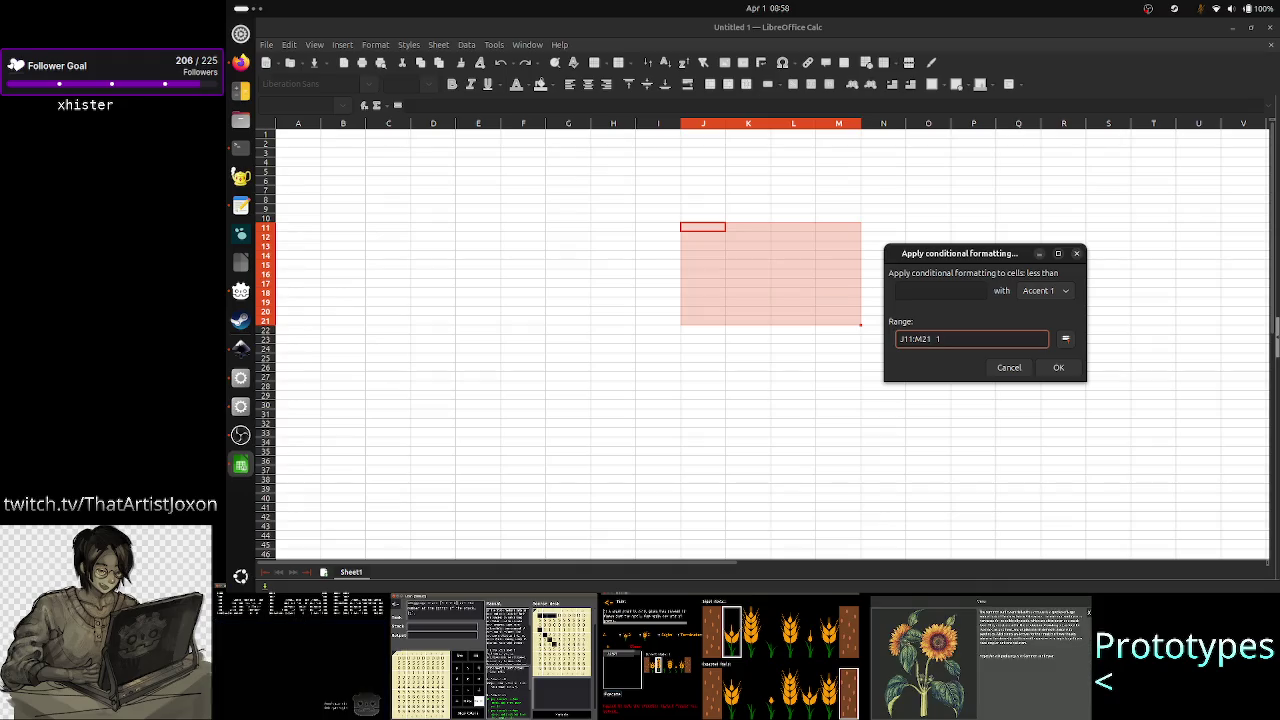
text(9845)
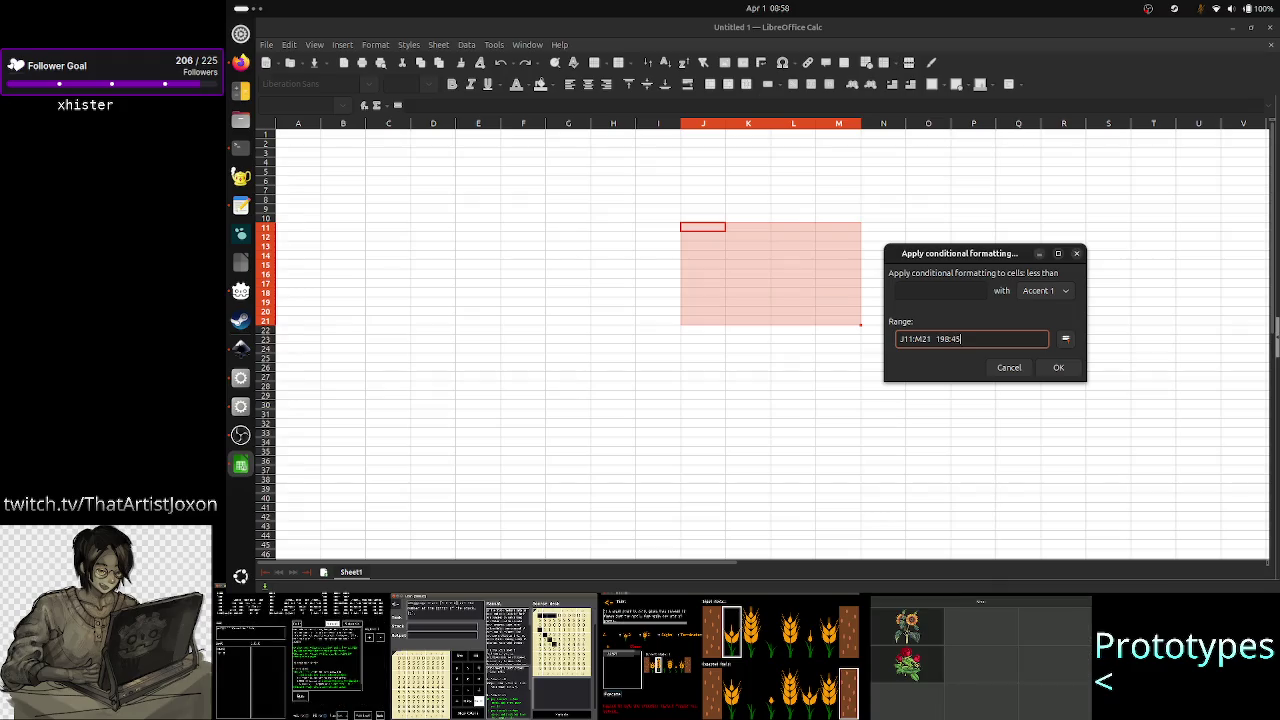
text(6)
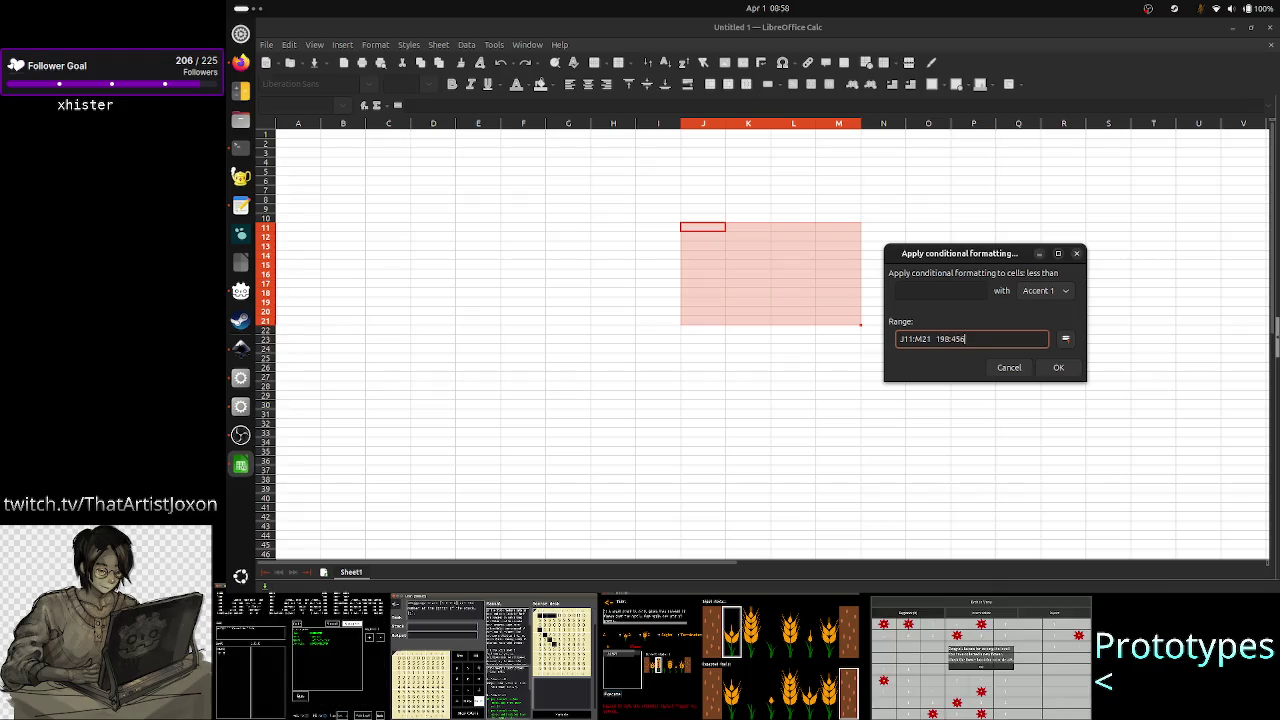
click(935, 339)
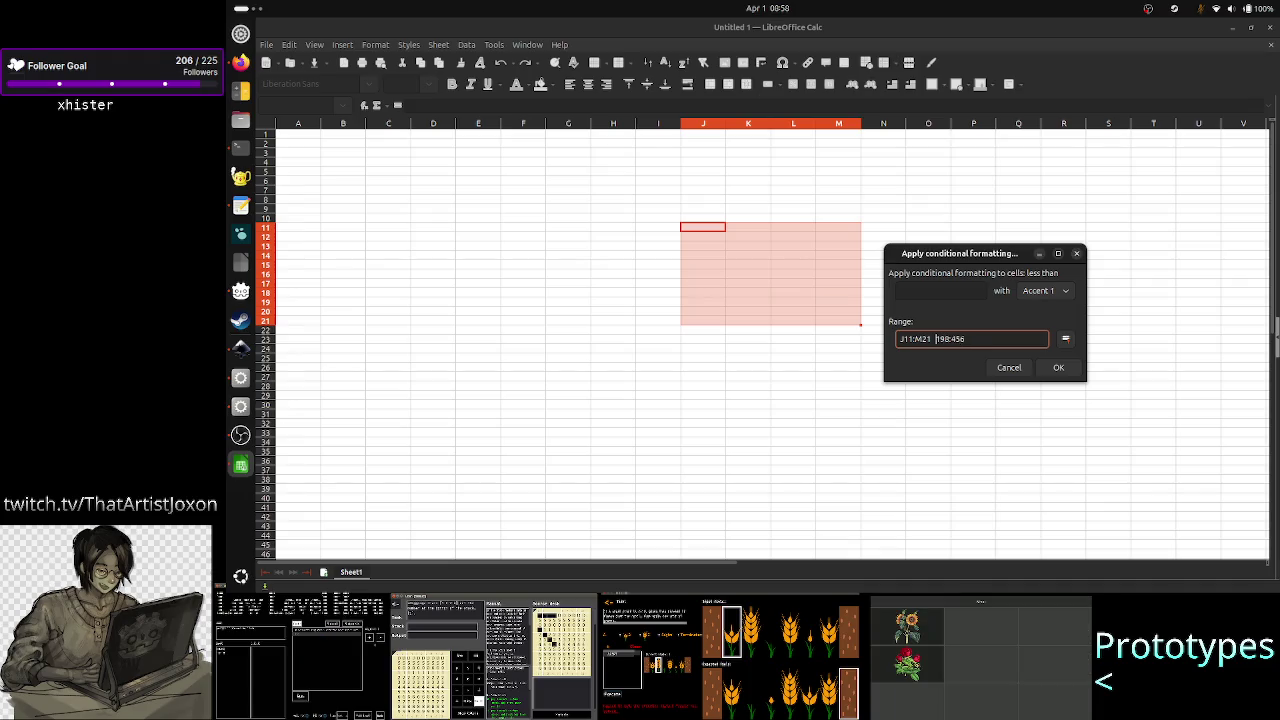
key(Left)
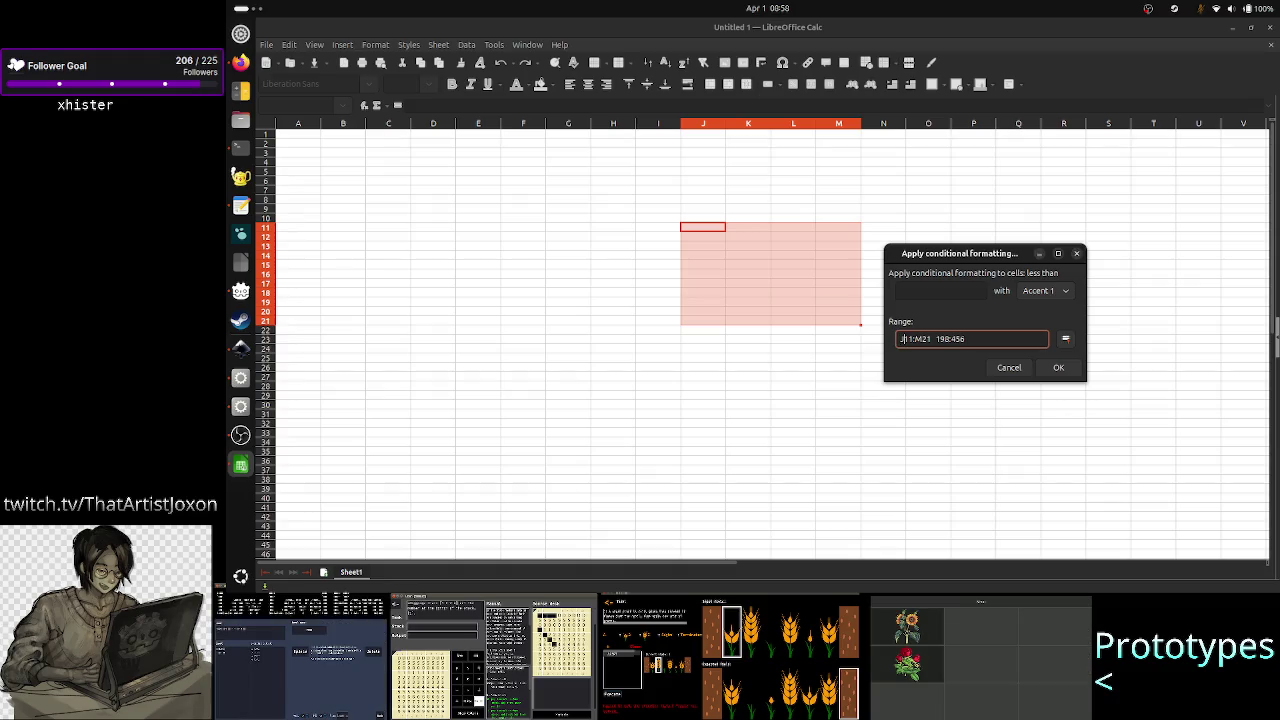
key(Left)
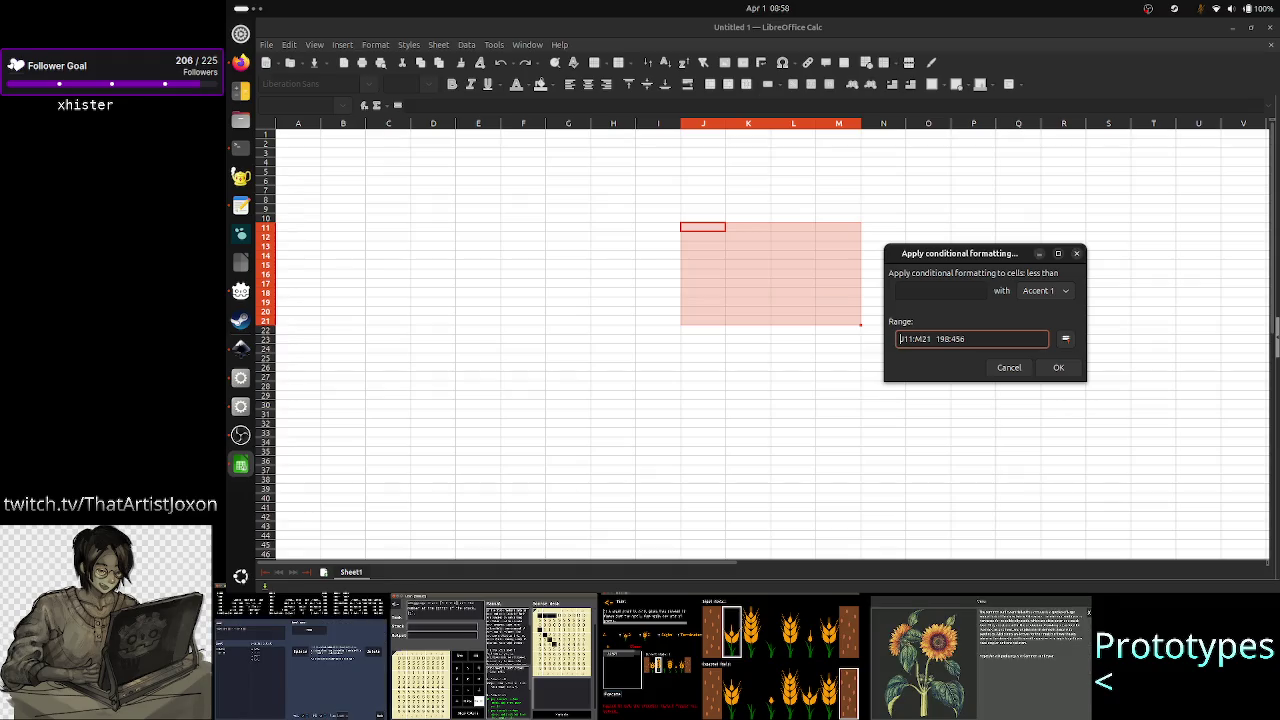
click(938, 339)
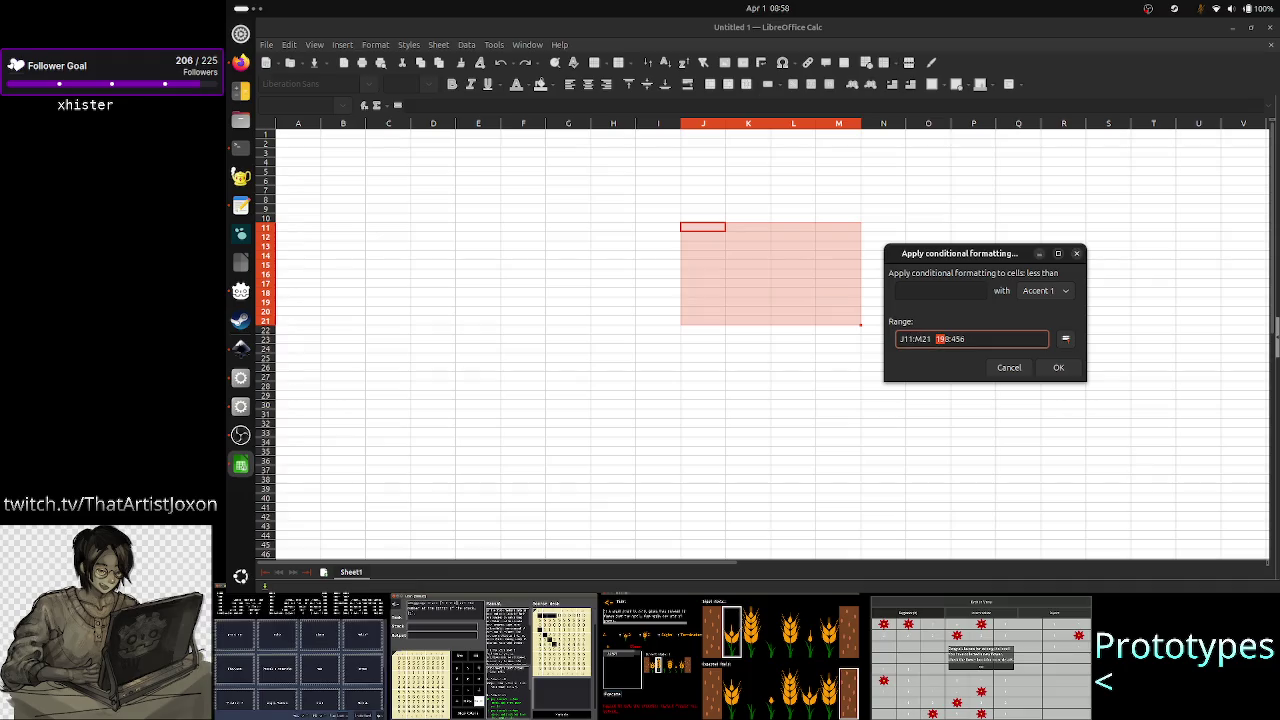
key(shift+Right)
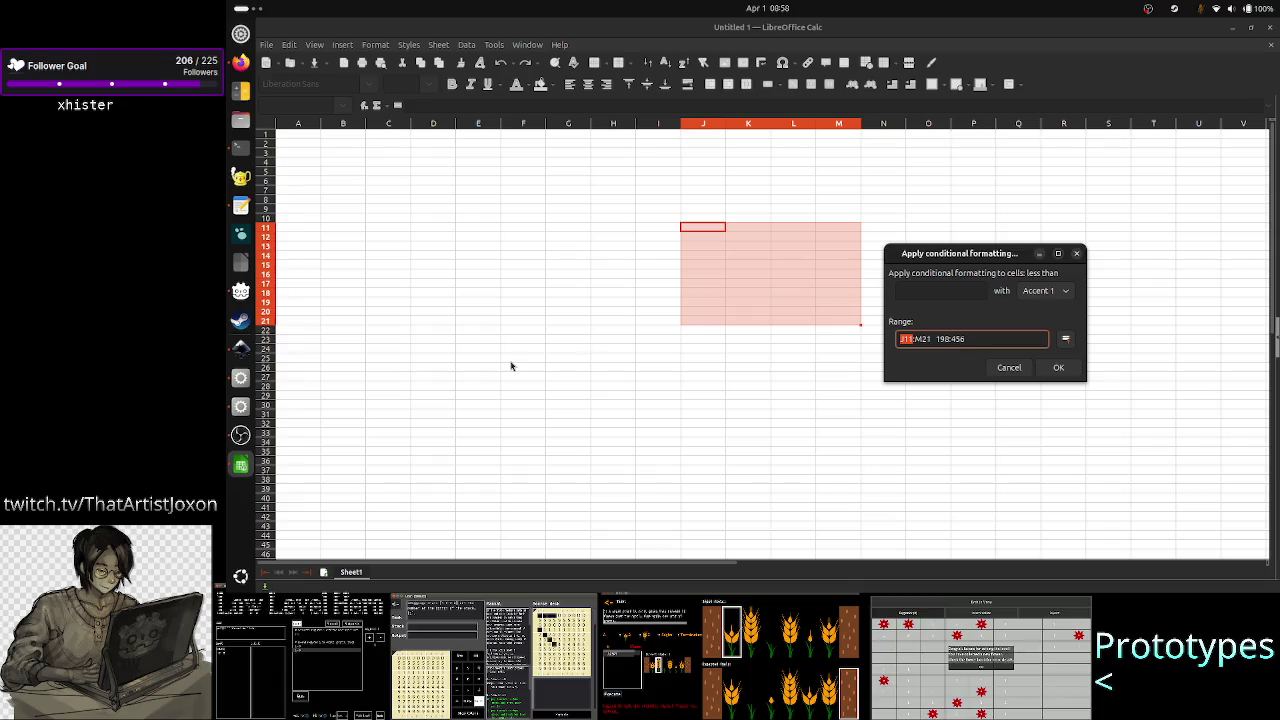
click(240, 348)
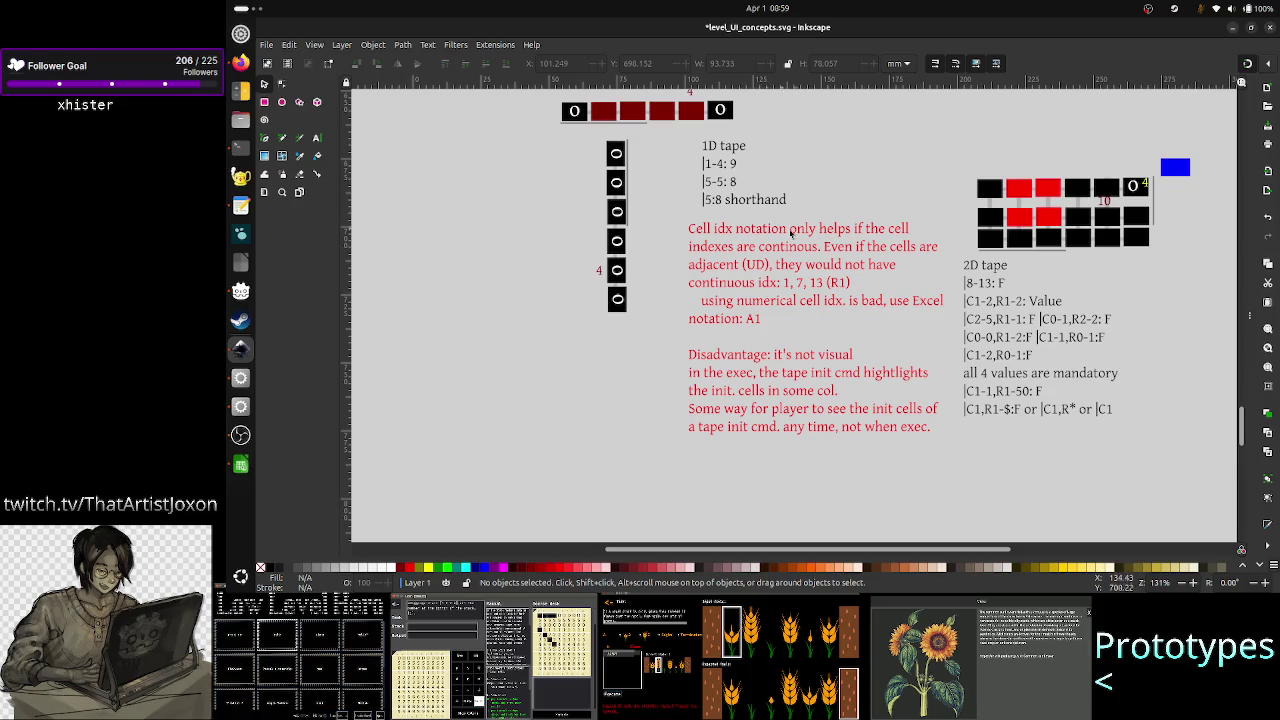
- Insert 'VERY VERY' after 'idx.' in the red note and save the drawing
click(834, 238)
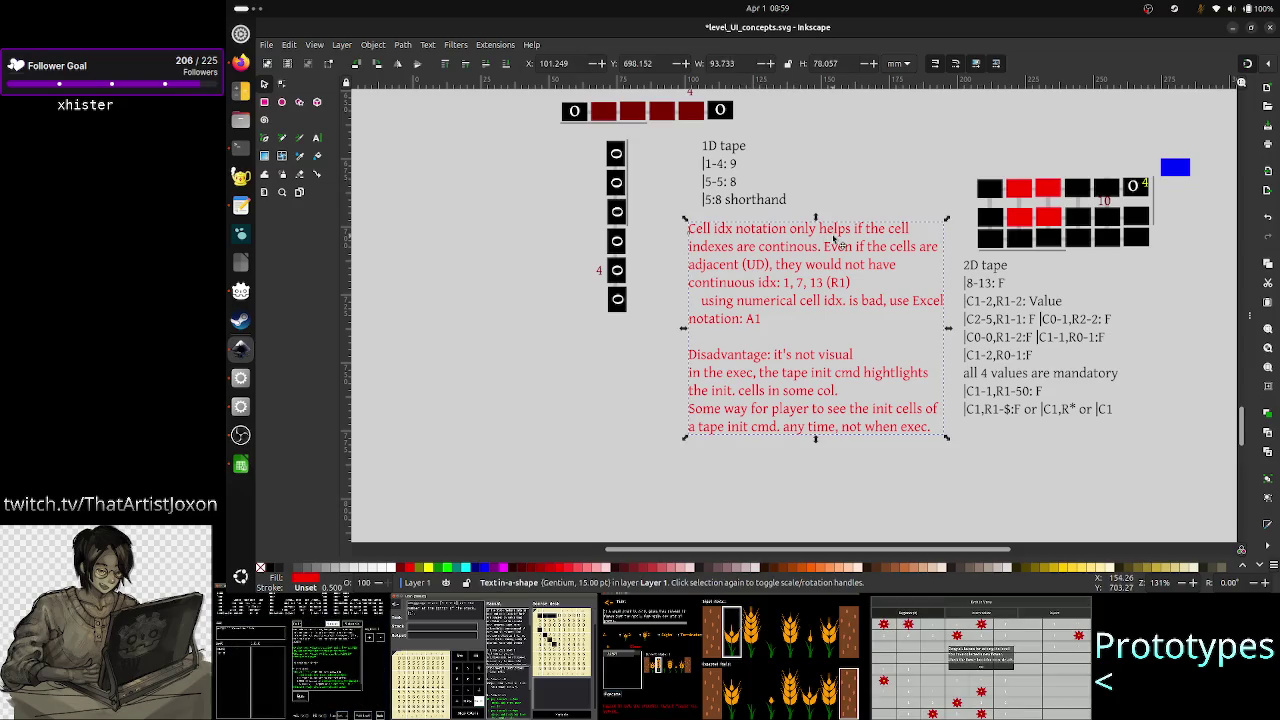
click(316, 139)
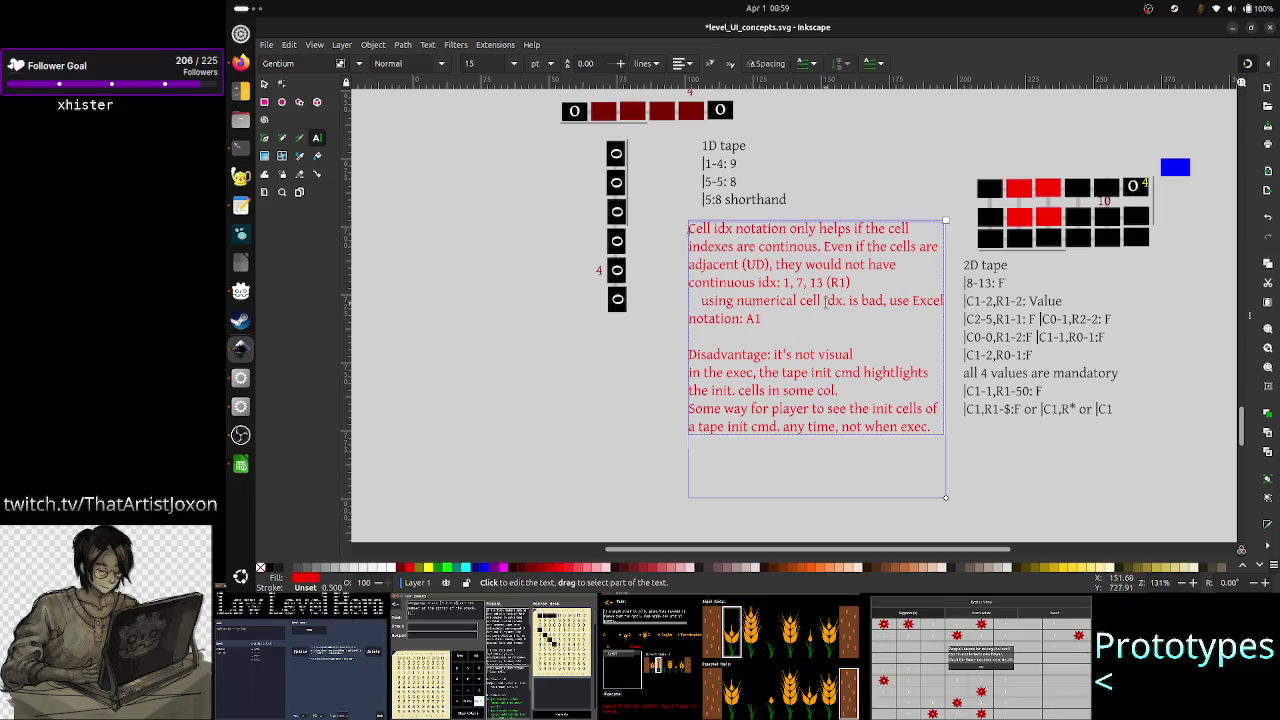
click(826, 300)
key(Right)
key(Right)
key(Right)
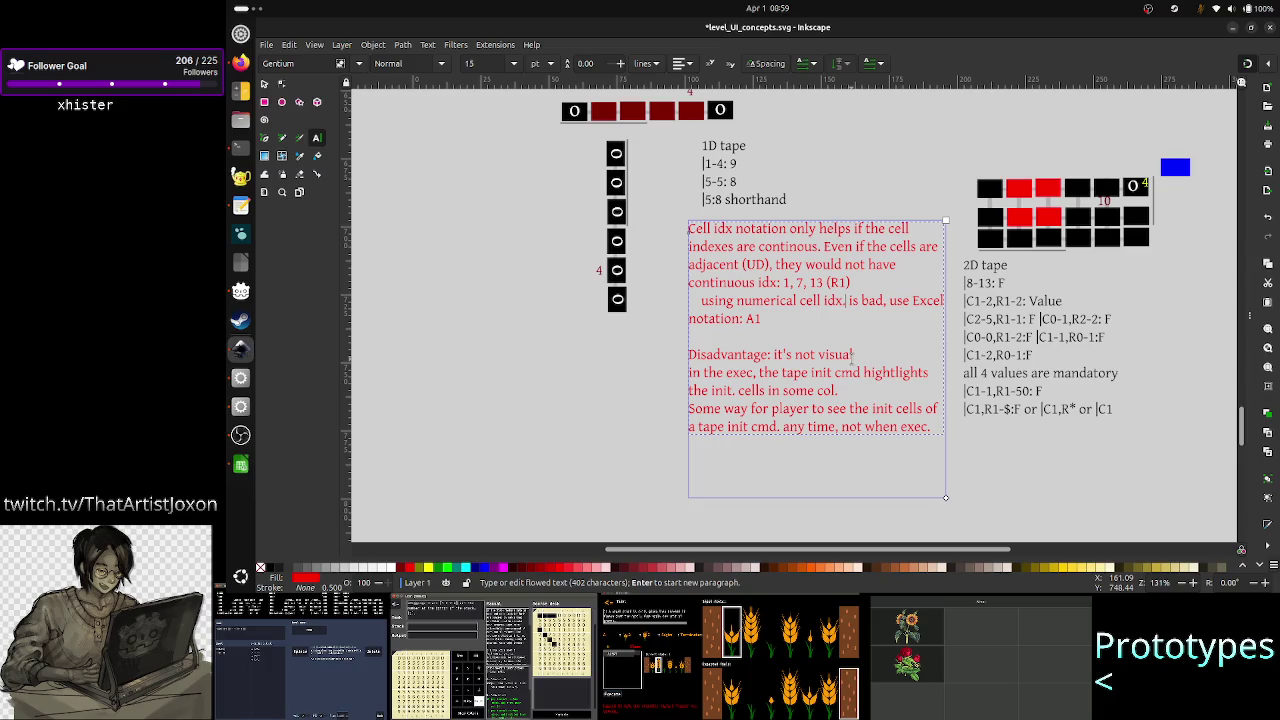
text(V )
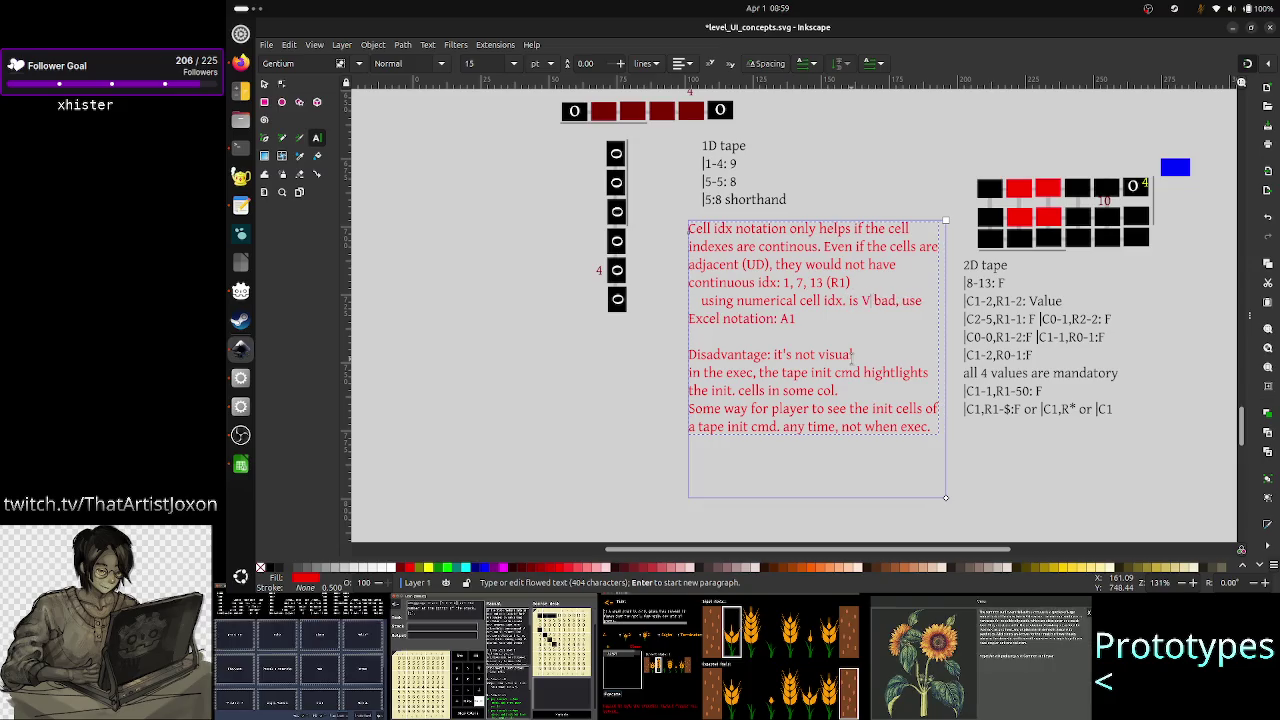
text(ERY V)
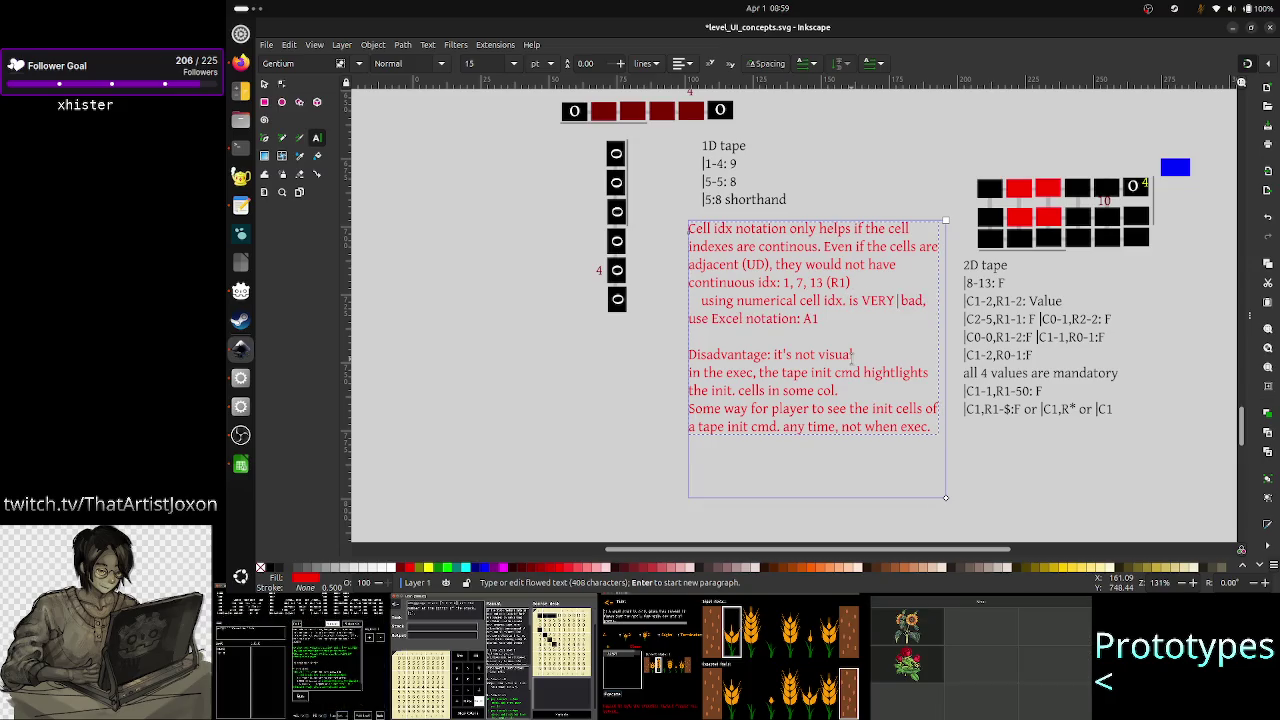
text(ERY)
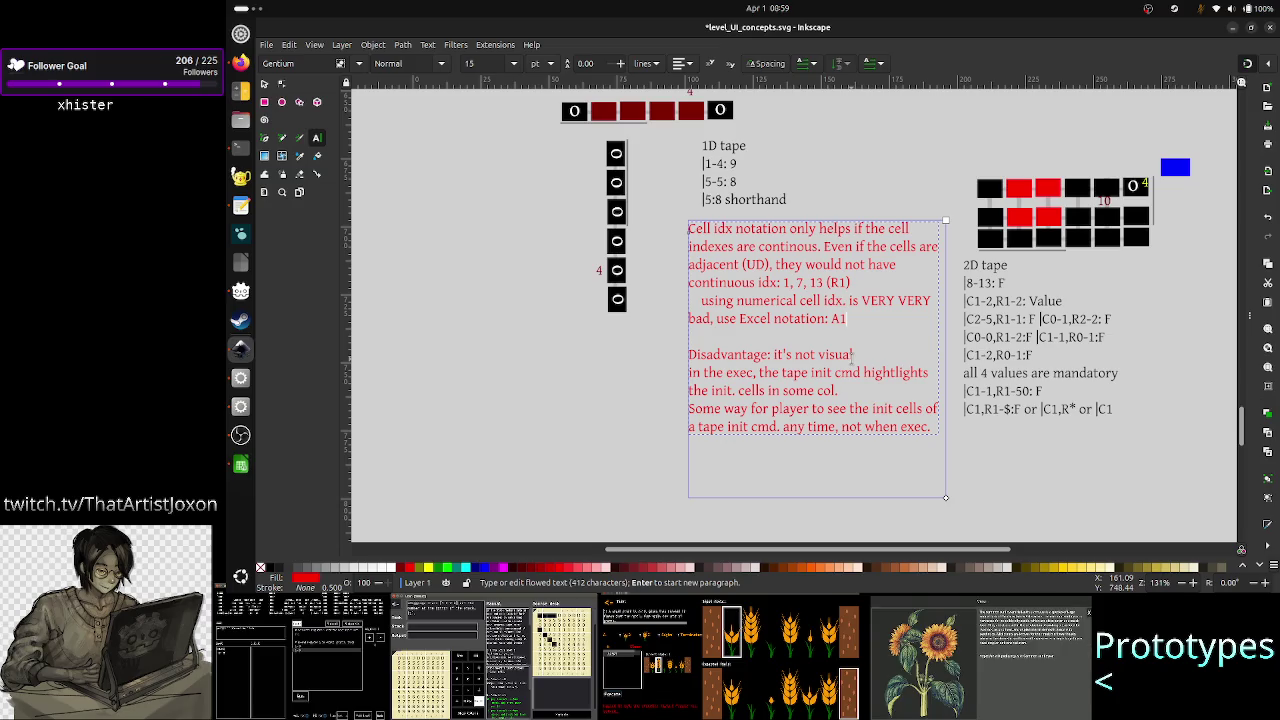
text(:F)
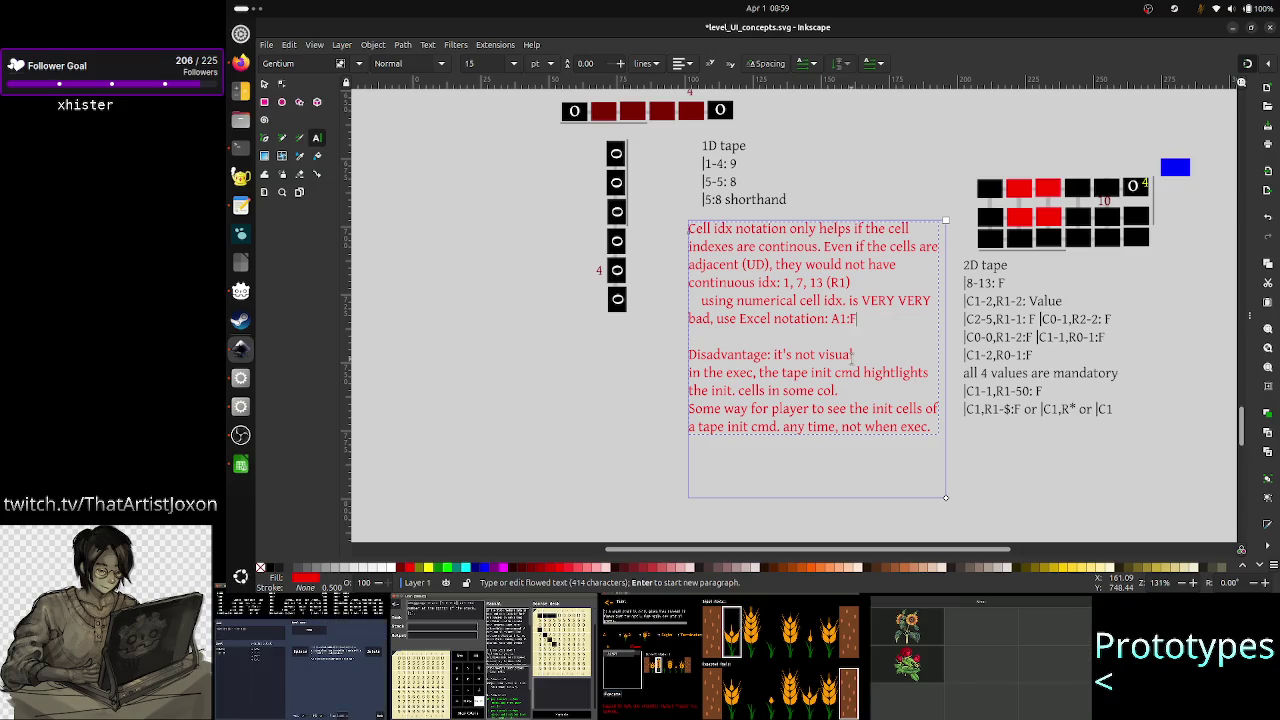
text(12)
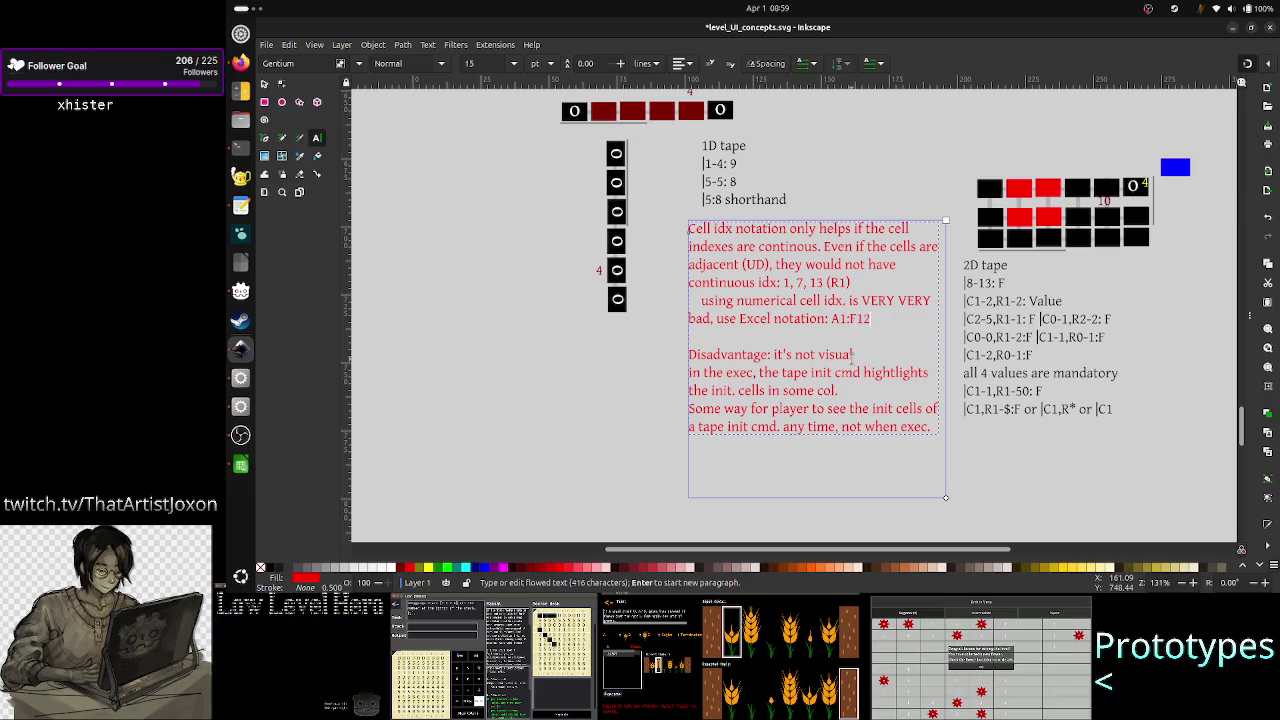
key(Escape)
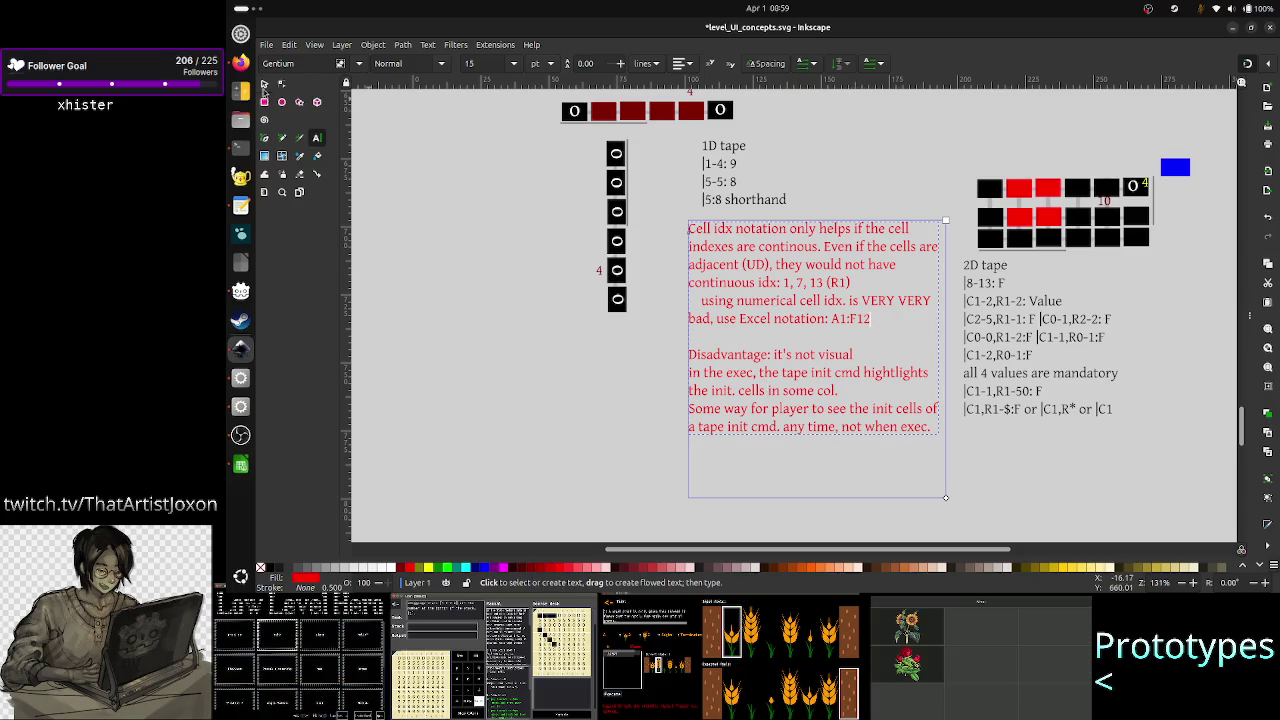
click(264, 84)
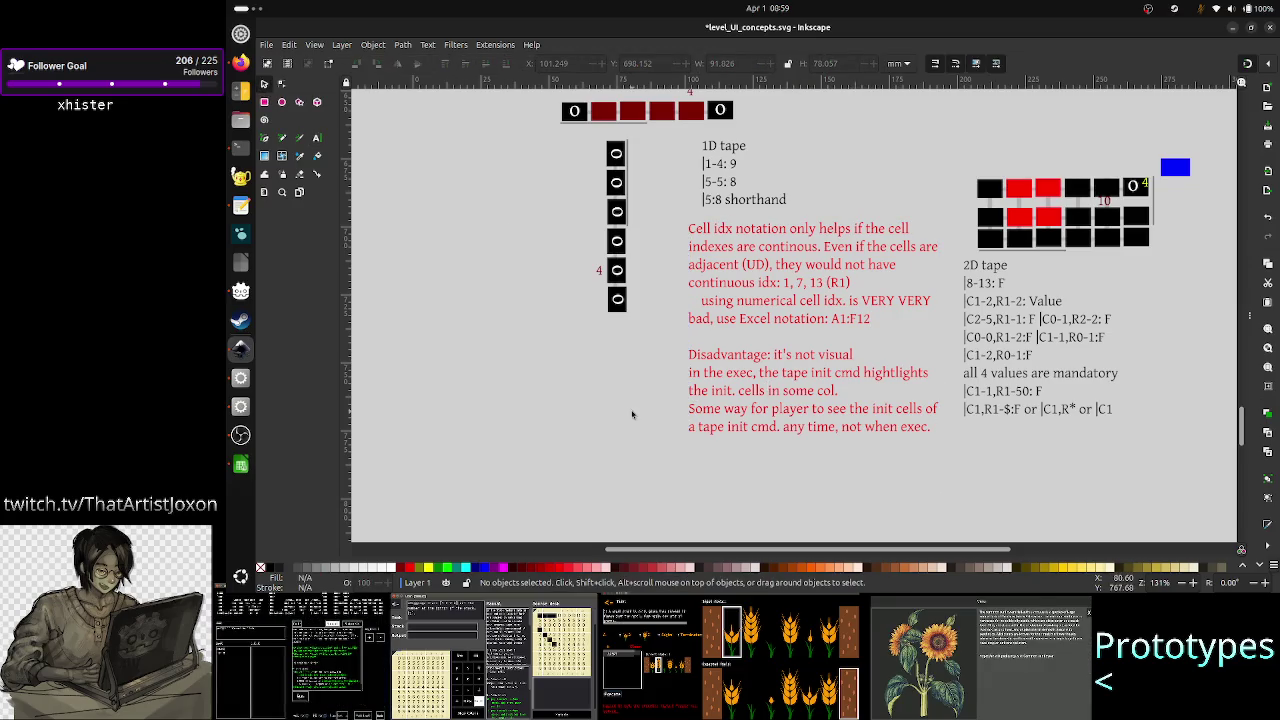
key(ctrl+s)
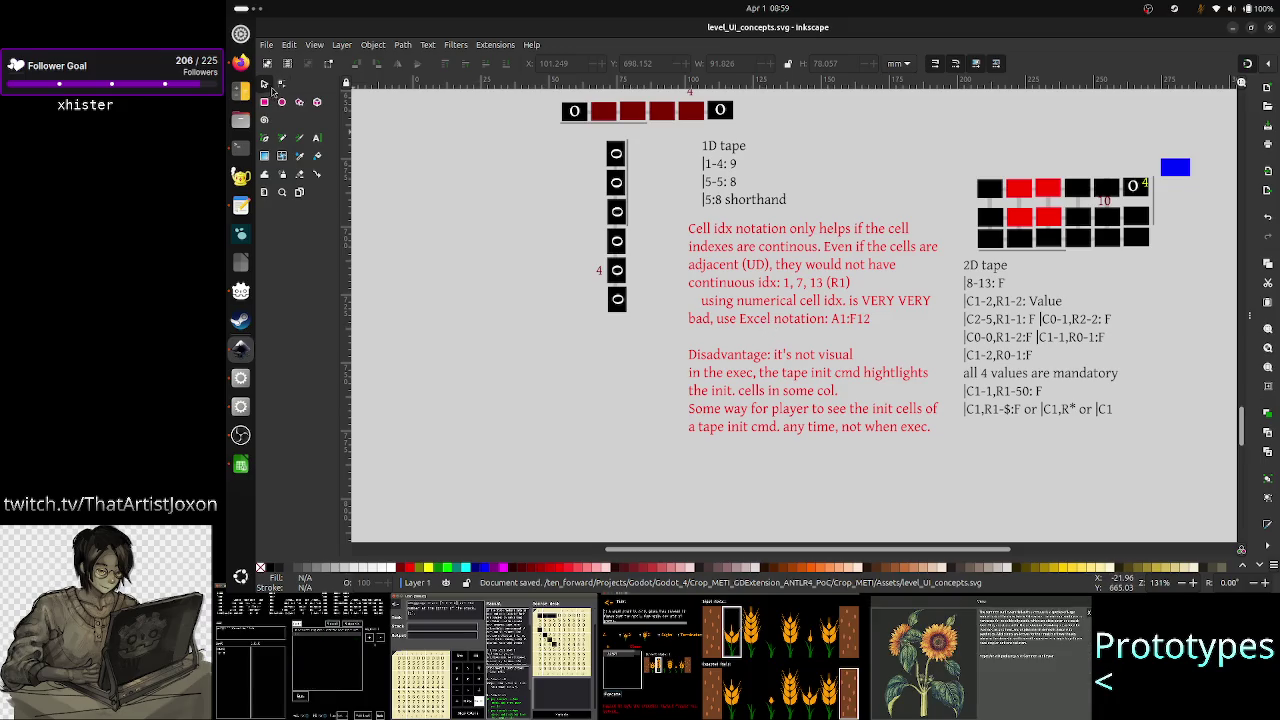
- Replace the 'Excel notation: A1' wording in the red note with 'col-row notation'
click(315, 140)
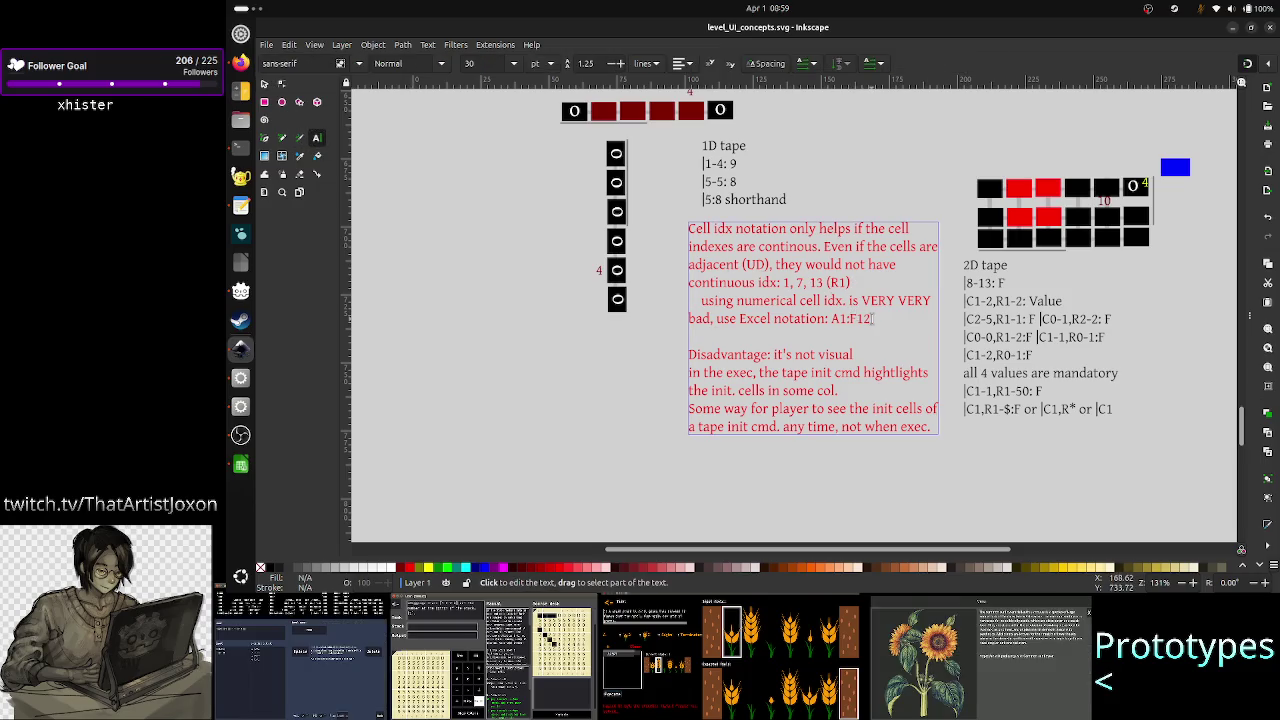
click(868, 318)
key(BackSpace)
key(BackSpace)
key(BackSpace)
key(BackSpace)
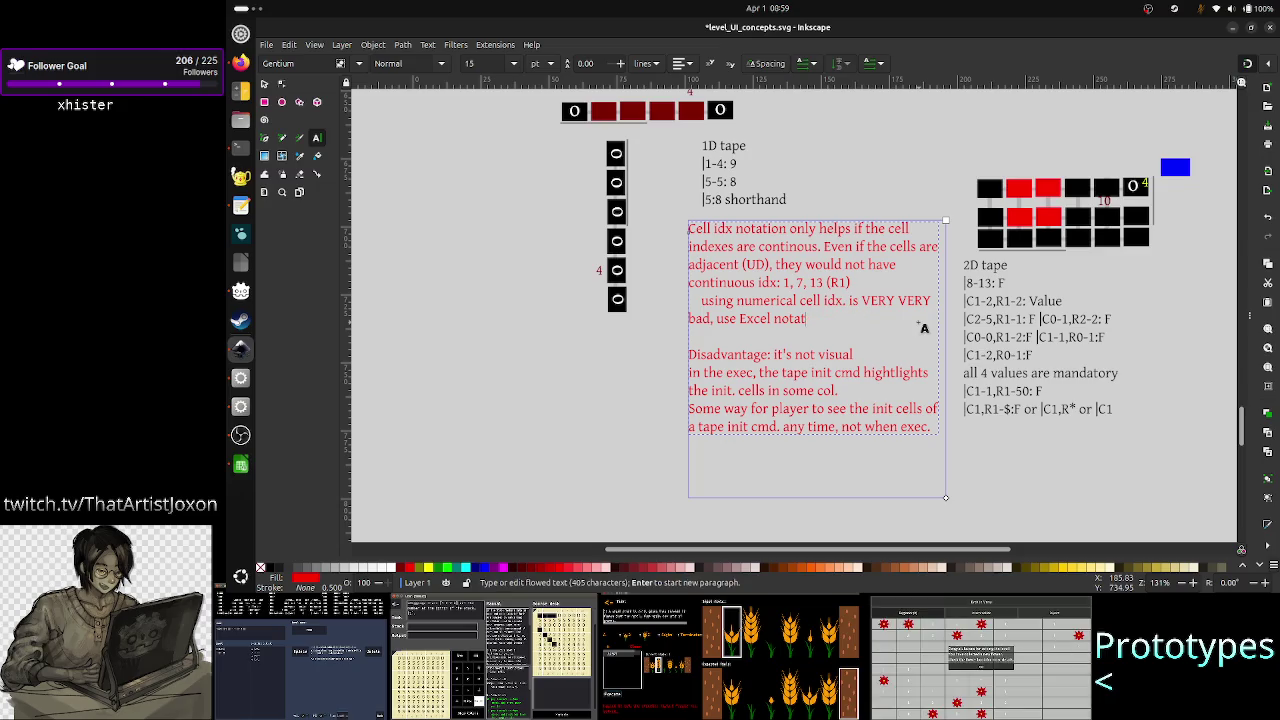
key(BackSpace)
key(BackSpace)
key(BackSpace)
key(BackSpace)
key(BackSpace)
key(BackSpace)
key(BackSpace)
key(BackSpace)
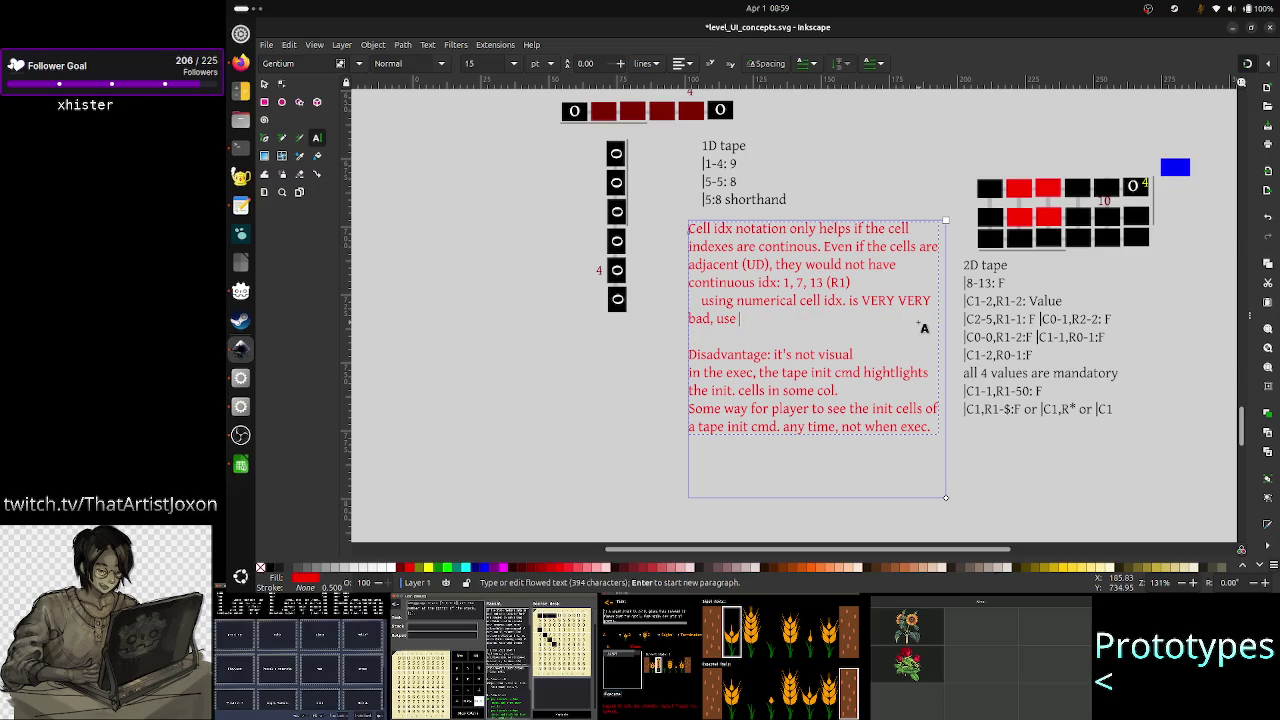
text(col)
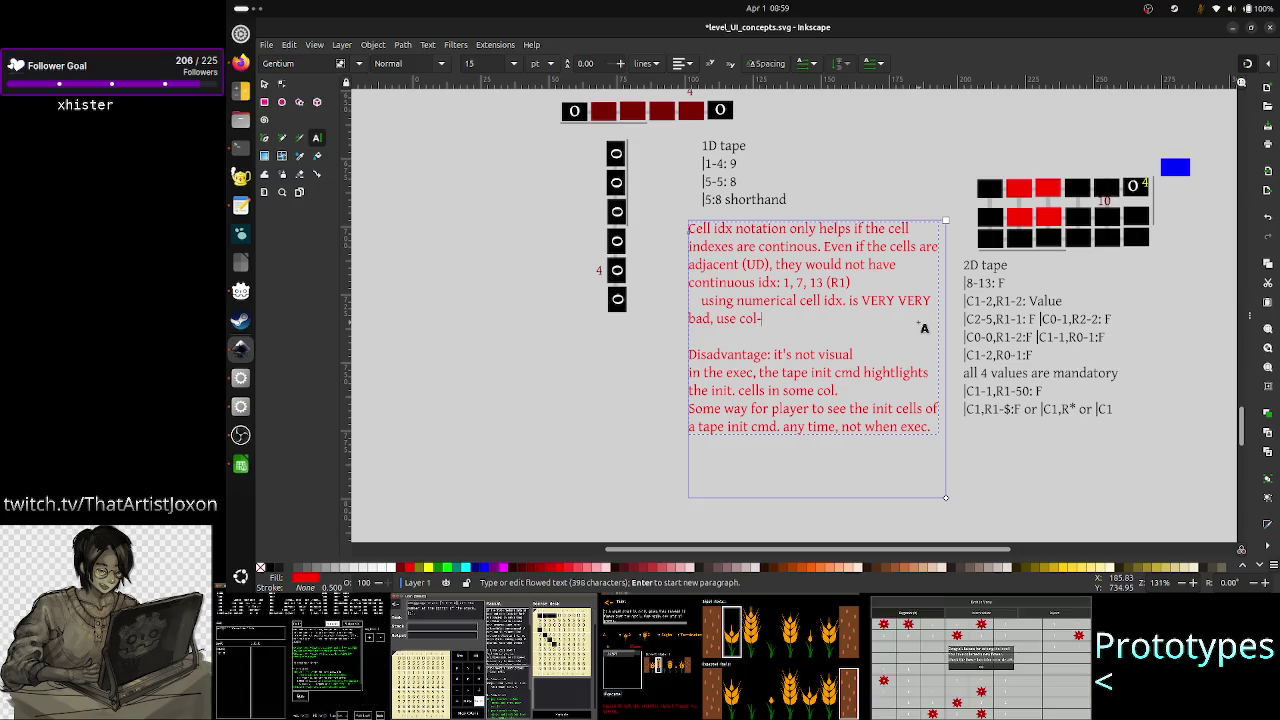
text(-row notation)
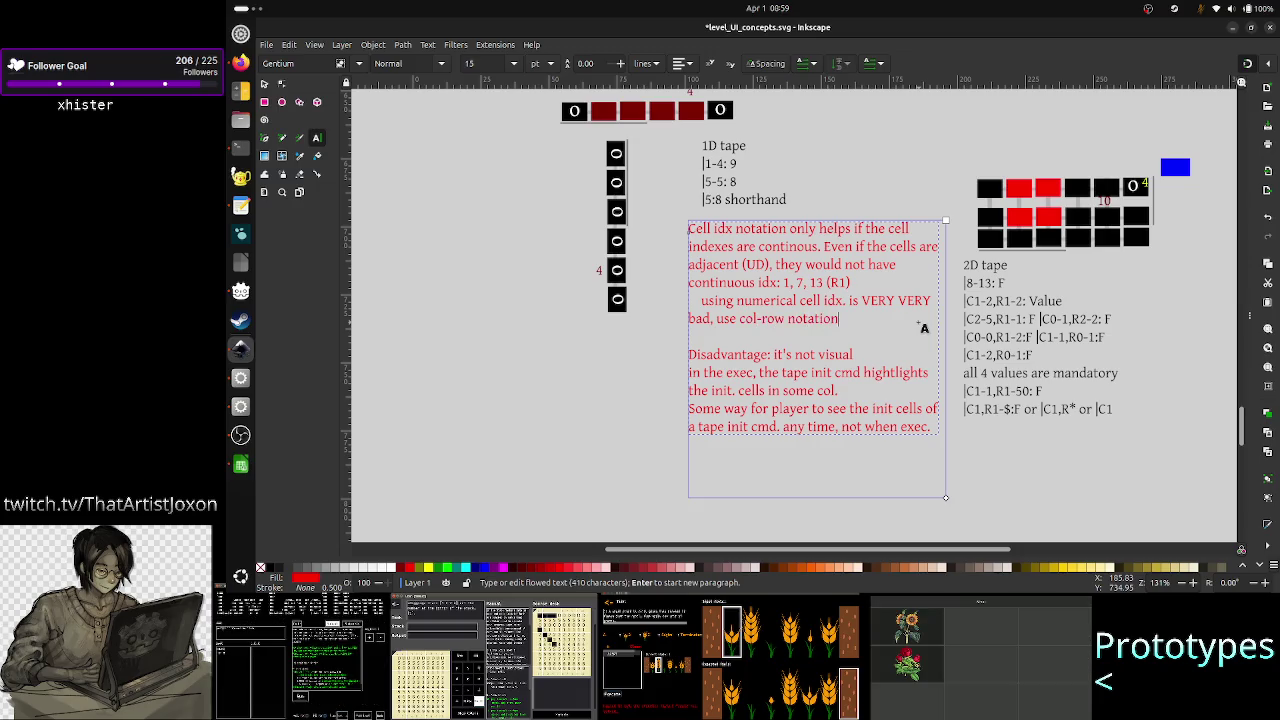
key(Escape)
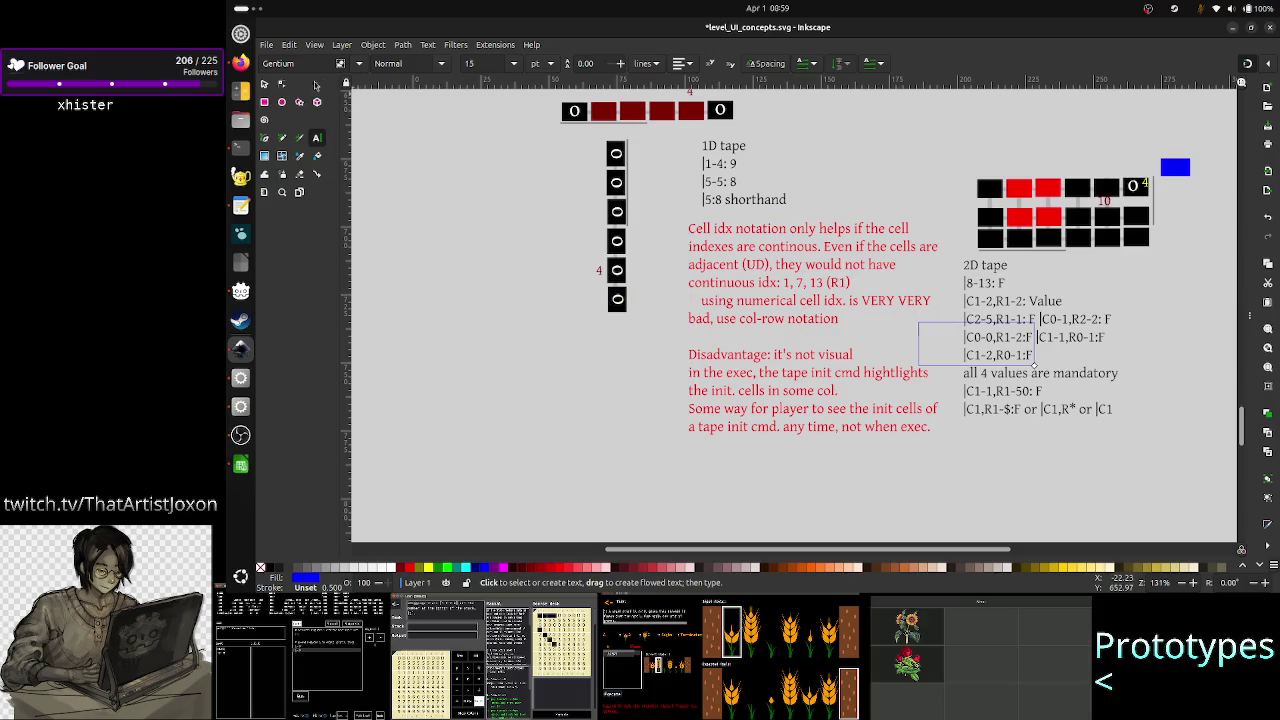
click(263, 84)
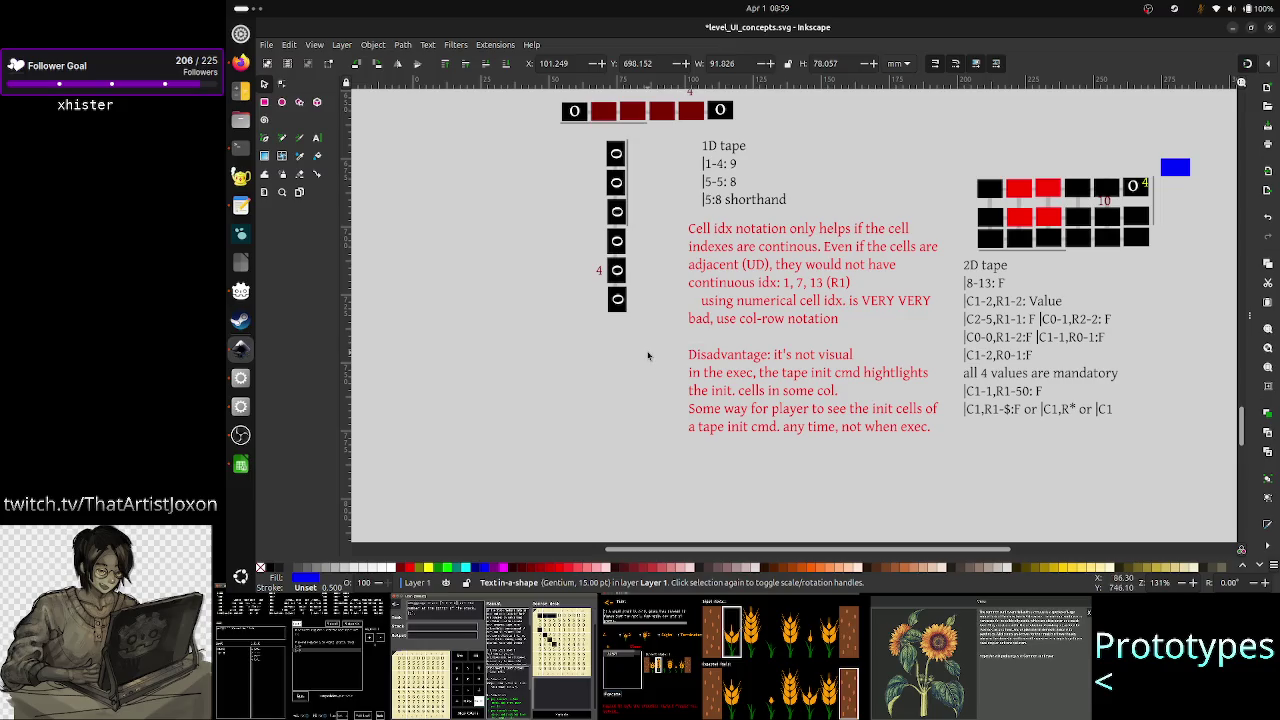
key(alt+Tab)
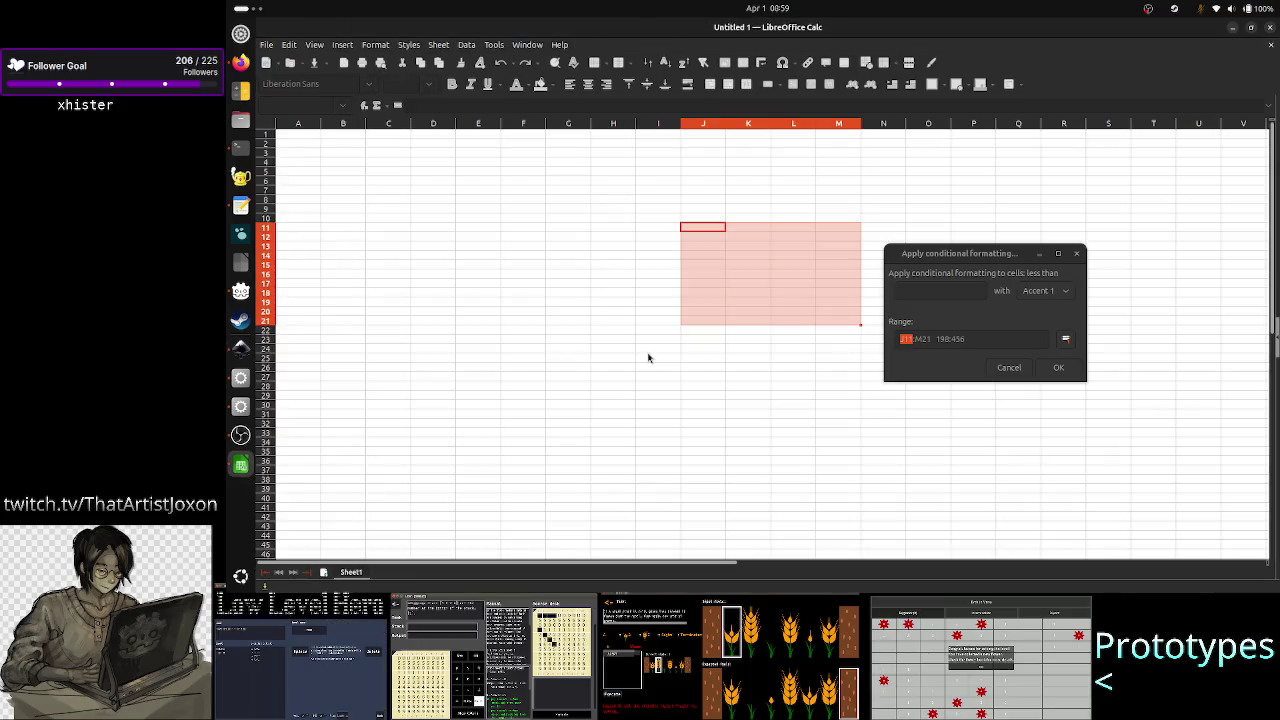
- Cancel the conditional formatting dialog unapplied and leave a single empty cell selected
click(999, 341)
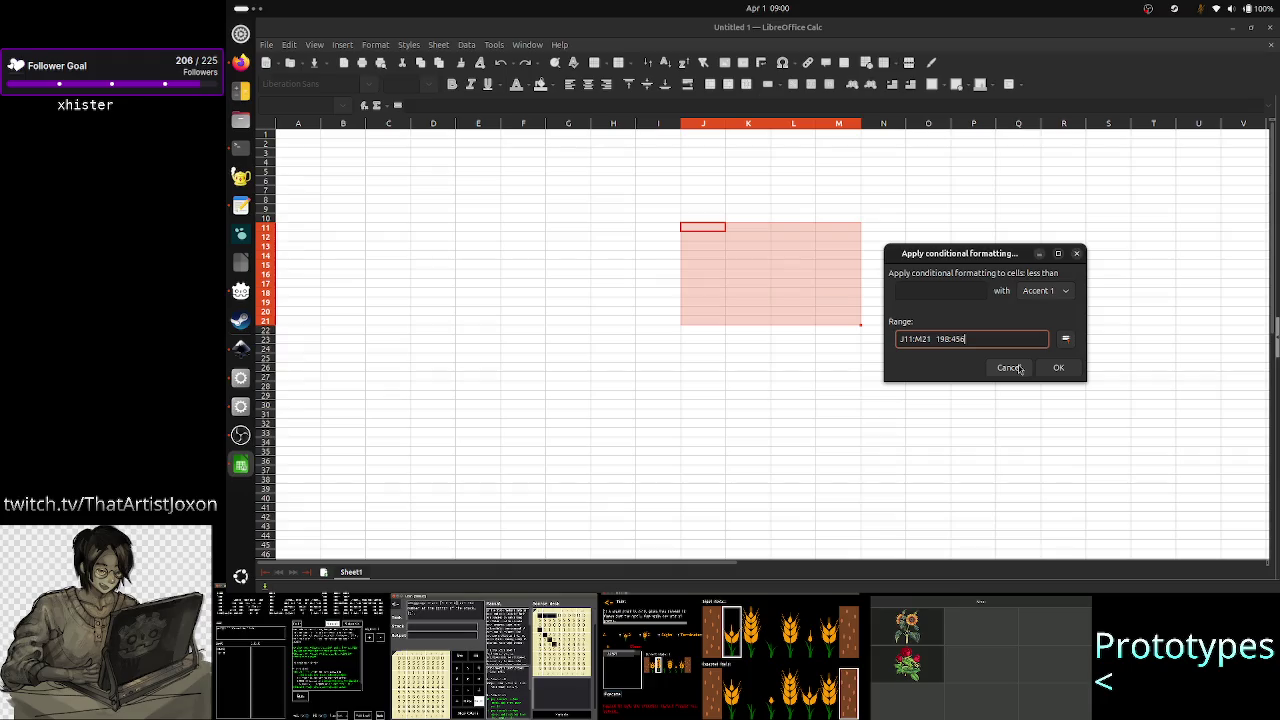
click(1010, 368)
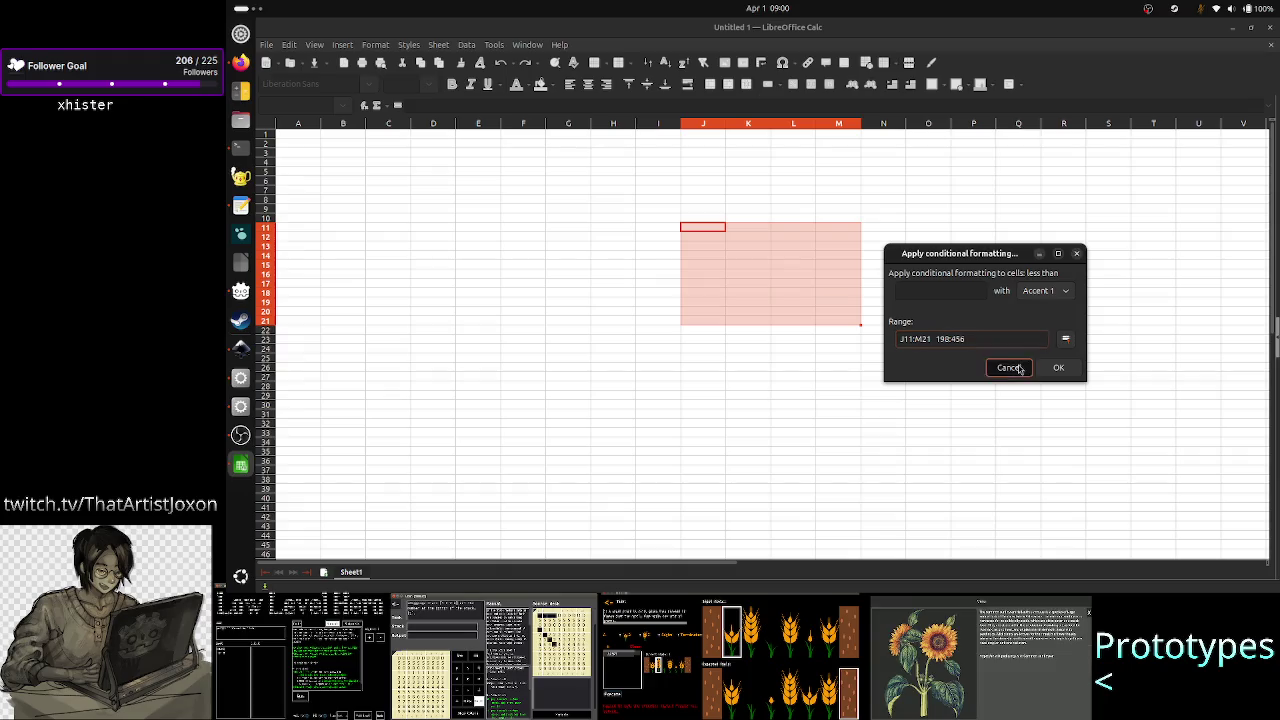
click(825, 282)
mouse_move(708, 246)
mouse_down()
mouse_move(844, 204)
mouse_move(710, 337)
mouse_up()
click(767, 380)
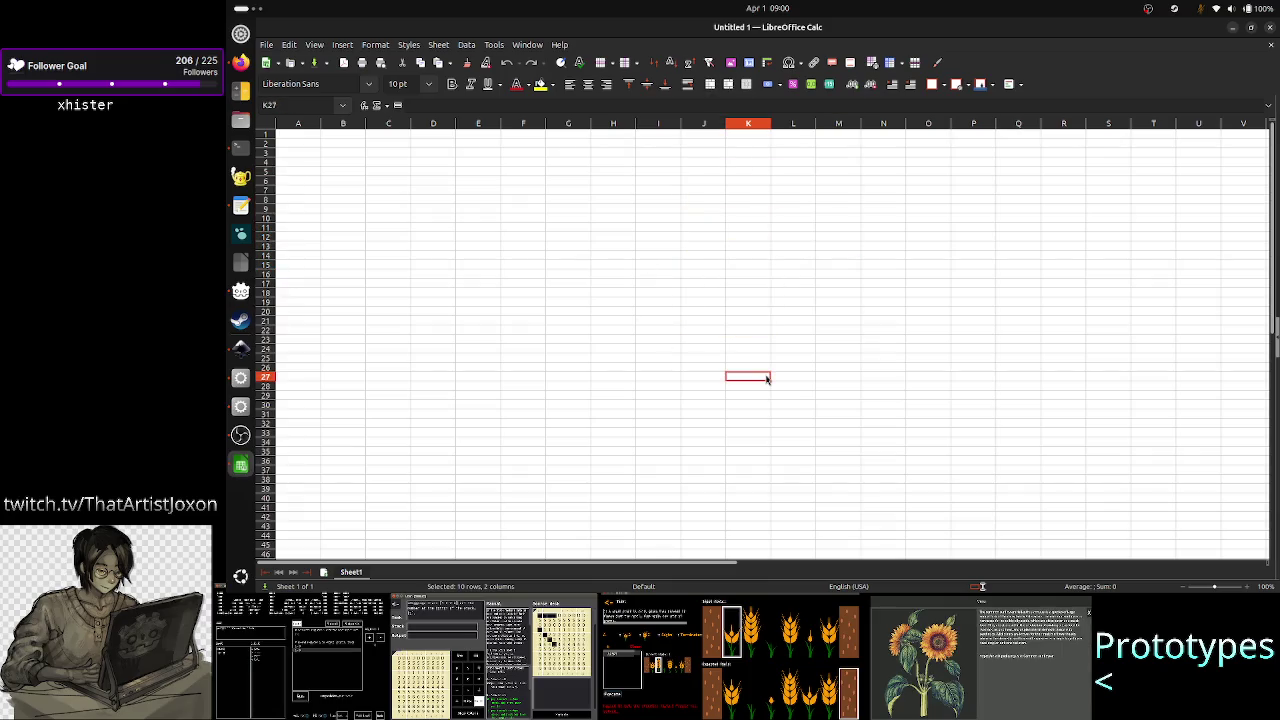
key(alt+Tab)
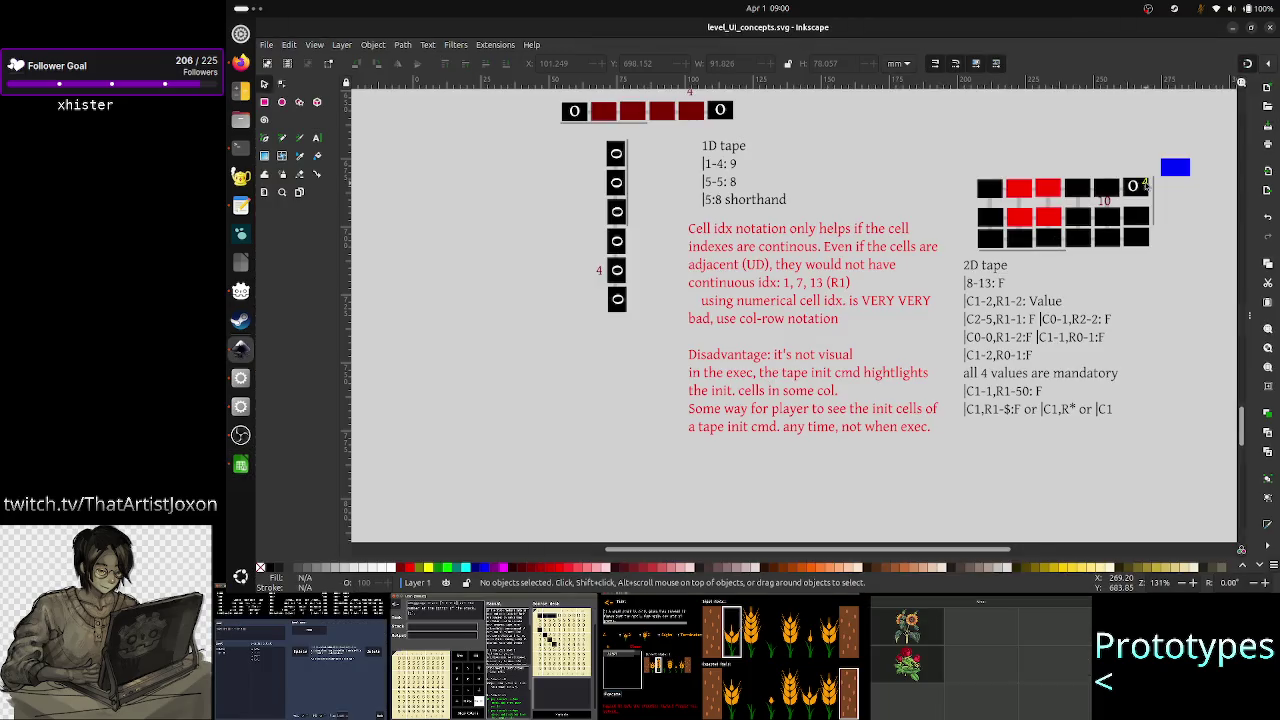
- Nudge the top-right tape-grid label up two steps and change its text to F
click(1140, 181)
key(Up)
key(Up)
key(Up)
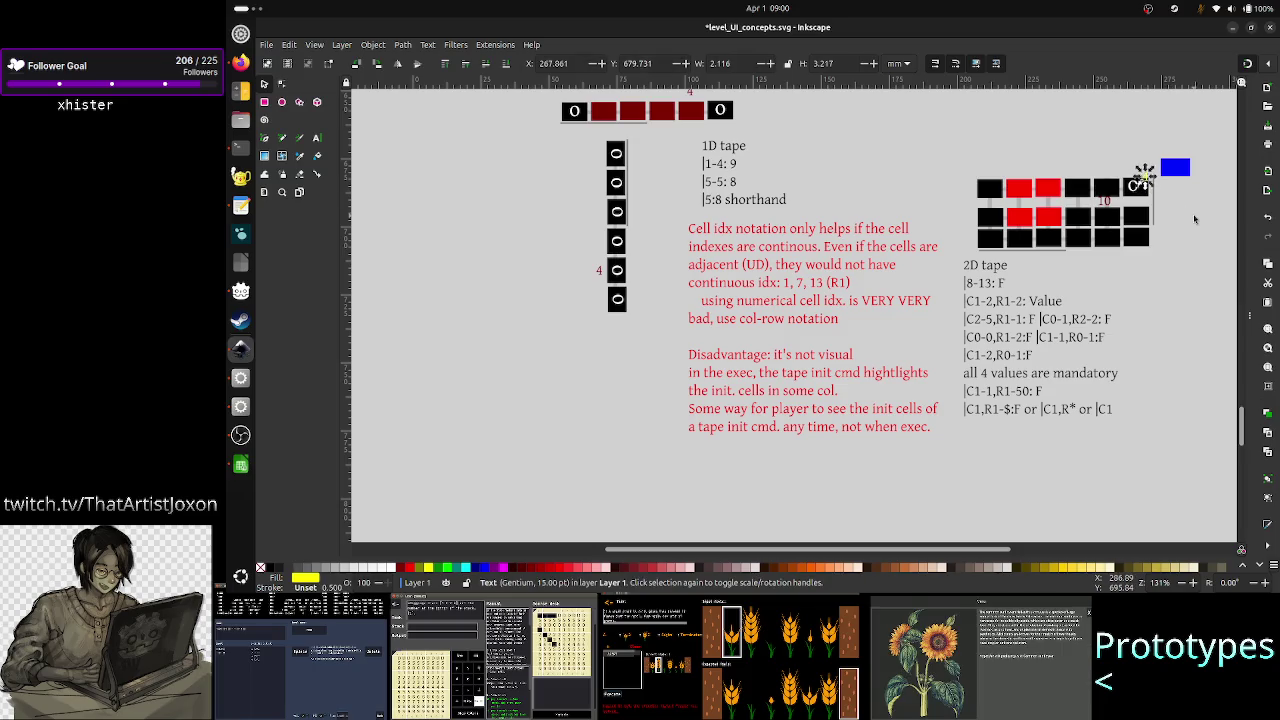
key(Up)
key(Up)
key(Up)
key(Up)
key(Up)
key(Up)
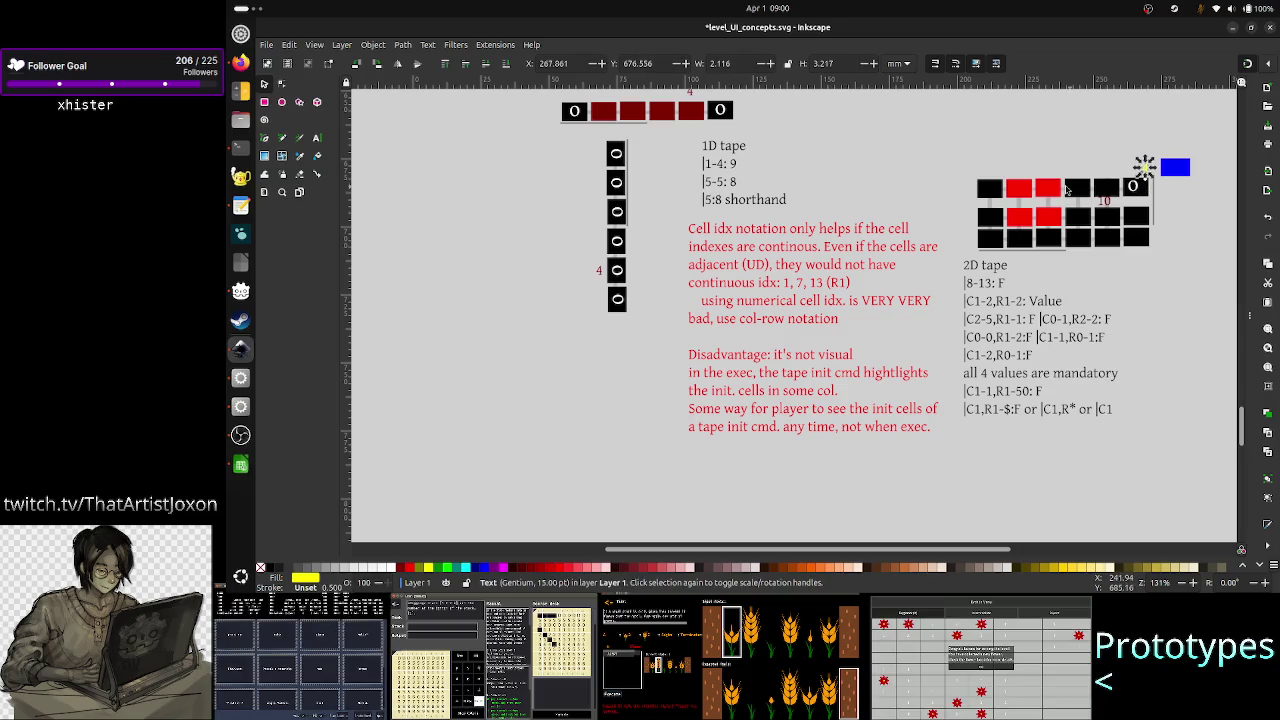
click(316, 139)
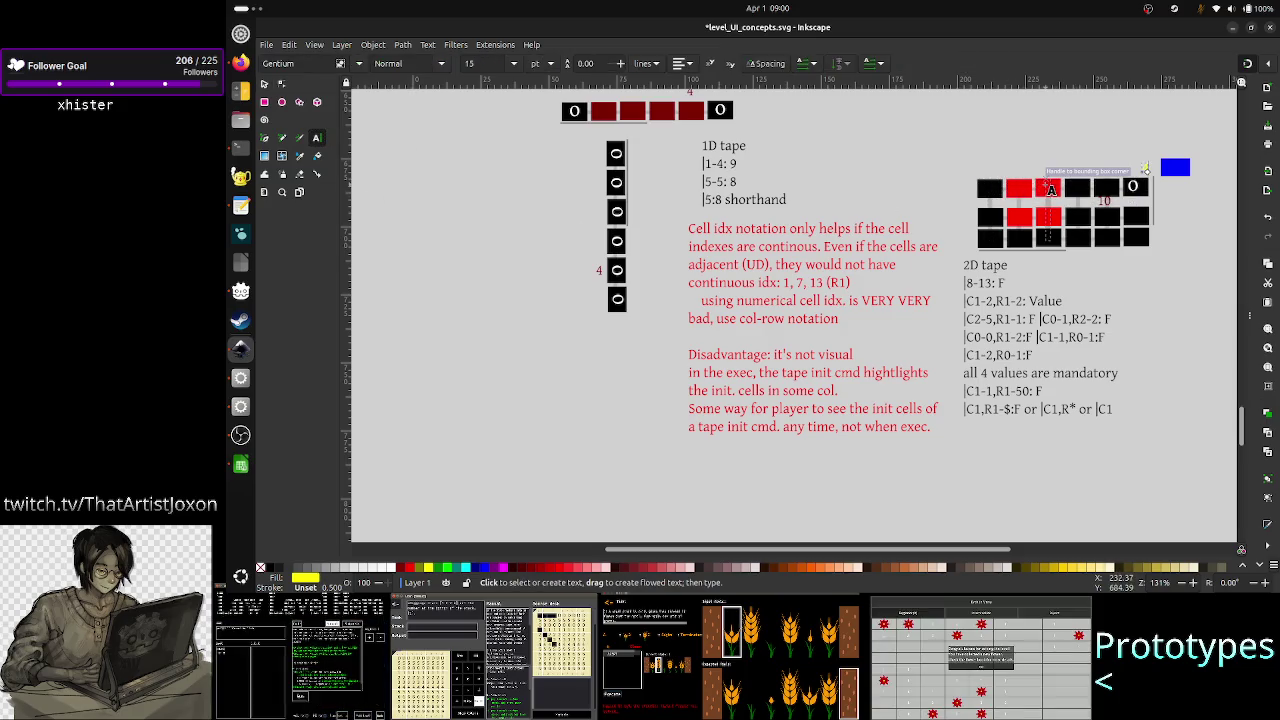
click(1132, 186)
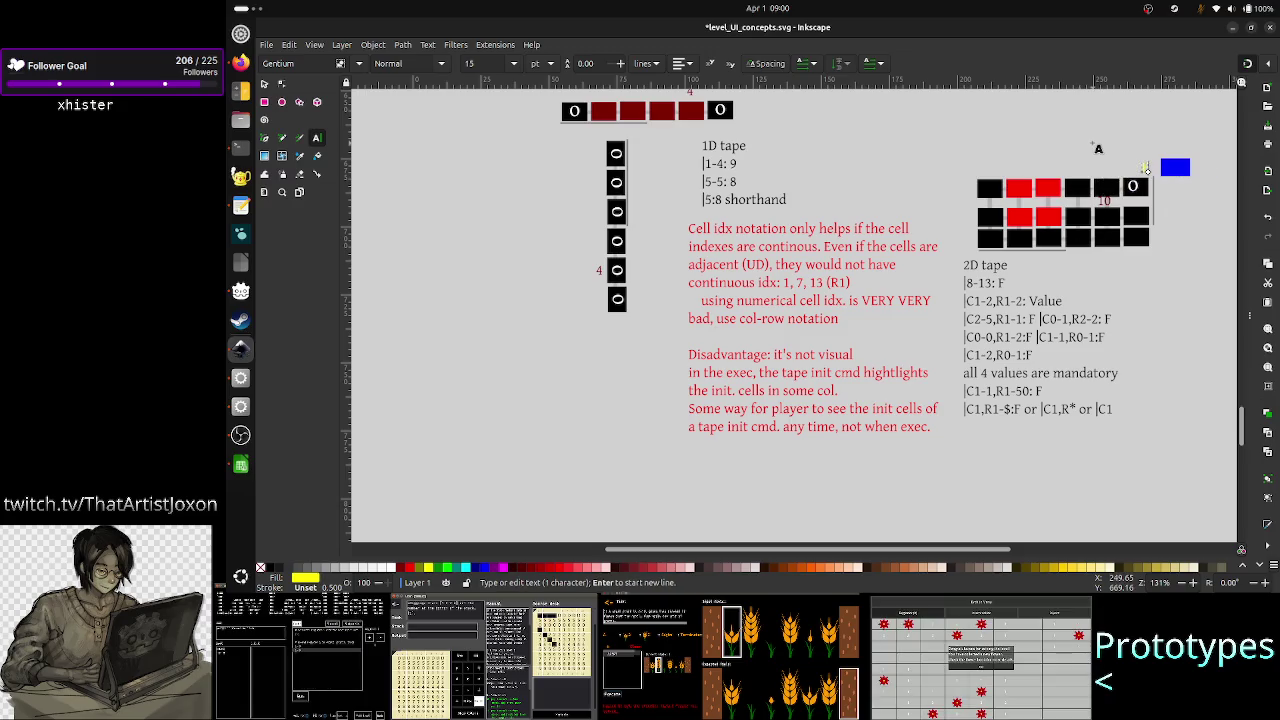
key(Escape)
click(265, 86)
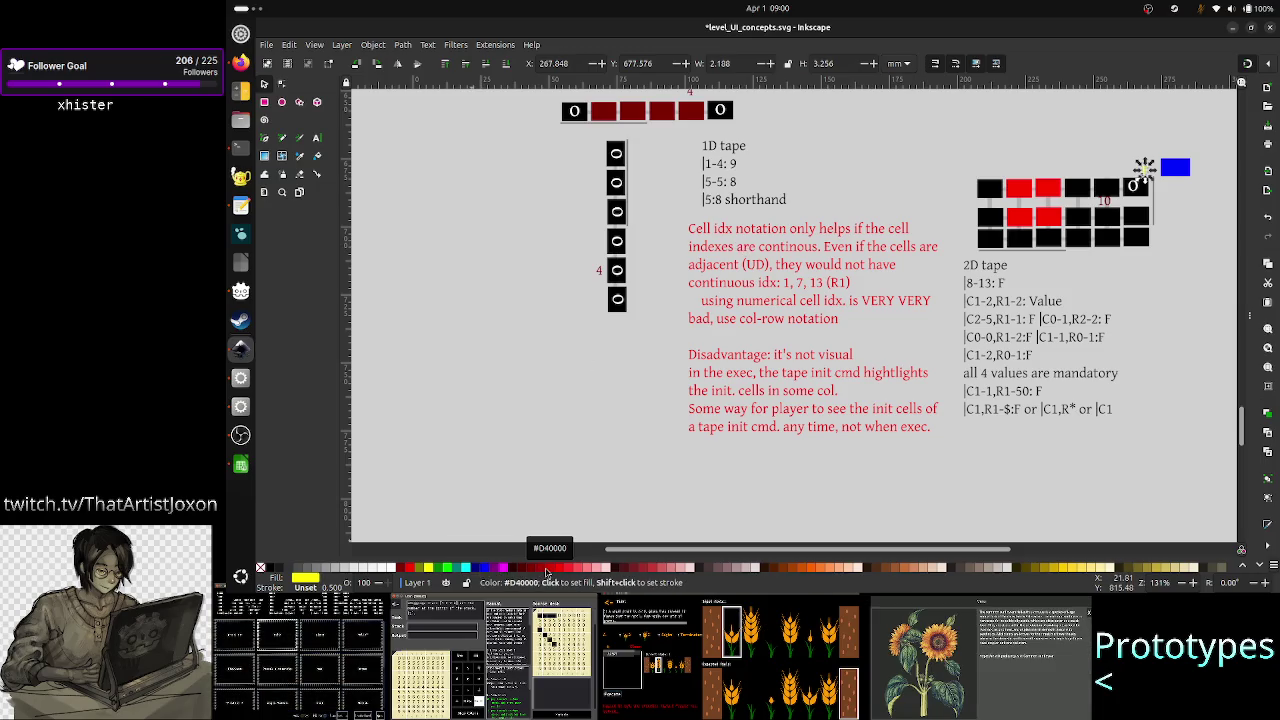
- Colour the F label green from the palette and deselect it
click(545, 569)
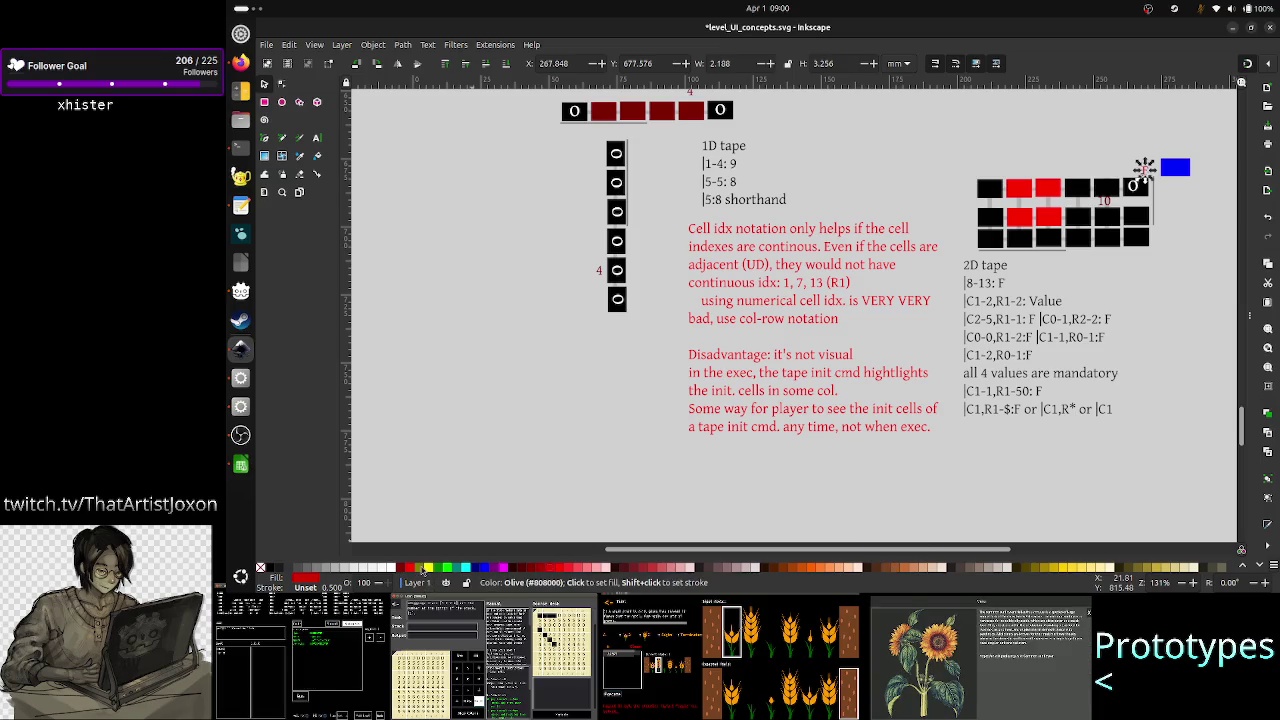
click(437, 569)
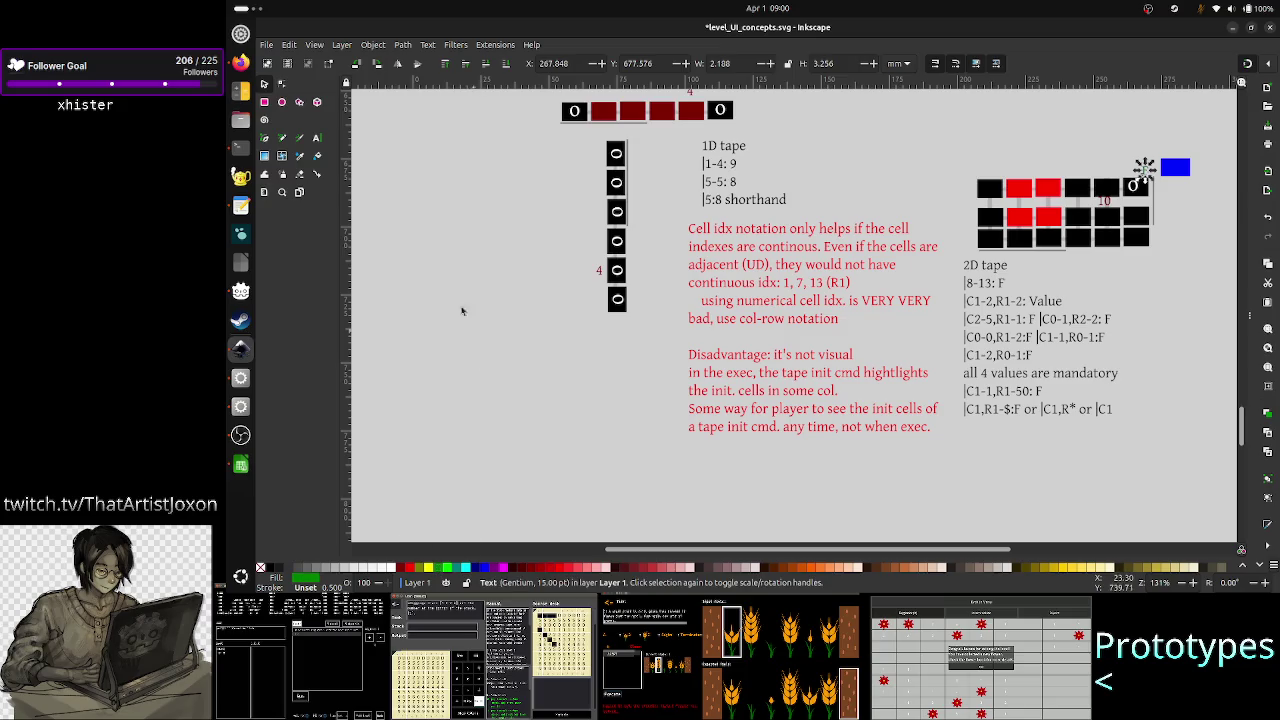
click(1183, 326)
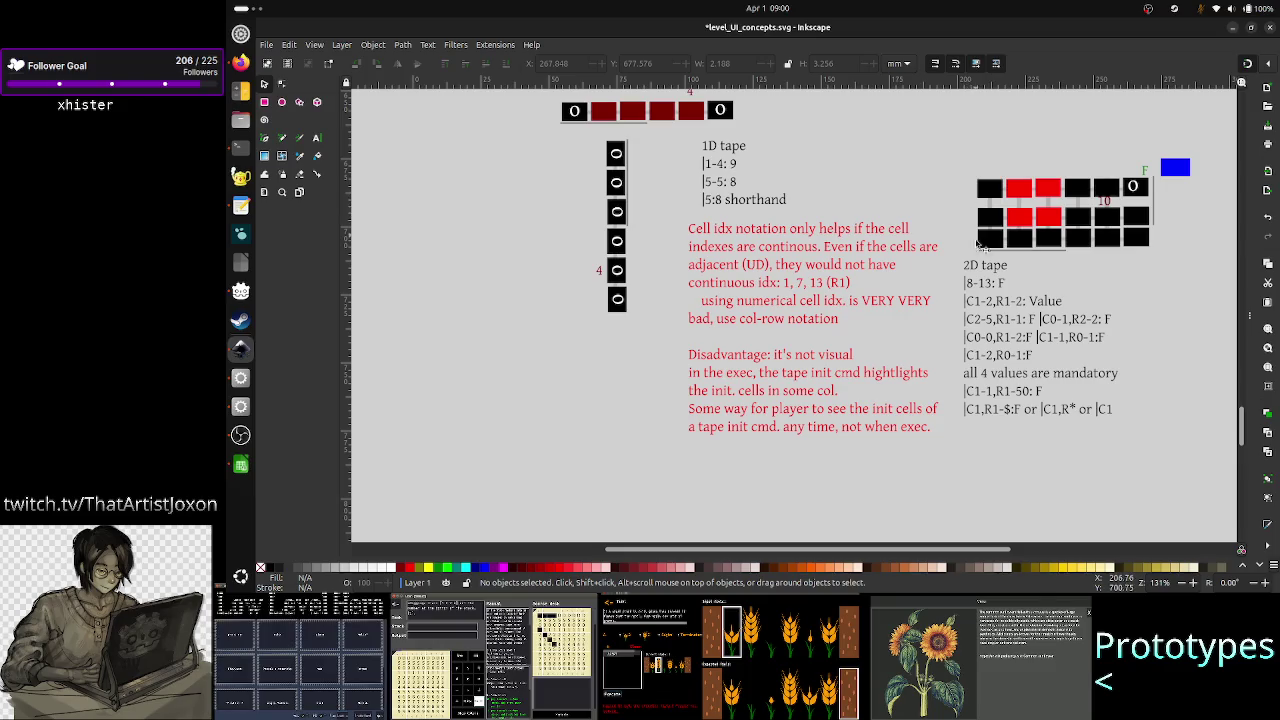
key(alt+Tab)
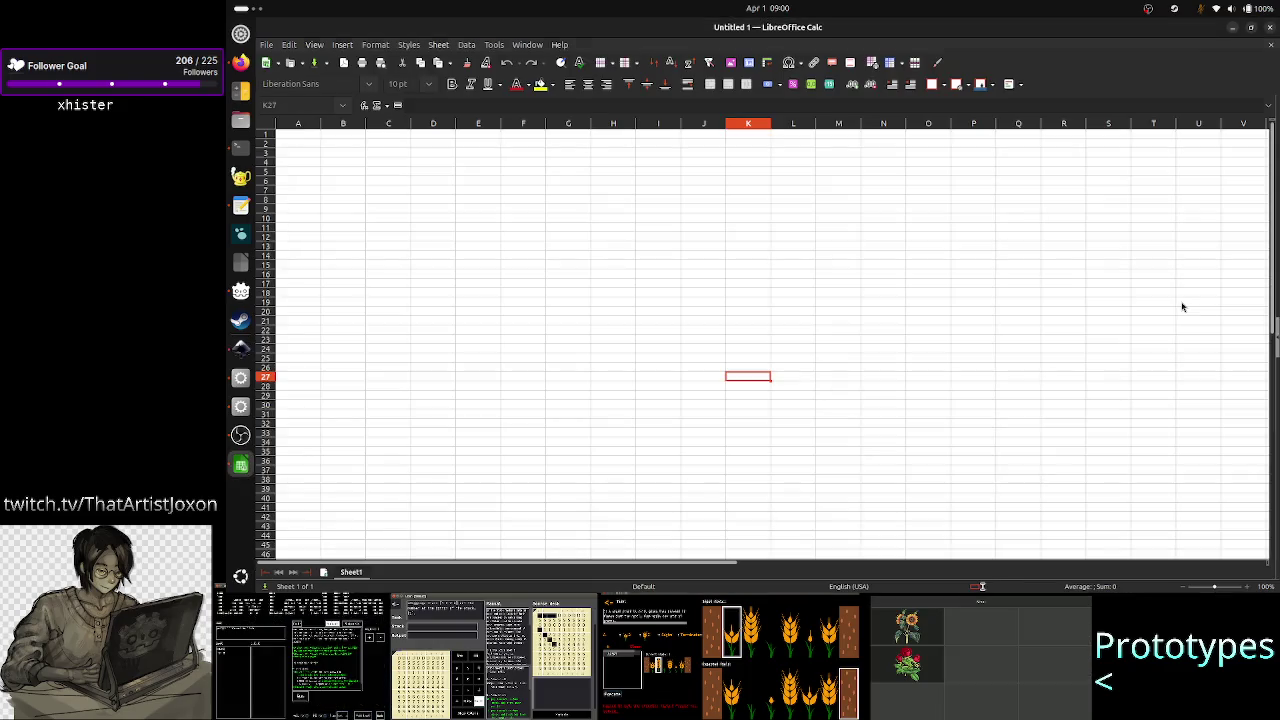
- Trial-select blocks F10:G17, G15:J21 and others on the empty sheet, clearing each
mouse_move(540, 219)
mouse_down()
mouse_move(553, 287)
mouse_move(569, 254)
mouse_up()
click(586, 292)
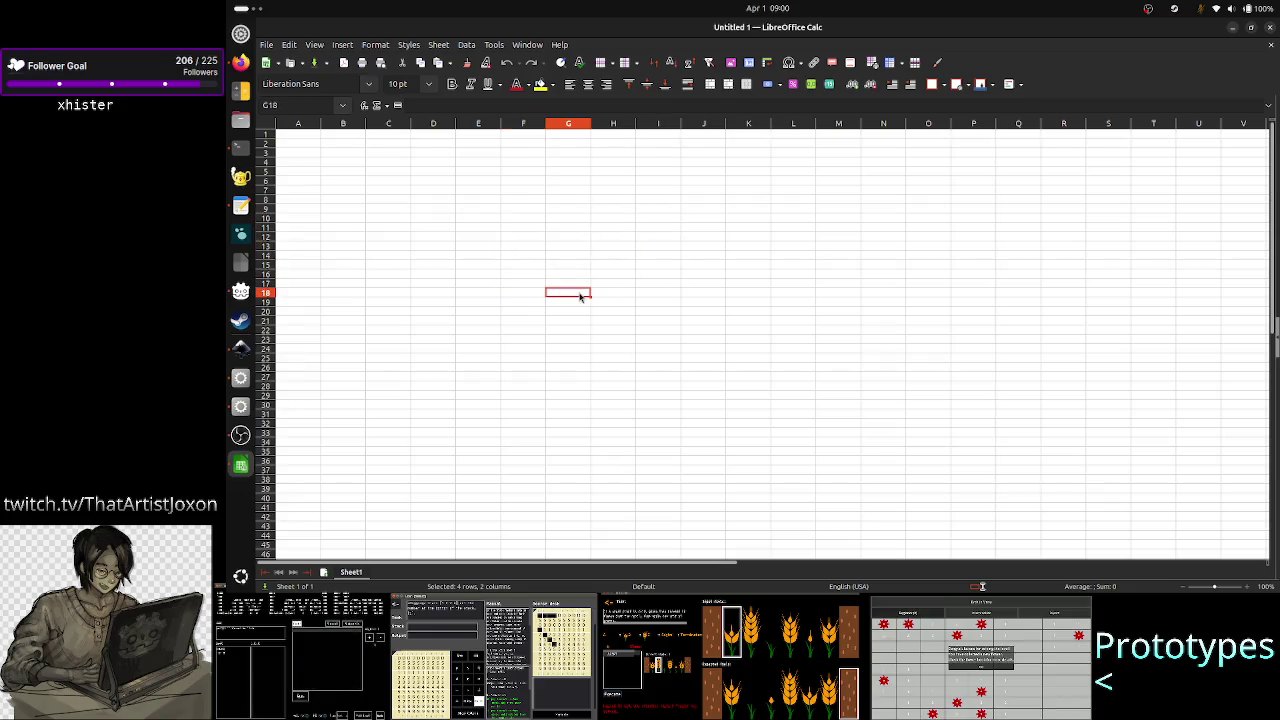
click(753, 281)
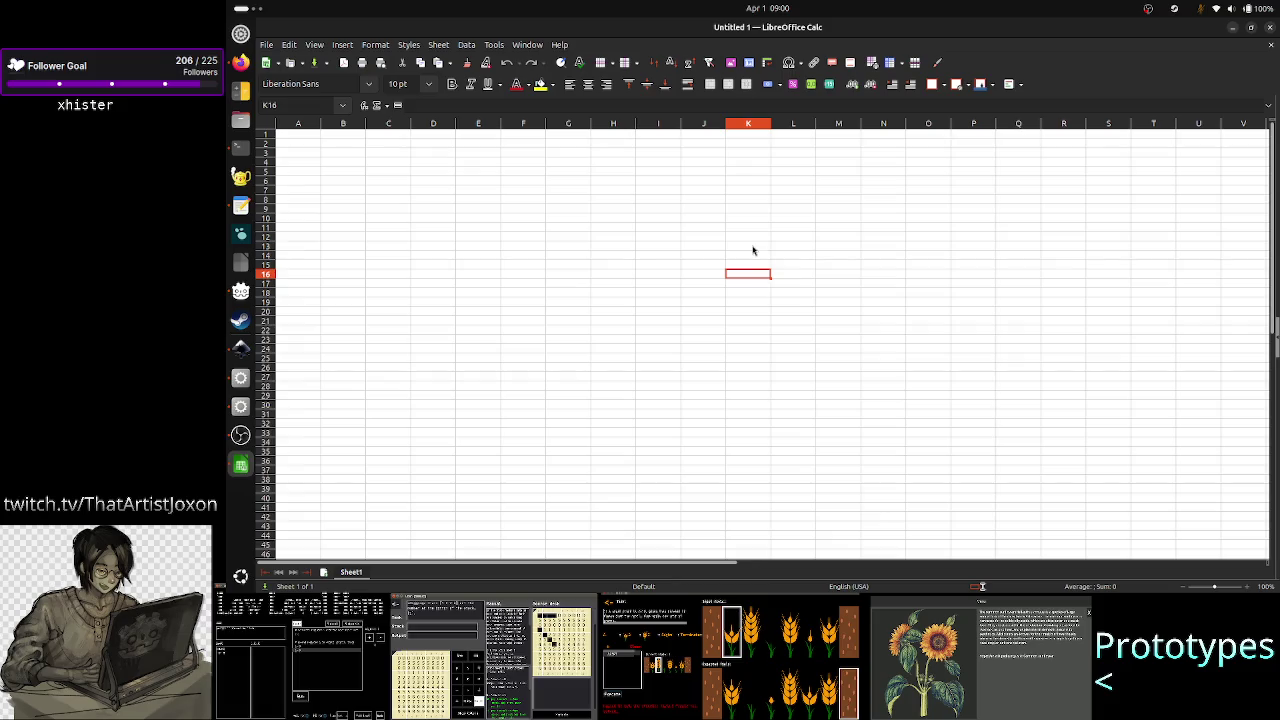
click(754, 240)
click(561, 266)
drag(561, 266, 689, 329)
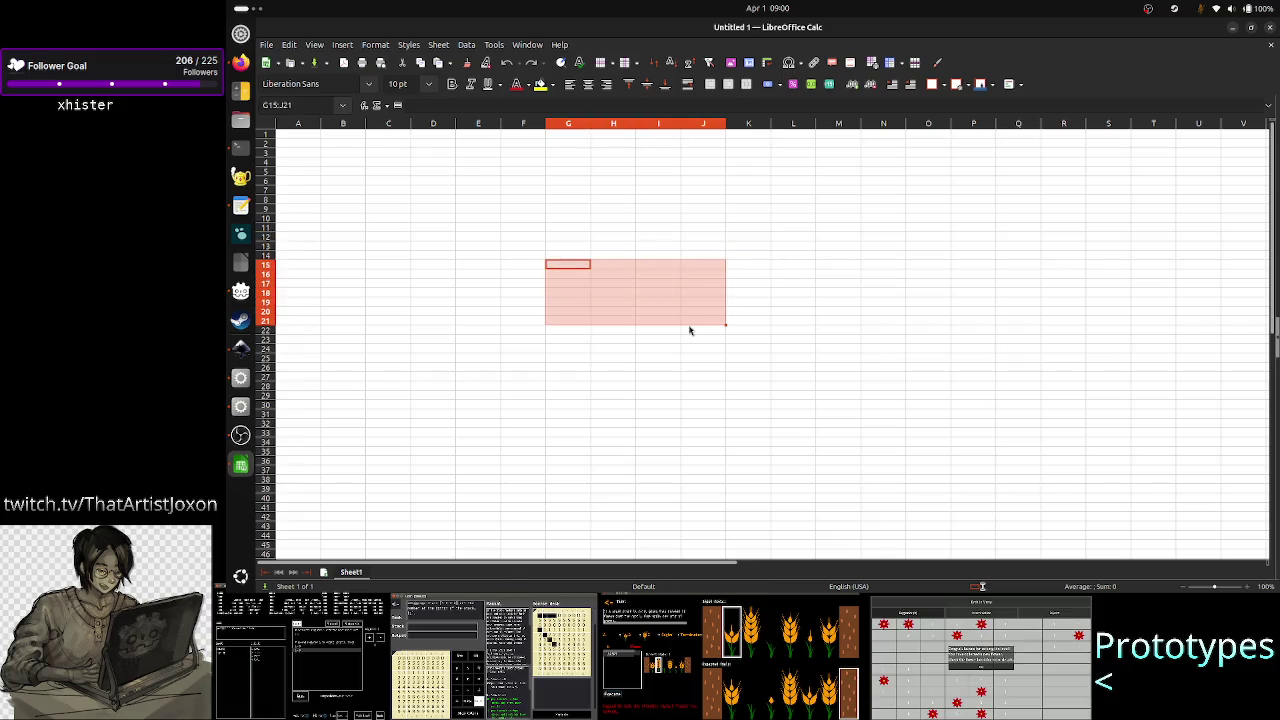
click(689, 329)
drag(574, 264, 734, 374)
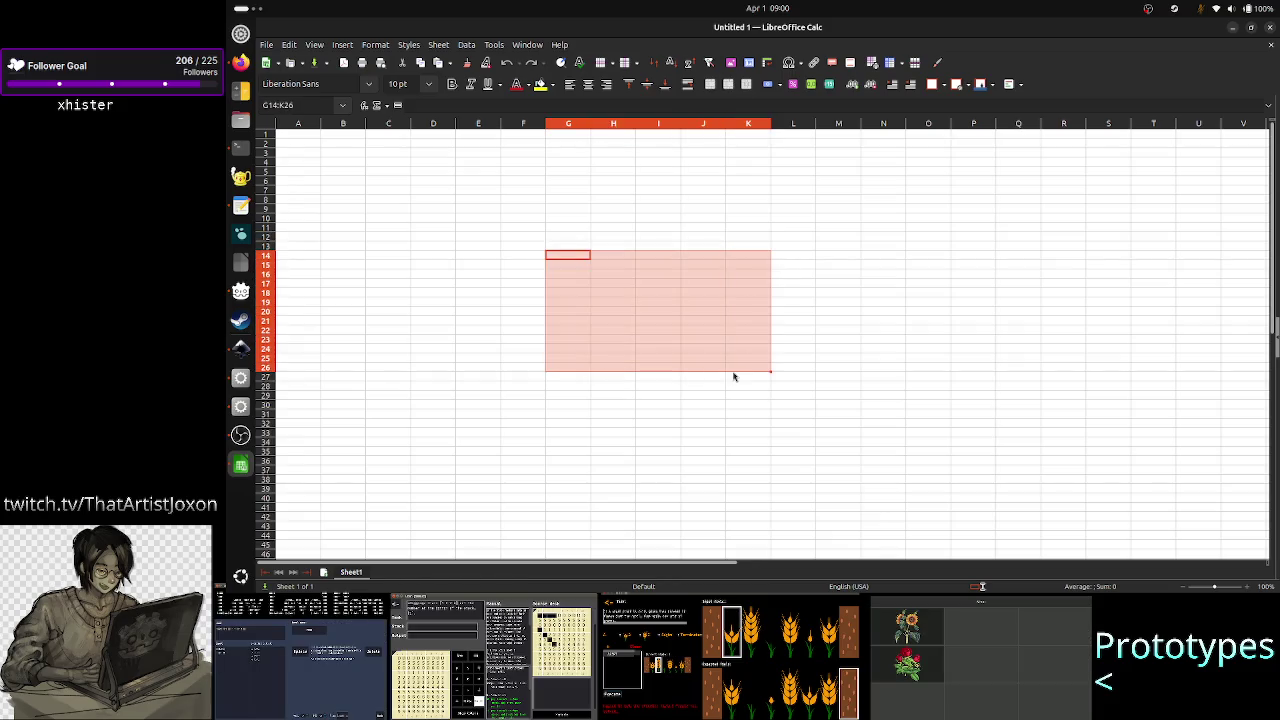
click(731, 371)
mouse_move(711, 271)
mouse_down()
mouse_move(728, 361)
mouse_move(767, 323)
mouse_up()
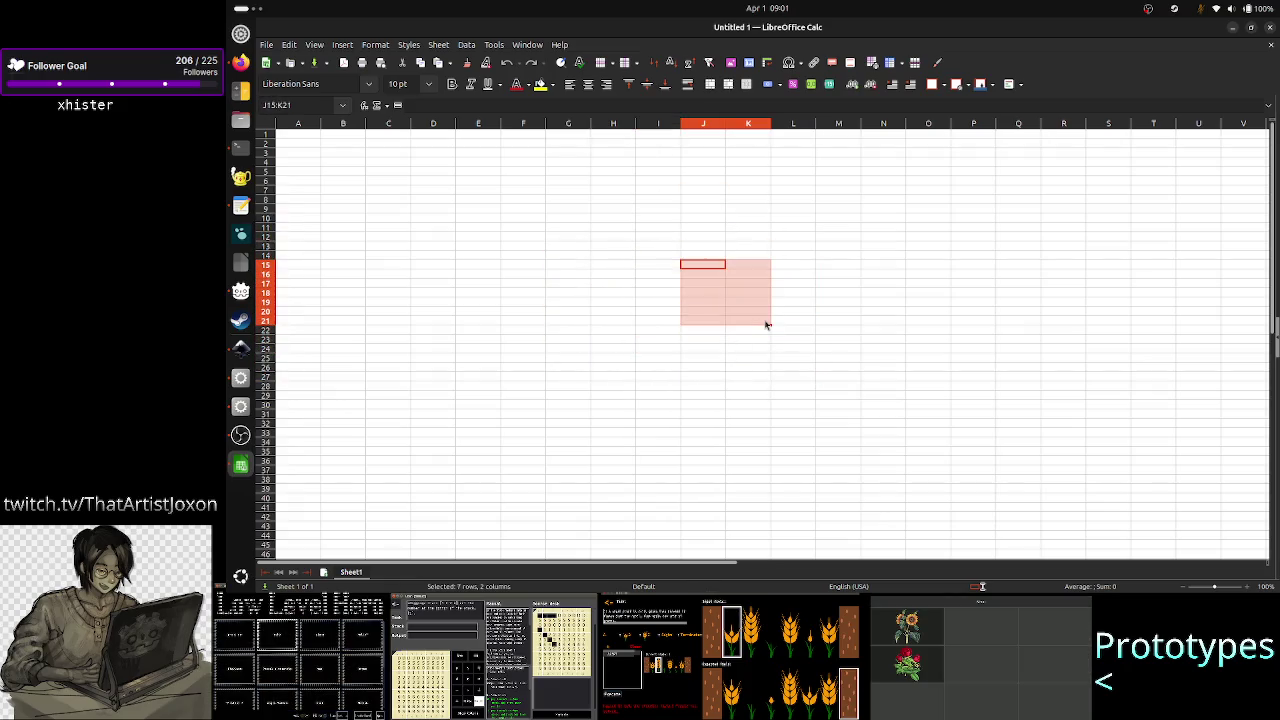
click(758, 316)
- Trial-select blocks F13:K24, F9:I22, L12:N21, D9:G25 and D13:I27, clearing each
mouse_move(748, 246)
mouse_down()
mouse_move(760, 289)
mouse_move(718, 352)
mouse_move(534, 349)
mouse_up()
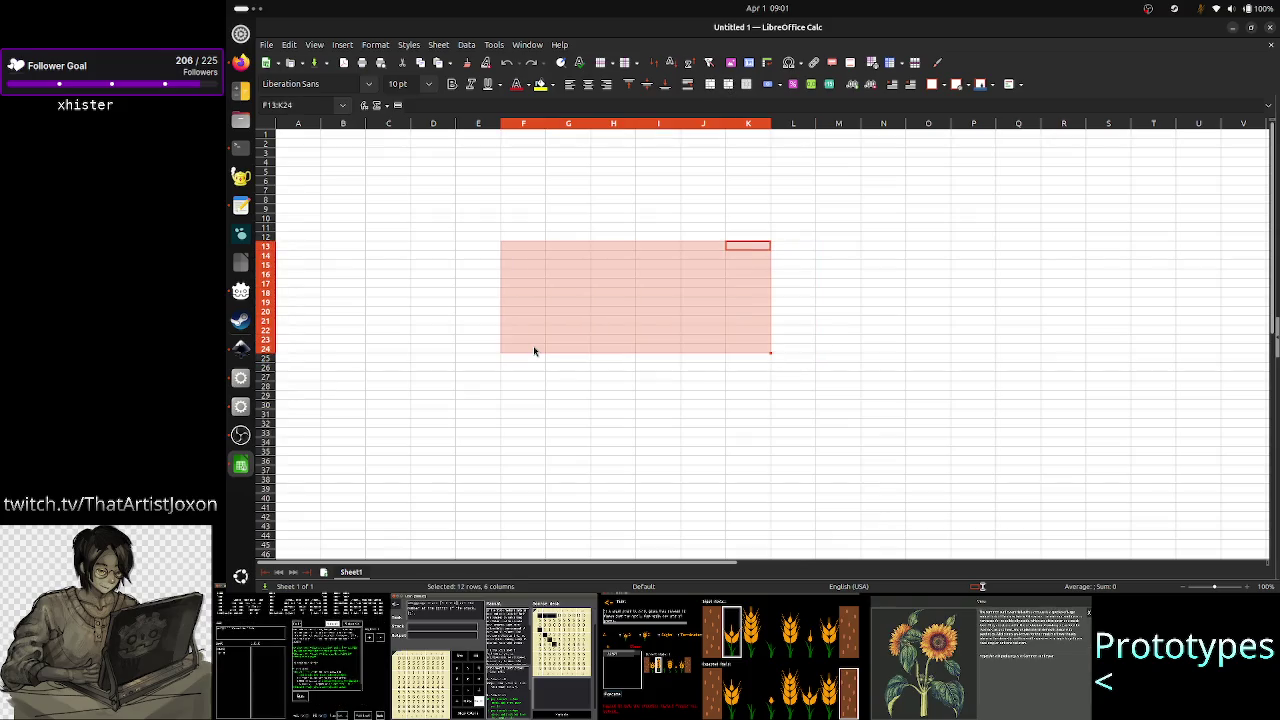
click(607, 396)
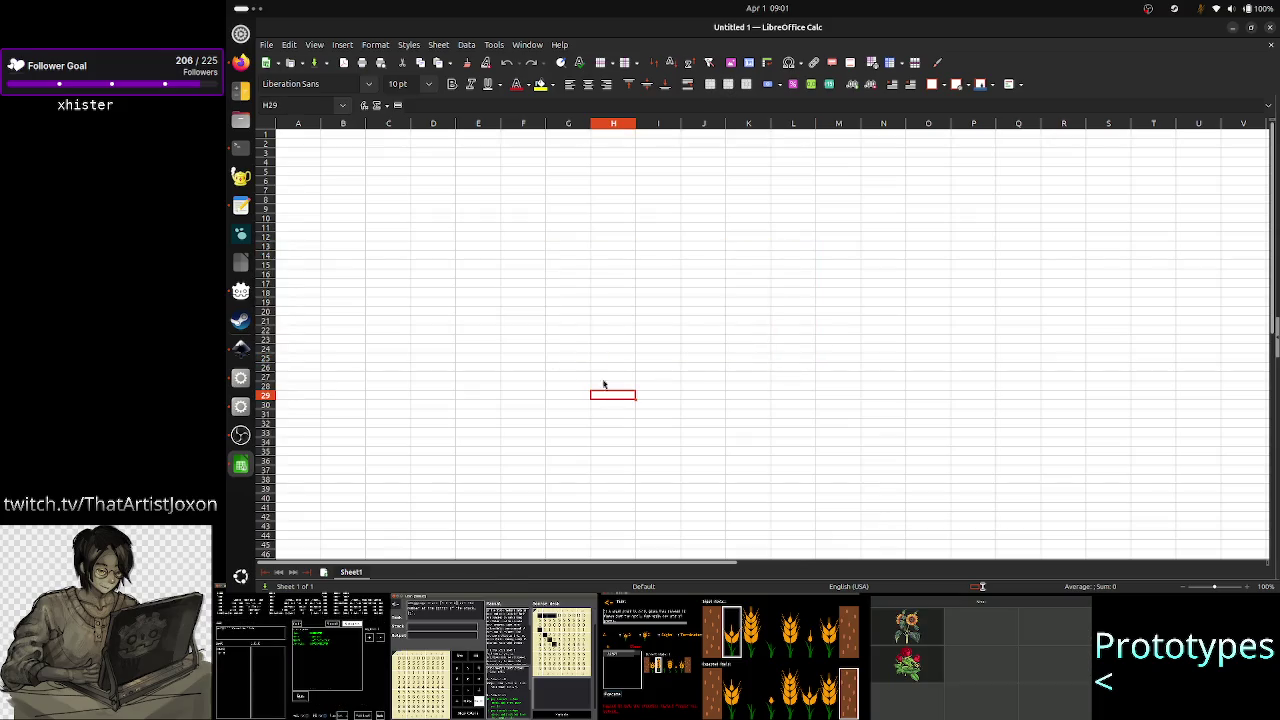
drag(508, 208, 651, 334)
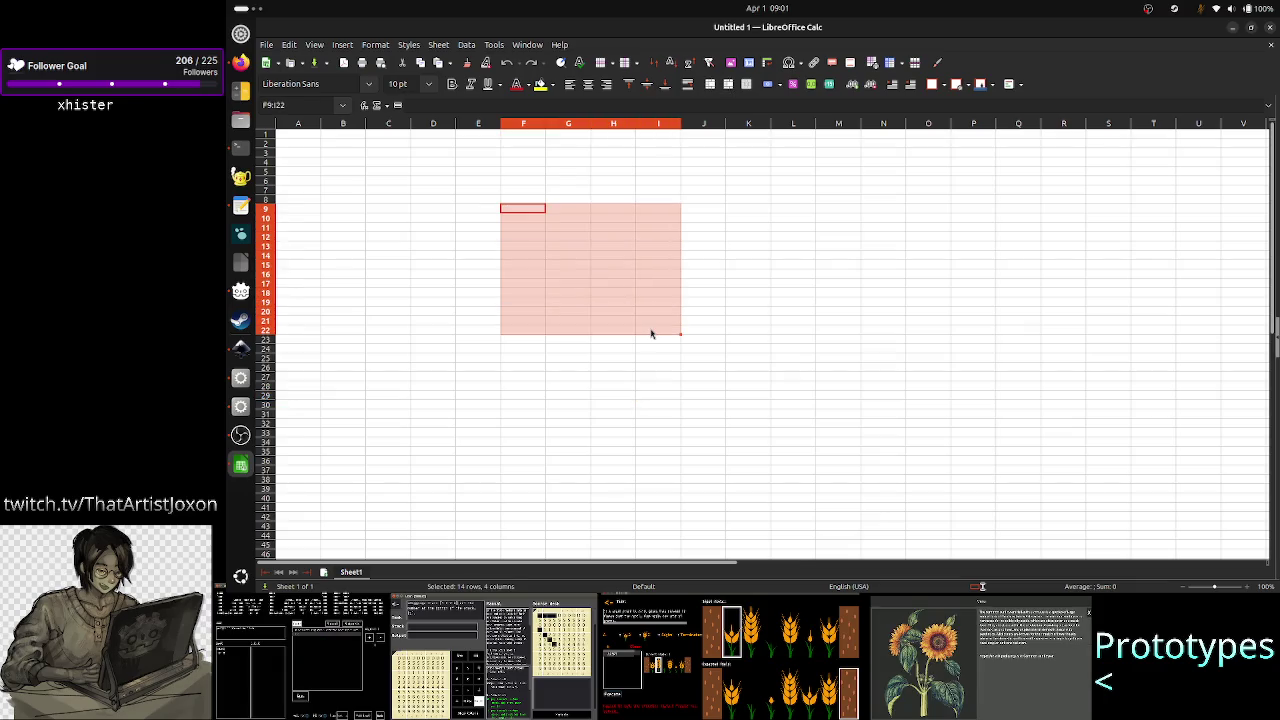
drag(773, 239, 883, 331)
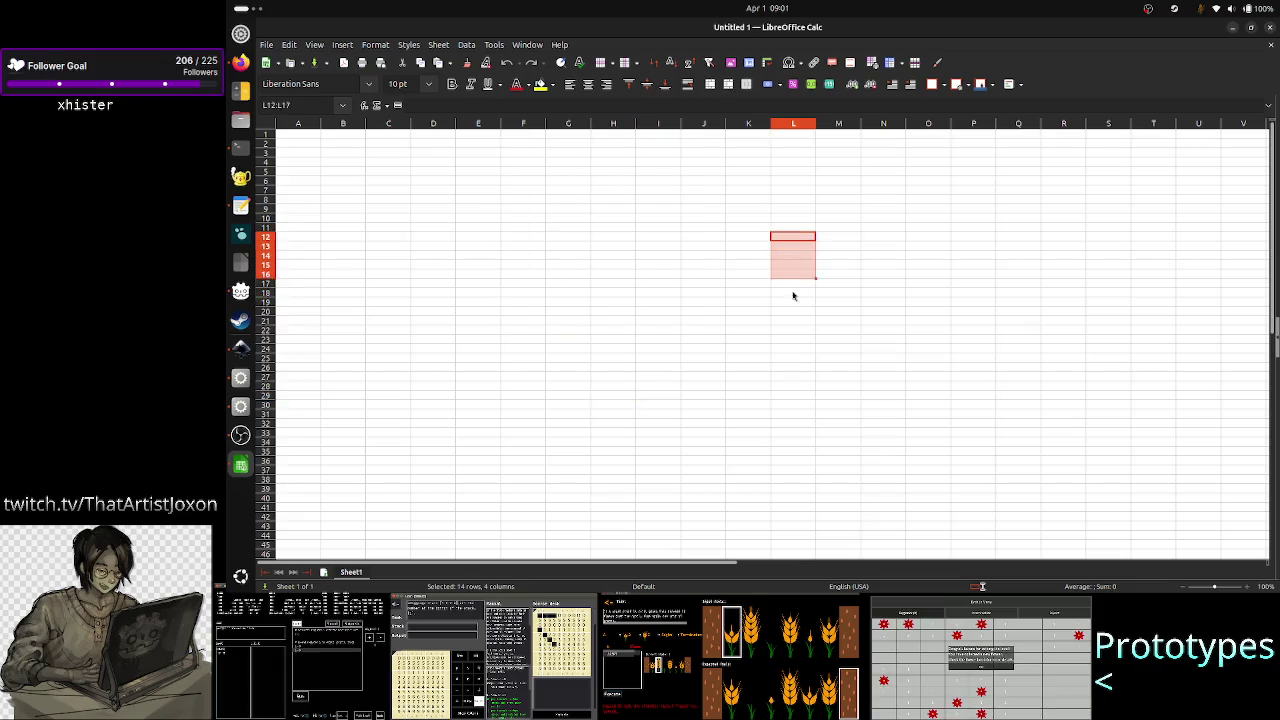
click(889, 326)
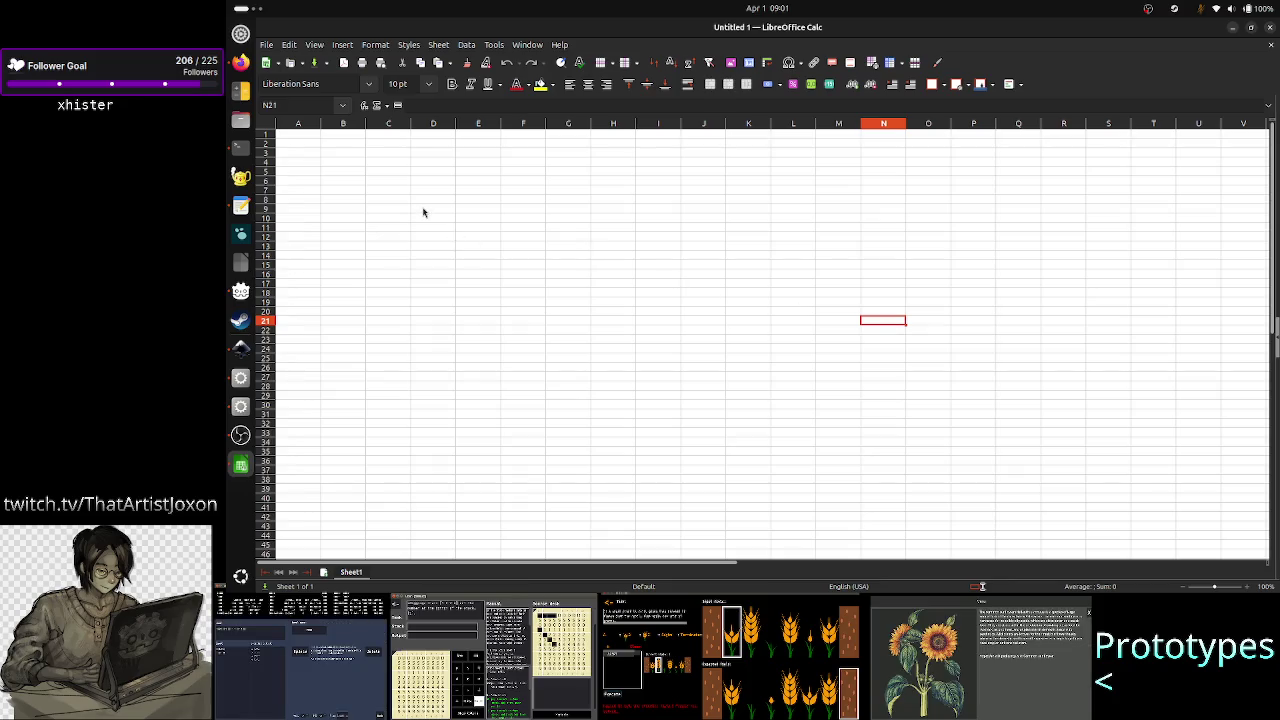
drag(425, 209, 585, 358)
click(632, 379)
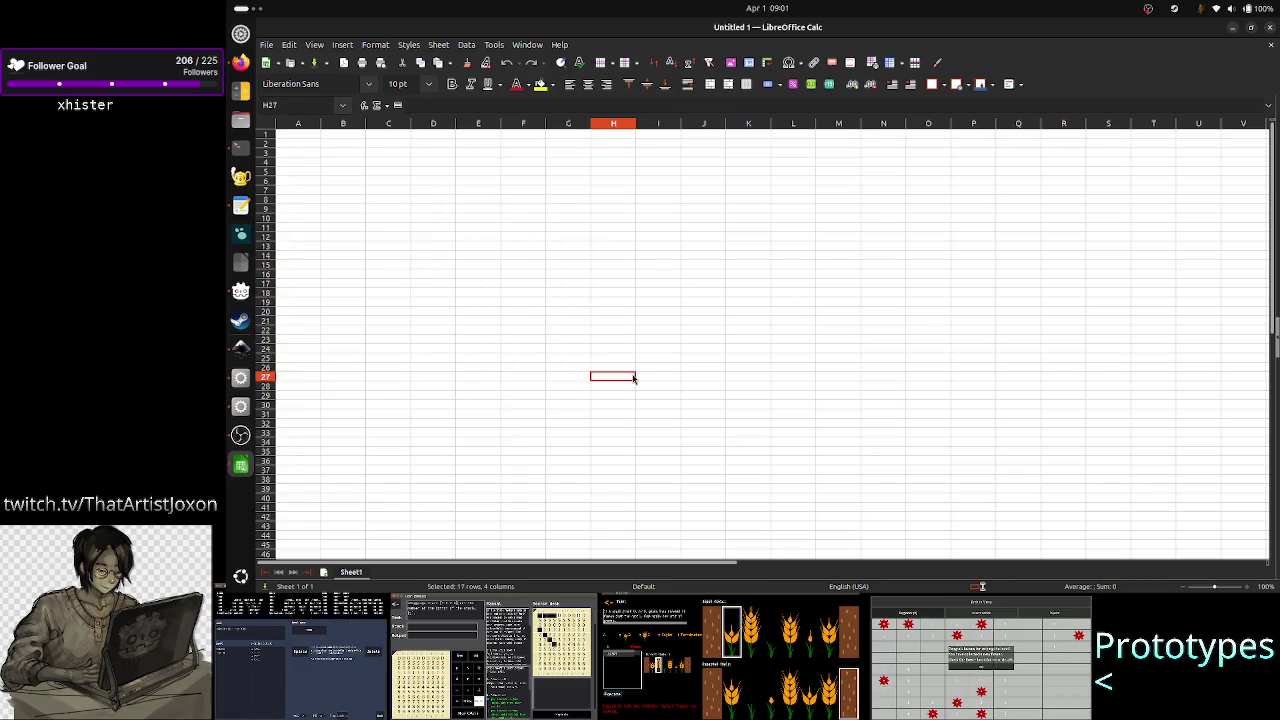
drag(665, 378, 445, 255)
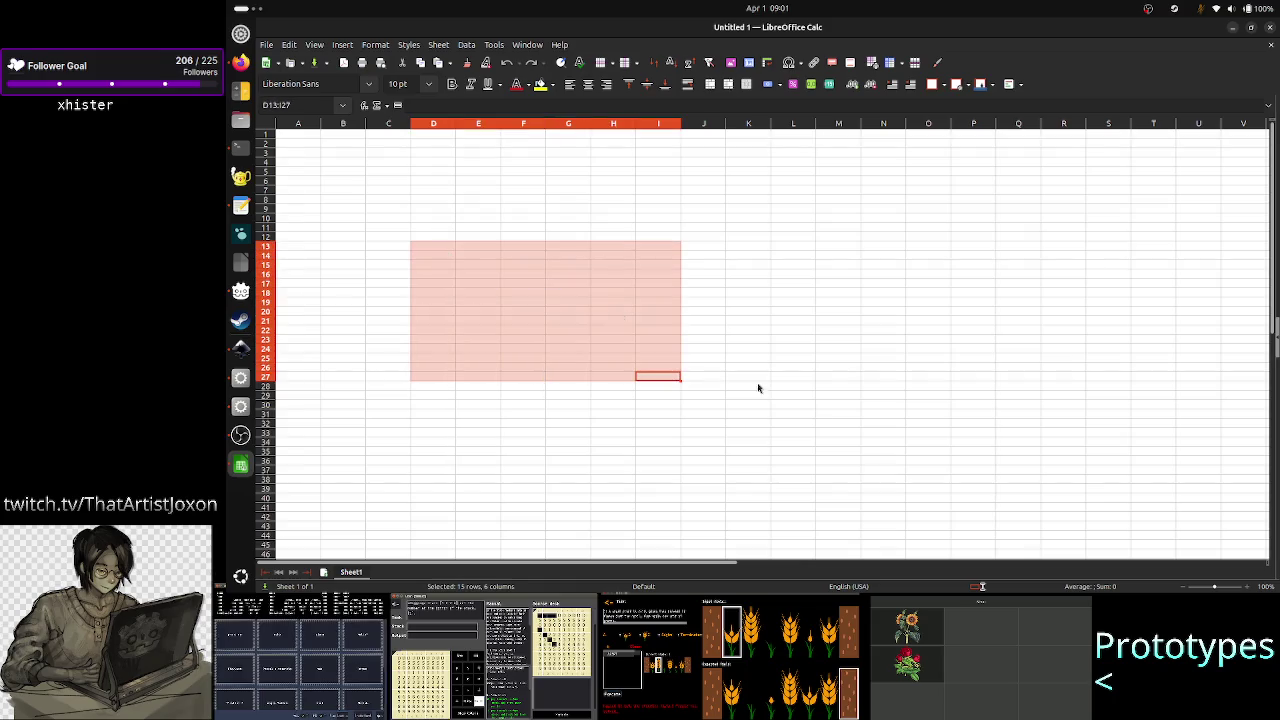
click(820, 426)
key(alt+Tab)
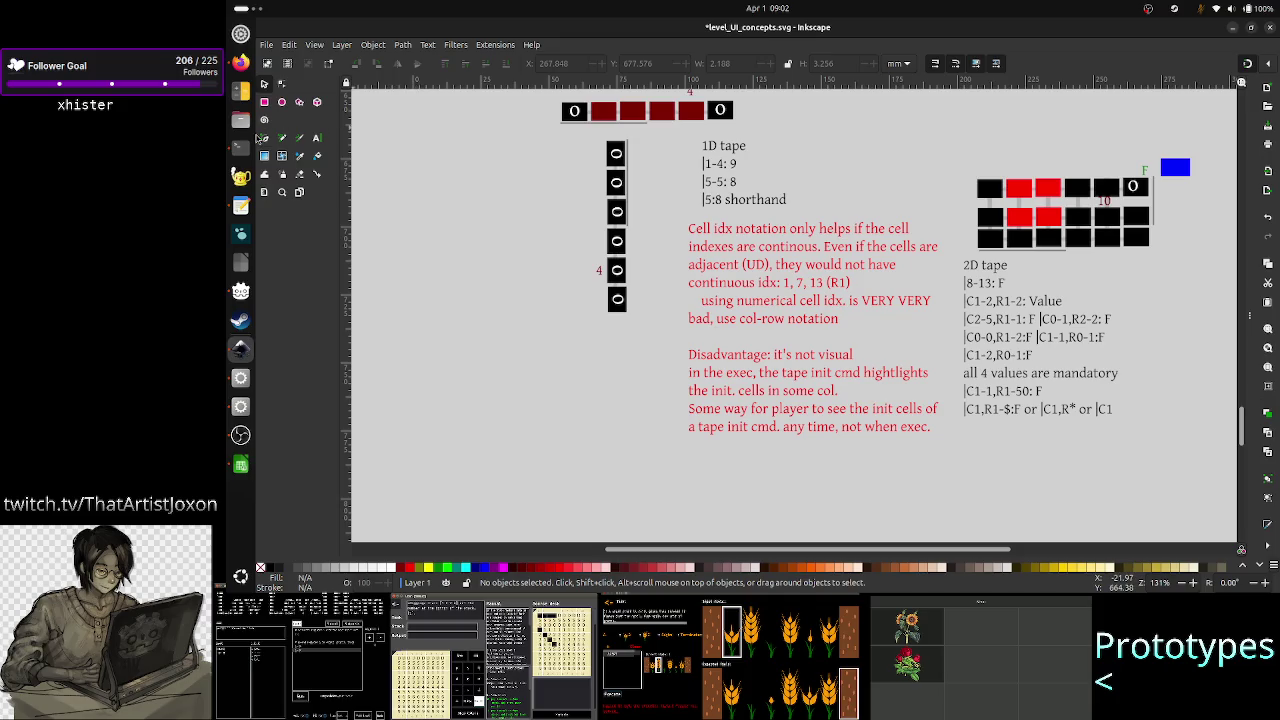
- Switch to the Text tool to edit the red notes
click(318, 140)
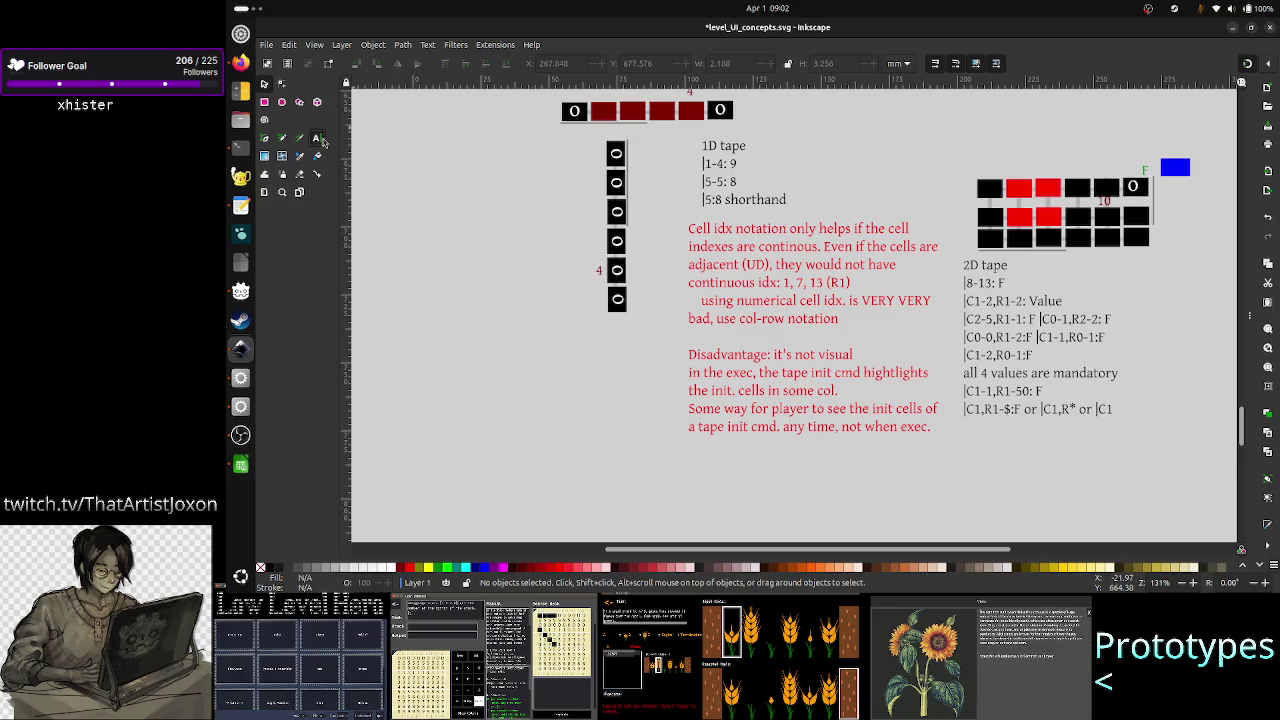
- Add a new line 'Use Excel notation' beneath 'bad, use col-row notation' in the red notes
click(840, 318)
key(Return)
click(913, 336)
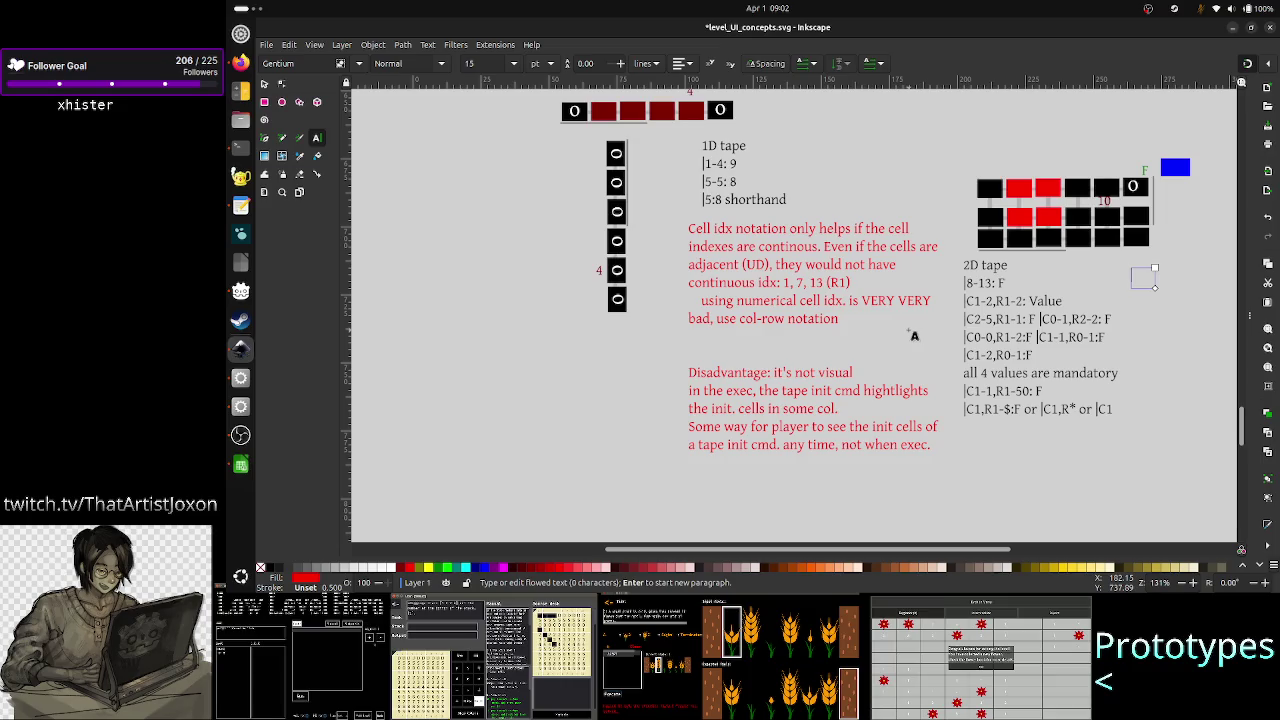
click(848, 319)
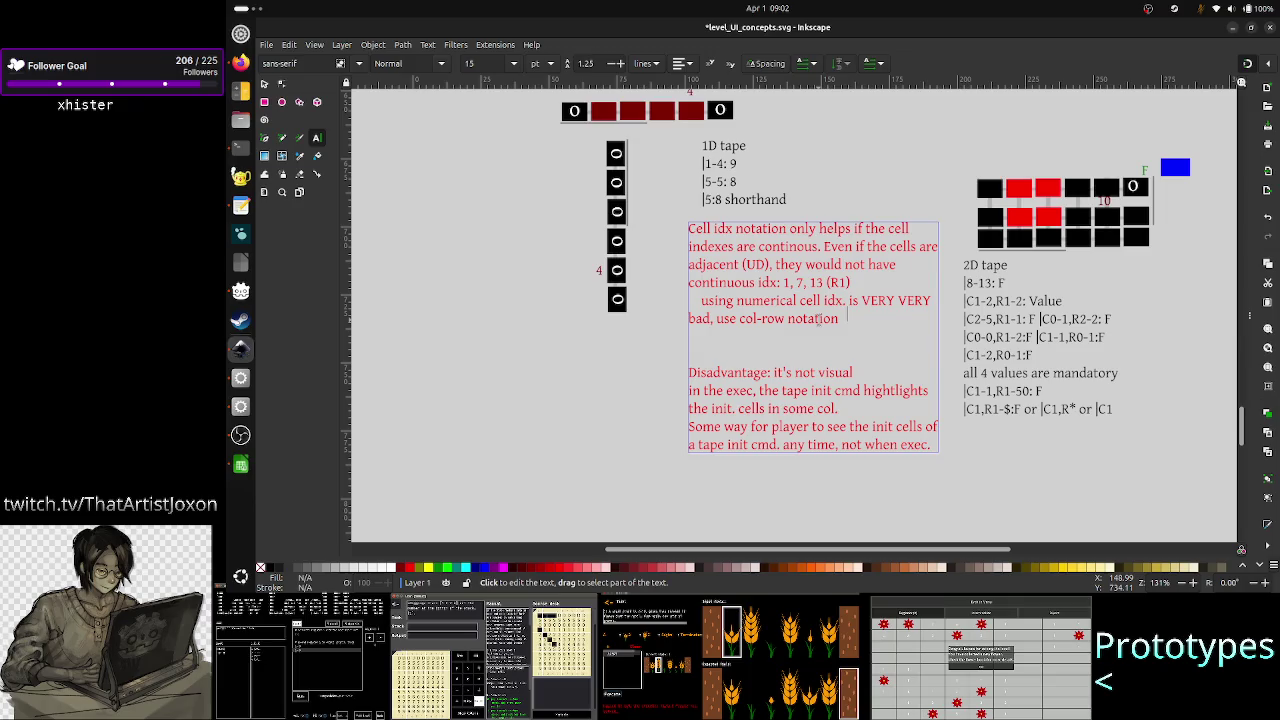
click(818, 318)
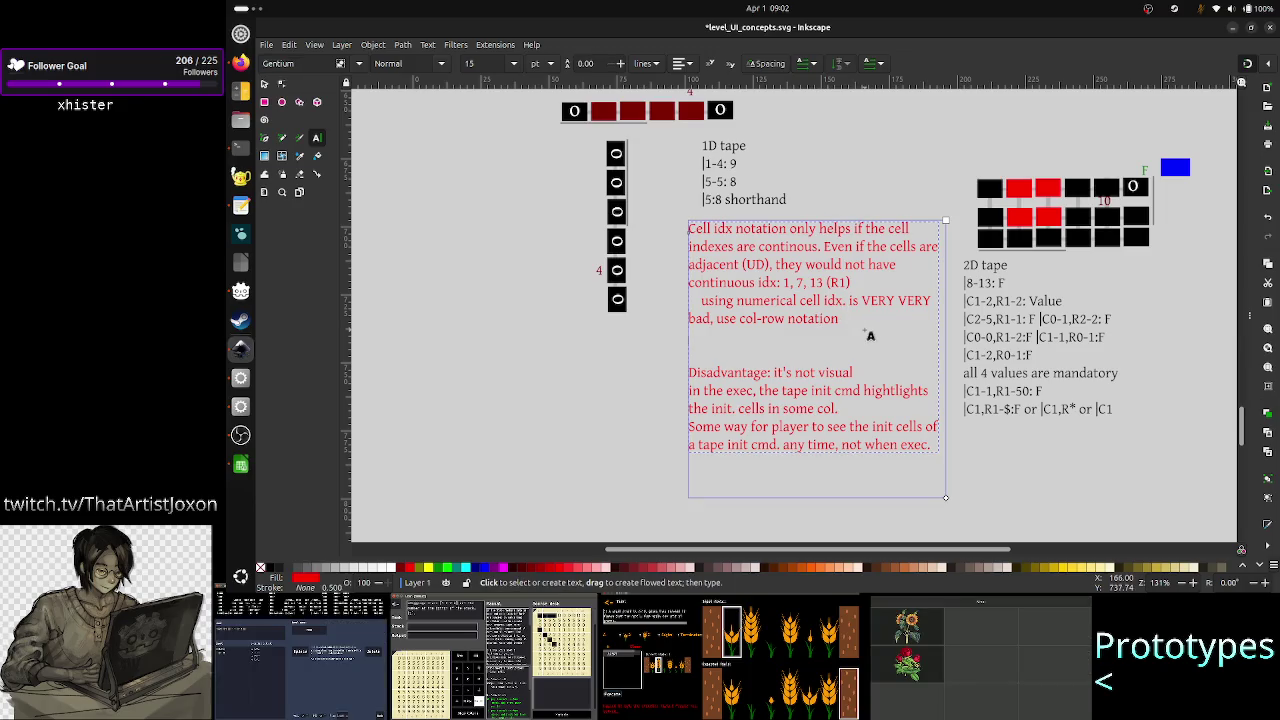
text(USE E)
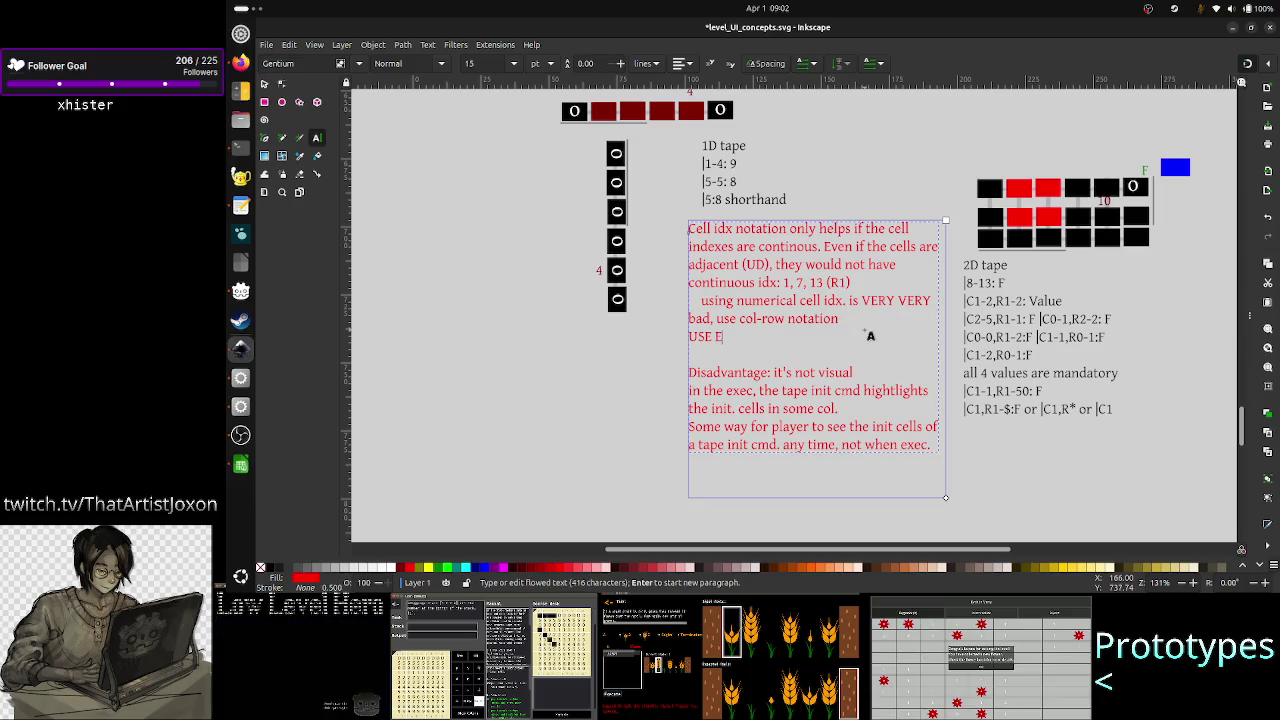
key(BackSpace)
key(BackSpace)
key(BackSpace)
key(BackSpace)
key(BackSpace)
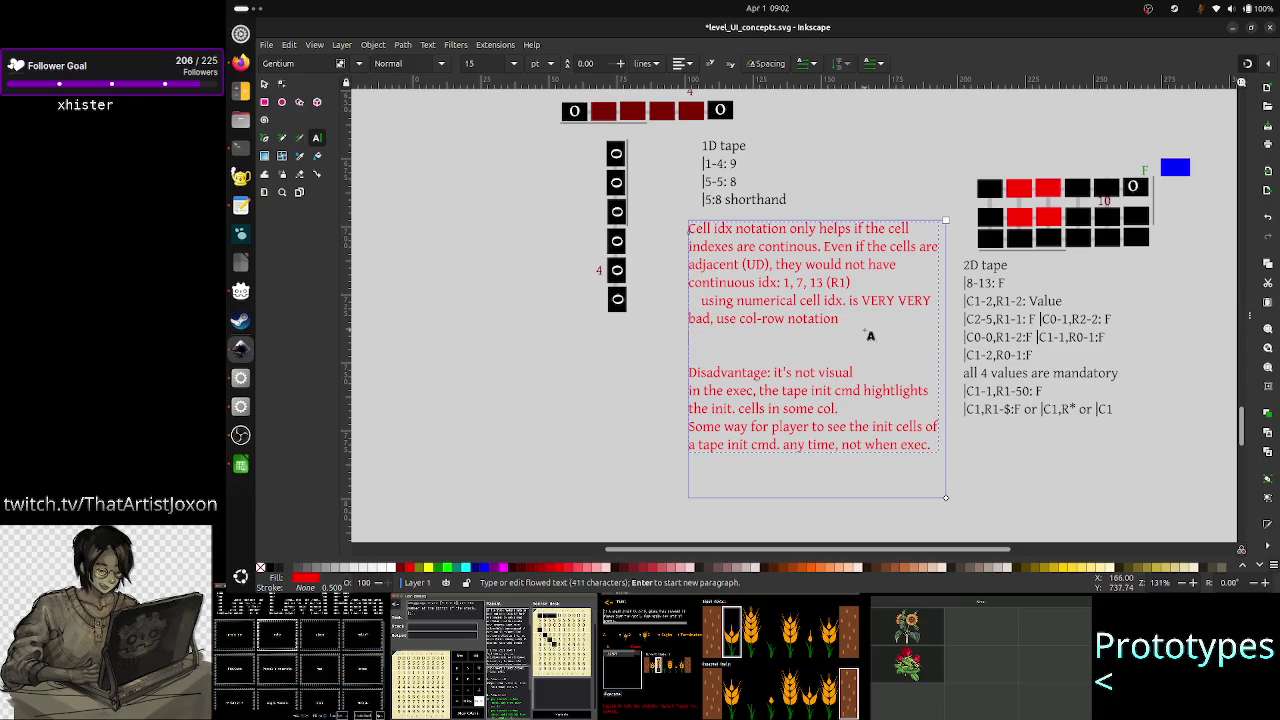
text(Use Excel n)
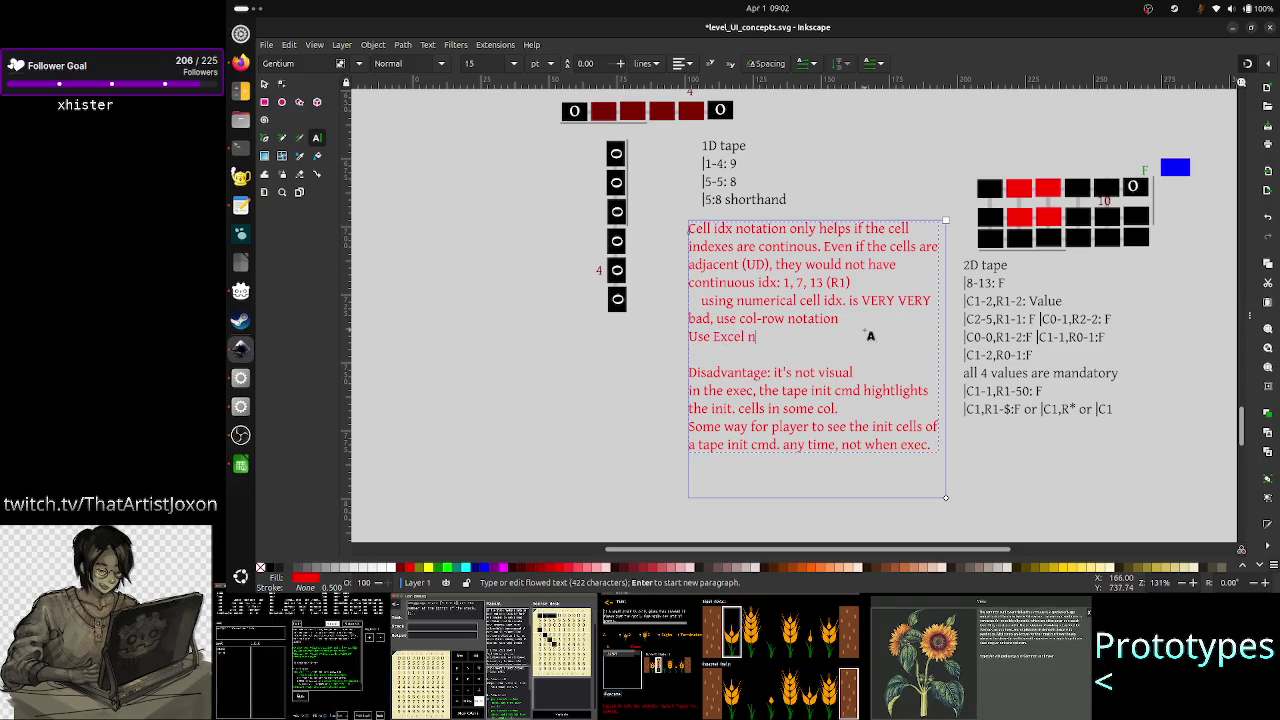
text(otation: A)
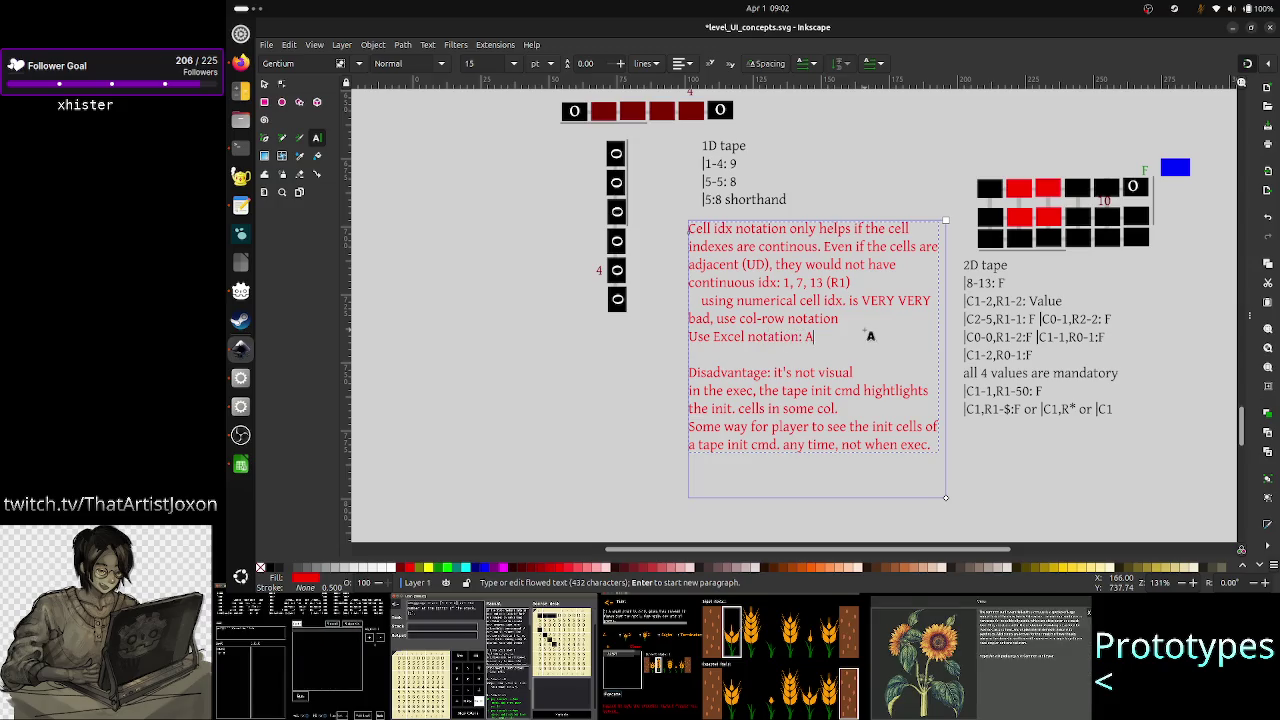
key(alt+Tab)
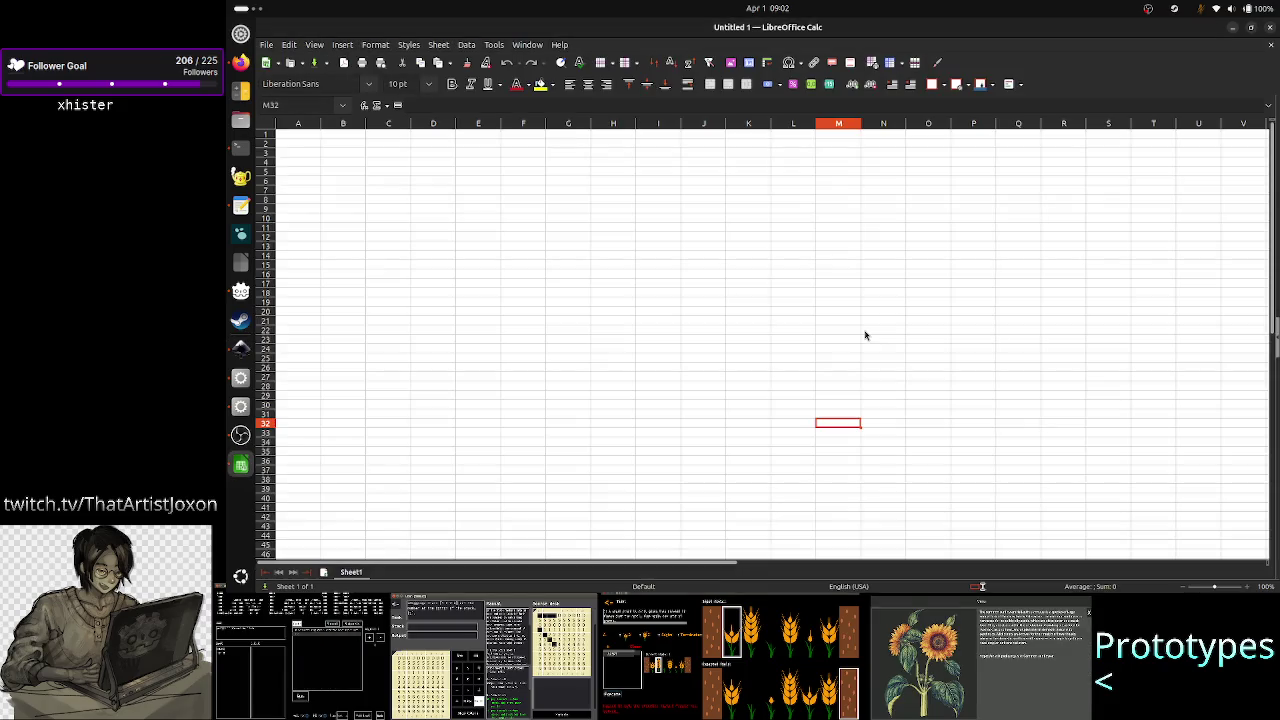
- Select F13:H26, start a less-than conditional format and copy its F13:H26 range reference
drag(511, 249, 630, 368)
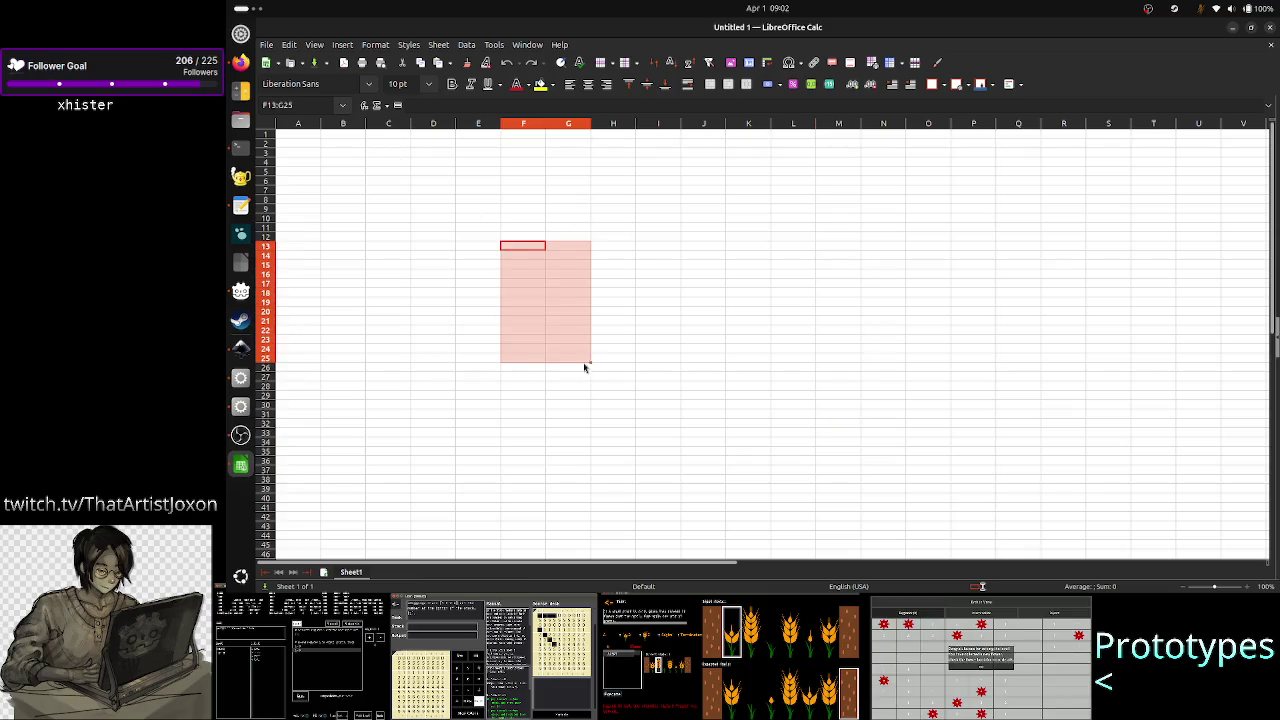
click(375, 45)
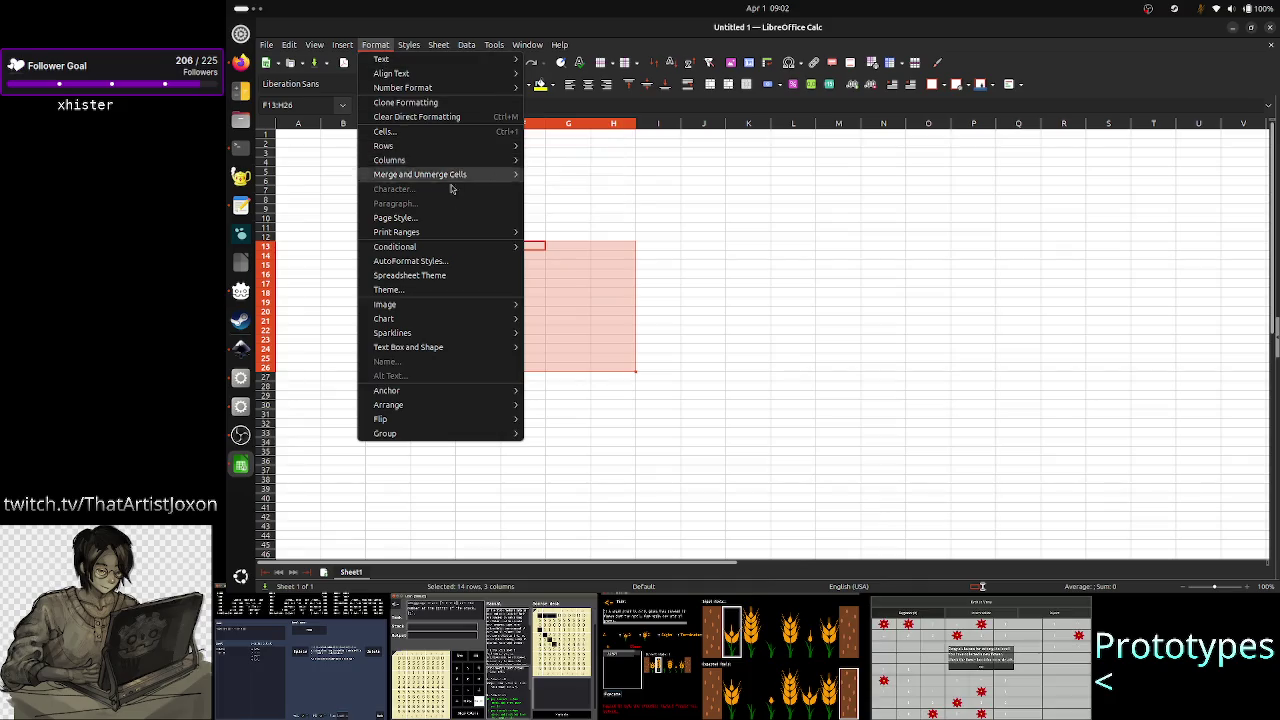
mouse_move(395, 246)
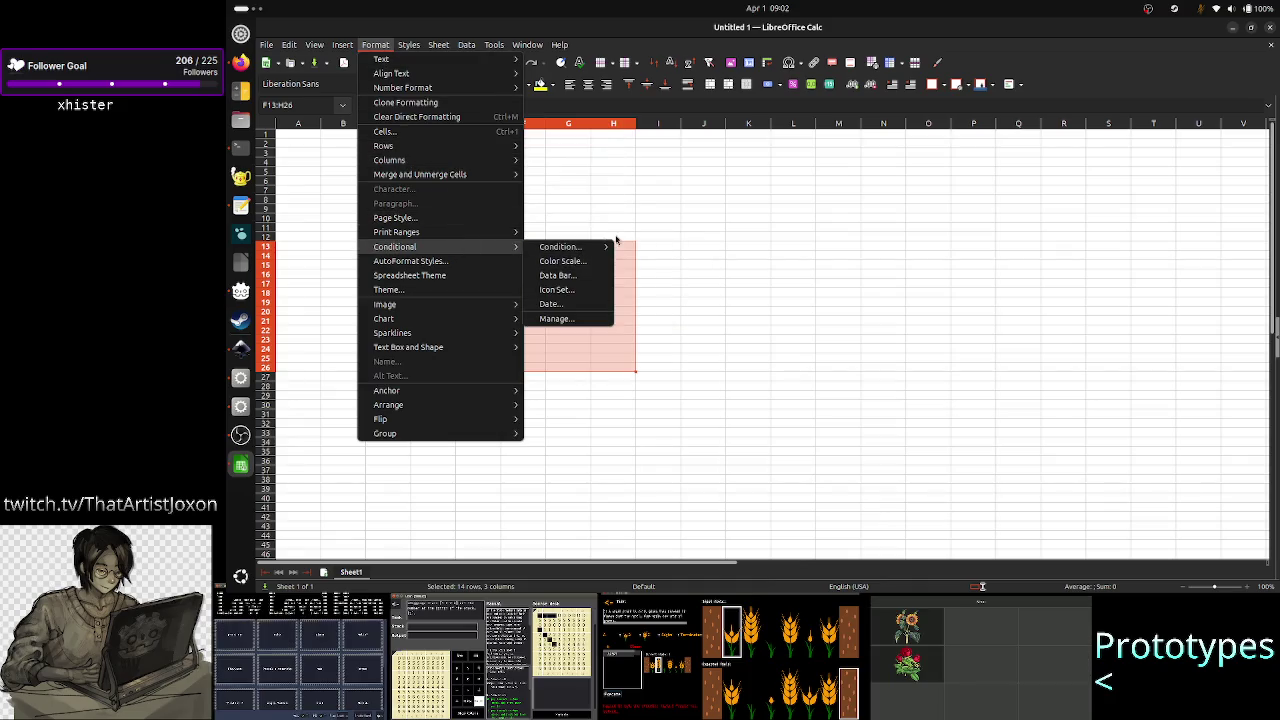
click(662, 264)
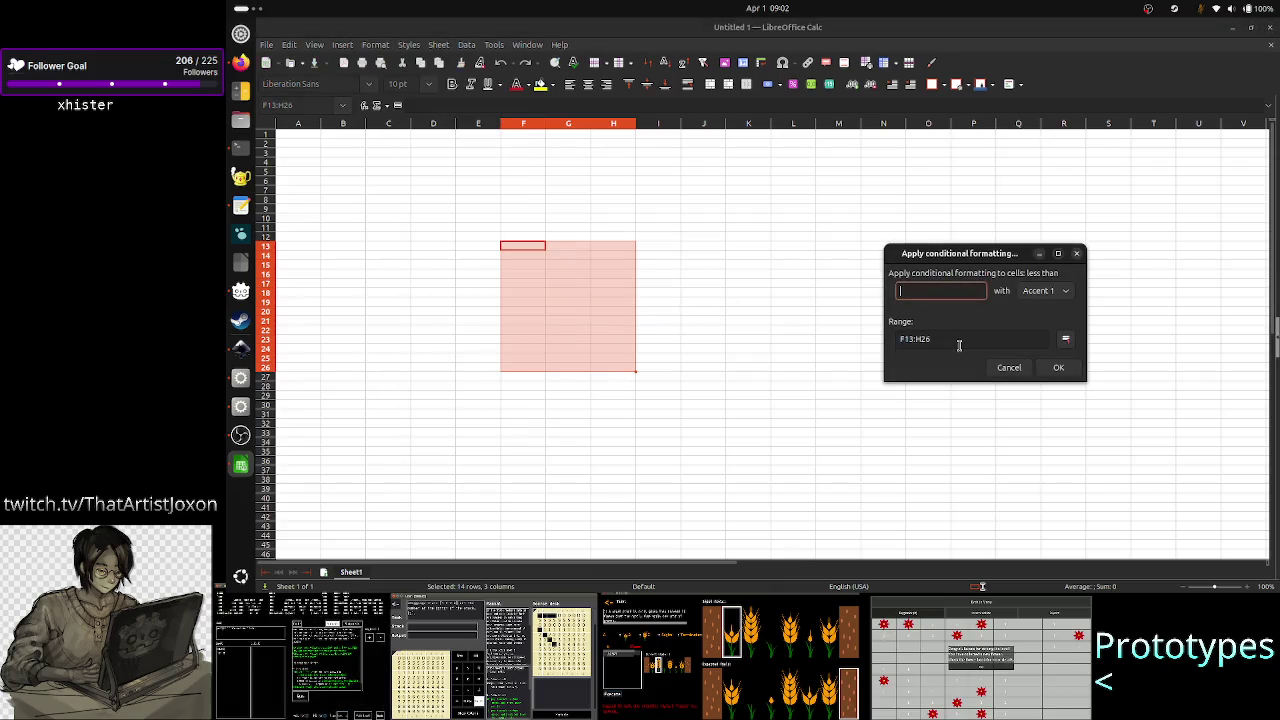
click(961, 343)
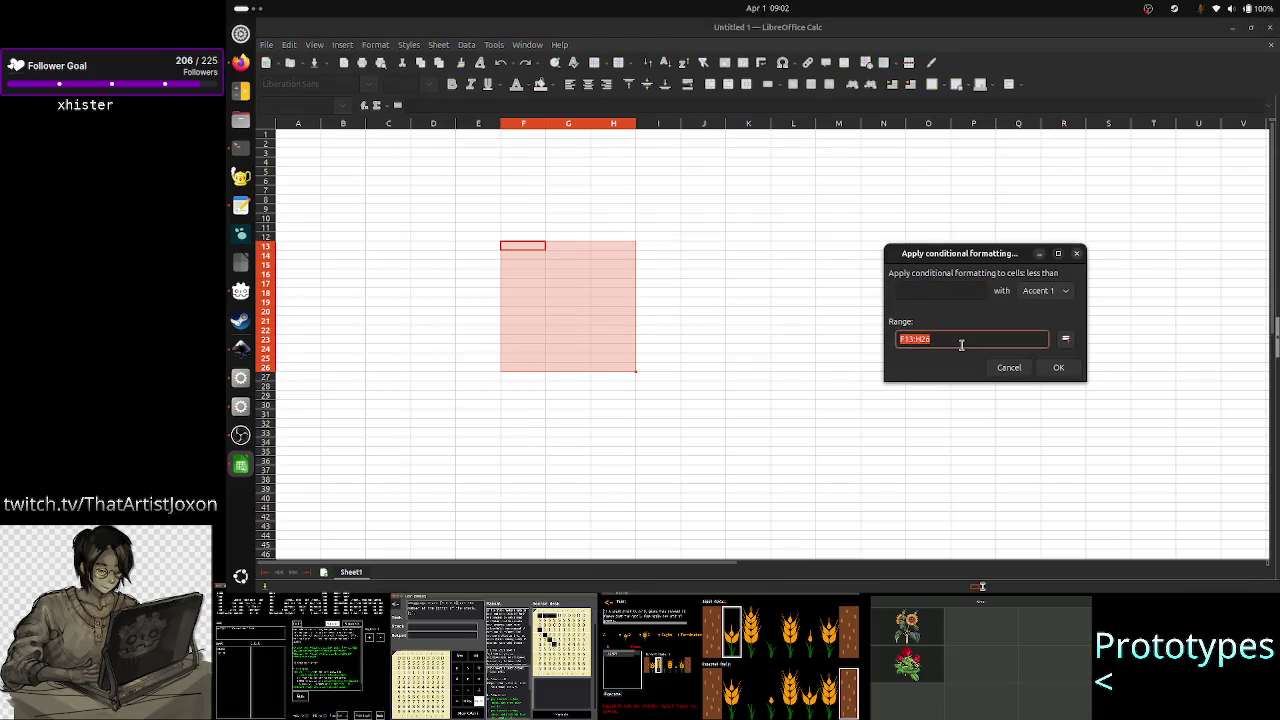
key(alt+Tab)
- Paste F13:H26 after 'Use Excel notation:' and add reasons '1) people using Excel know it' and '2) shorter: uses less tokens'
text(A)
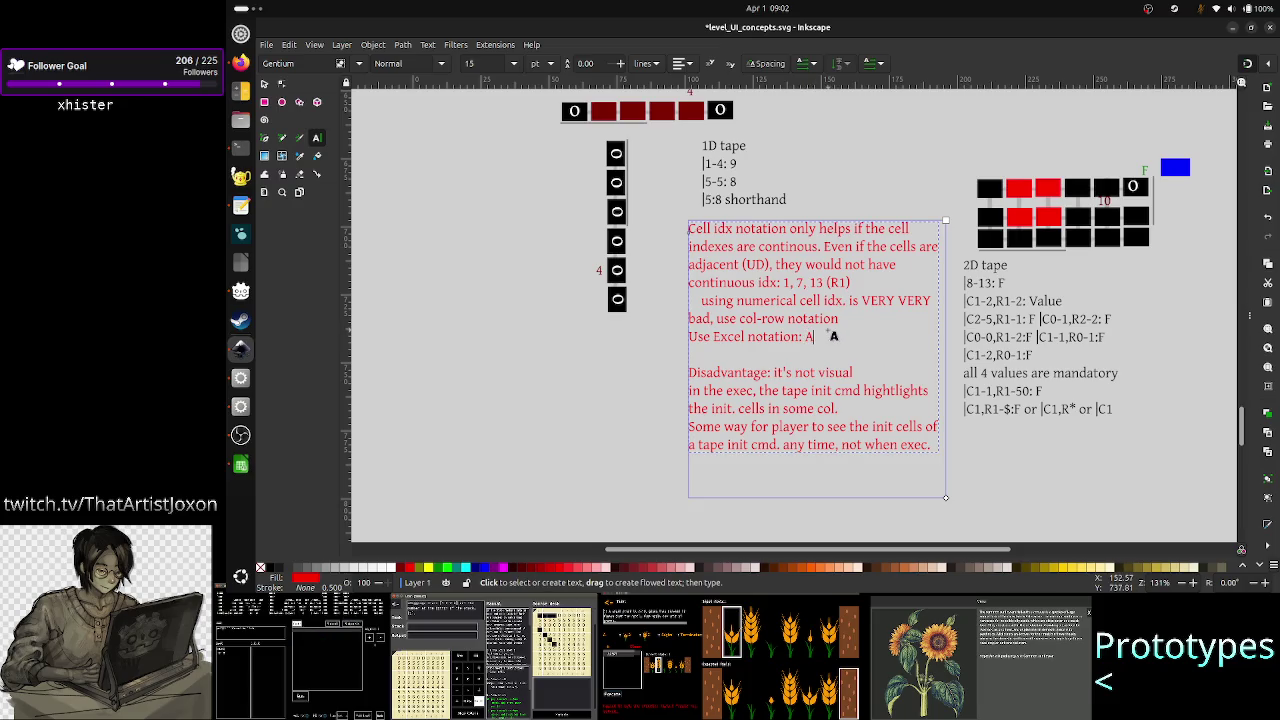
key(BackSpace)
text(F13:H26)
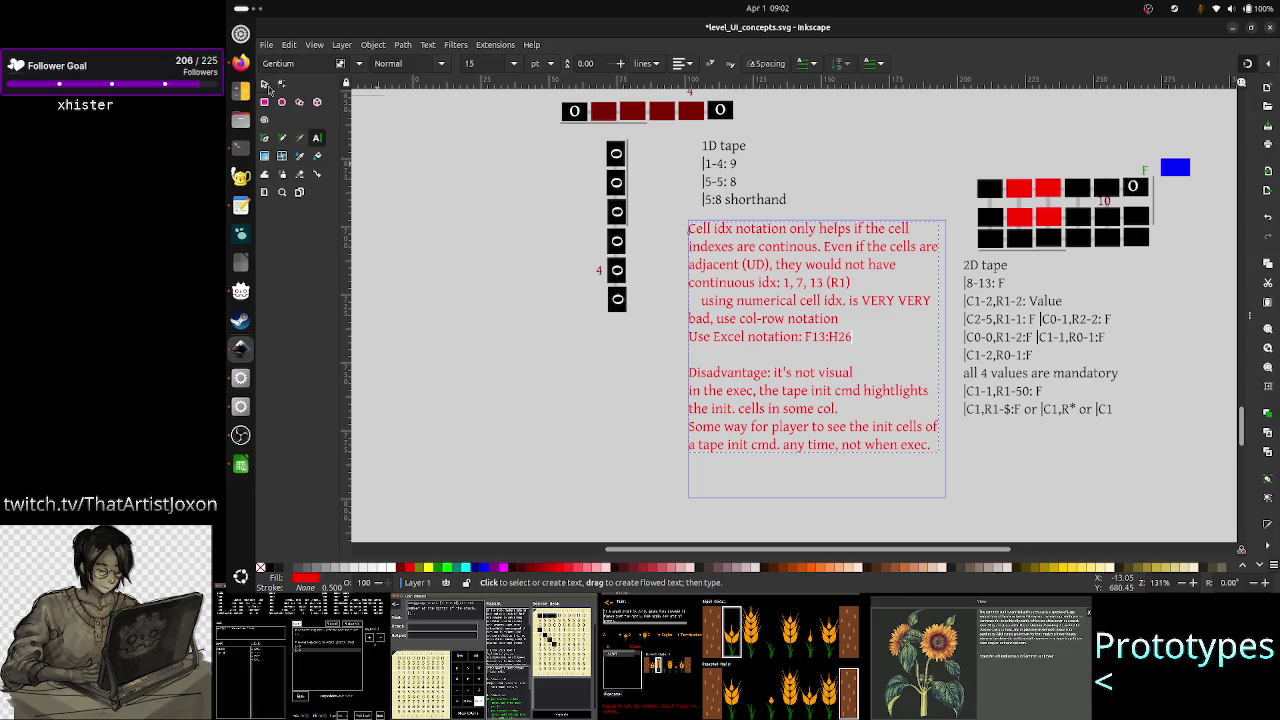
click(851, 338)
key(Return)
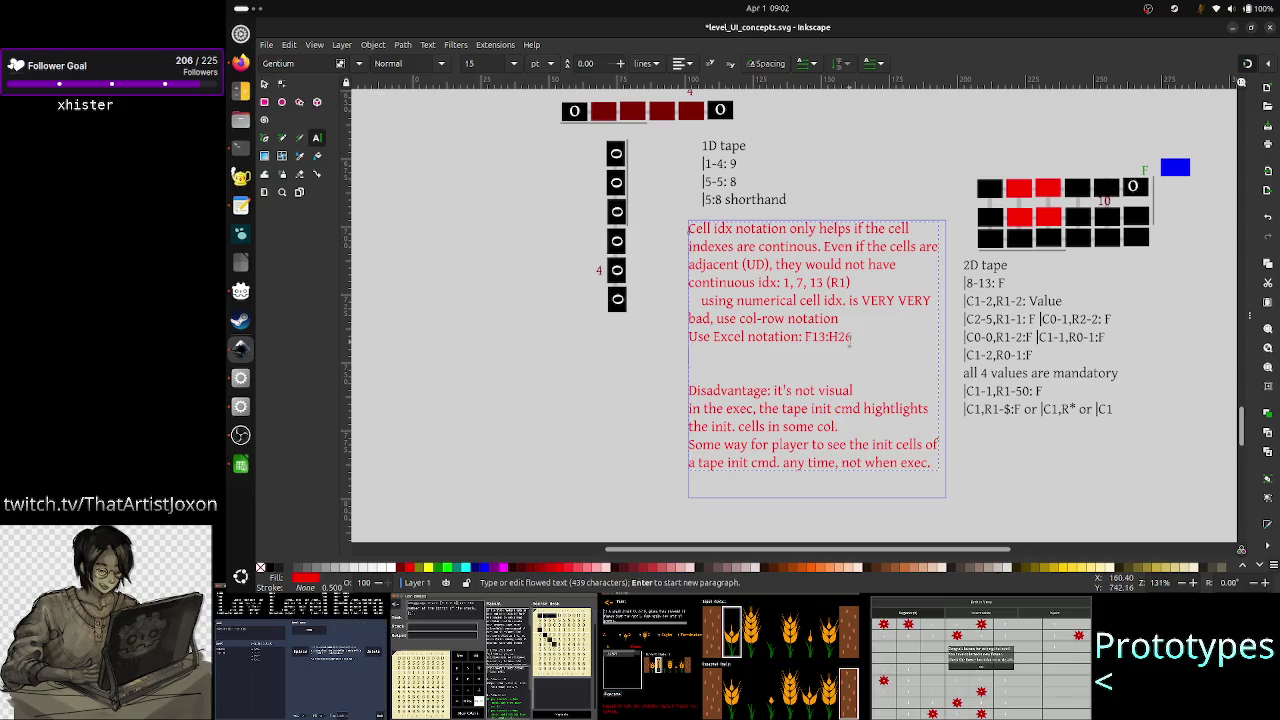
text(1))
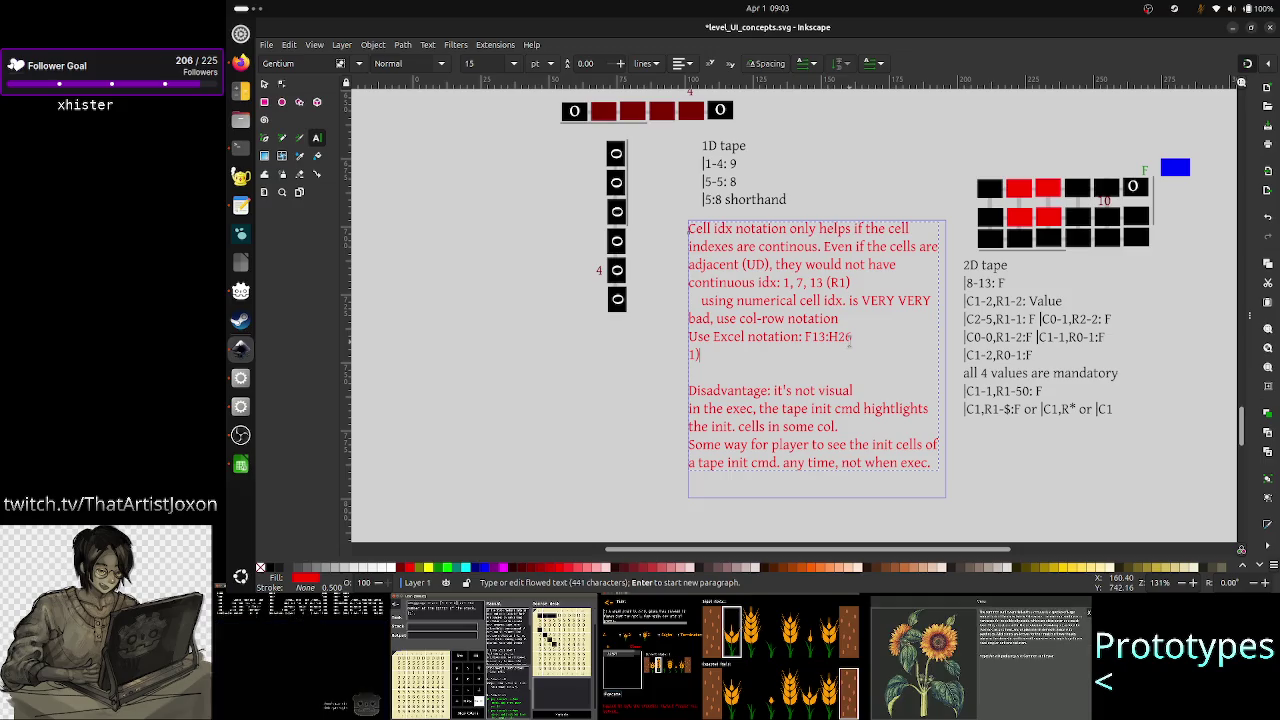
text( people us)
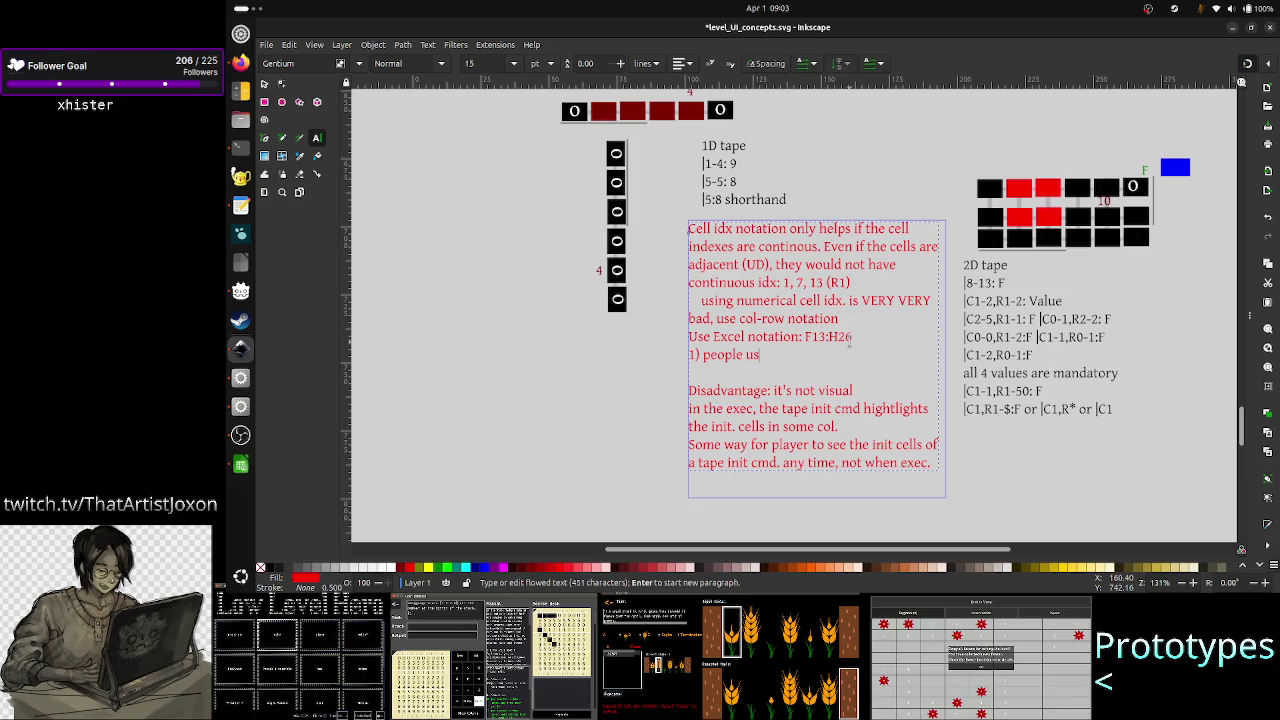
text(ing Excel)
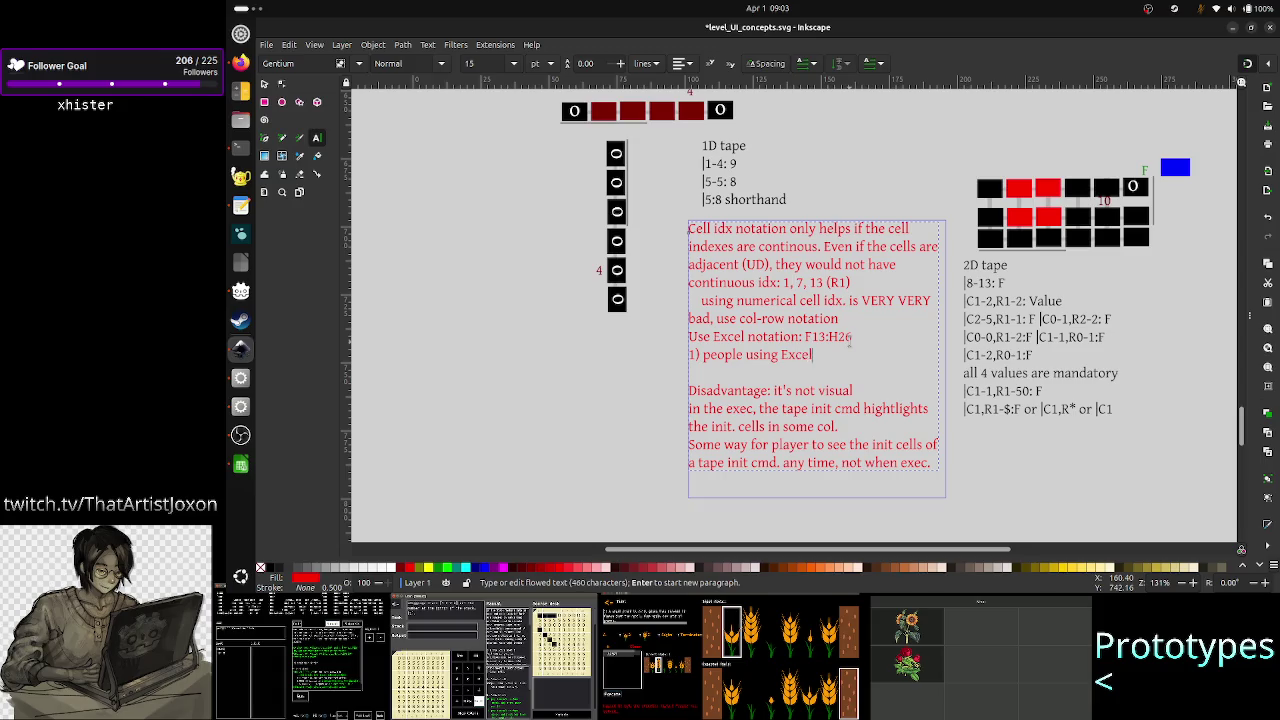
text( know it)
key(Return)
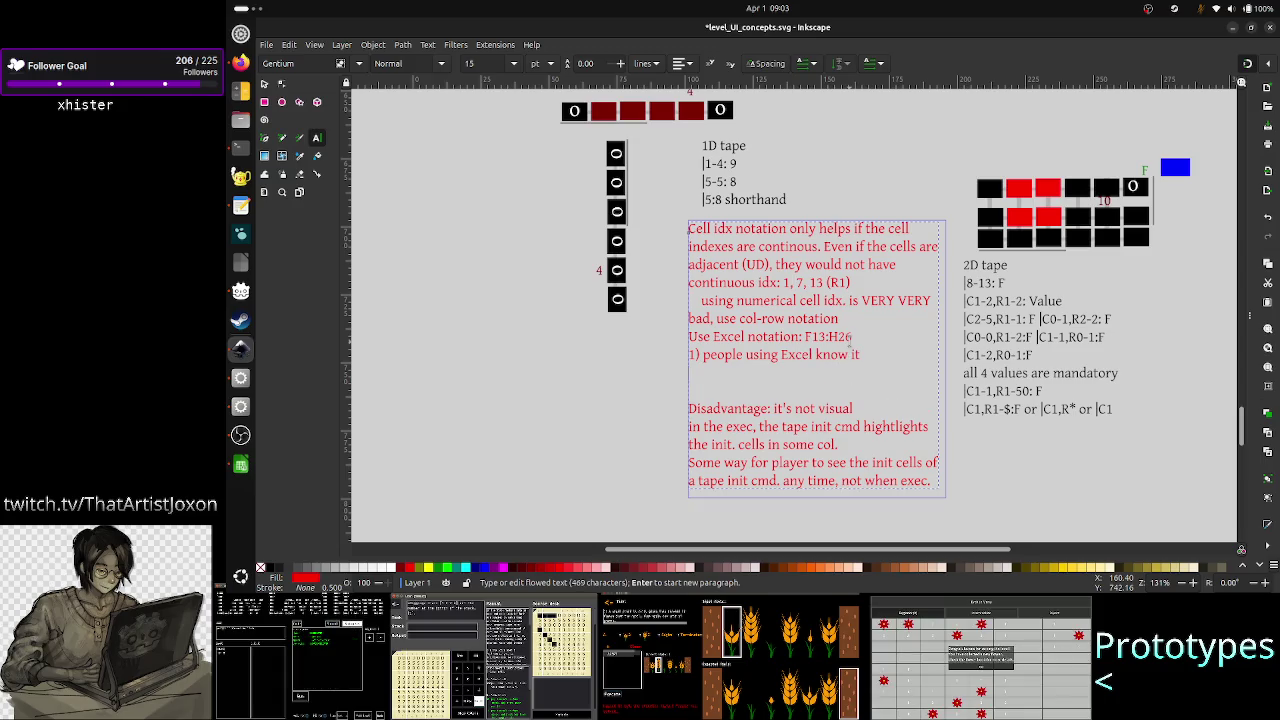
text())
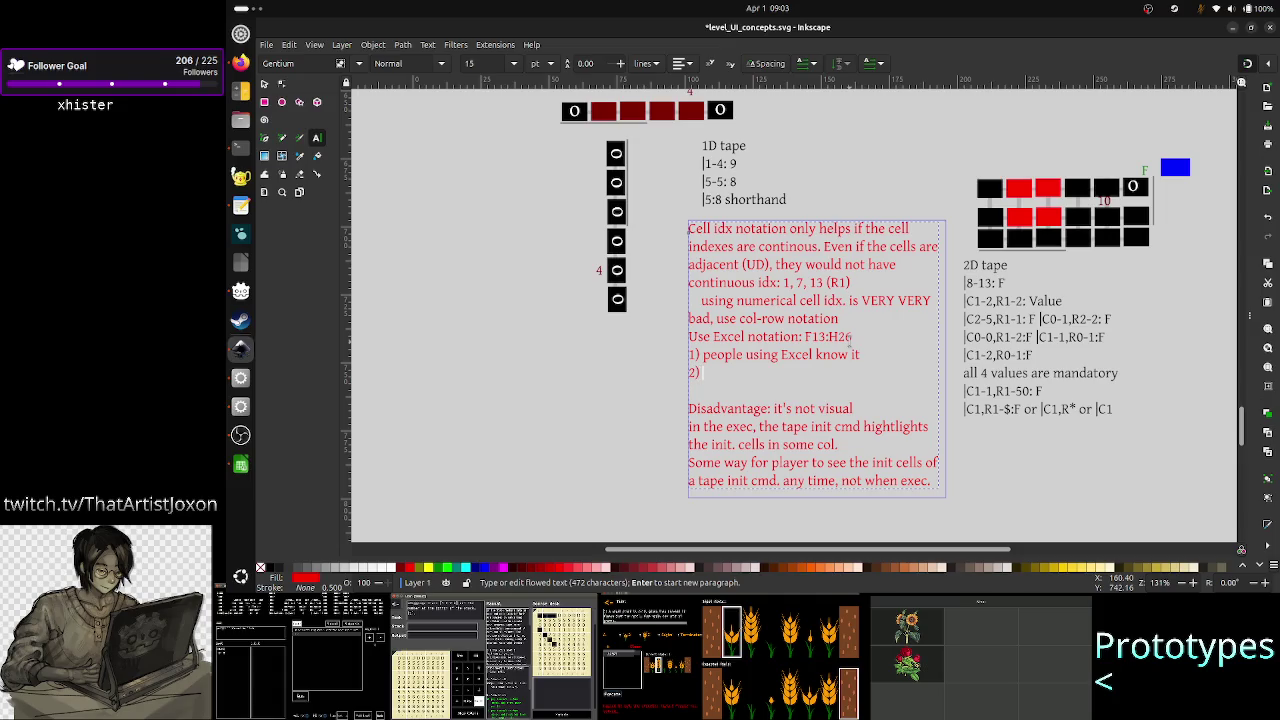
text( shorte)
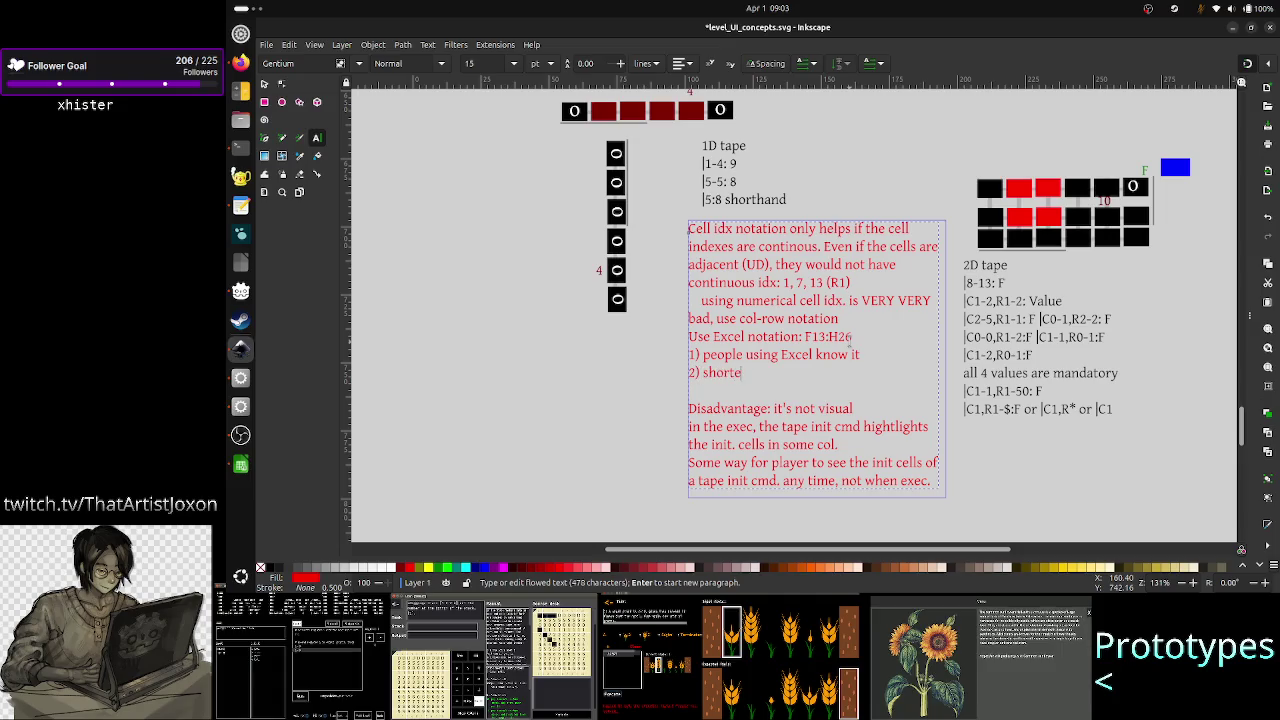
text(r: u)
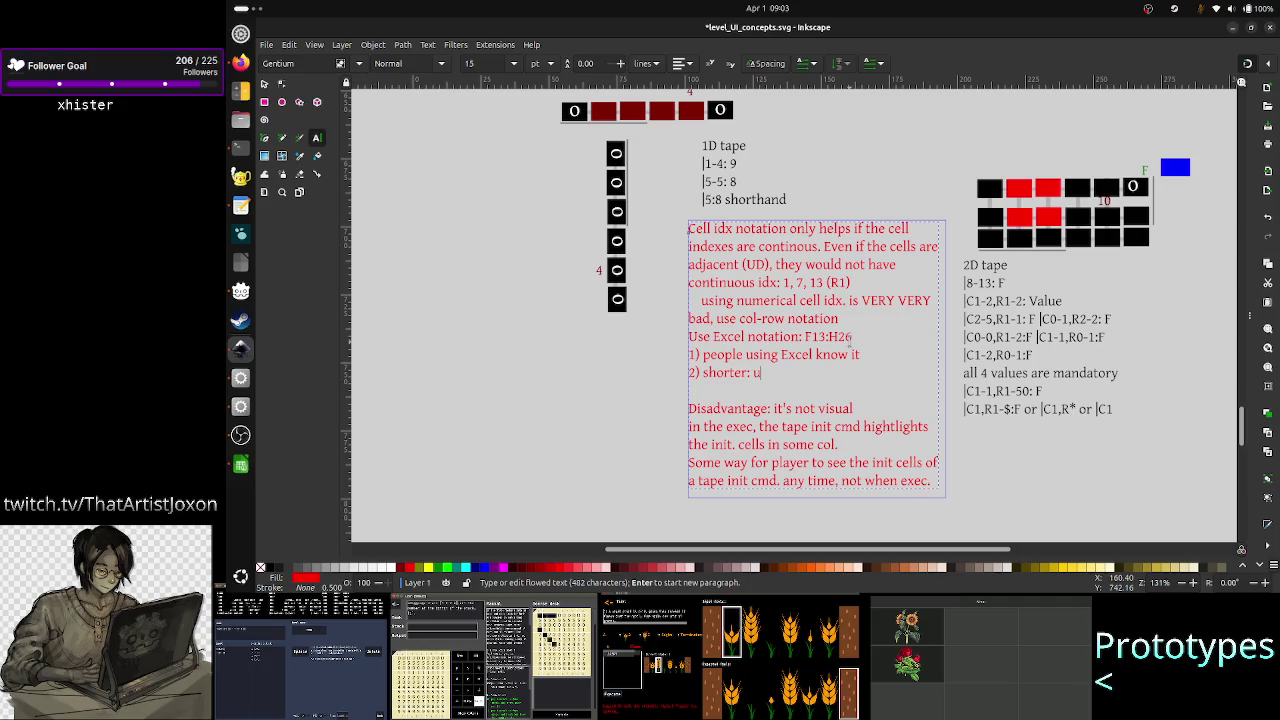
text(ses less tokens)
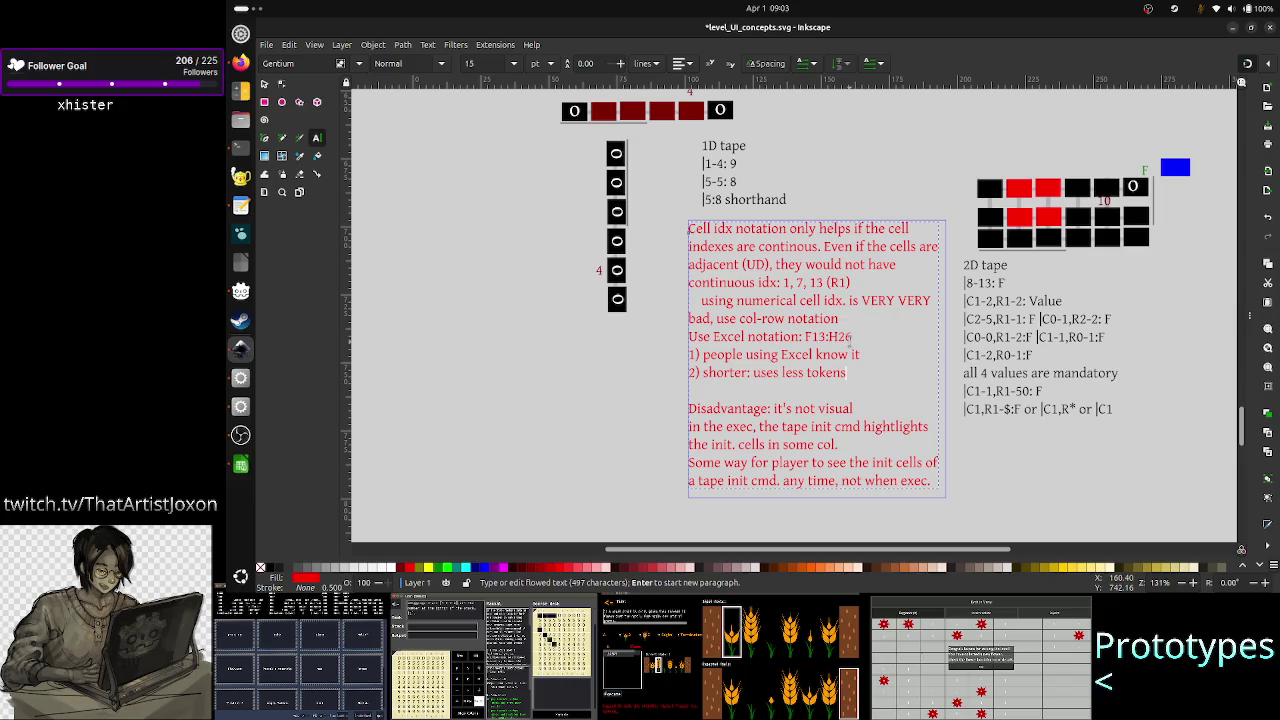
key(Escape)
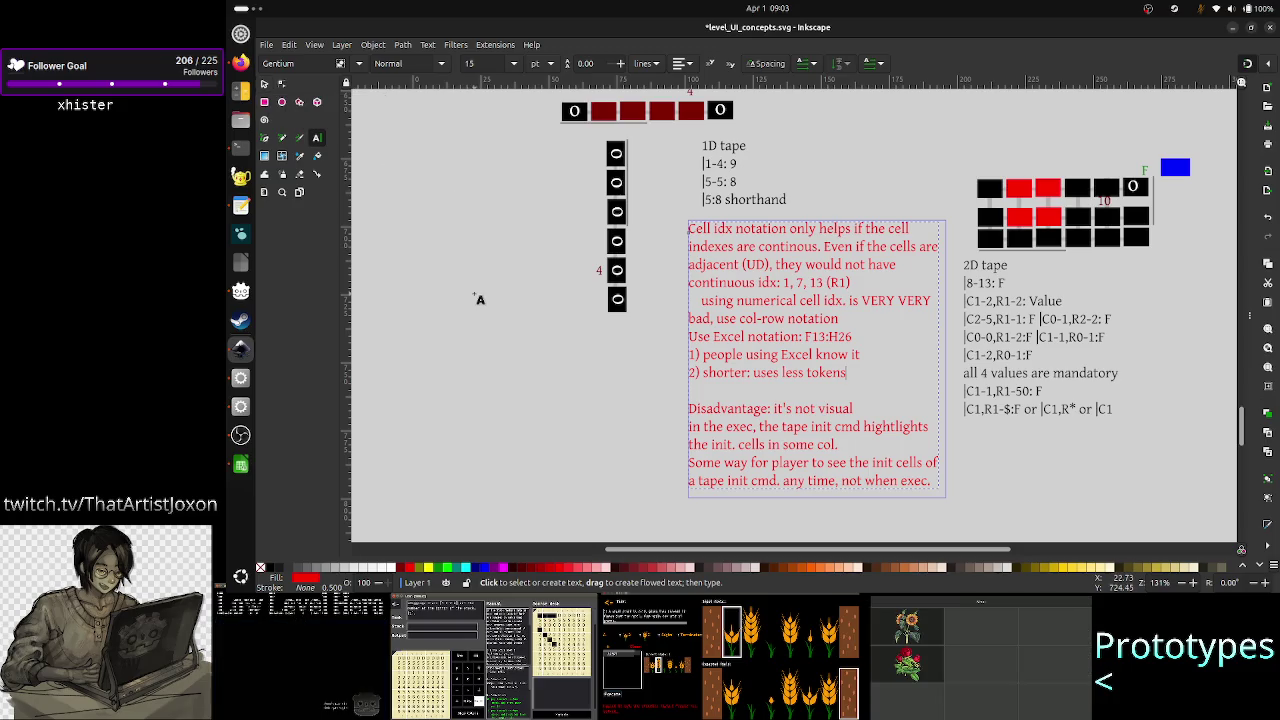
- Change the note's example to '|F13:H26=8'
key(Up)
key(Up)
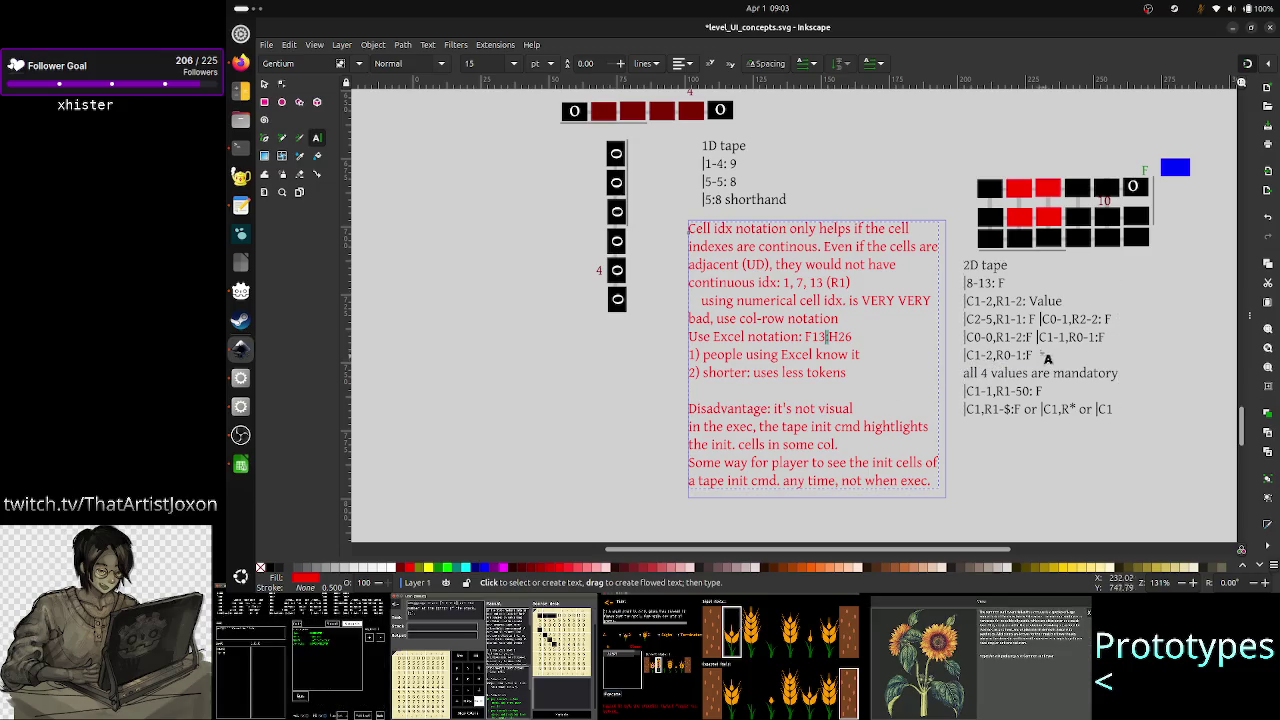
click(997, 355)
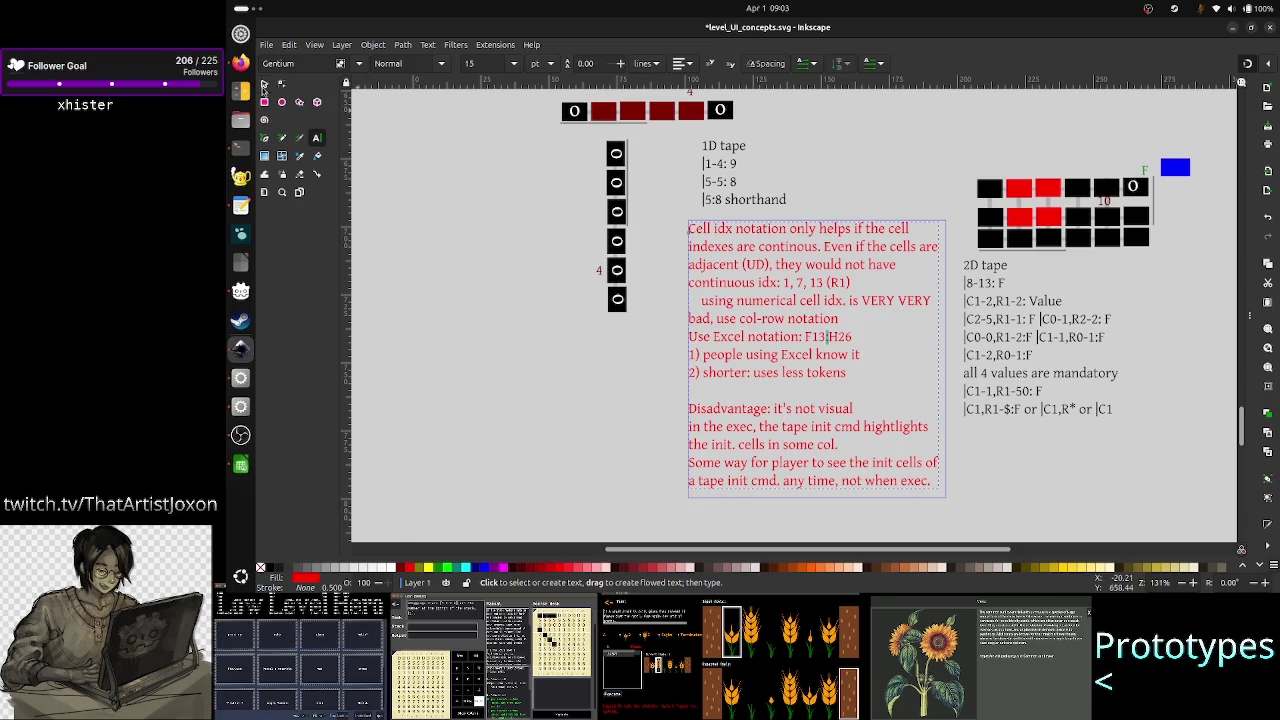
text(:)
key(End)
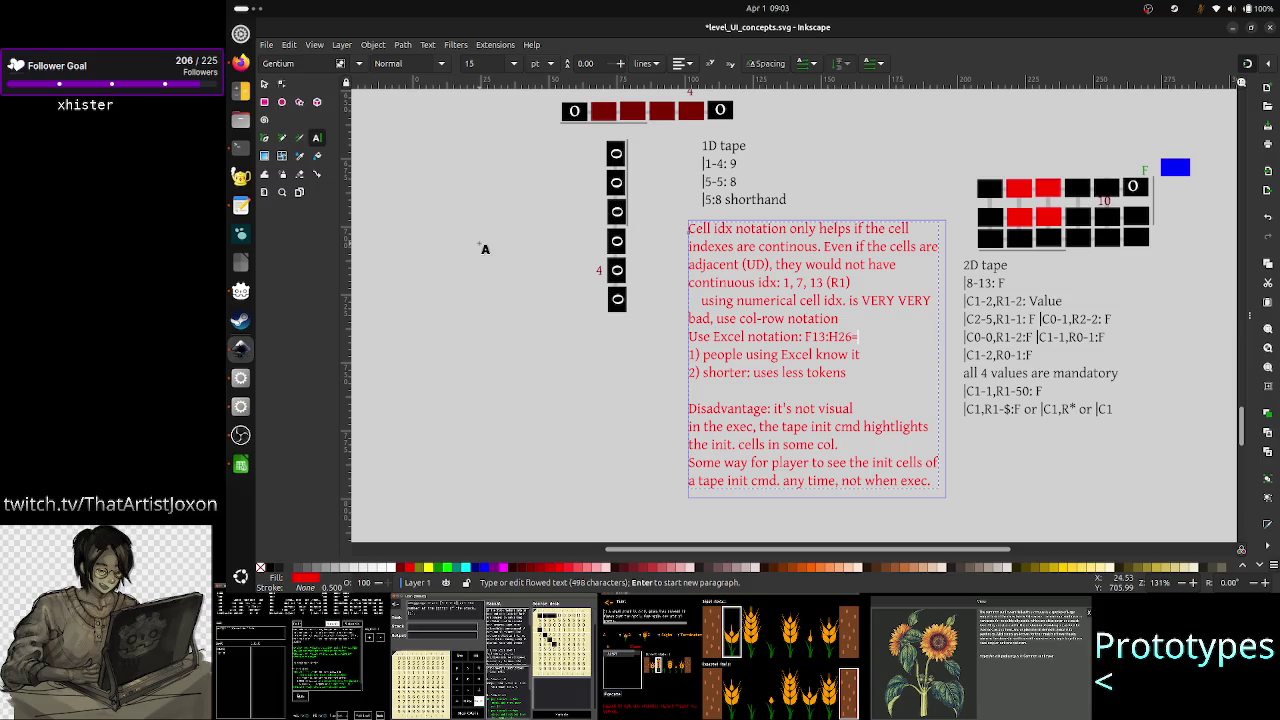
key(shift+Right)
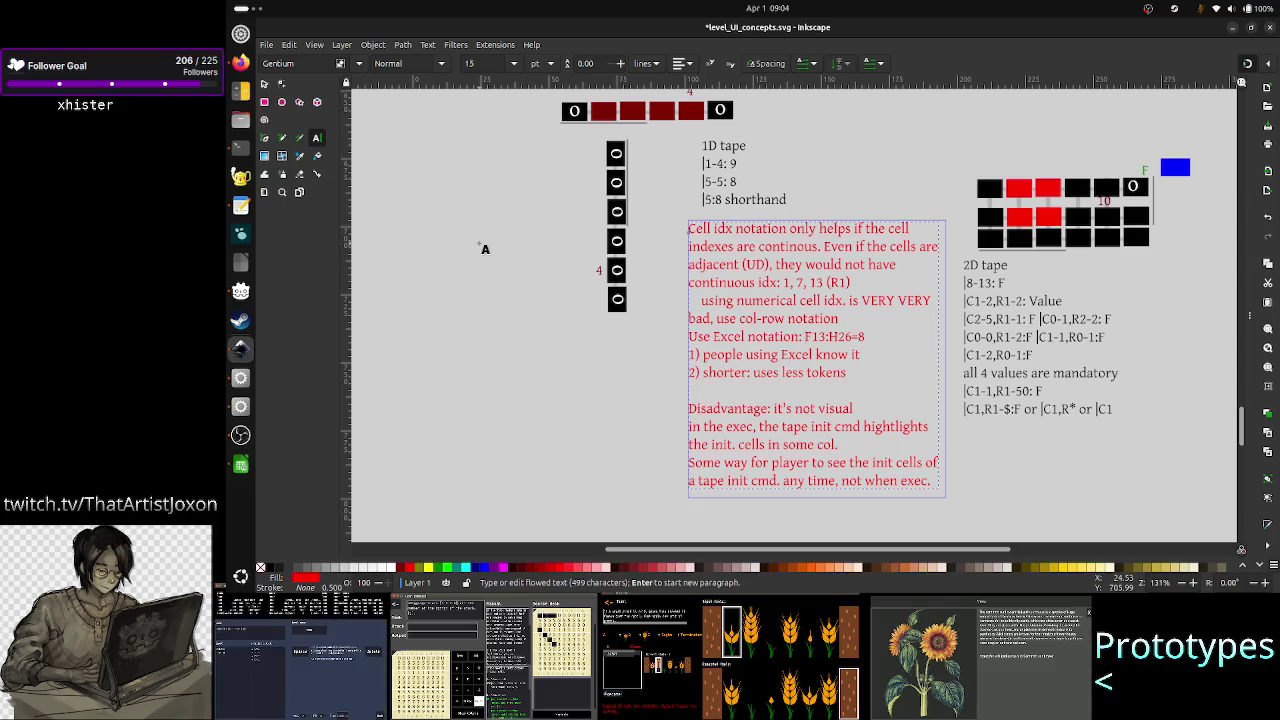
text(|)
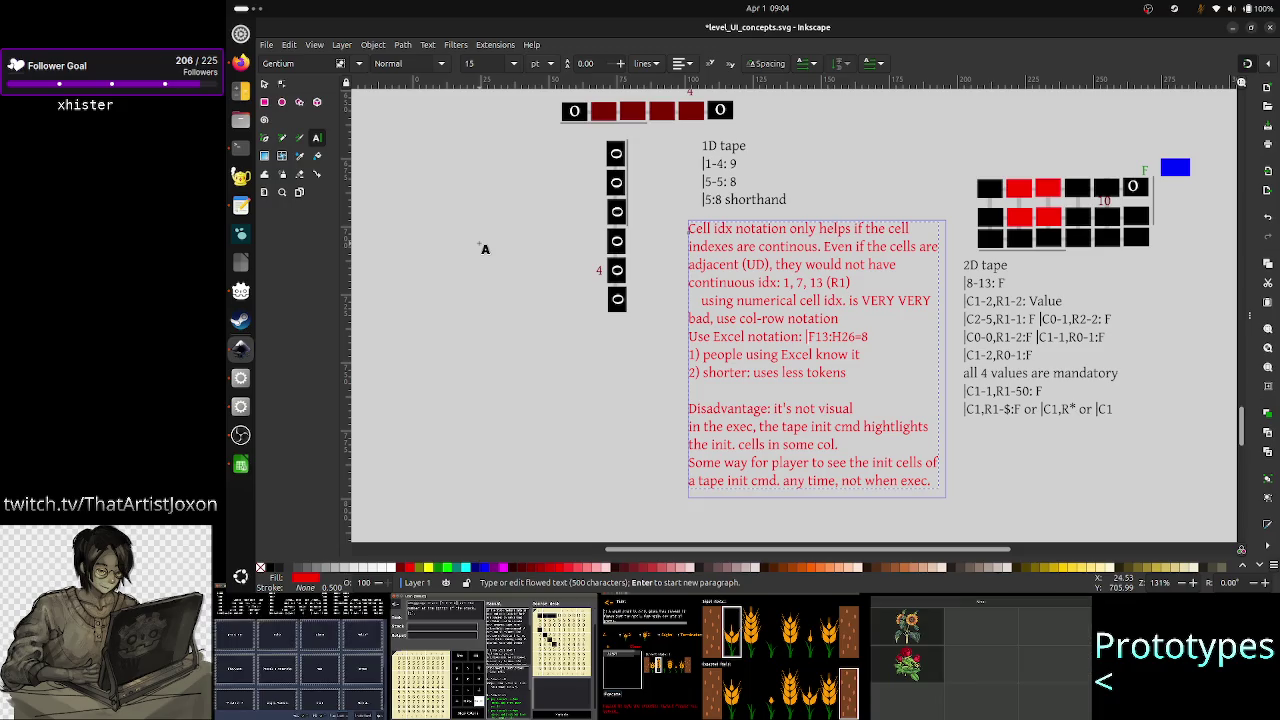
scroll(485, 248, up, 5)
scroll(485, 248, up, 5)
scroll(485, 248, down, 3)
scroll(485, 248, up, 5)
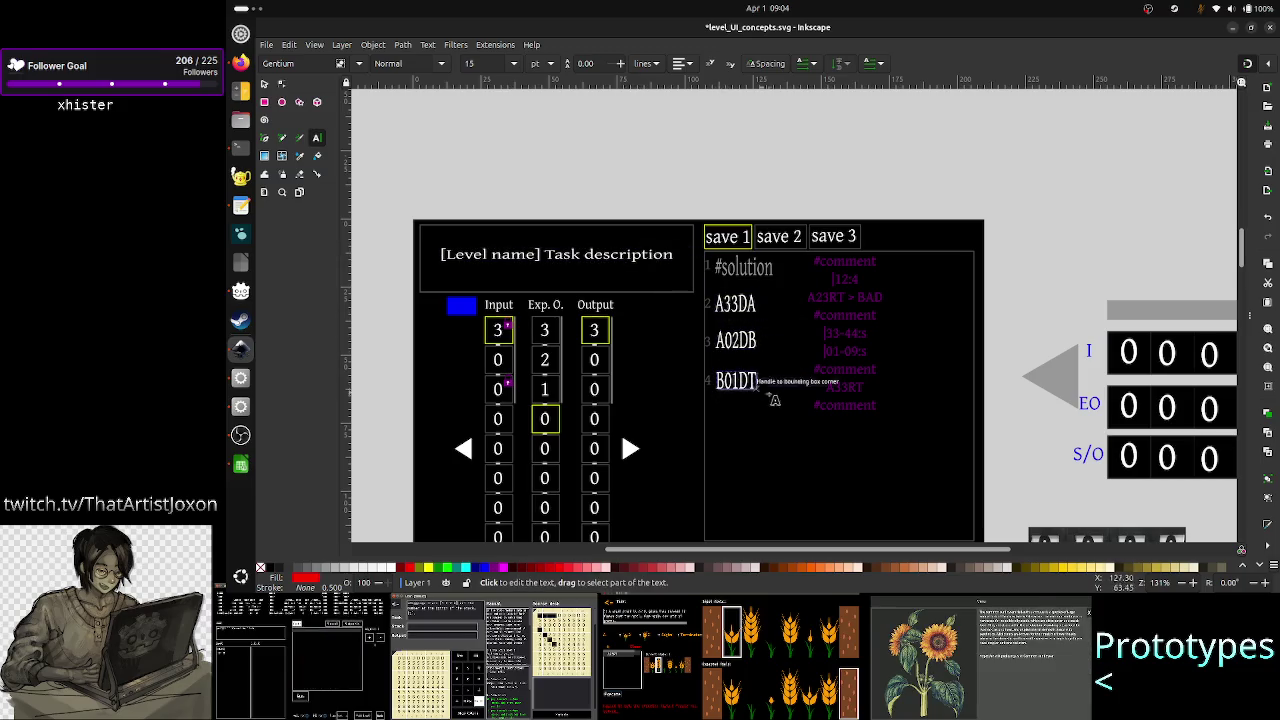
scroll(814, 452, down, 5)
scroll(816, 460, down, 3)
scroll(816, 462, down, 5)
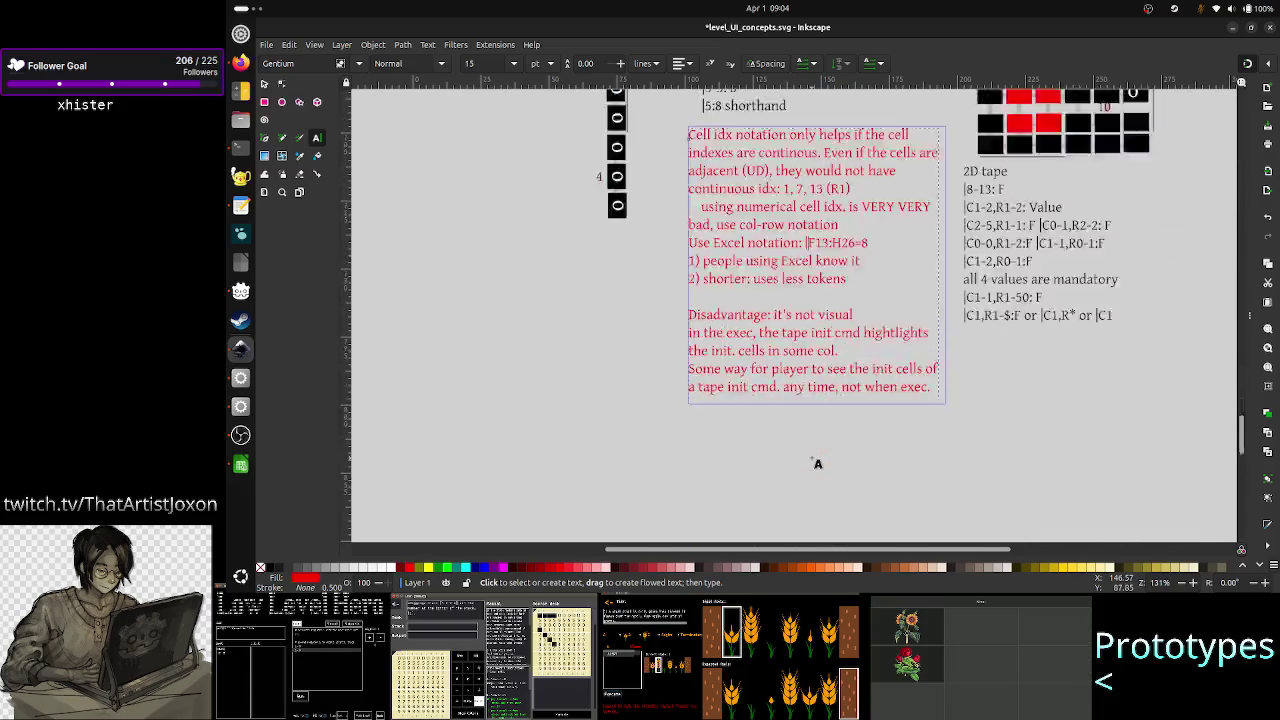
scroll(816, 462, down, 2)
scroll(817, 463, up, 3)
scroll(817, 465, up, 1)
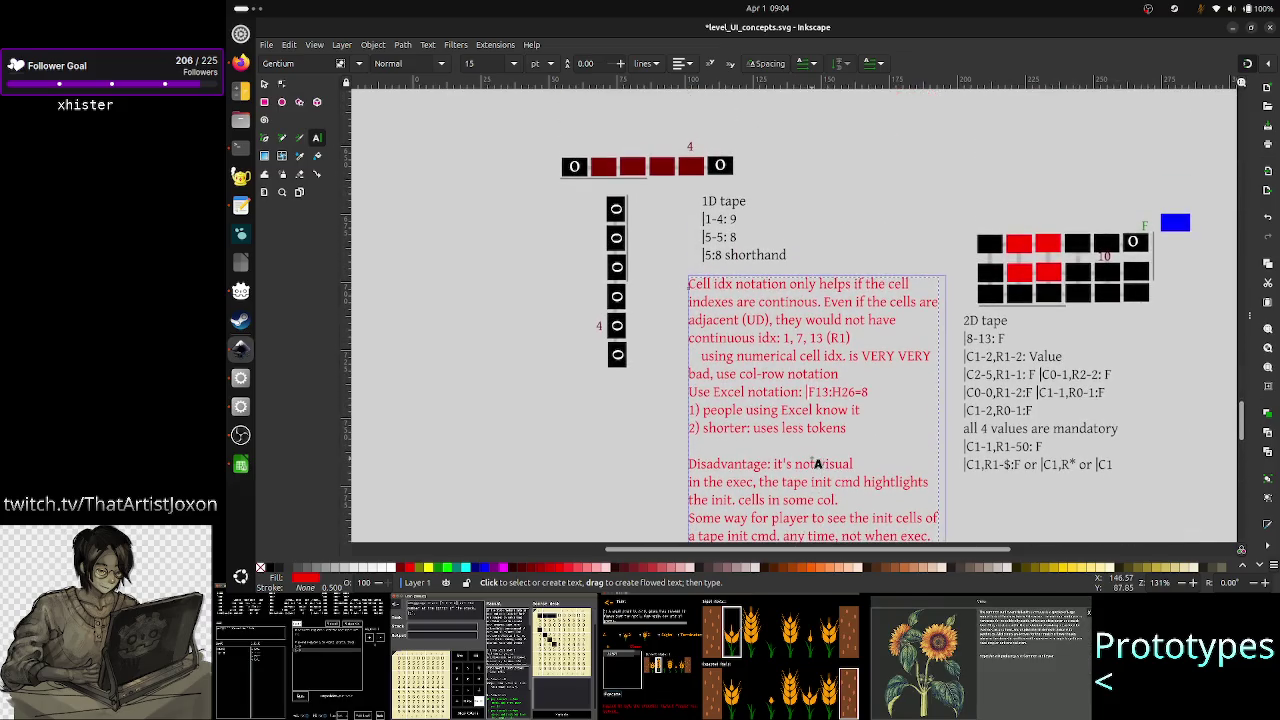
- Deselect the text box and save the drawing
click(264, 84)
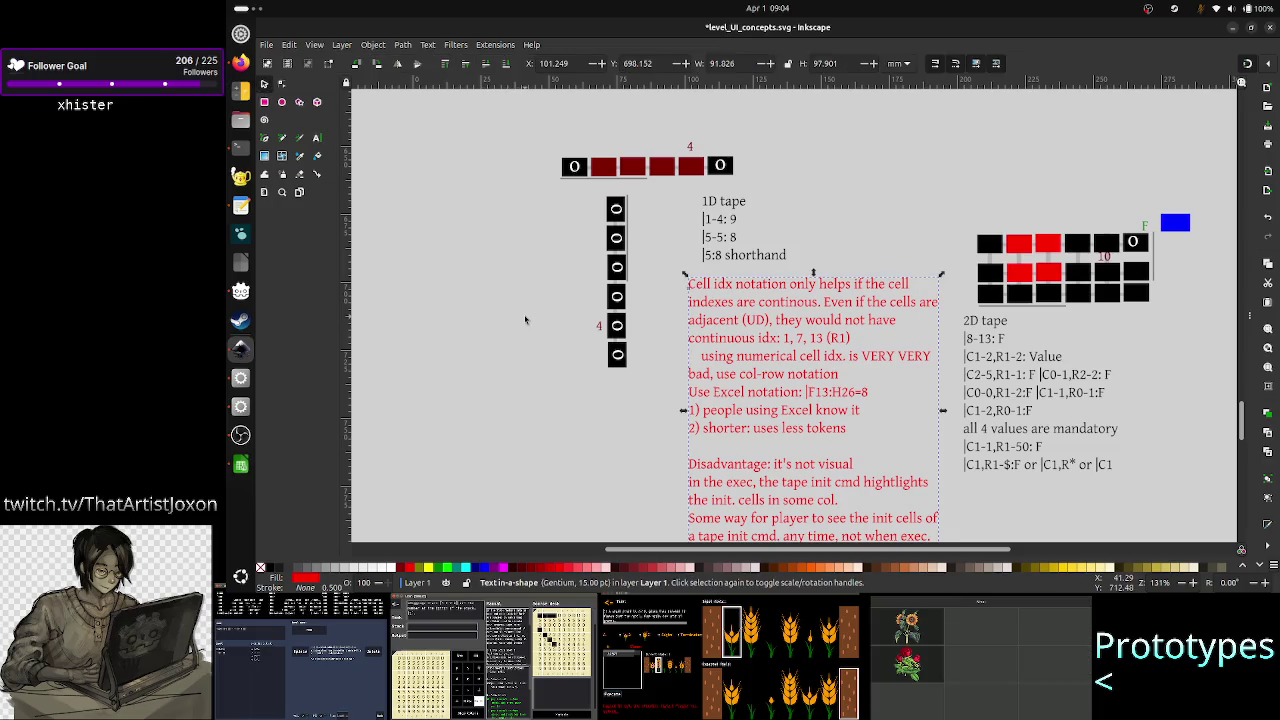
click(620, 437)
key(ctrl+s)
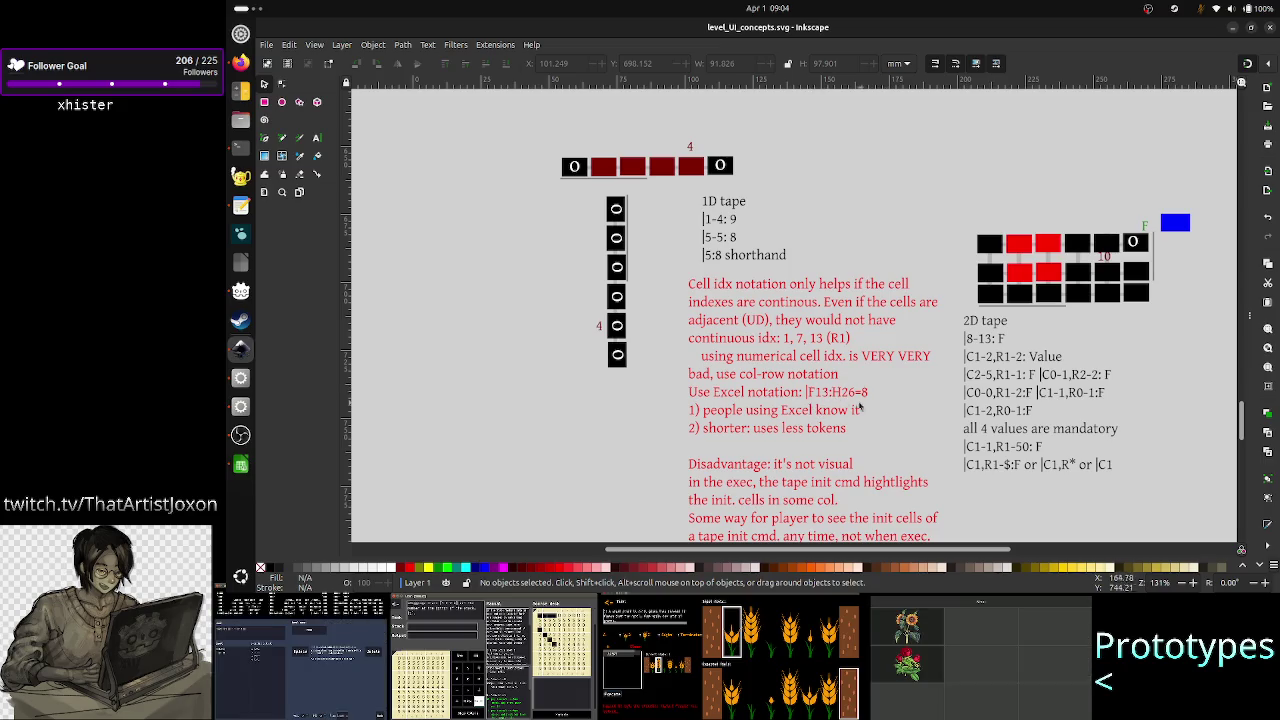
- Cancel Calc's conditional formatting dialog and return to the Vim terminal
key(alt+Tab)
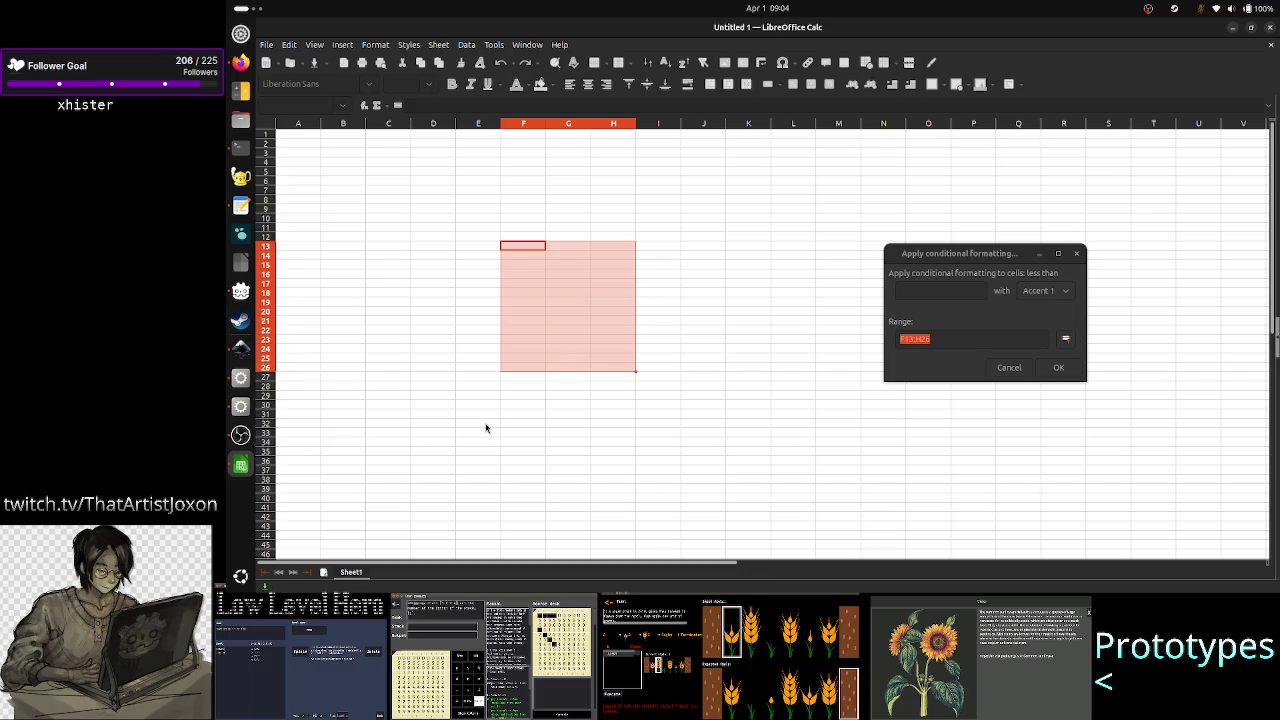
click(1011, 370)
key(alt+Tab)
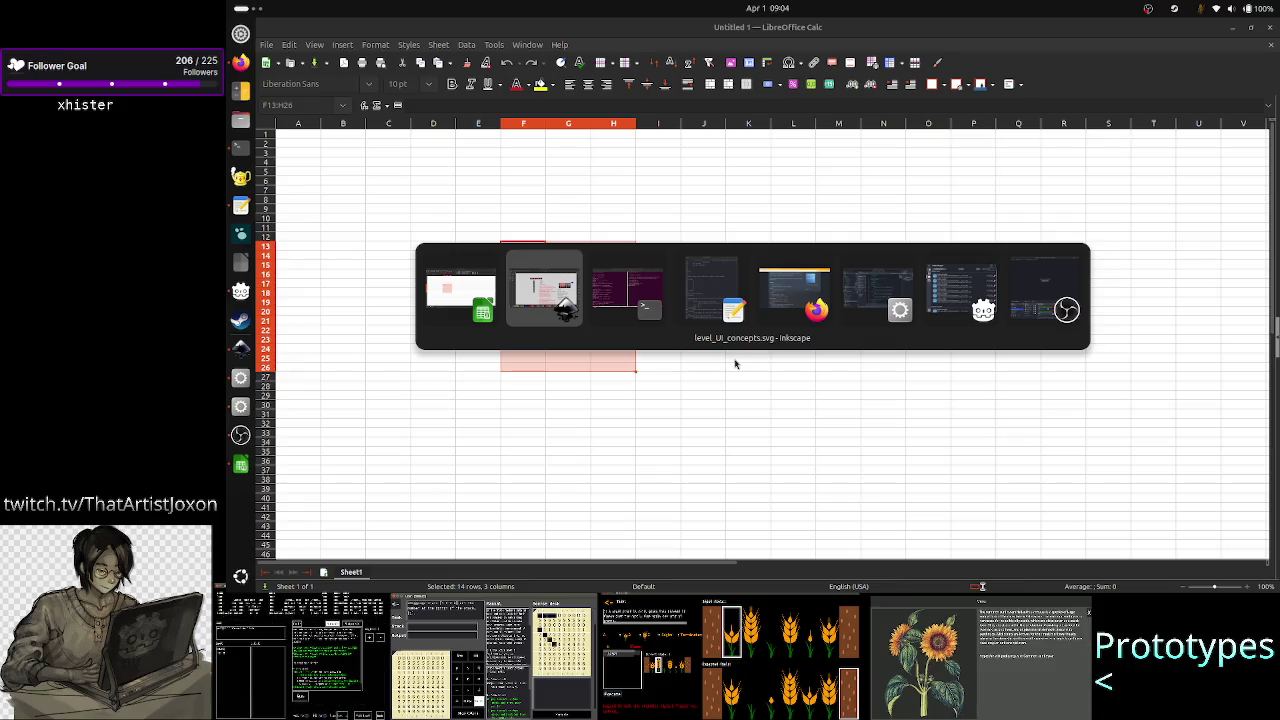
key(alt+Tab)
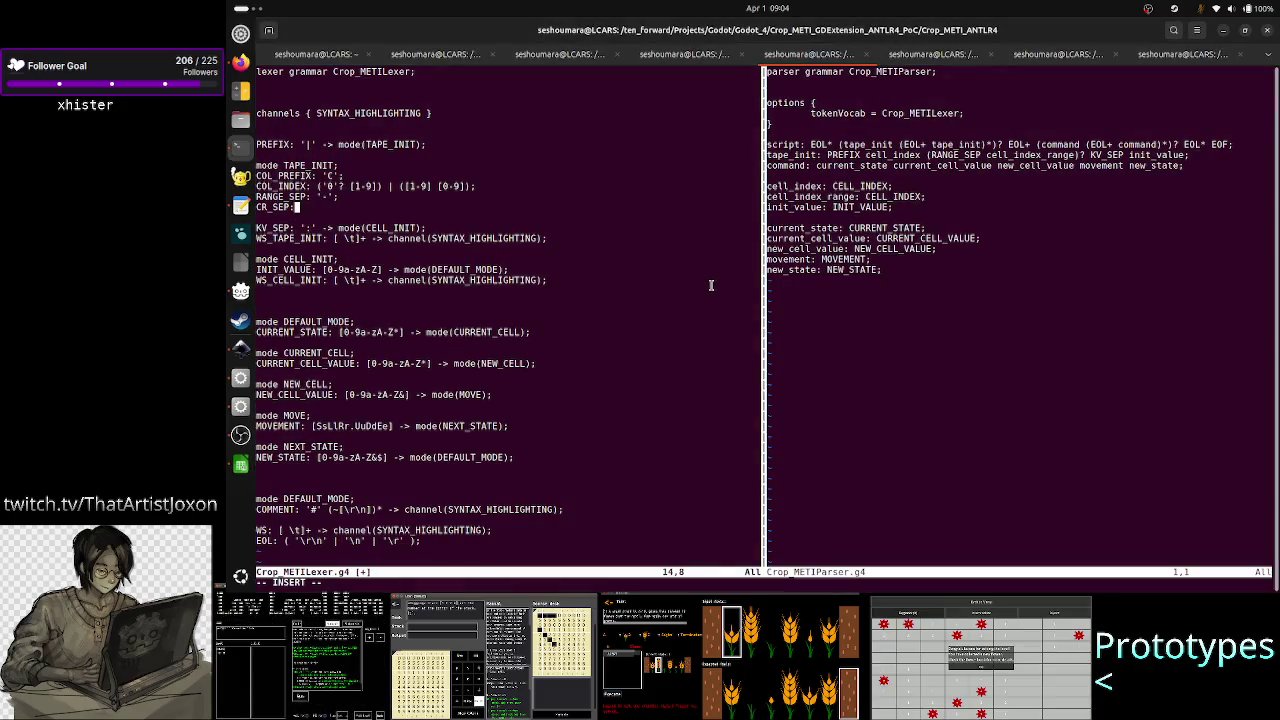
- Paste F13:H26 onto the empty lexer line and append =9
key(alt+Tab)
key(alt+Tab)
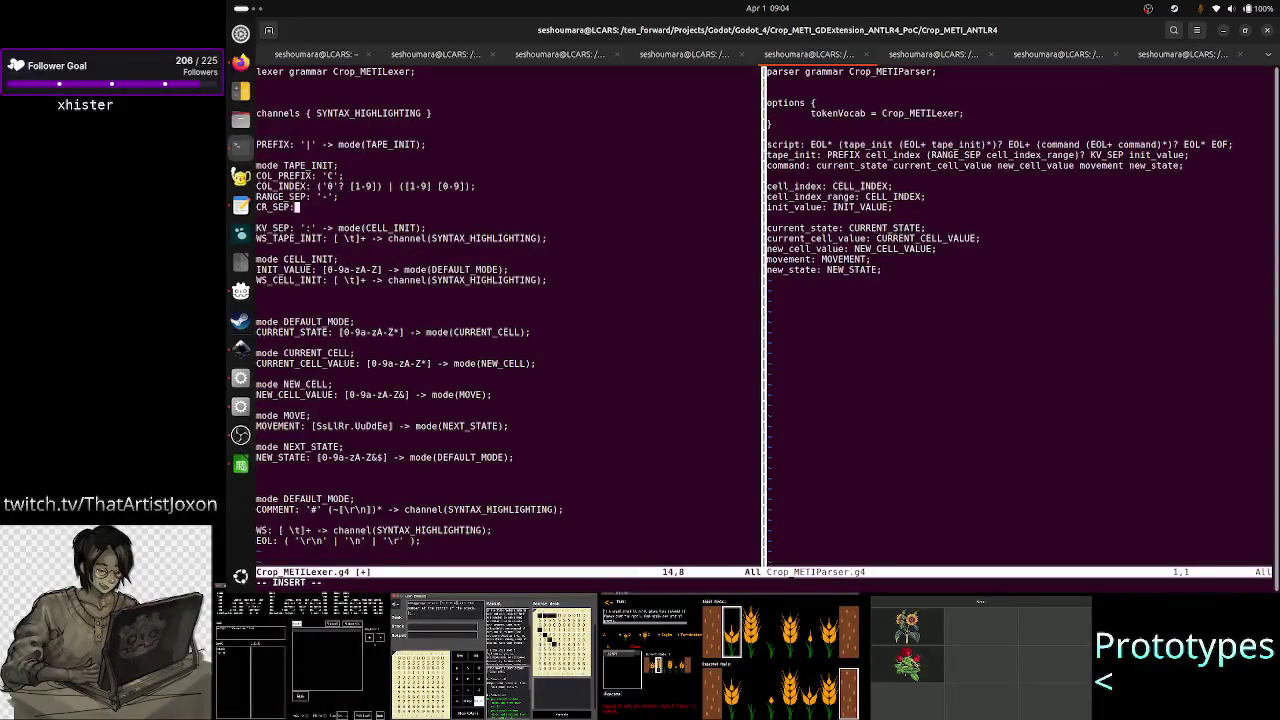
key(Up)
key(Up)
key(Up)
key(Up)
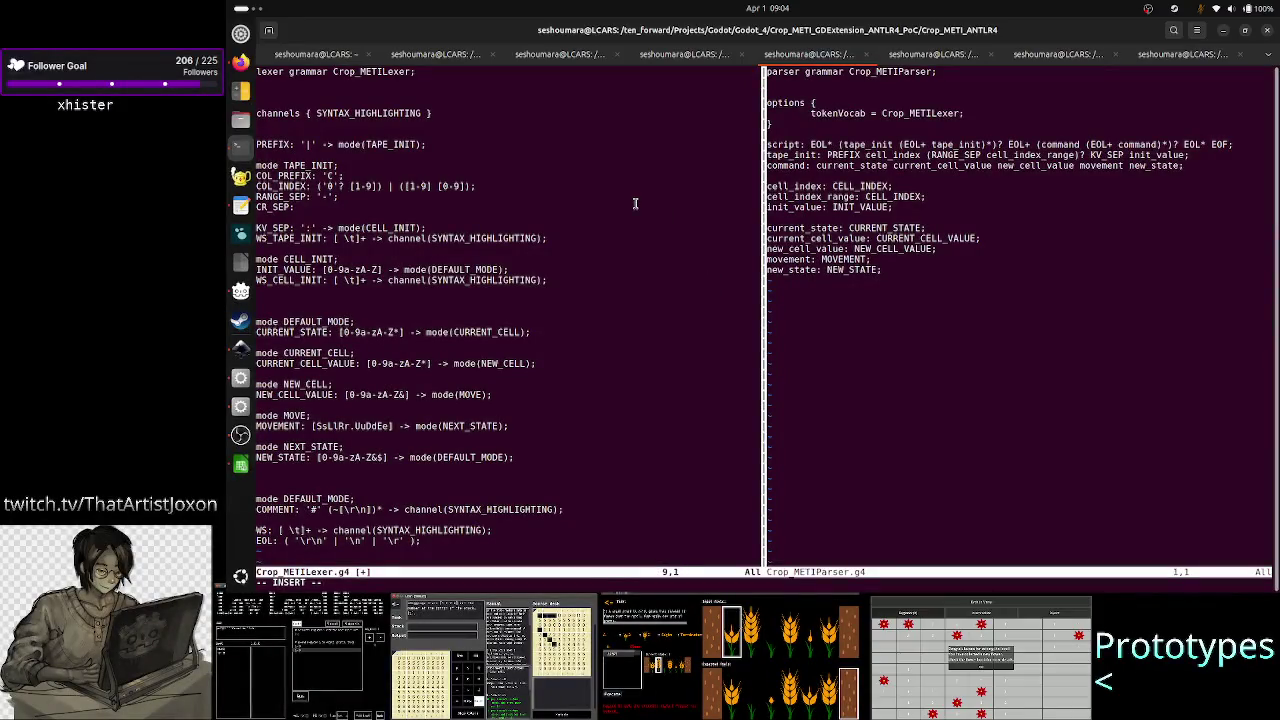
right_click(636, 209)
click(662, 241)
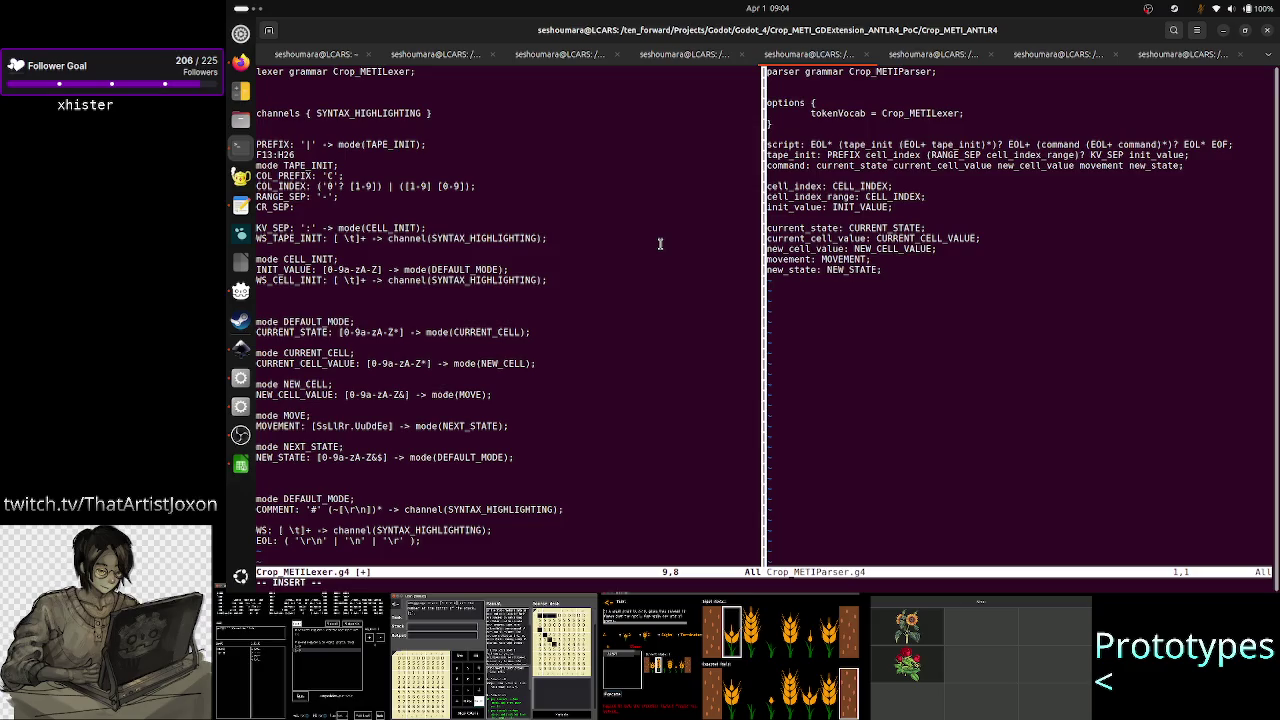
text(=)
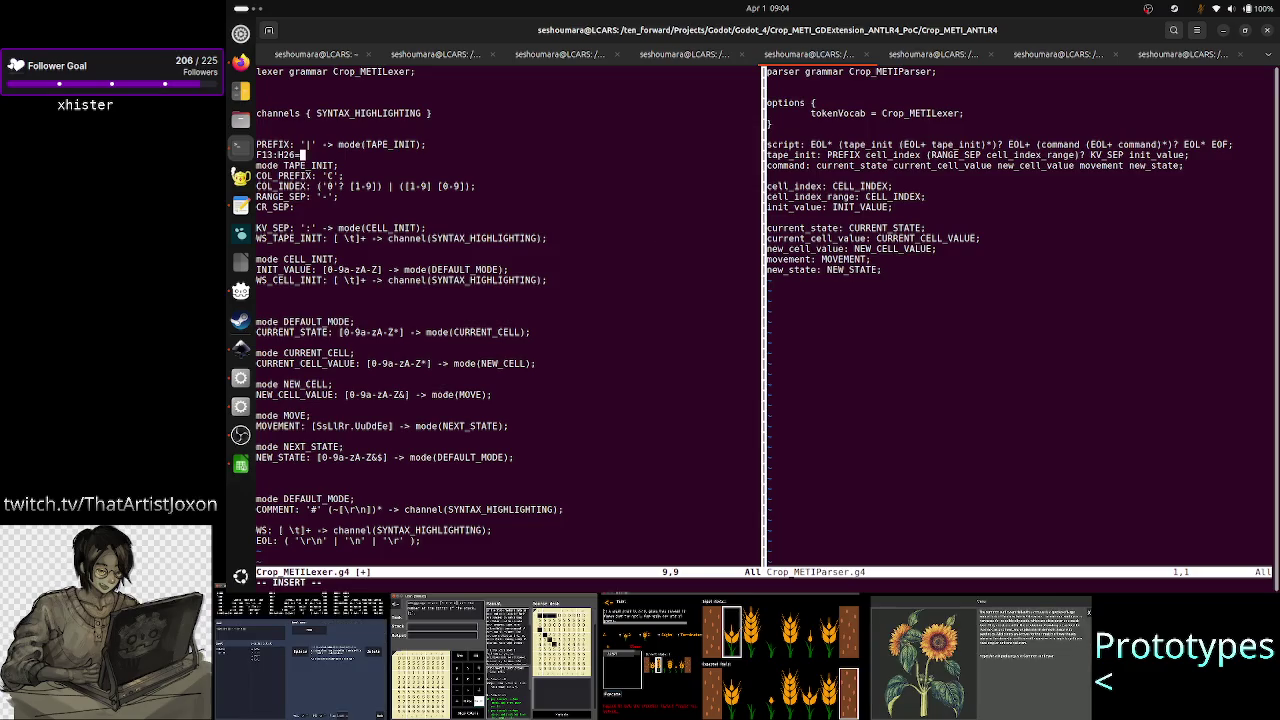
text(9)
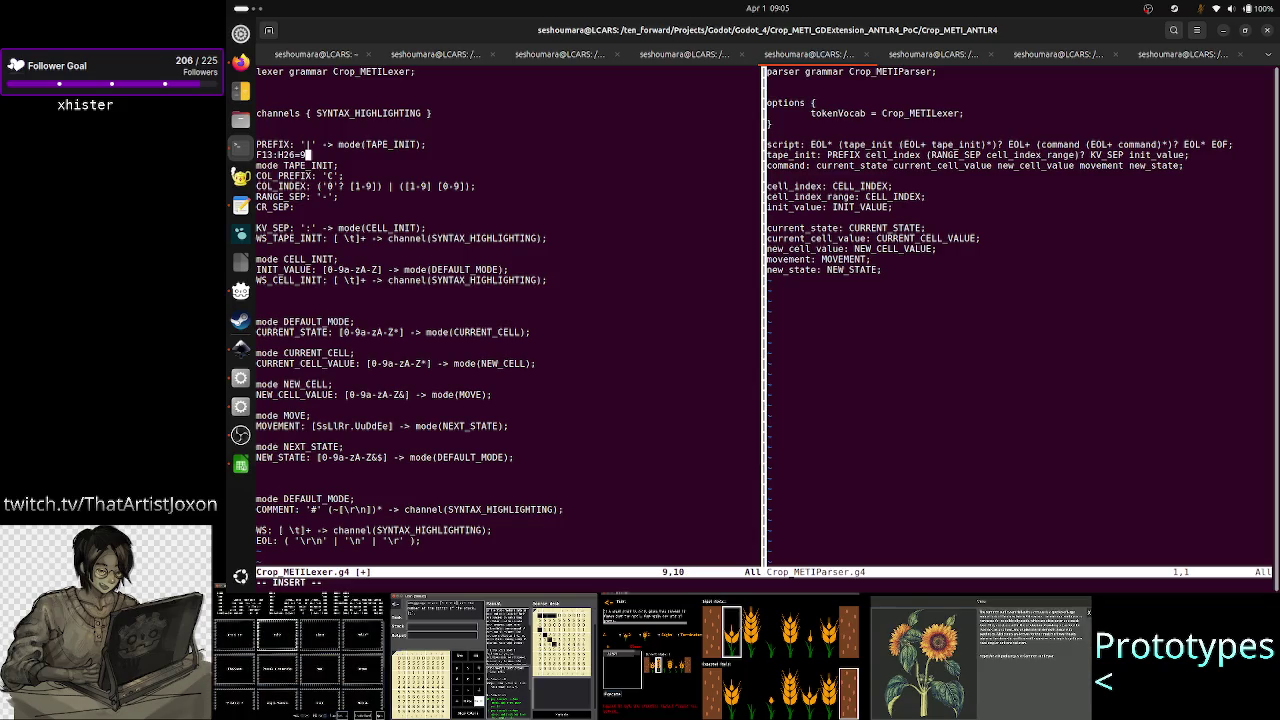
- Move down to the COL_PREFIX rule and erase it with backspaces
key(Up)
key(Home)
key(Down)
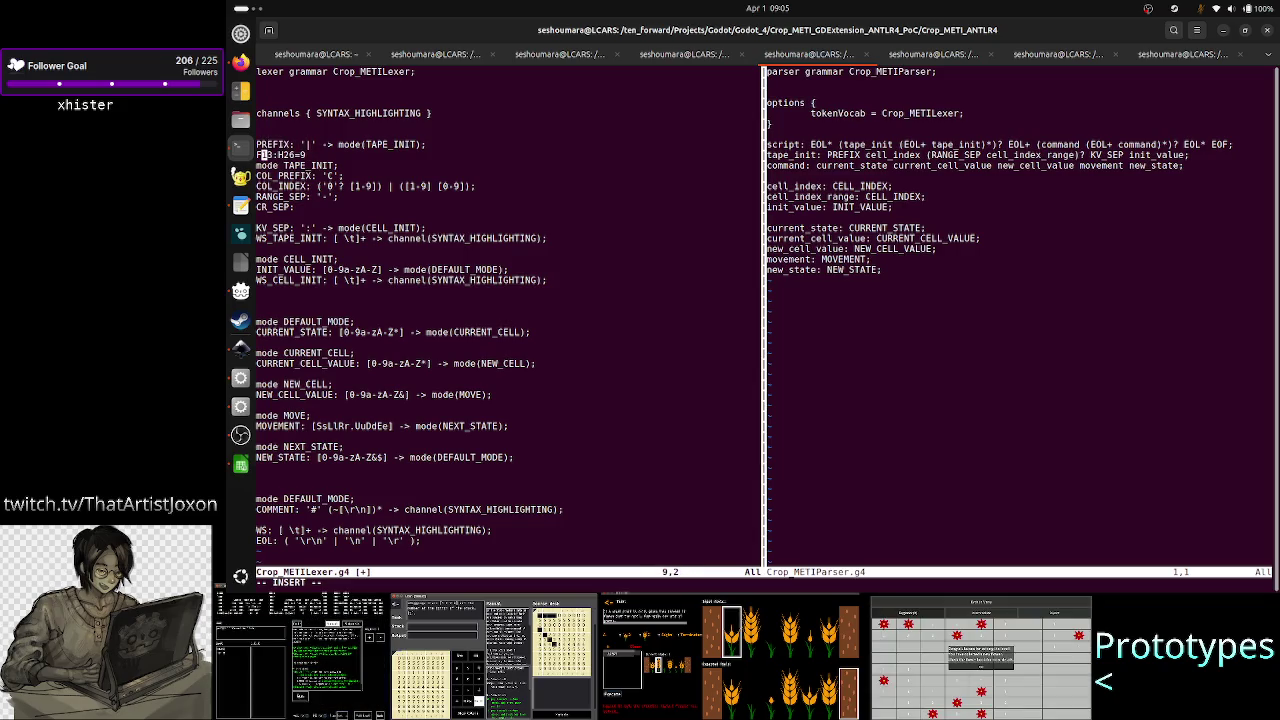
key(Down)
key(Right)
key(Right)
key(Right)
key(Right)
key(Right)
key(Right)
key(Right)
key(Right)
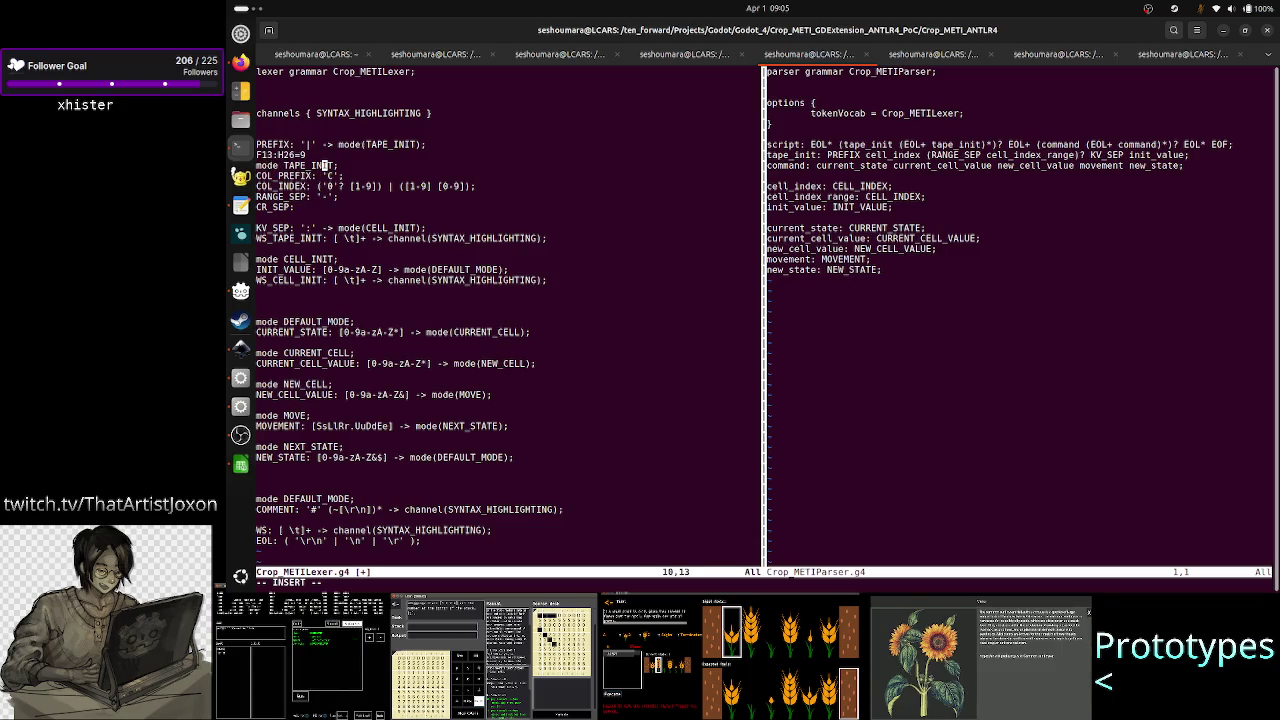
key(Right)
key(Right)
key(Home)
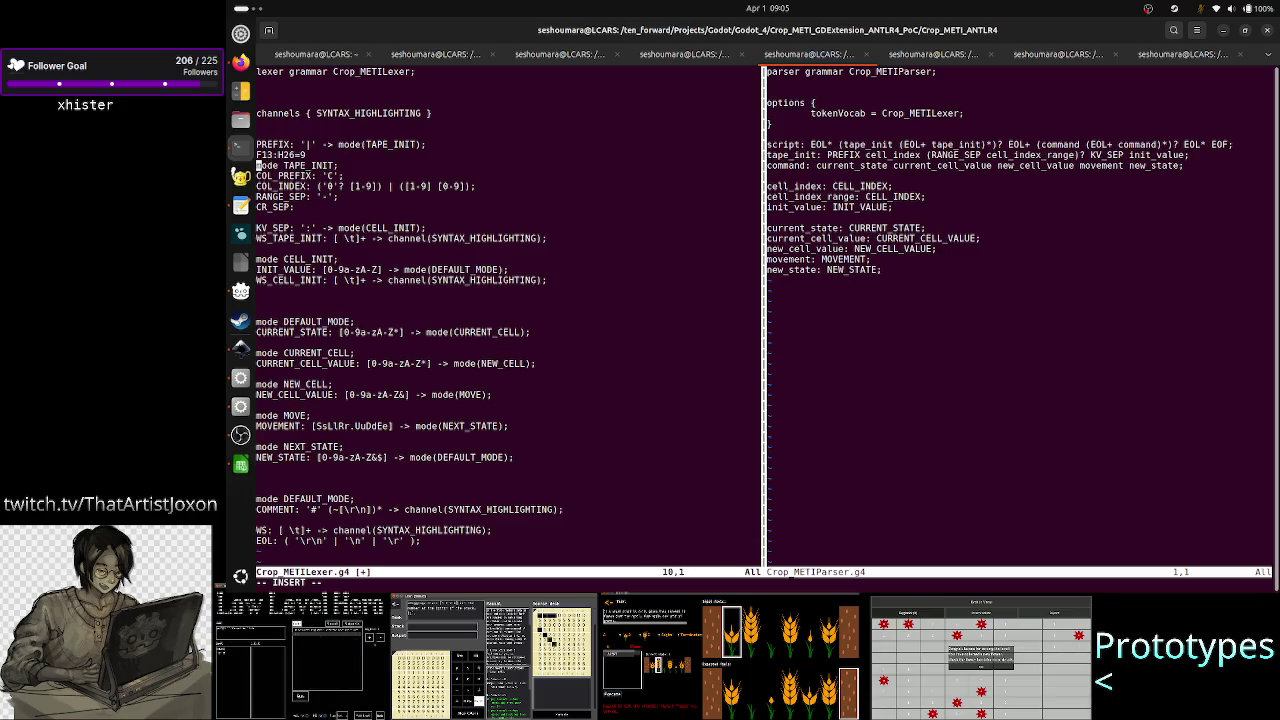
key(Right)
key(Right)
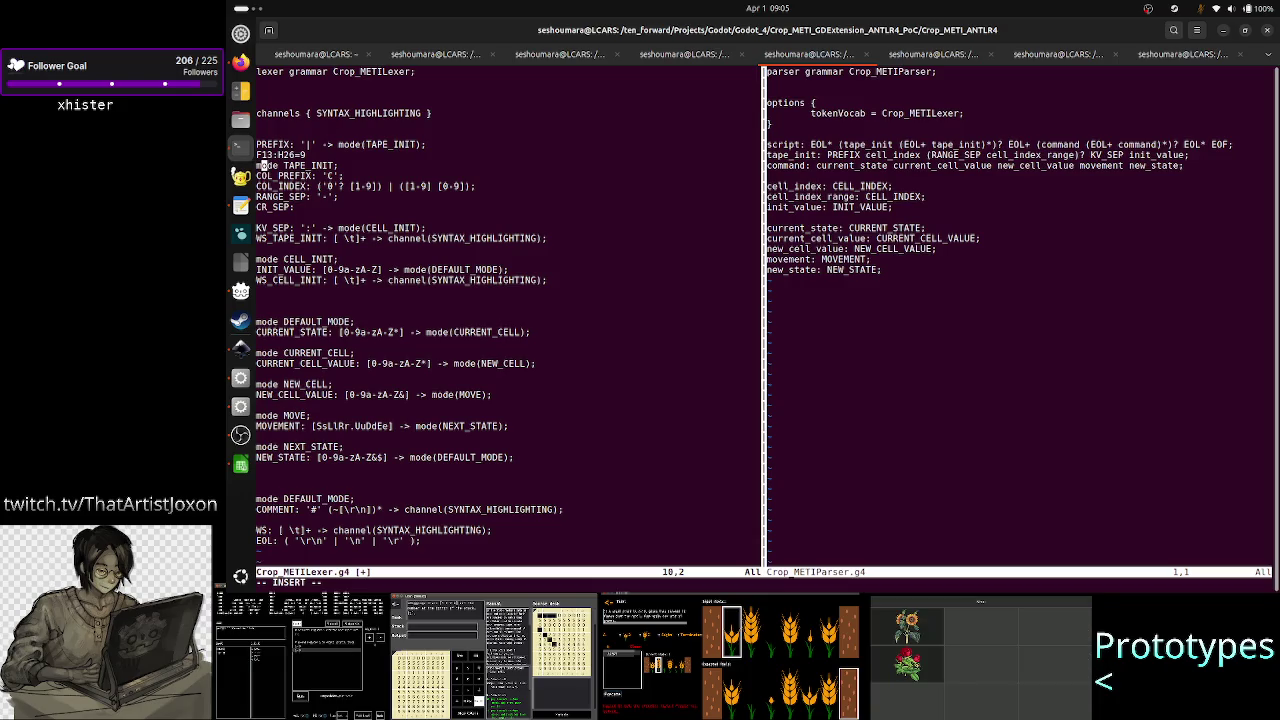
key(Right)
key(Down)
key(Right)
key(Right)
key(Right)
key(Right)
key(Right)
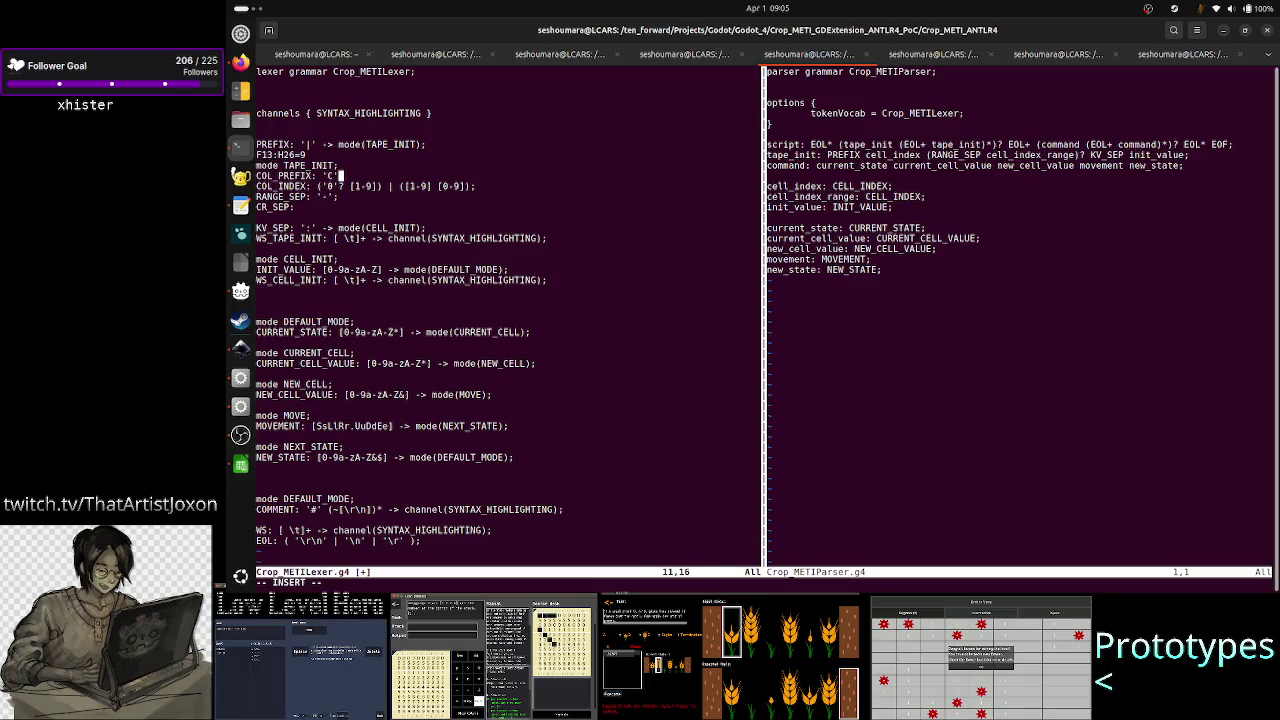
key(BackSpace)
key(BackSpace)
key(BackSpace)
key(BackSpace)
key(BackSpace)
key(BackSpace)
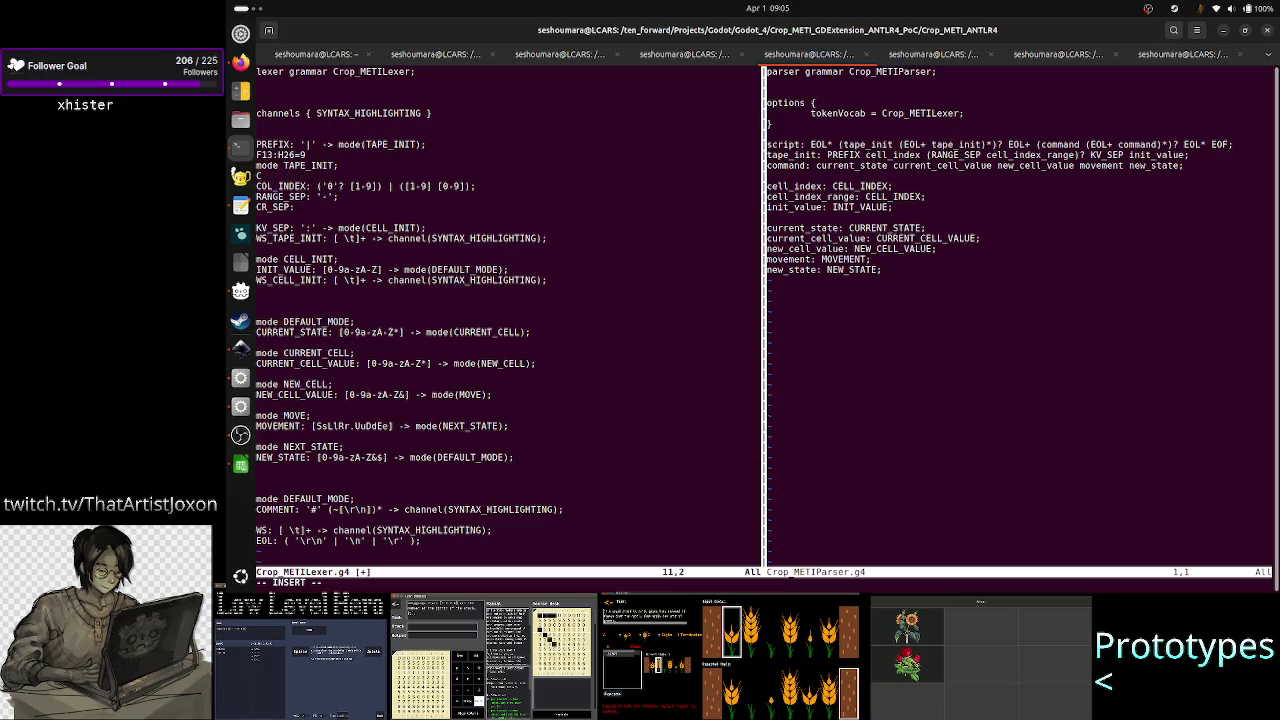
key(BackSpace)
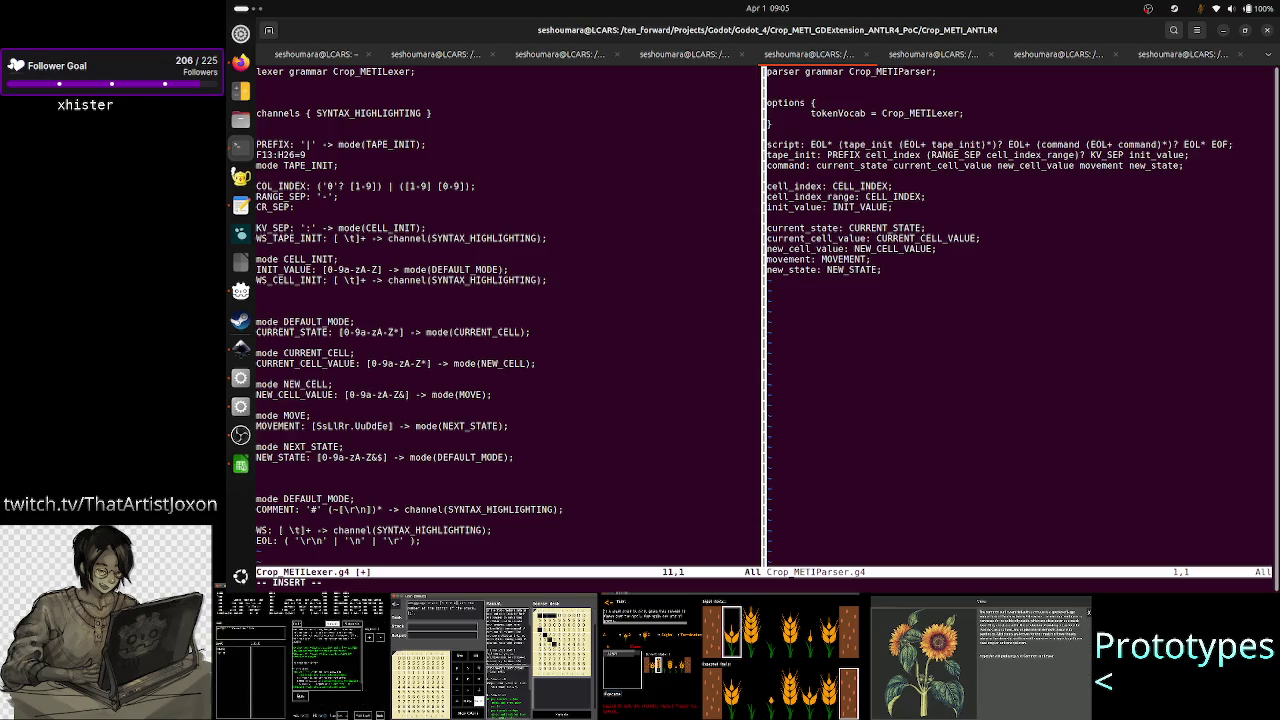
- Move the cursor into the COL_INDEX pattern, then bring LibreOffice Calc forward
key(Up)
key(Up)
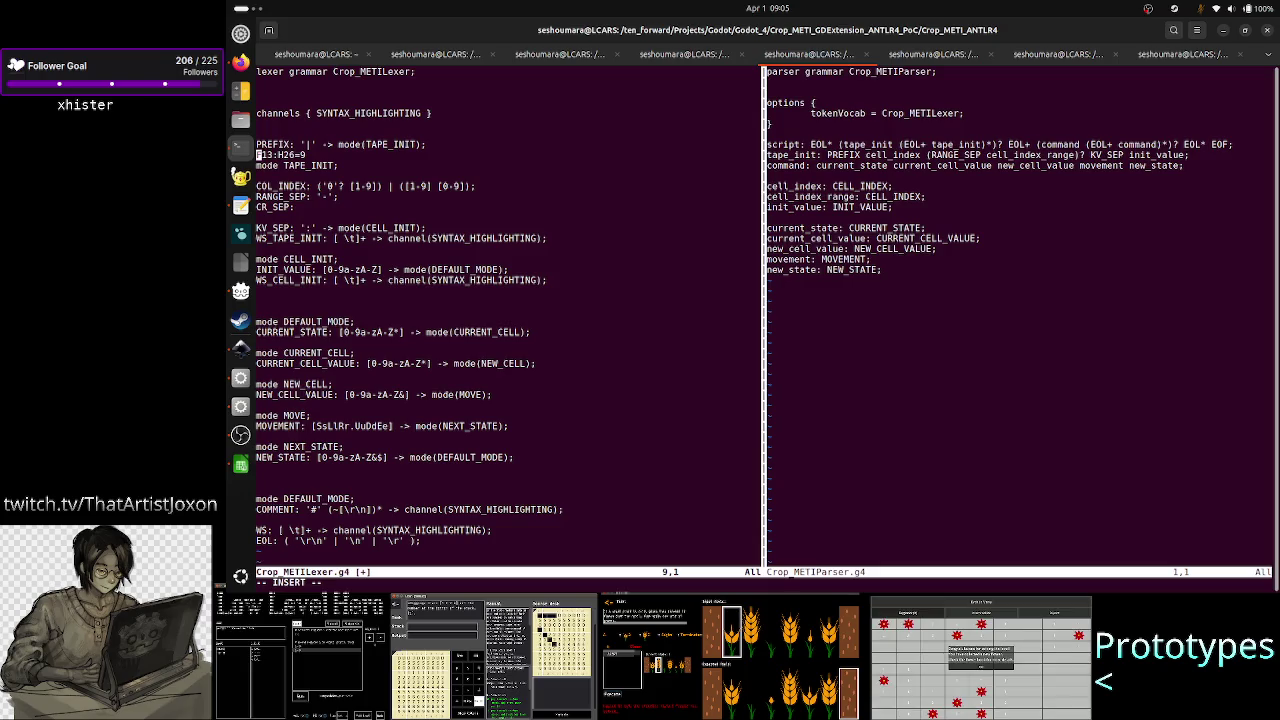
key(Down)
key(Down)
key(Down)
key(Right)
key(Right)
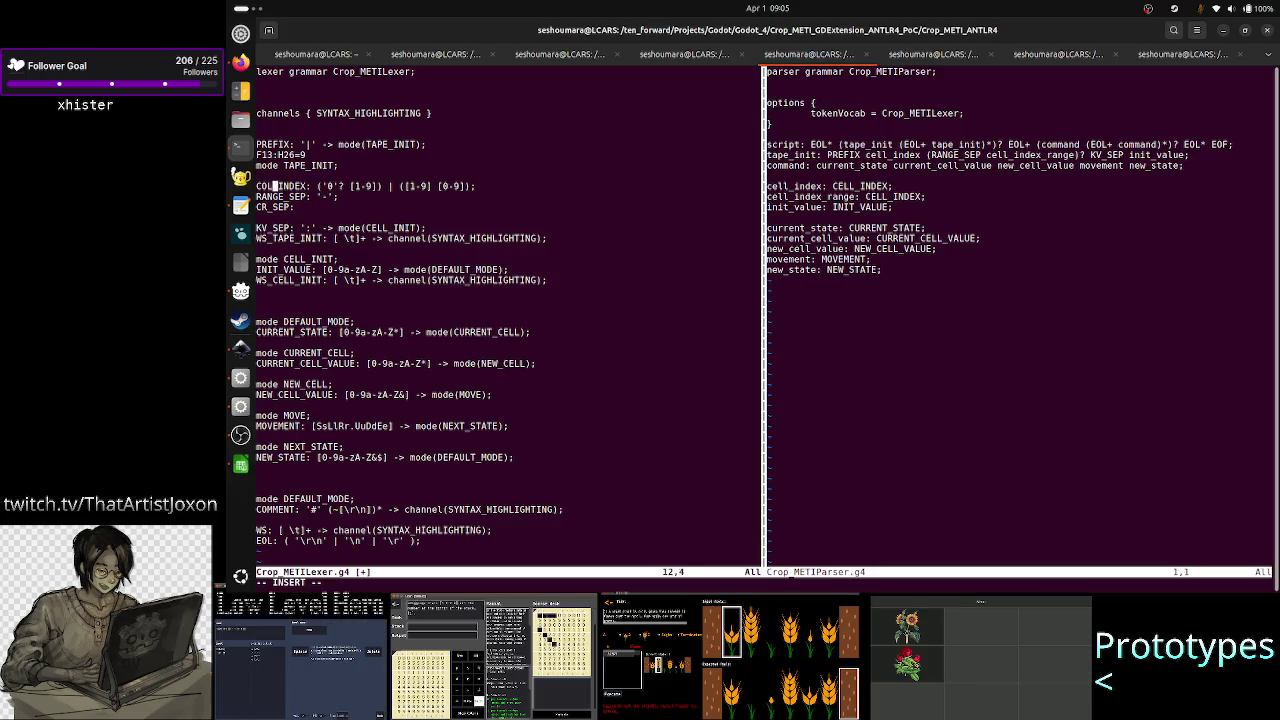
key(Right)
key(Right)
key(Right)
key(Right)
key(Right)
key(Right)
key(Right)
key(Right)
key(Right)
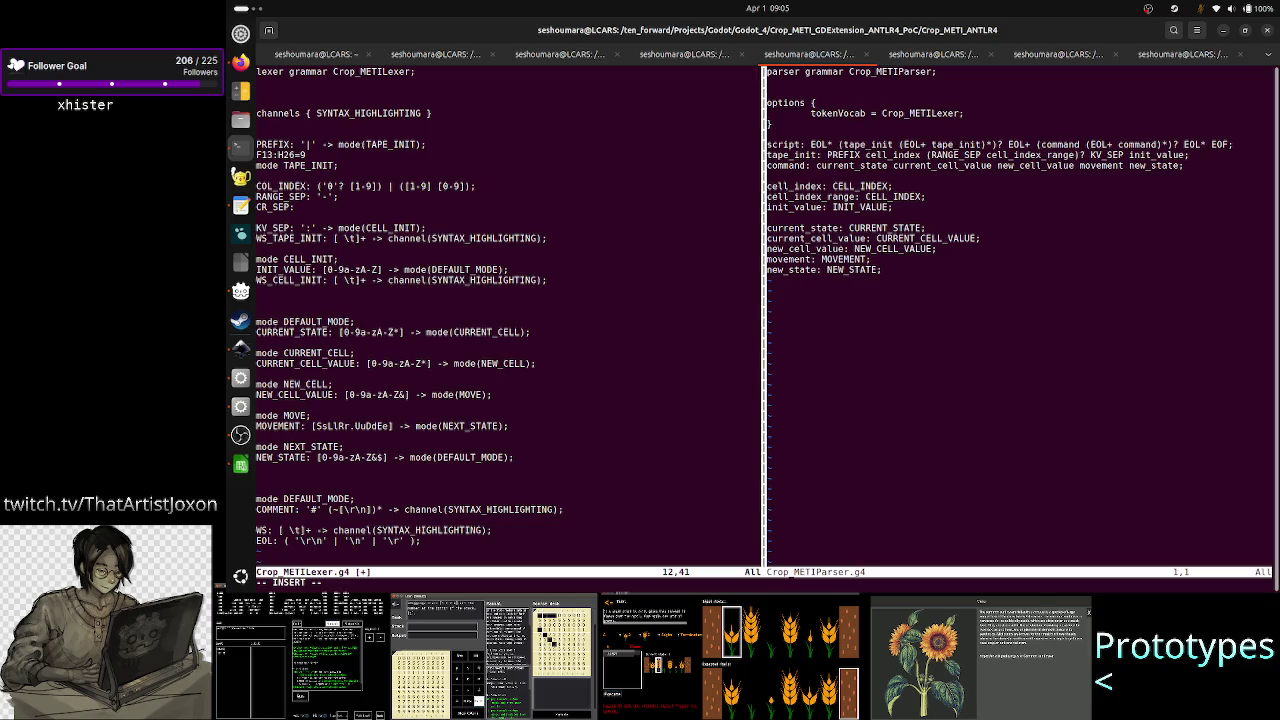
key(alt+Tab)
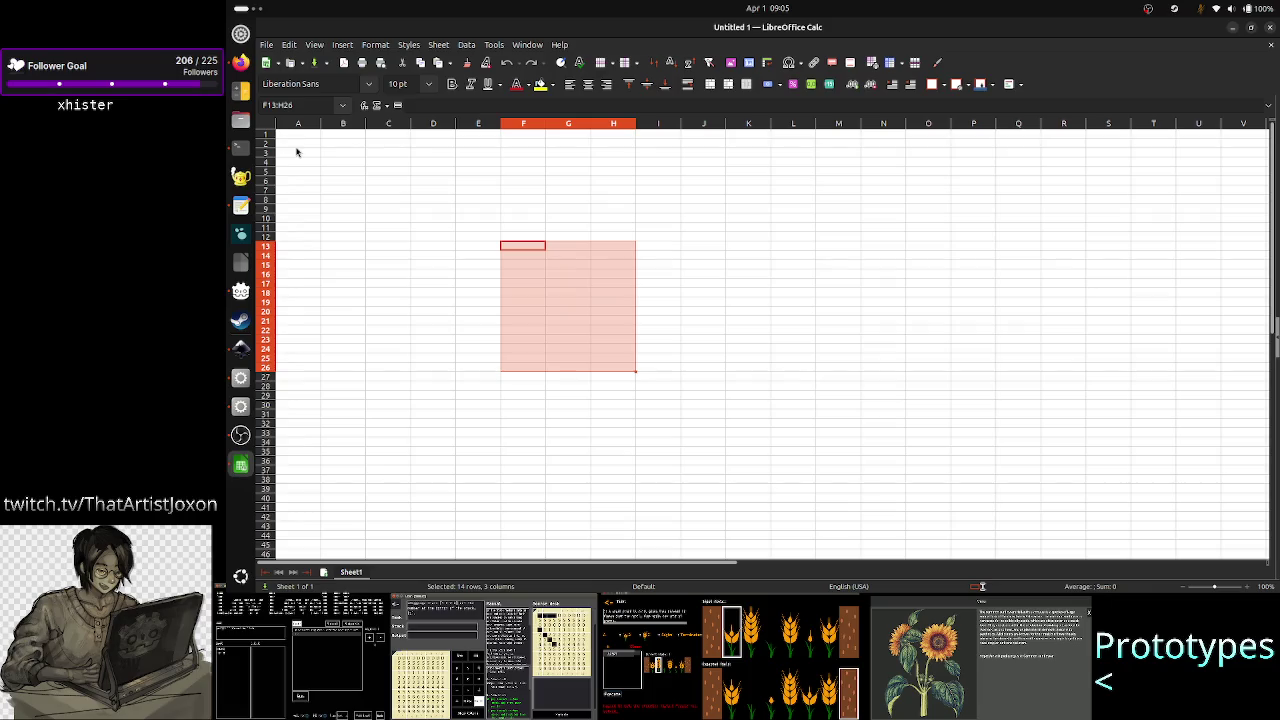
- Select sample ranges A2:B6 and D8:F16 in Calc before returning to Vim
drag(298, 143, 347, 186)
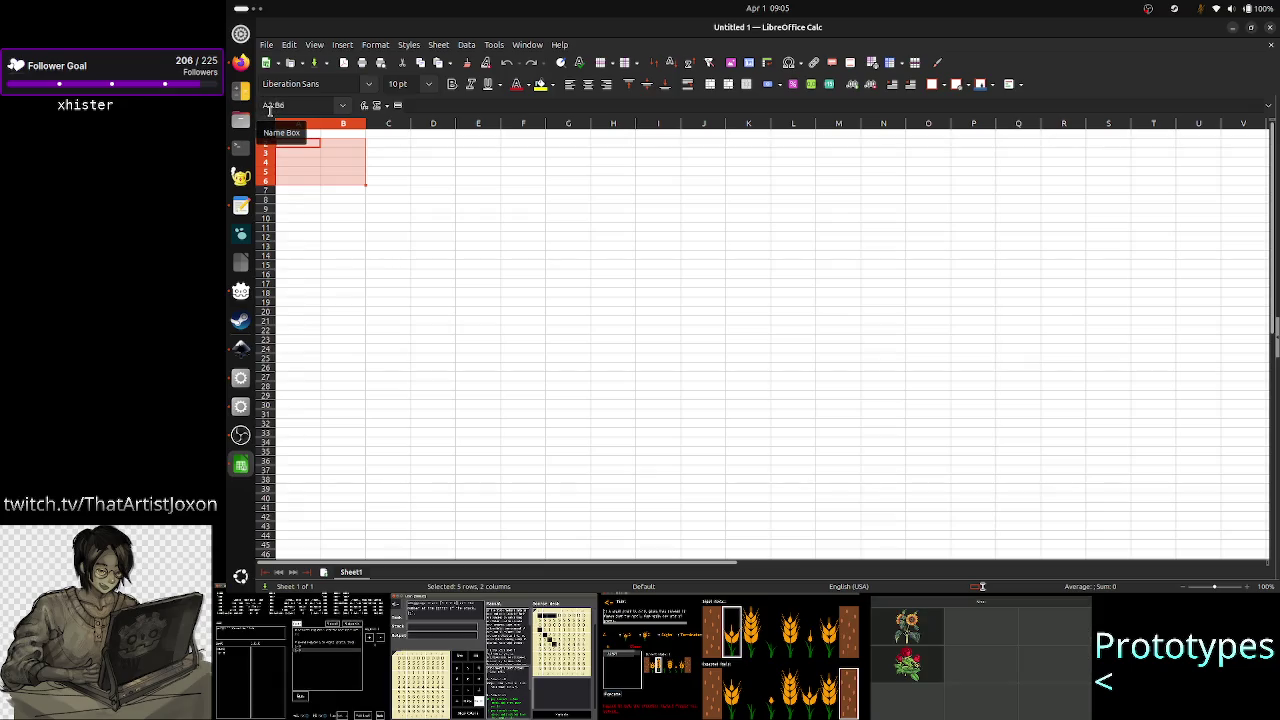
drag(430, 199, 539, 283)
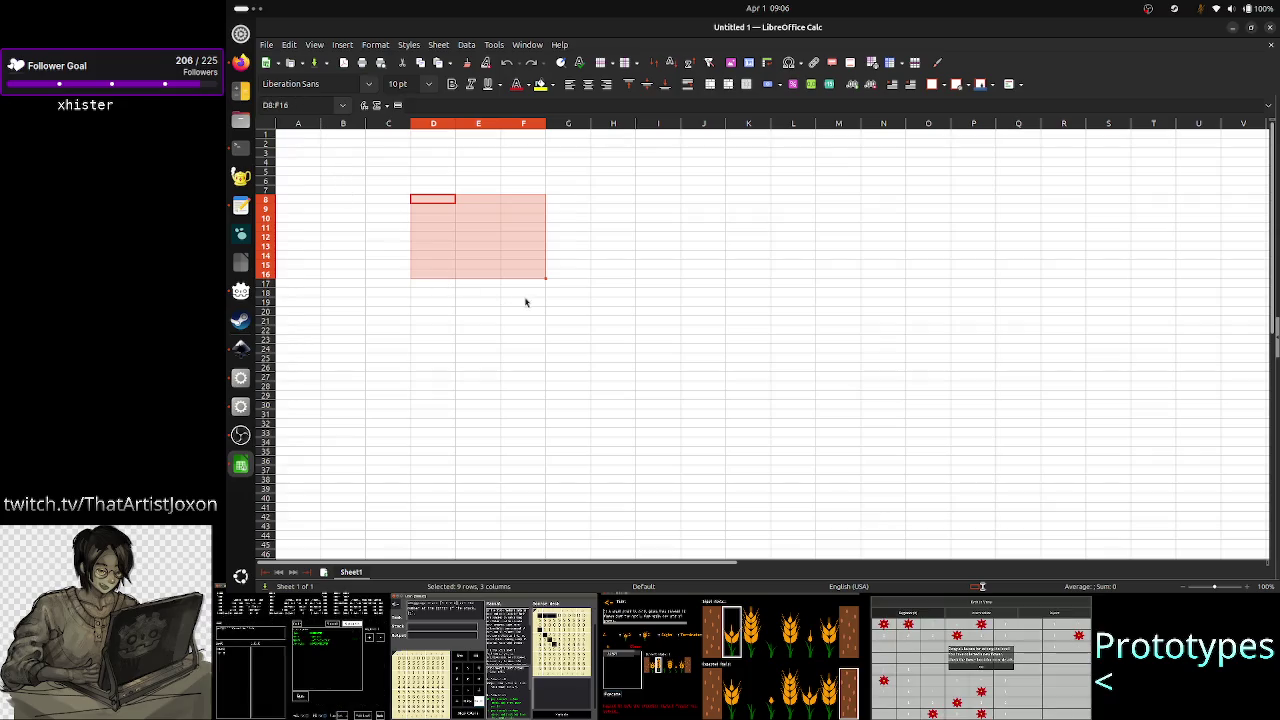
key(alt+Tab)
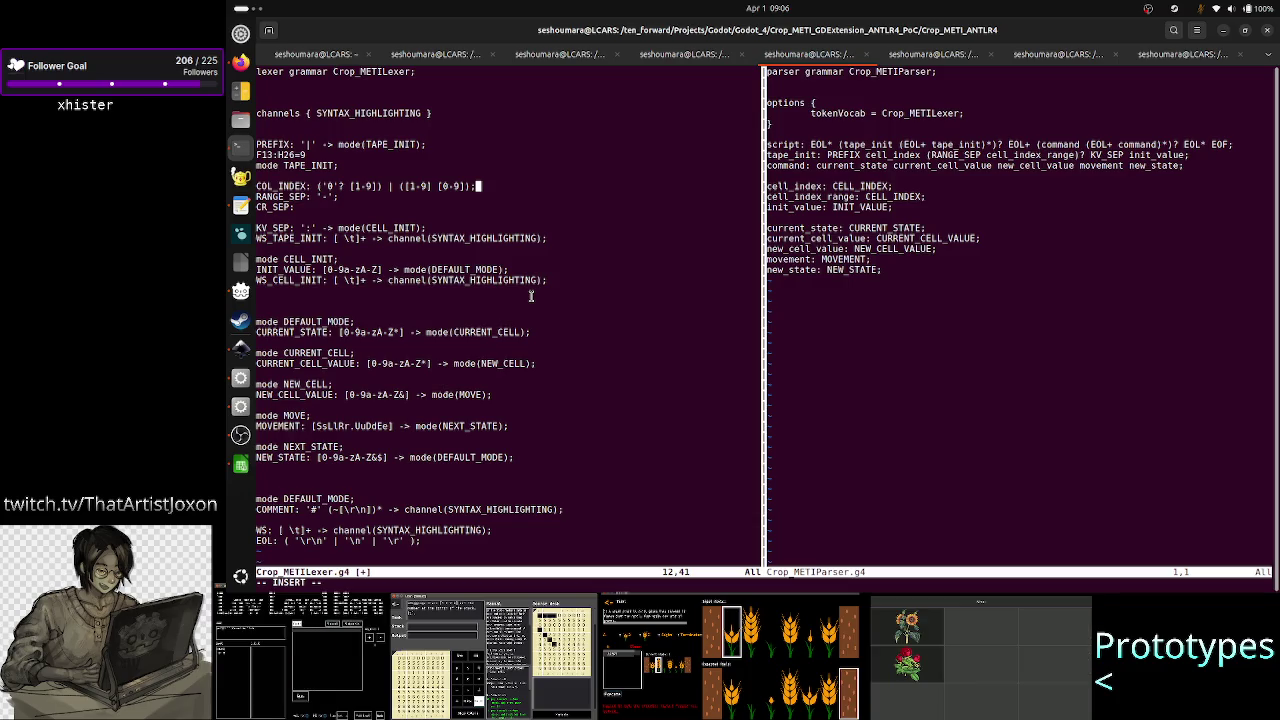
- Add an F-cell example line (F4, edited to F0) under the F13:H26=9 note
key(Up)
key(Up)
key(Up)
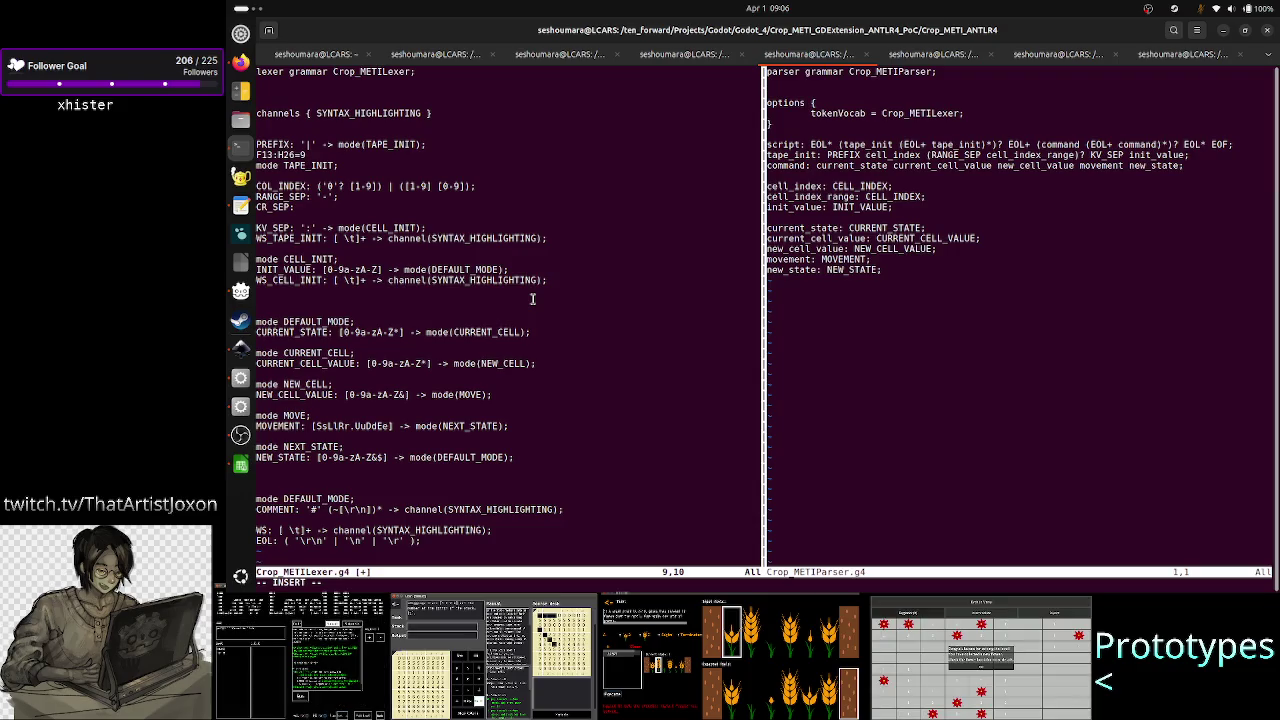
key(Return)
text(F)
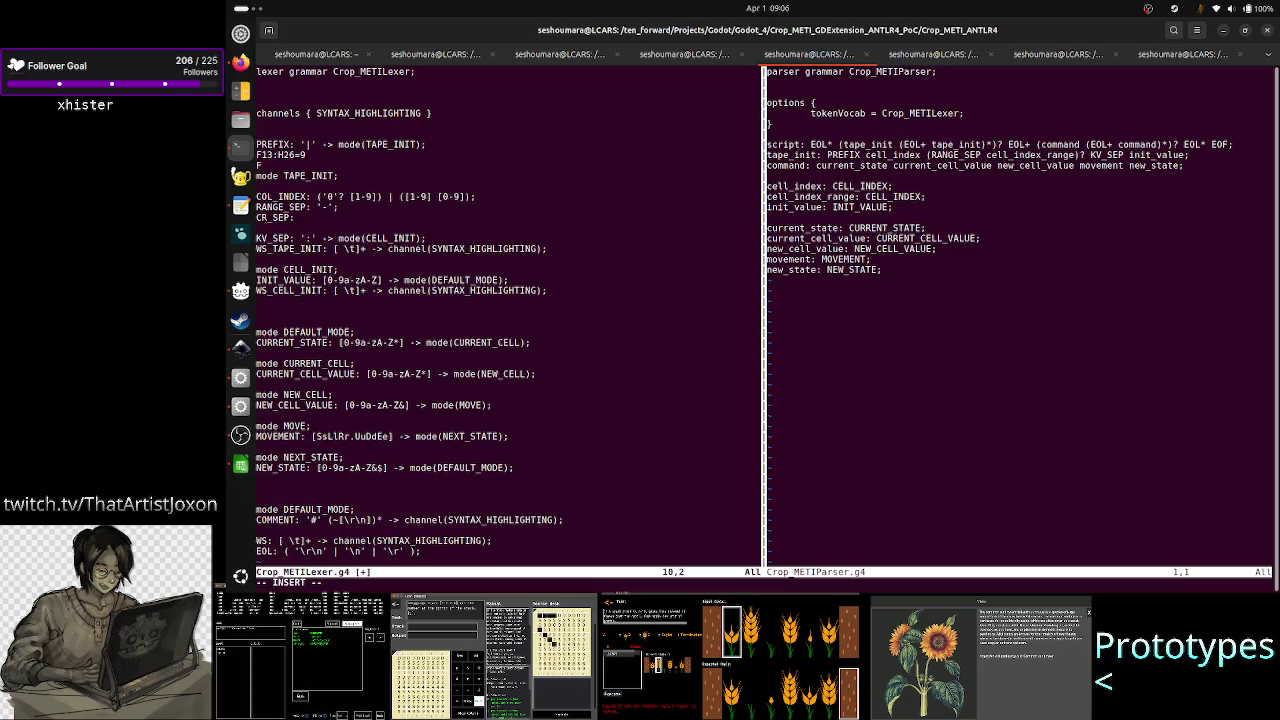
text(4)
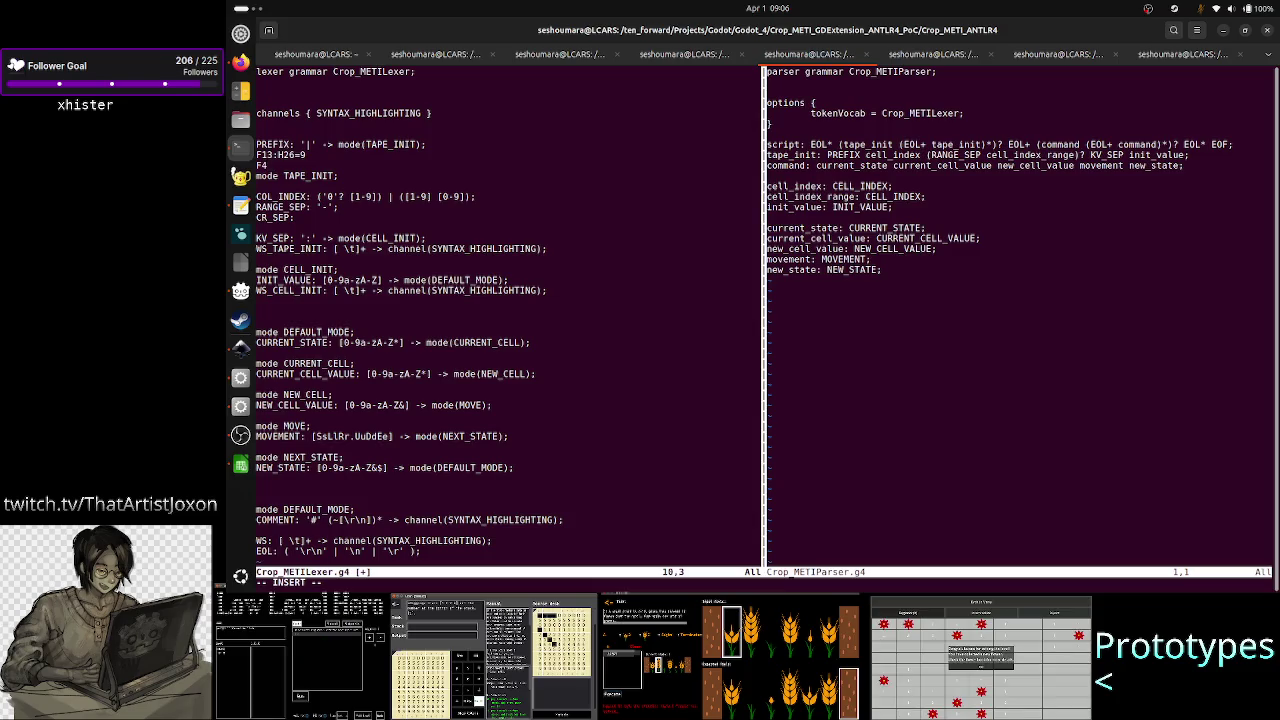
key(BackSpace)
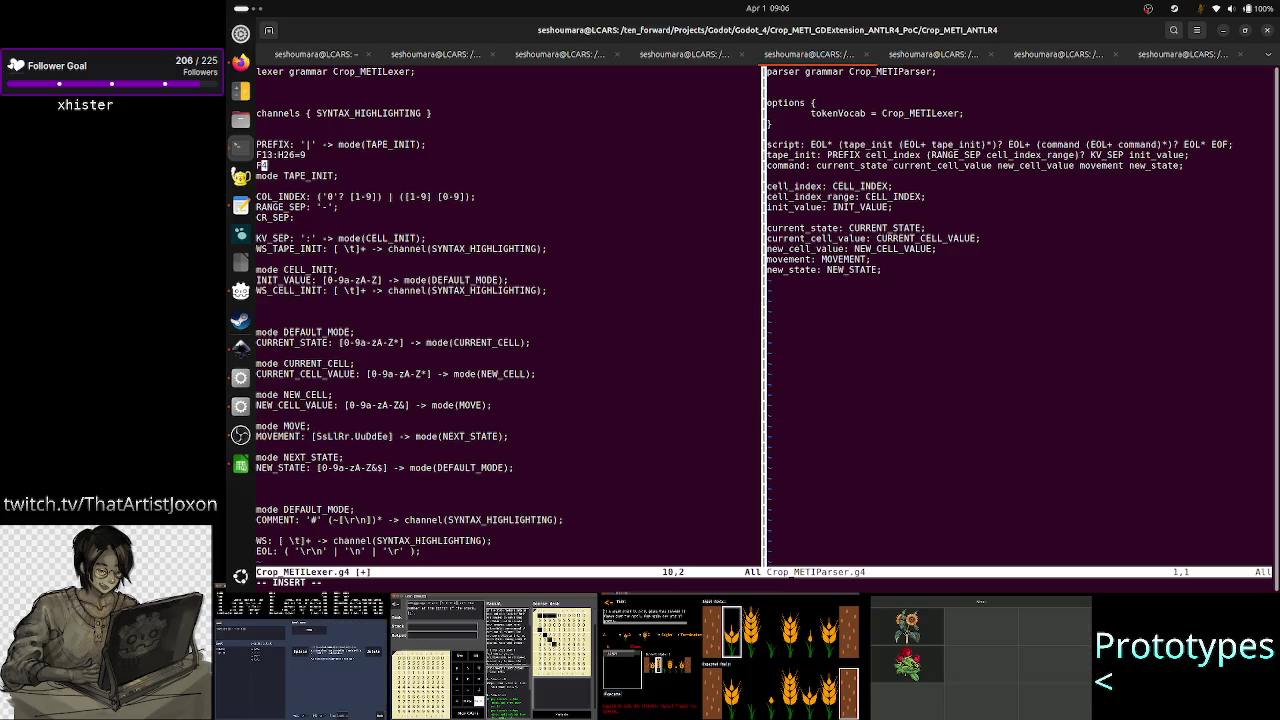
text(0)
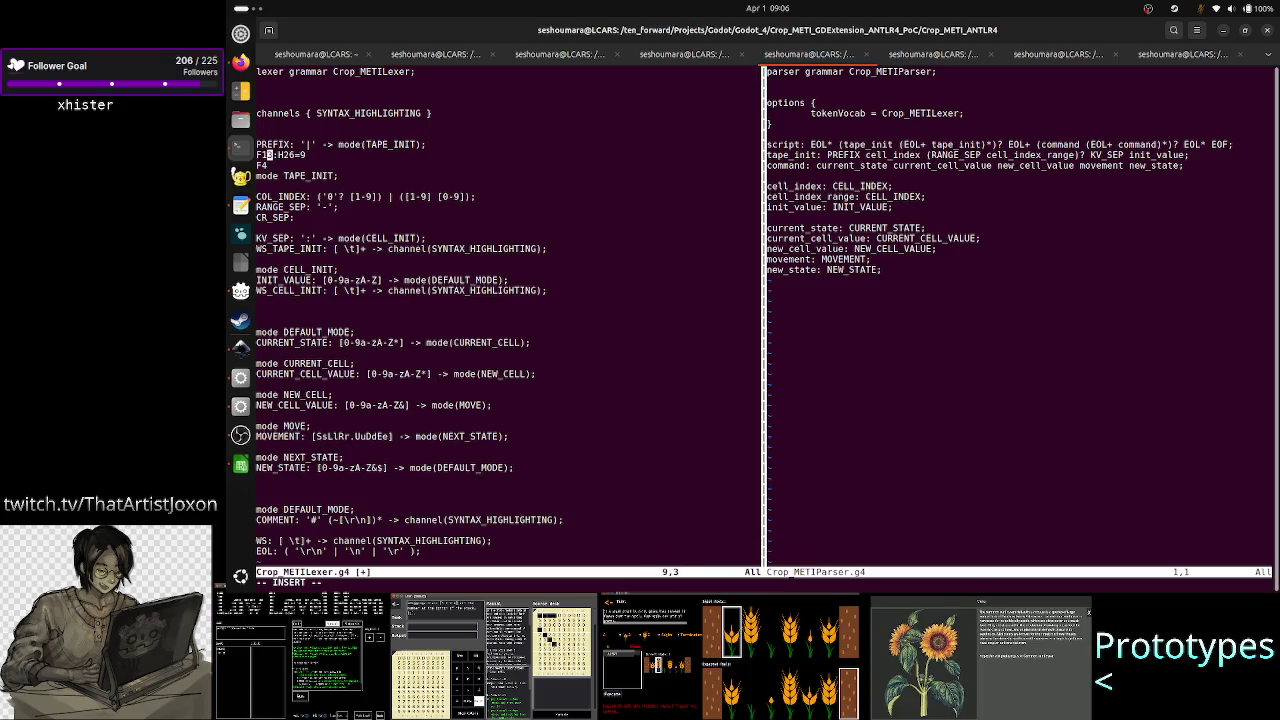
- Start a START_CELL_INDEX: rule on the blank TAPE_INIT line
key(Down)
key(Down)
key(Down)
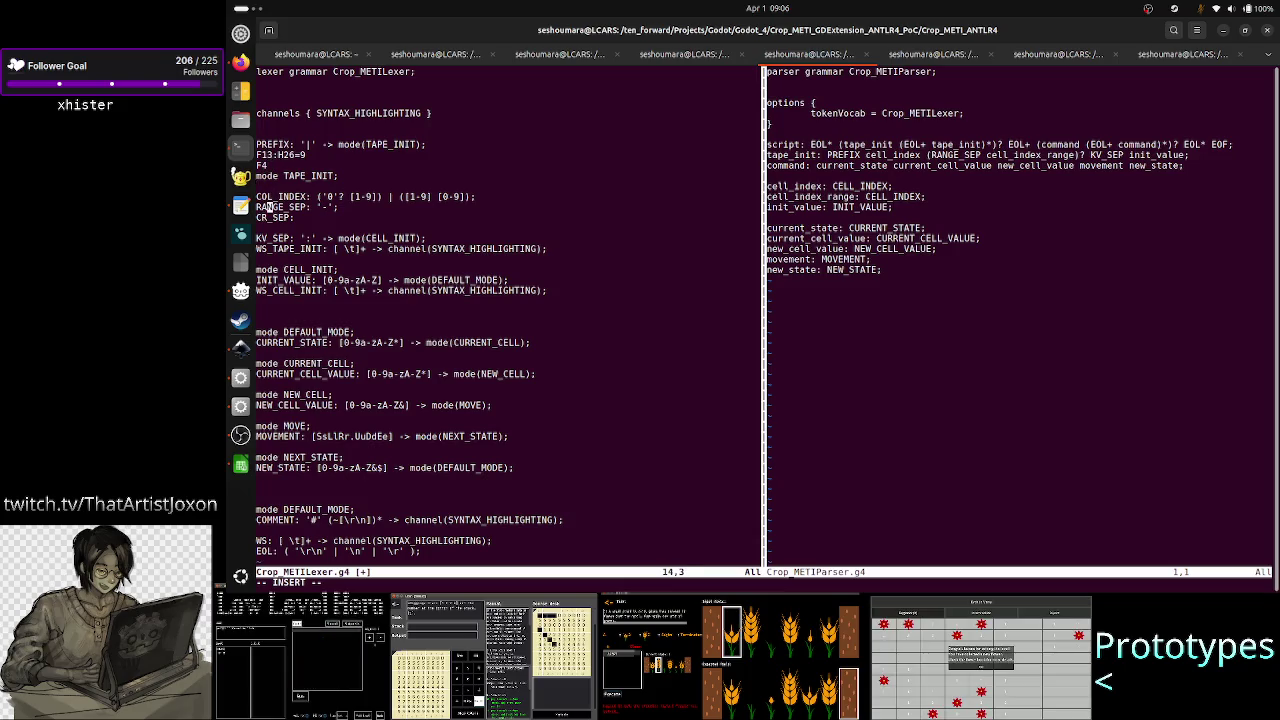
key(Right)
key(Right)
key(Up)
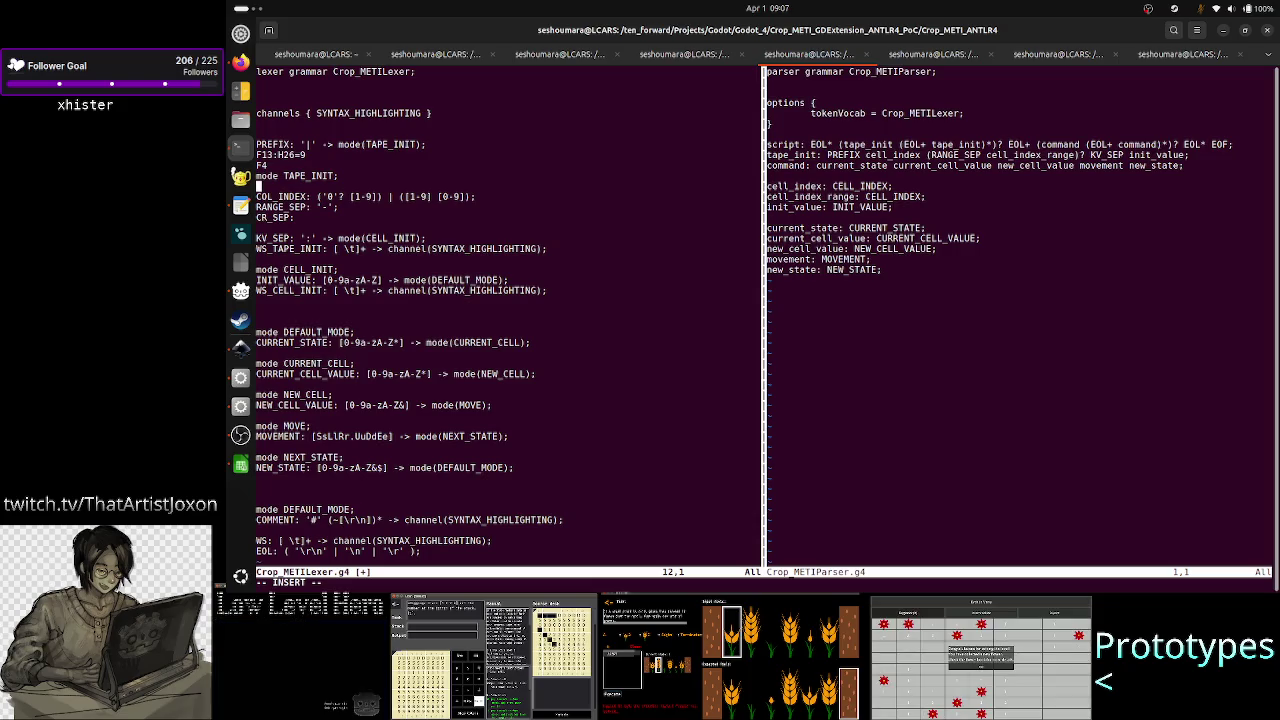
key(Up)
key(Up)
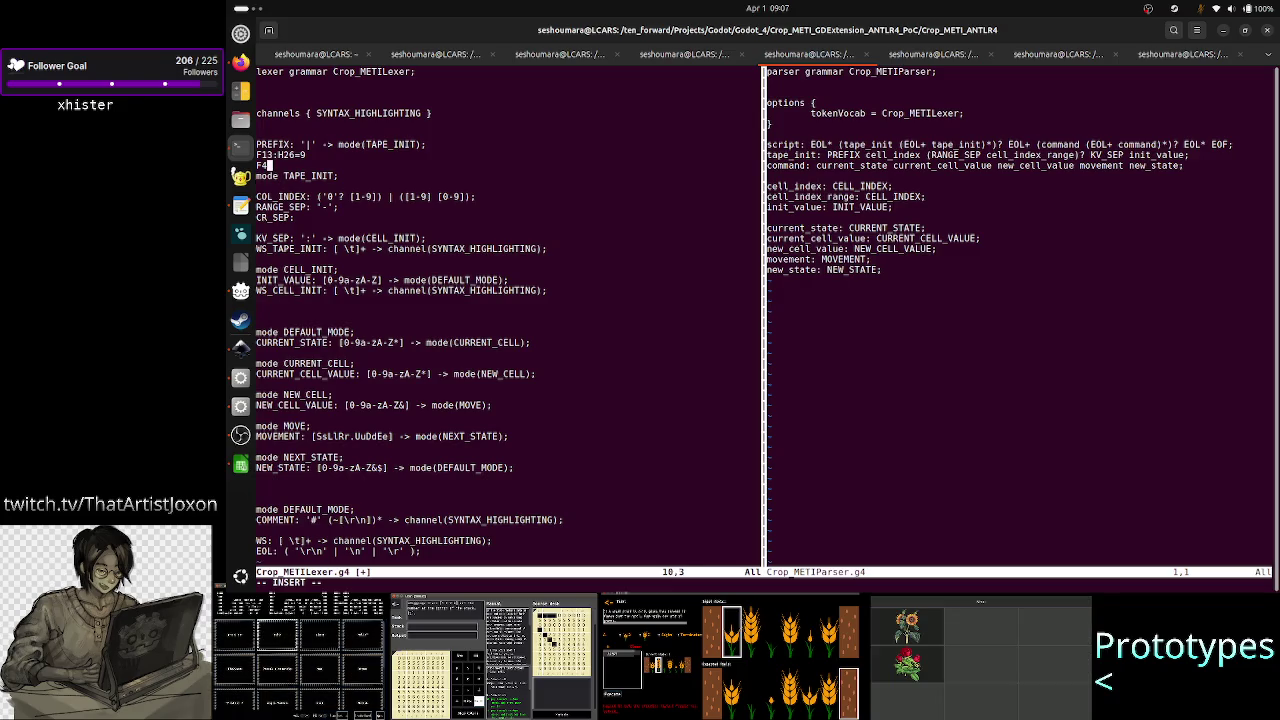
key(Up)
key(Right)
key(Down)
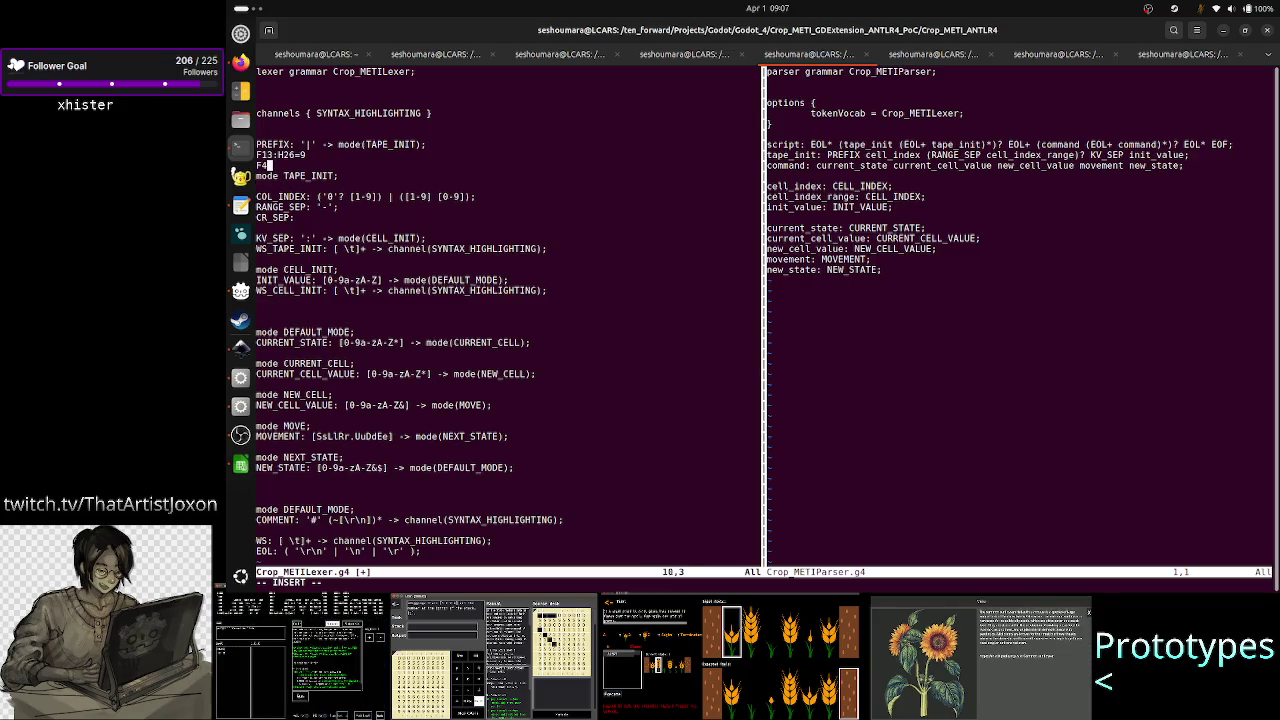
key(Down)
key(Down)
text(START )
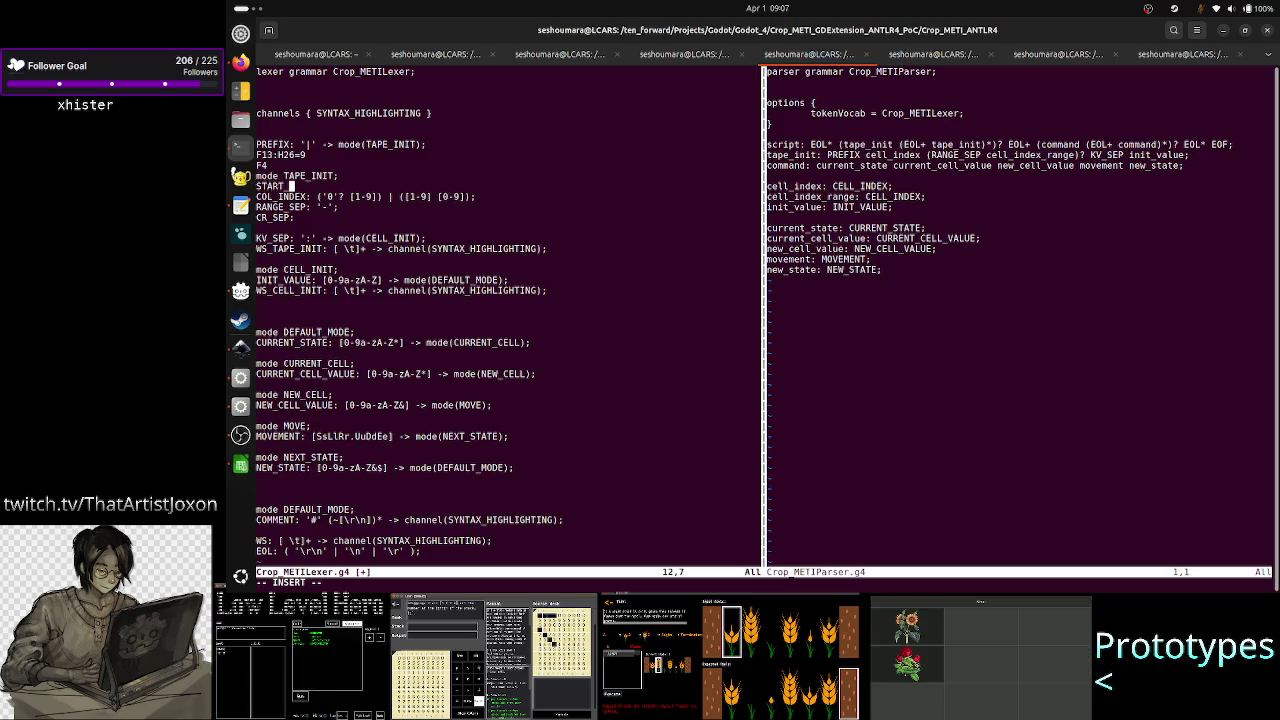
text(CELL )
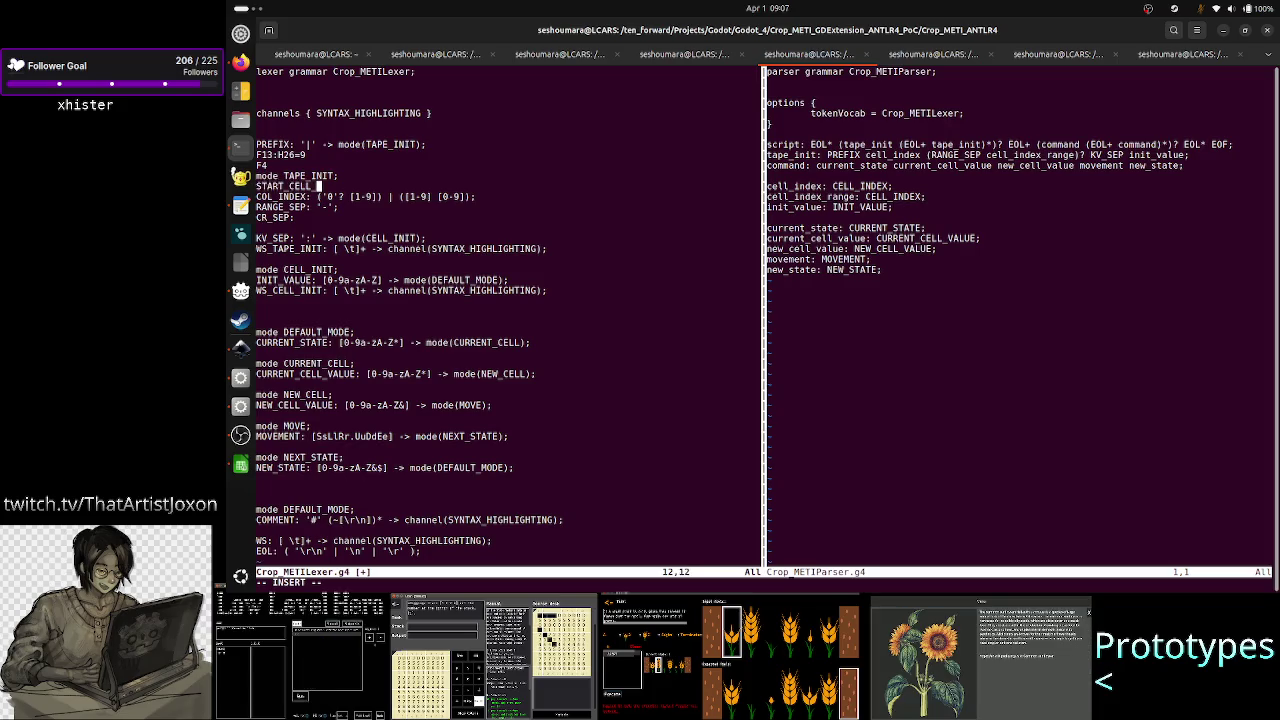
text(INDE)
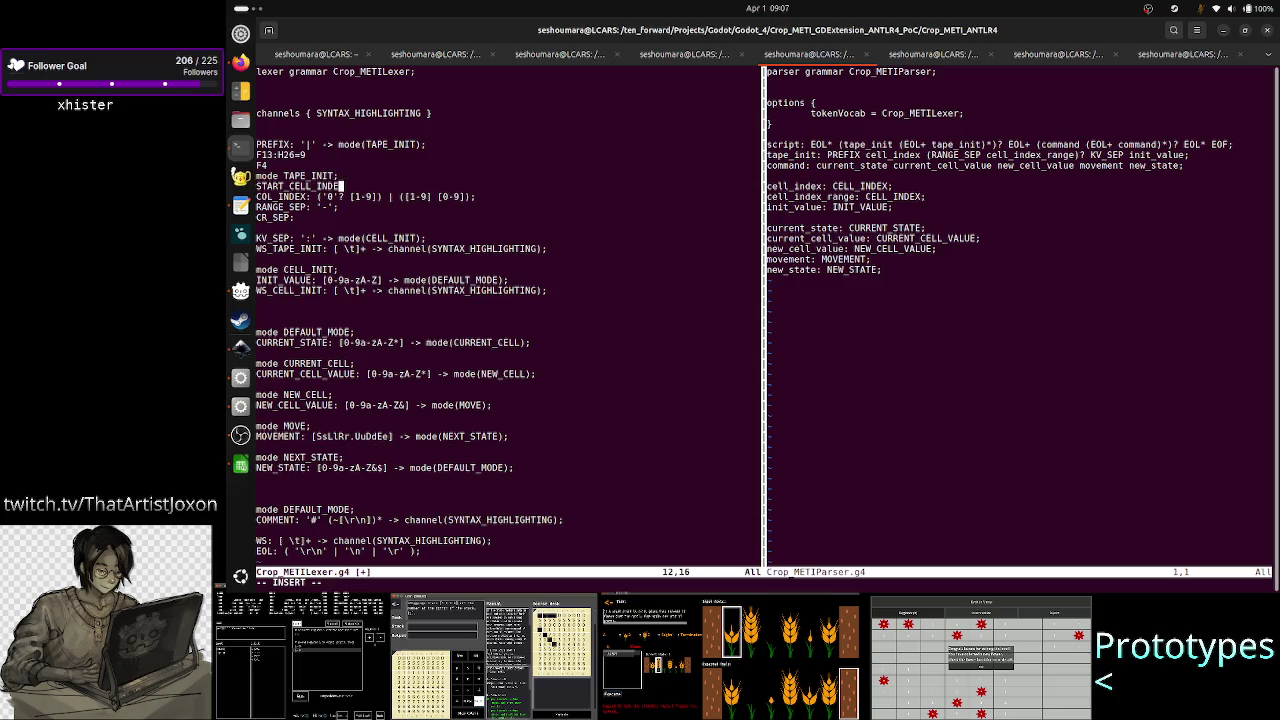
text(X:)
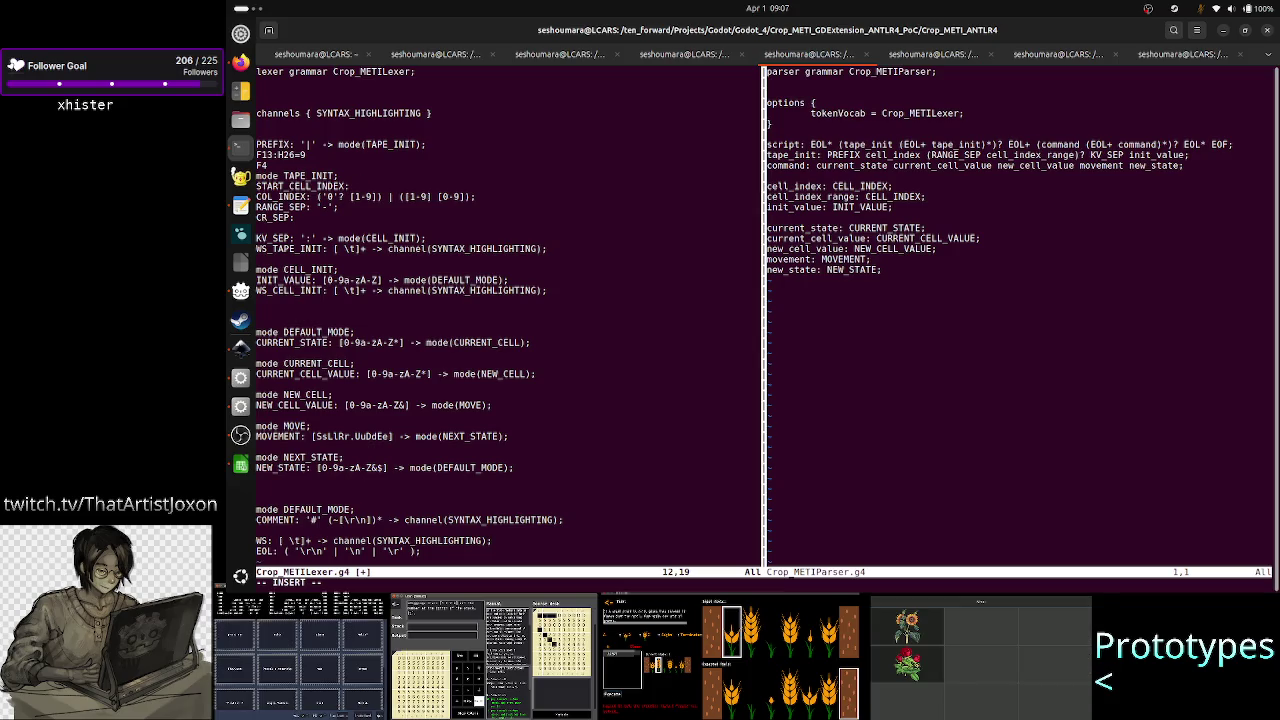
key(alt+Tab)
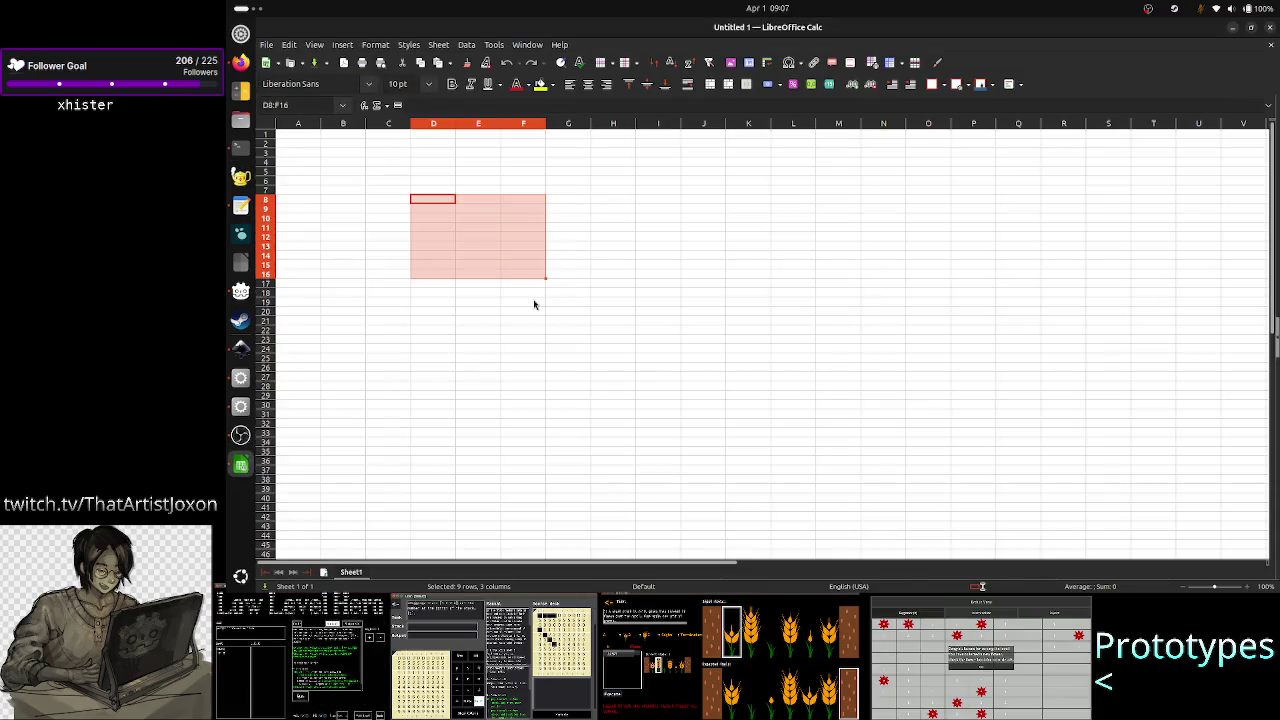
- Click cell L43 to clear the selection and scroll across to columns Y–AT
click(776, 527)
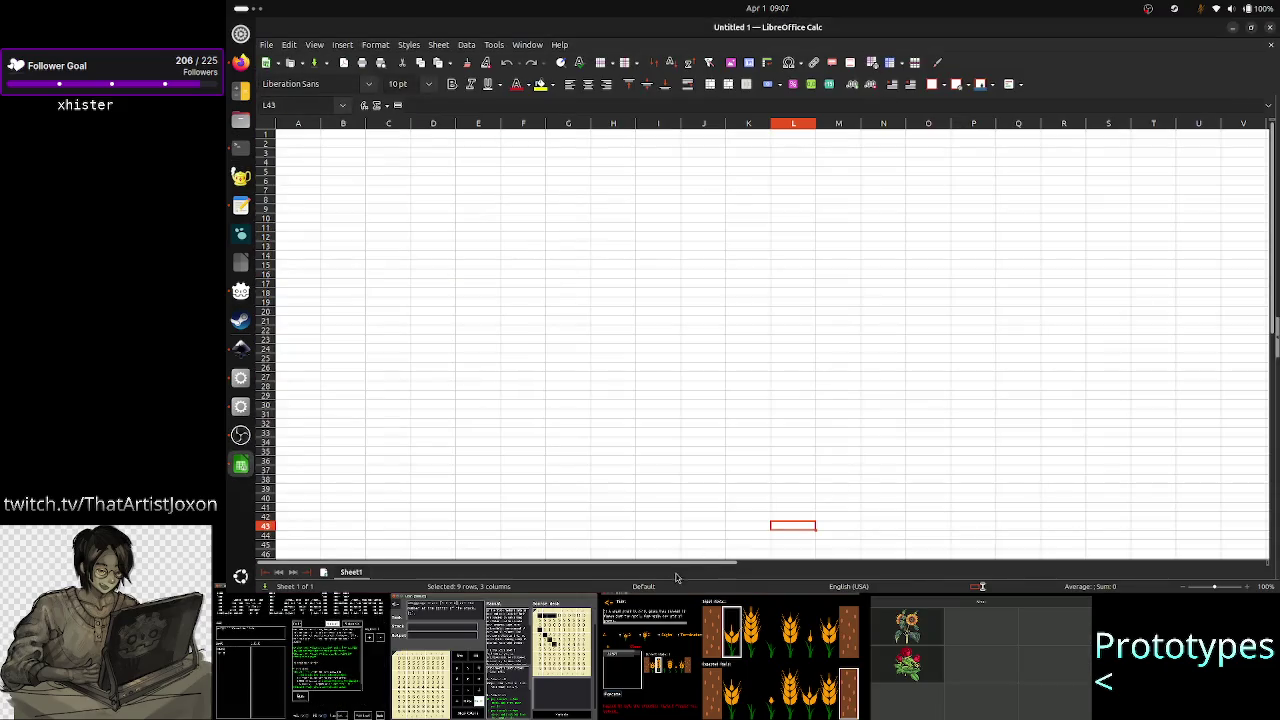
mouse_move(713, 566)
mouse_down()
mouse_move(1275, 556)
mouse_move(1240, 518)
mouse_up()
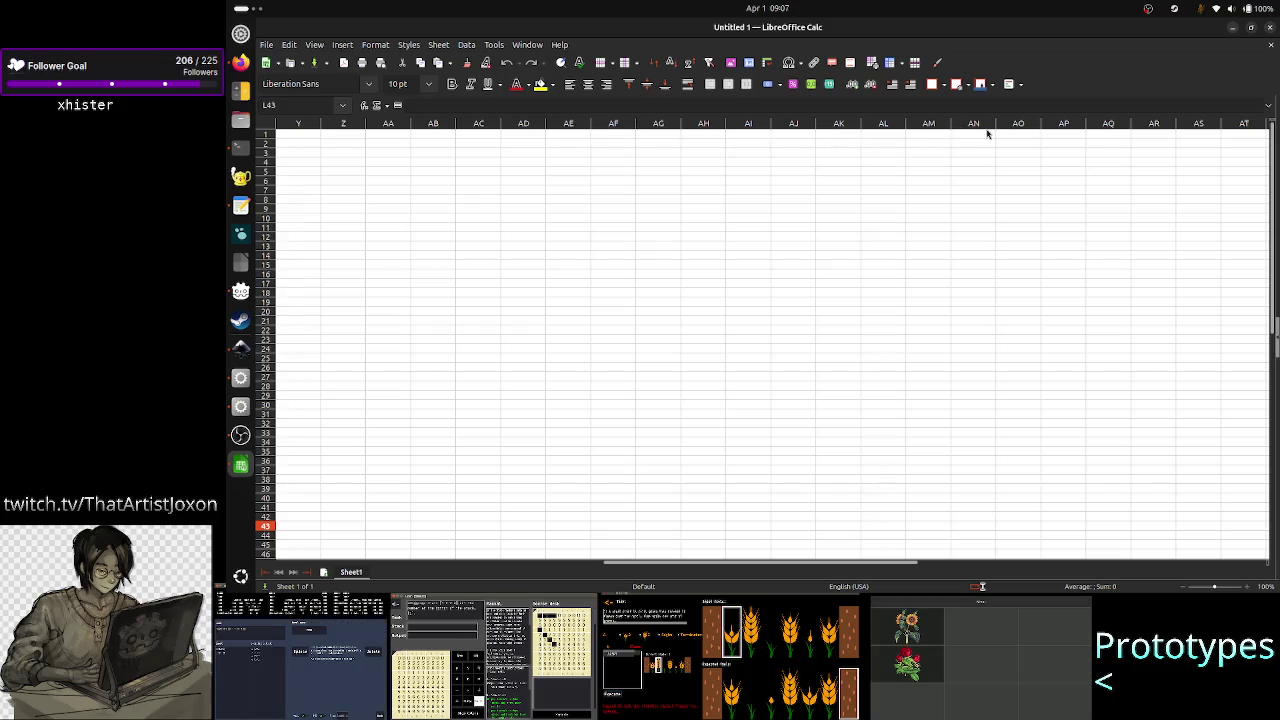
key(alt+Tab)
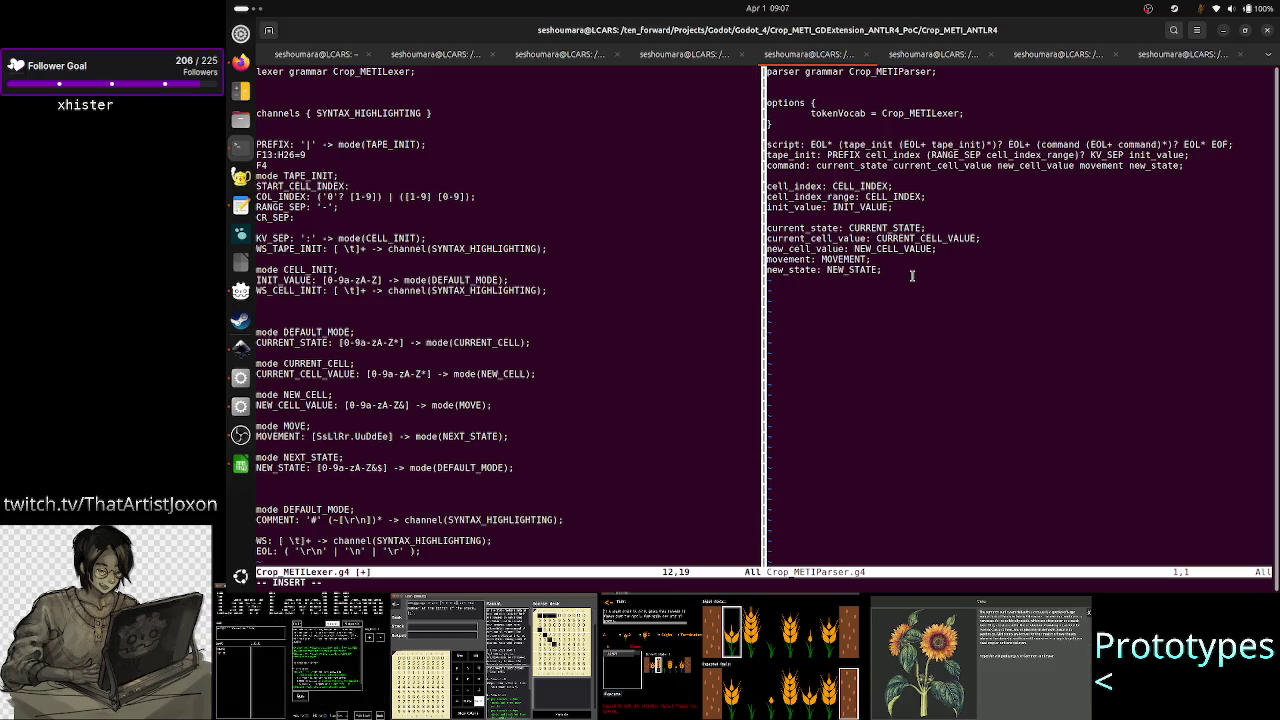
- Enter the pattern [A-Z]+ after START_CELL_INDEX: in the lexer
text([)
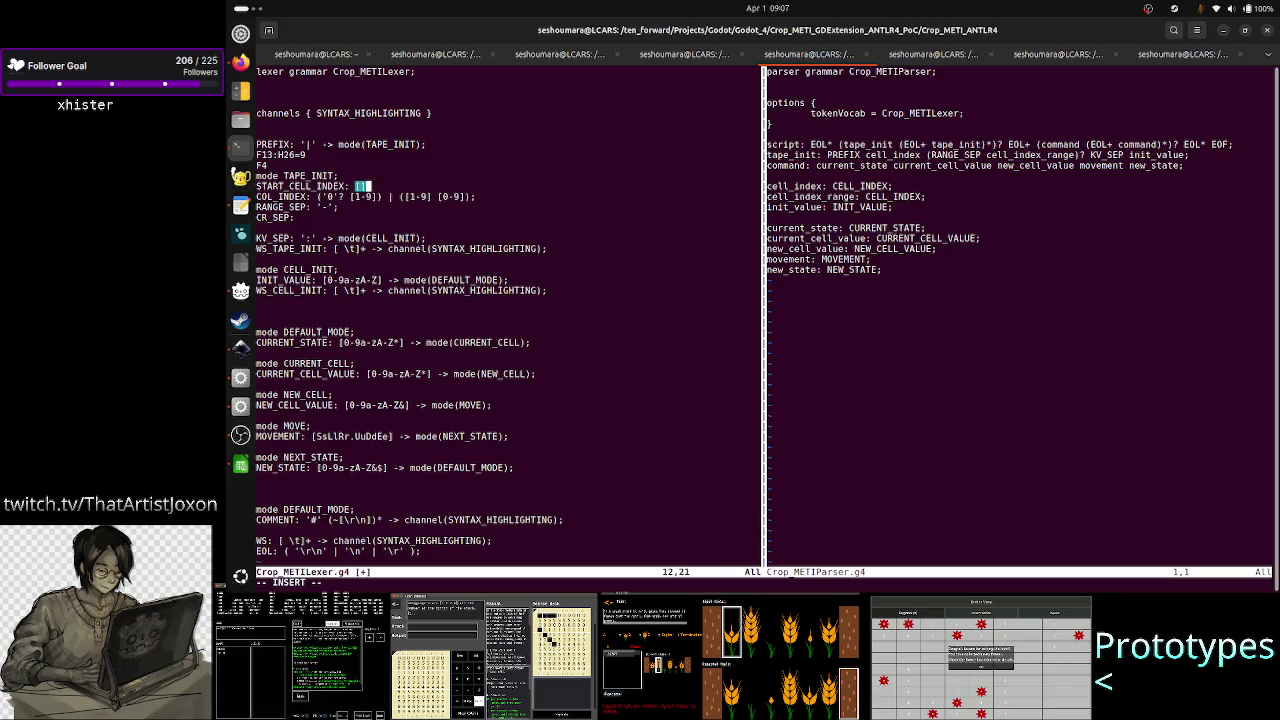
text(A)
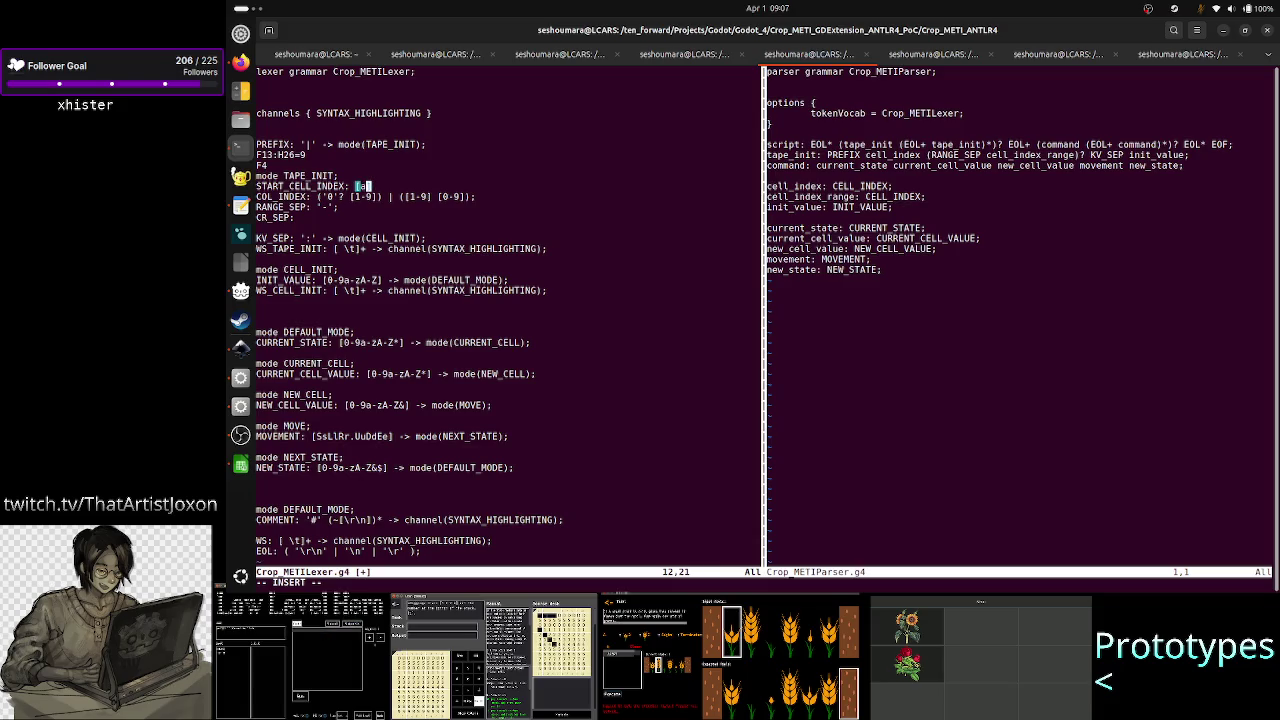
text(-Z)
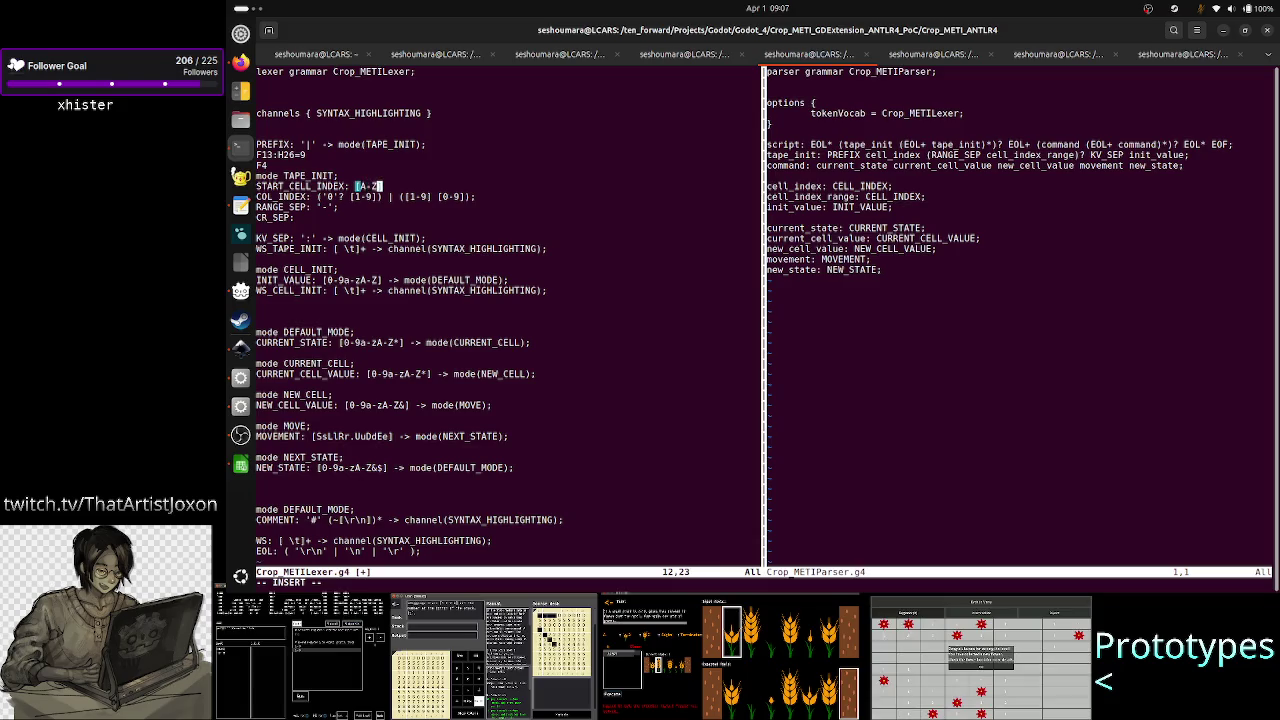
text(])
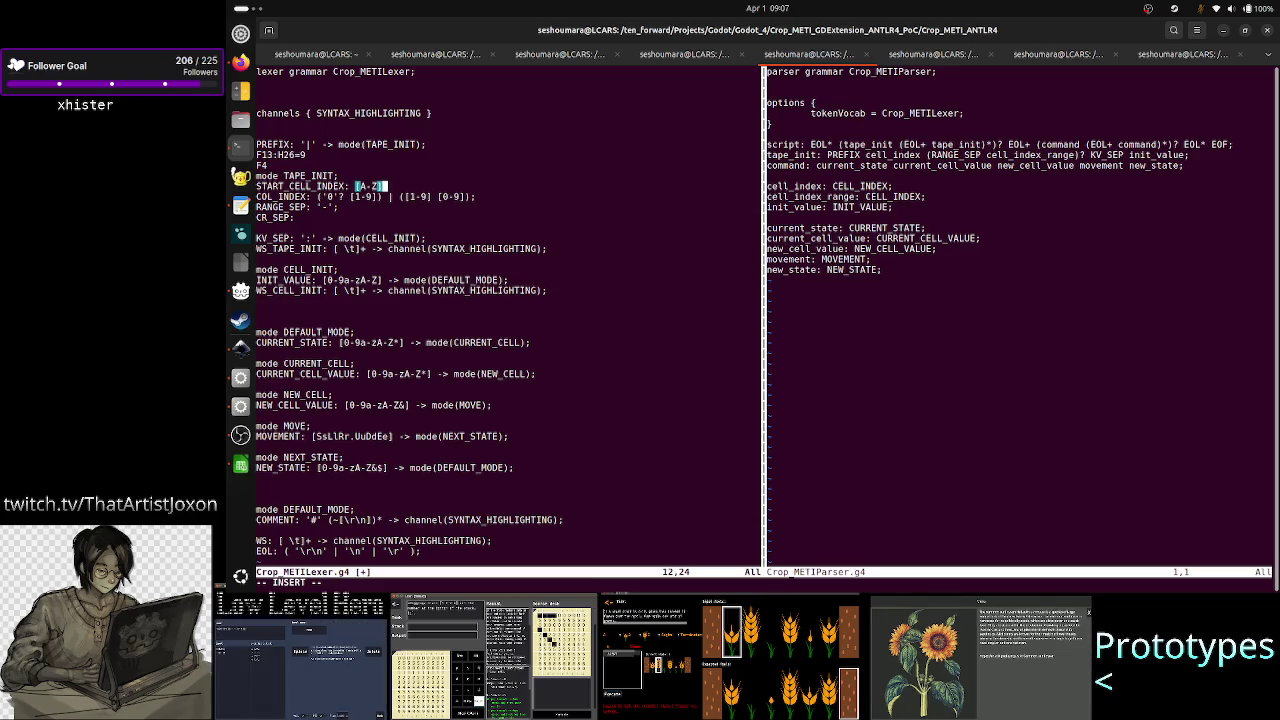
text(+)
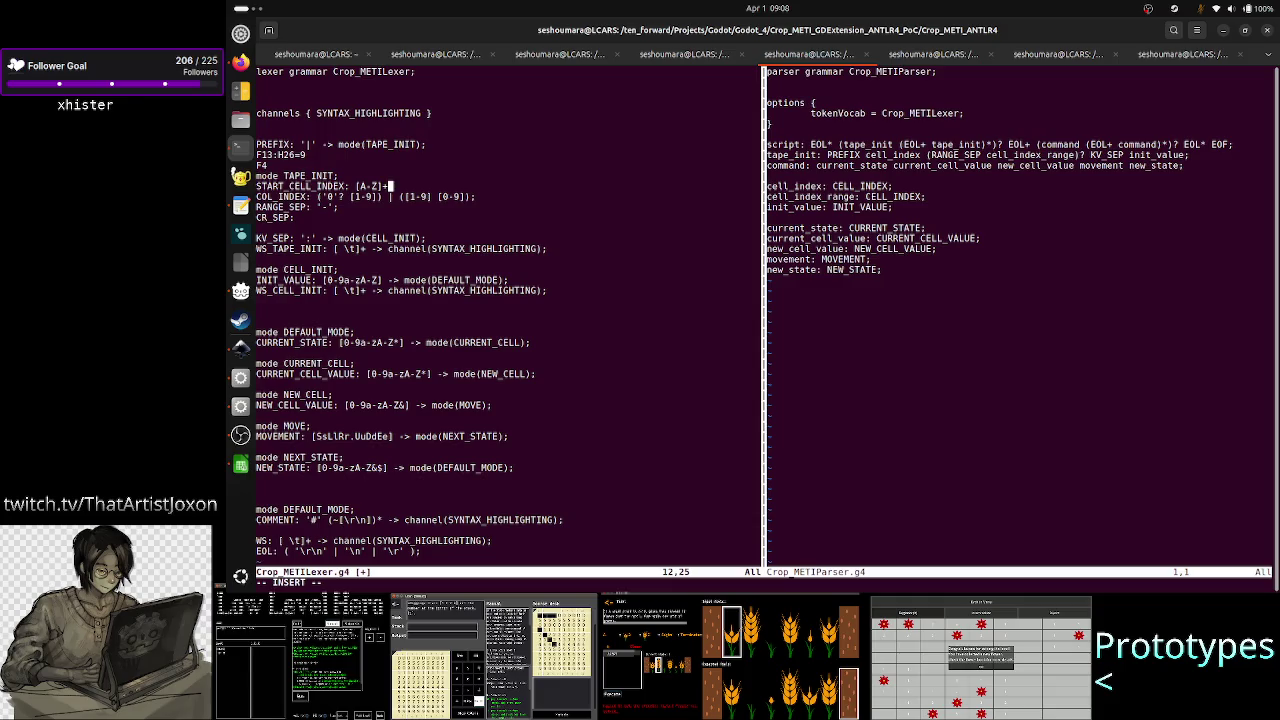
key(Left)
key(Left)
key(Left)
key(Left)
key(Left)
key(Left)
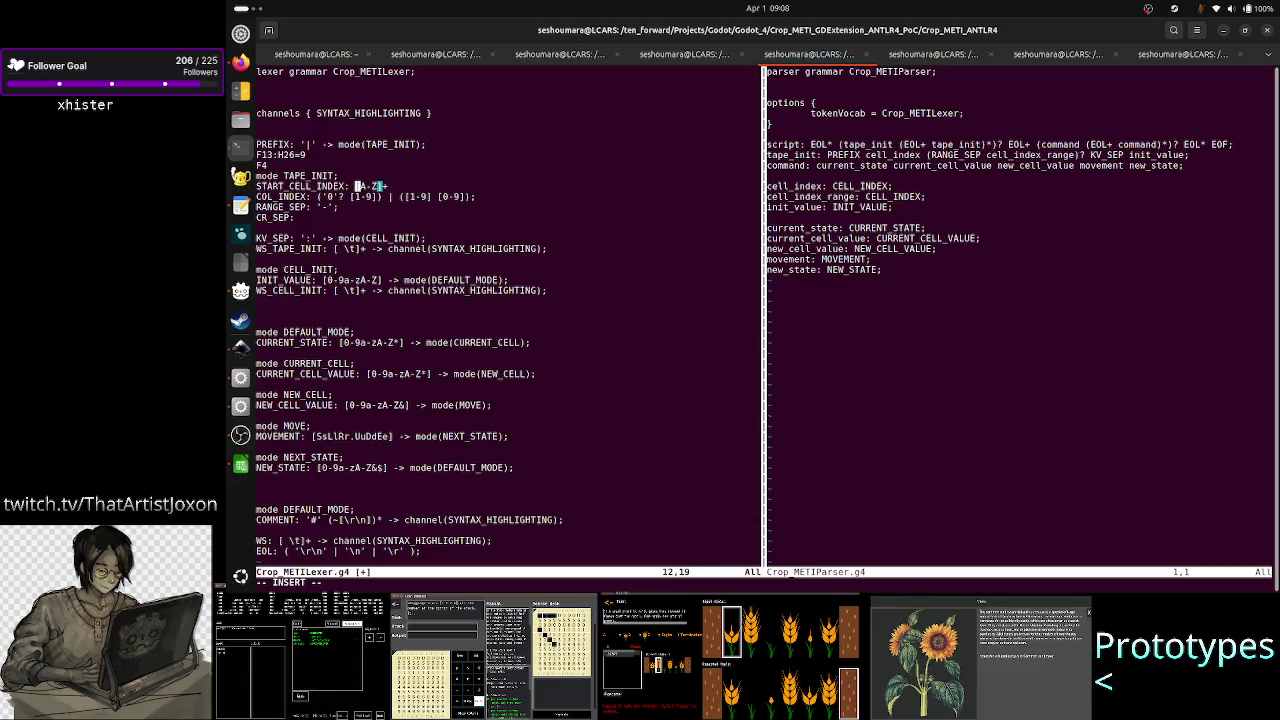
key(Right)
key(Right)
key(Right)
key(Right)
key(Right)
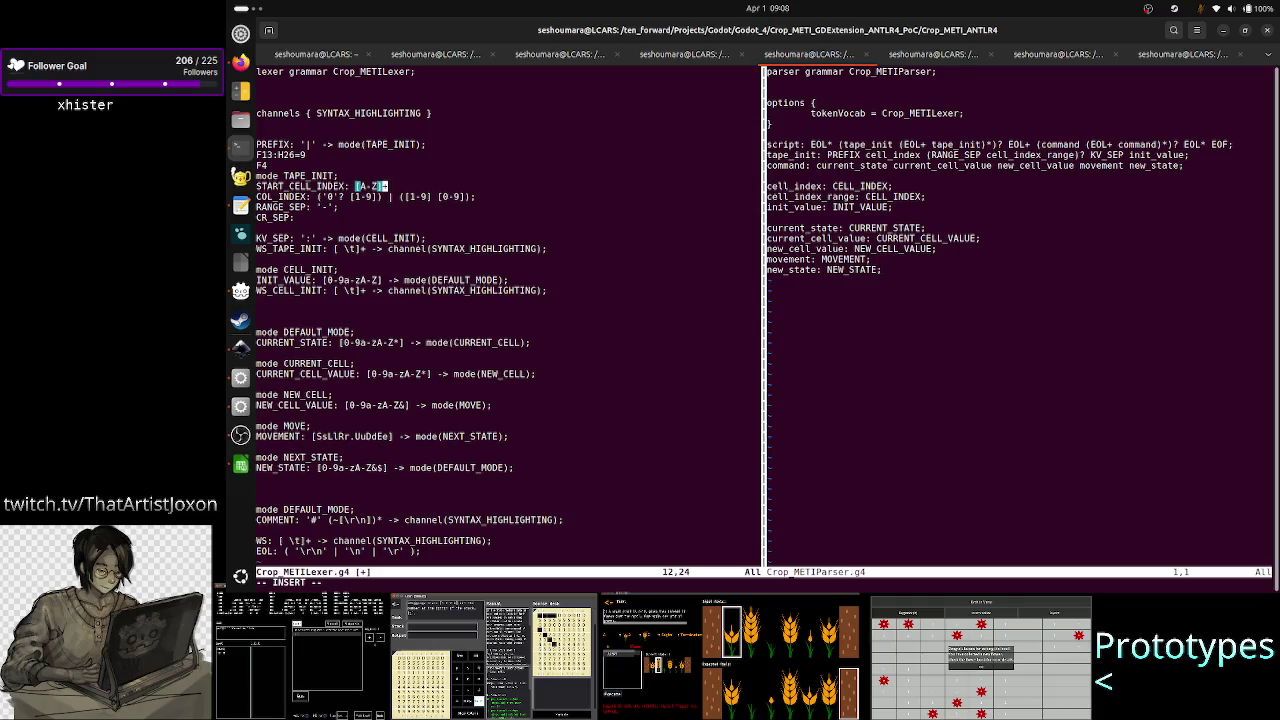
key(alt+Tab)
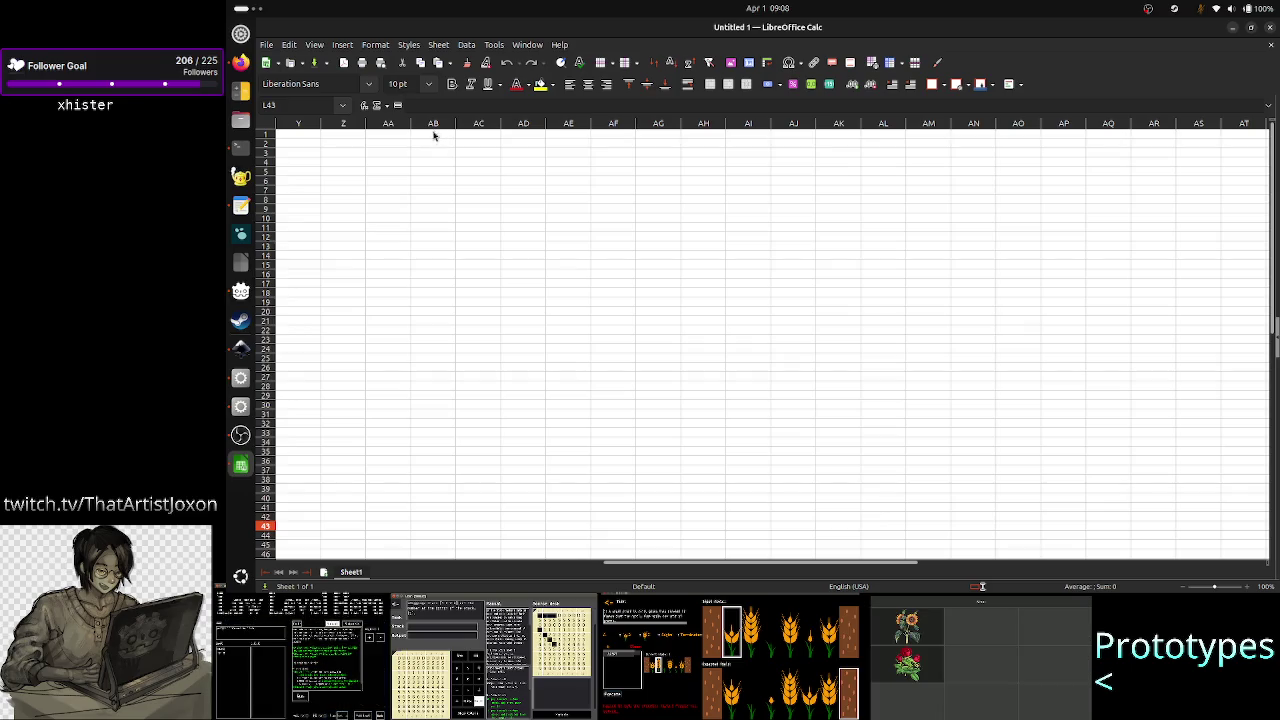
- Scroll the sheet right and add a + to the lexer grammar
scroll(1082, 194, right, 3)
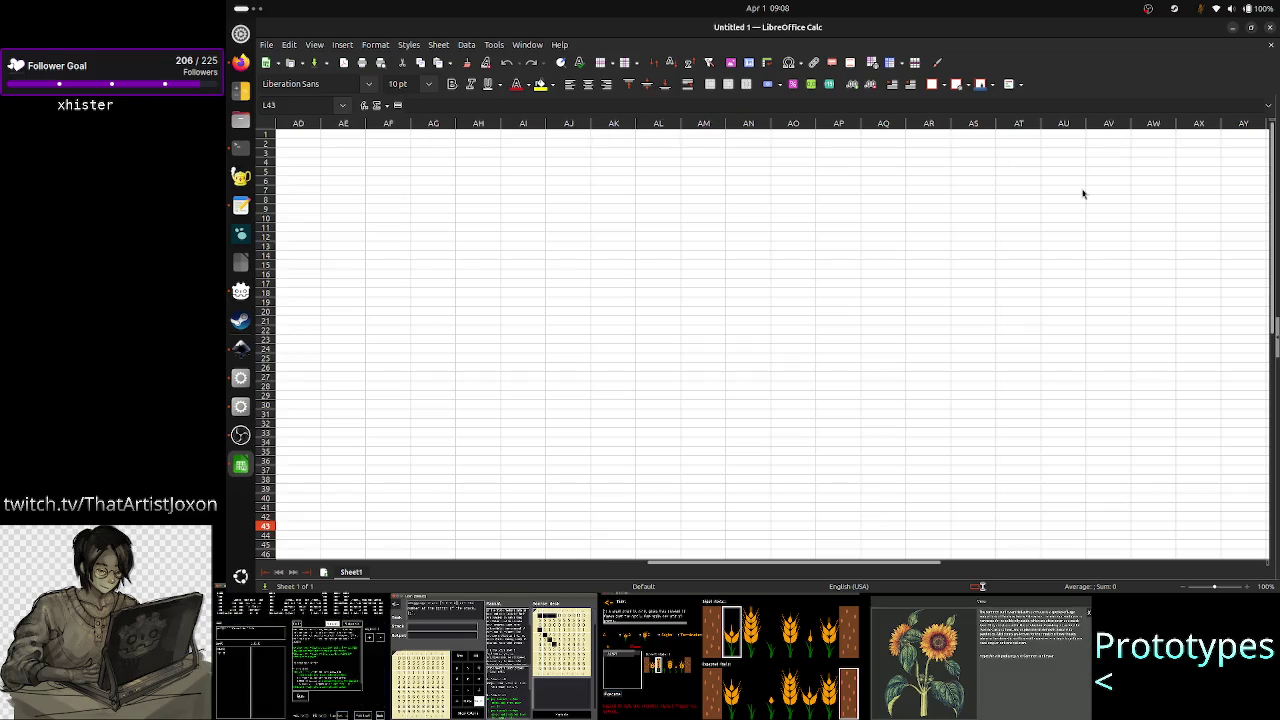
scroll(1082, 194, right, 3)
scroll(1082, 194, right, 2)
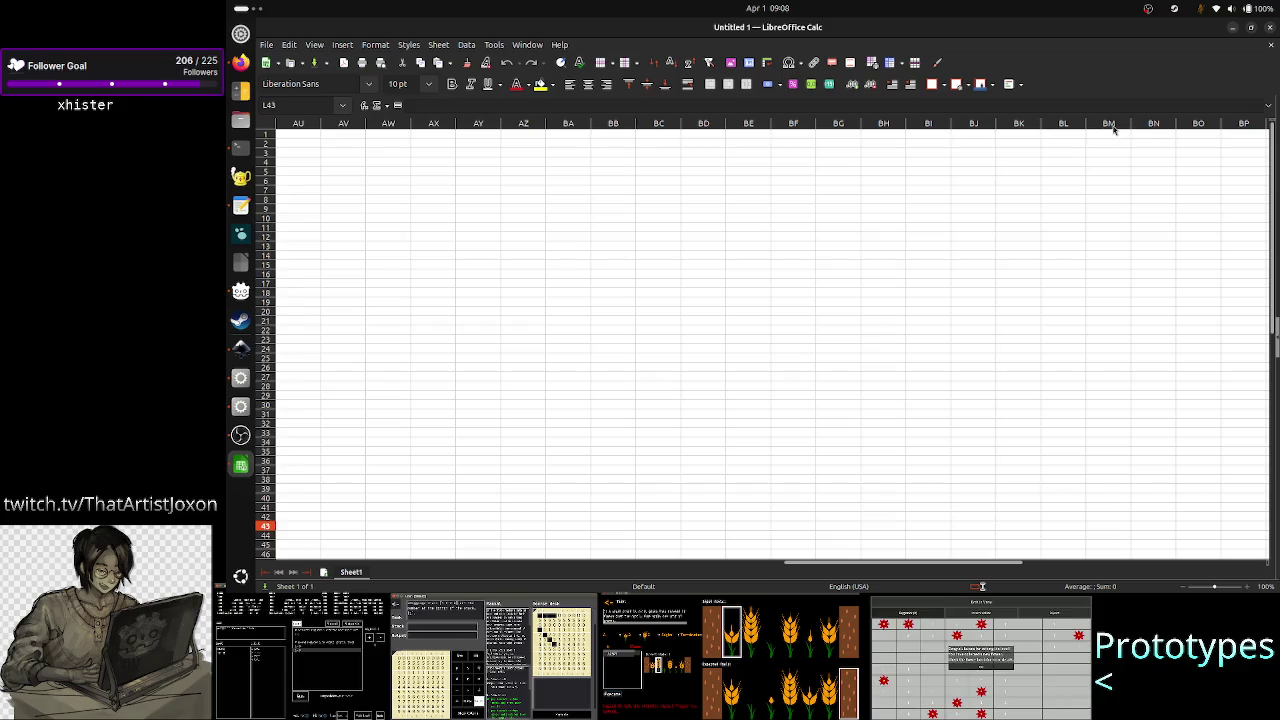
key(alt+Tab)
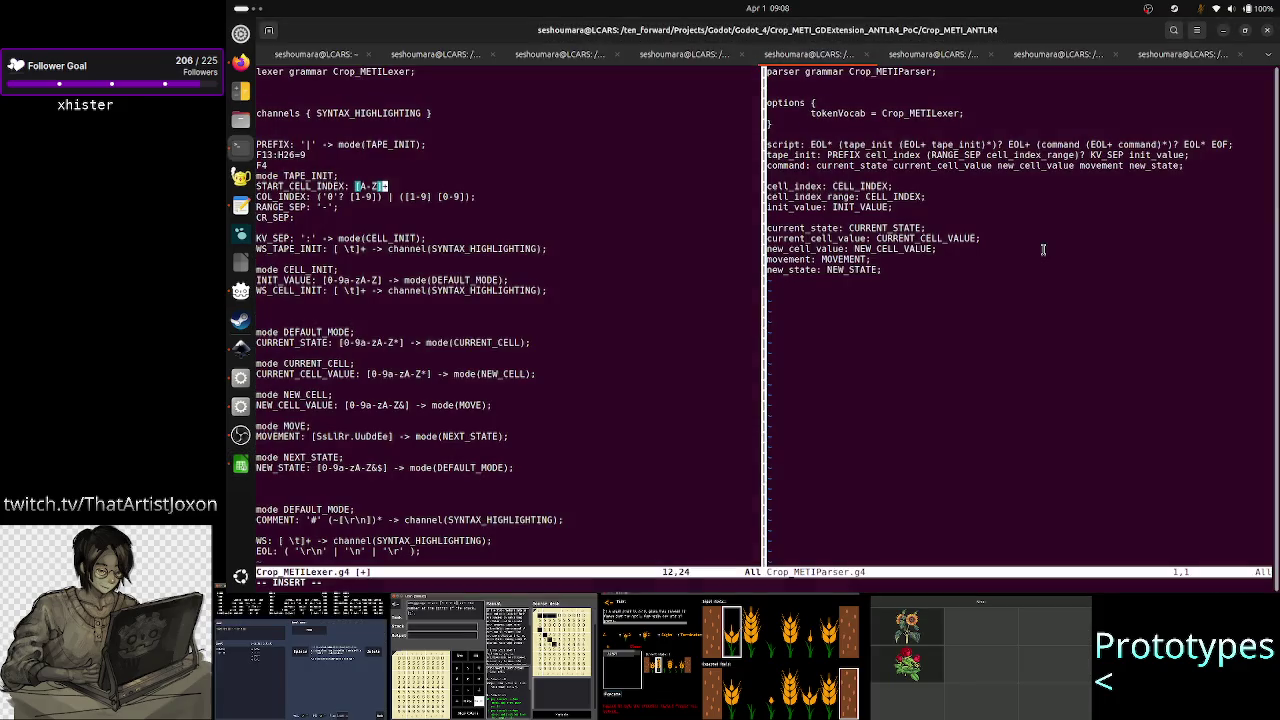
text(+)
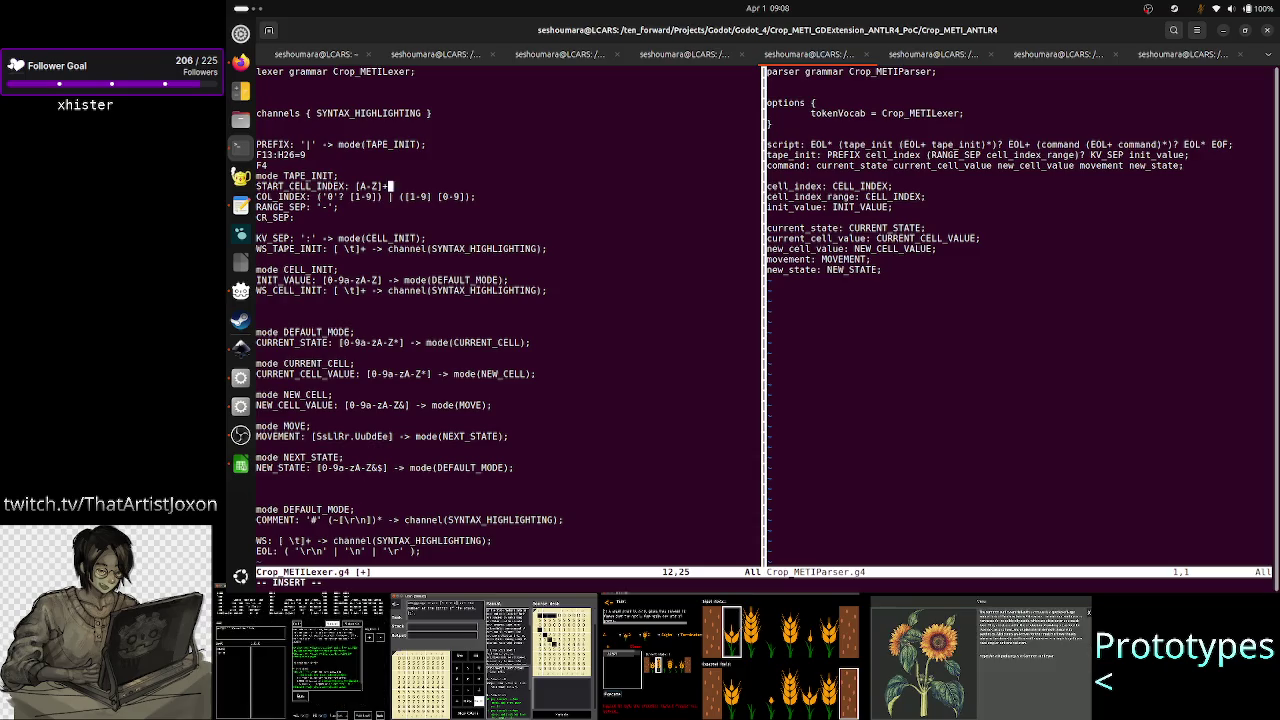
key(alt+Tab)
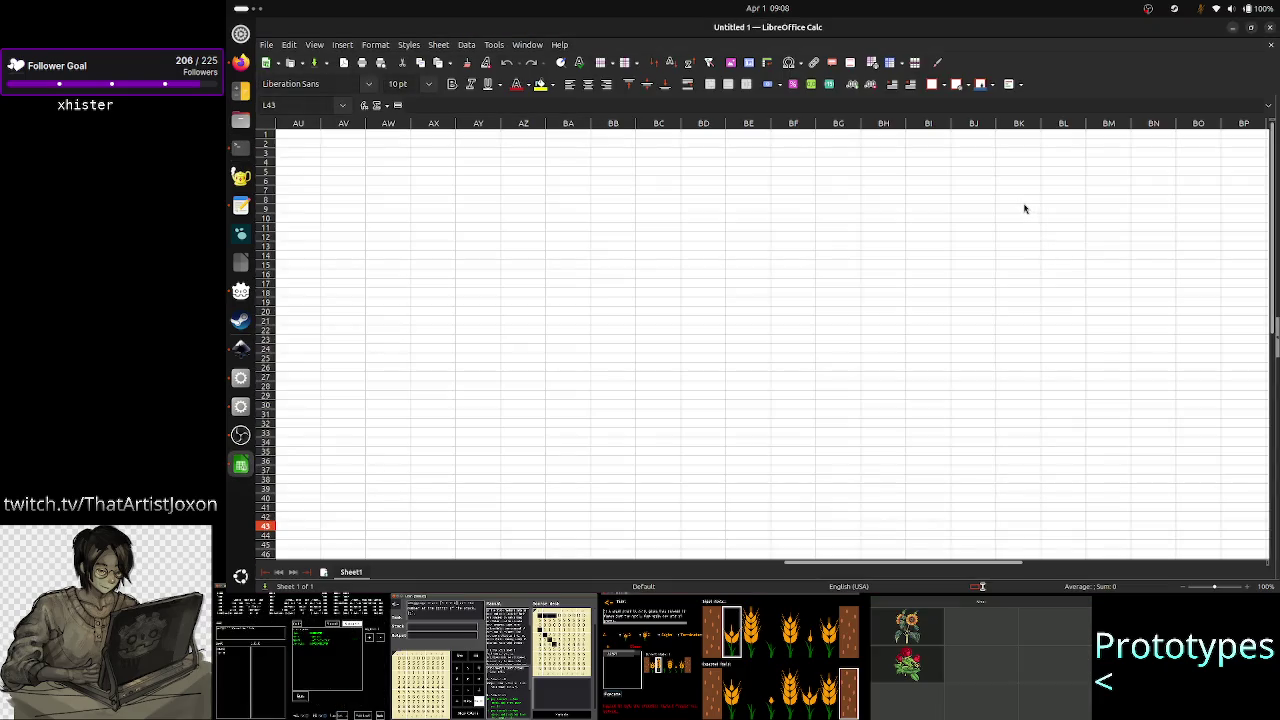
- Check the cell references BI6 and AU1 in the Calc Name Box
click(909, 183)
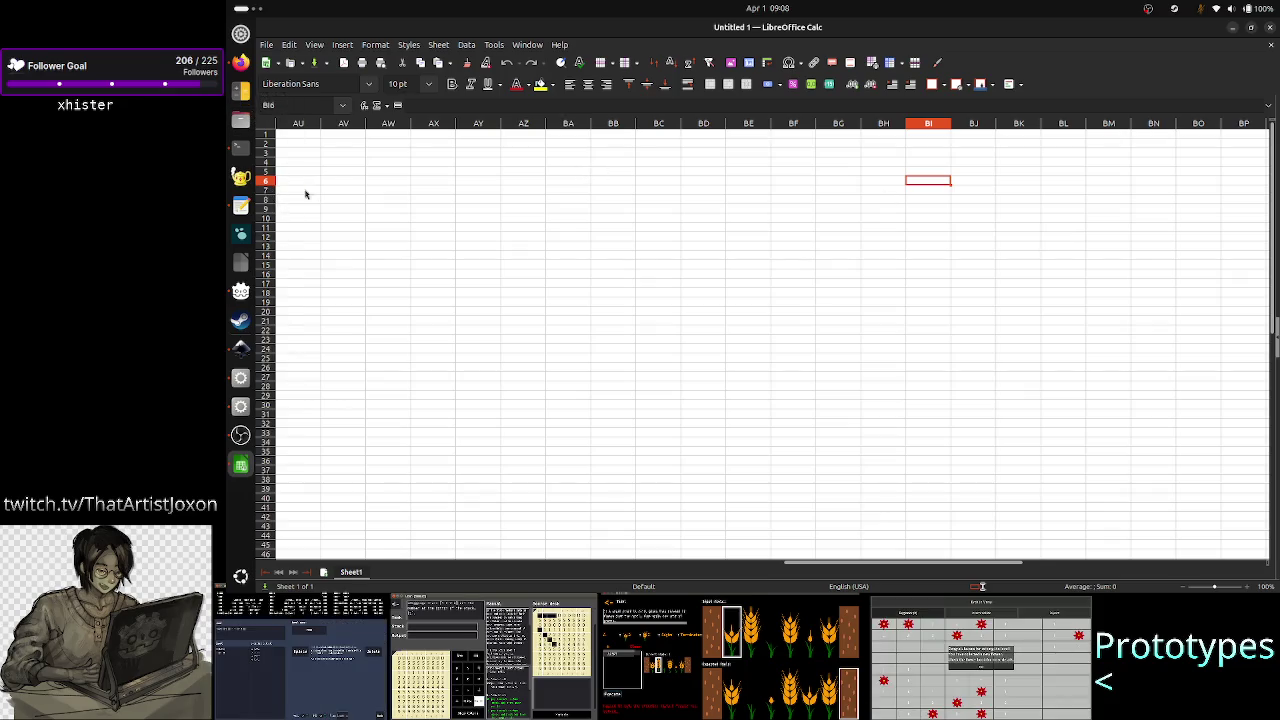
key(alt+Tab)
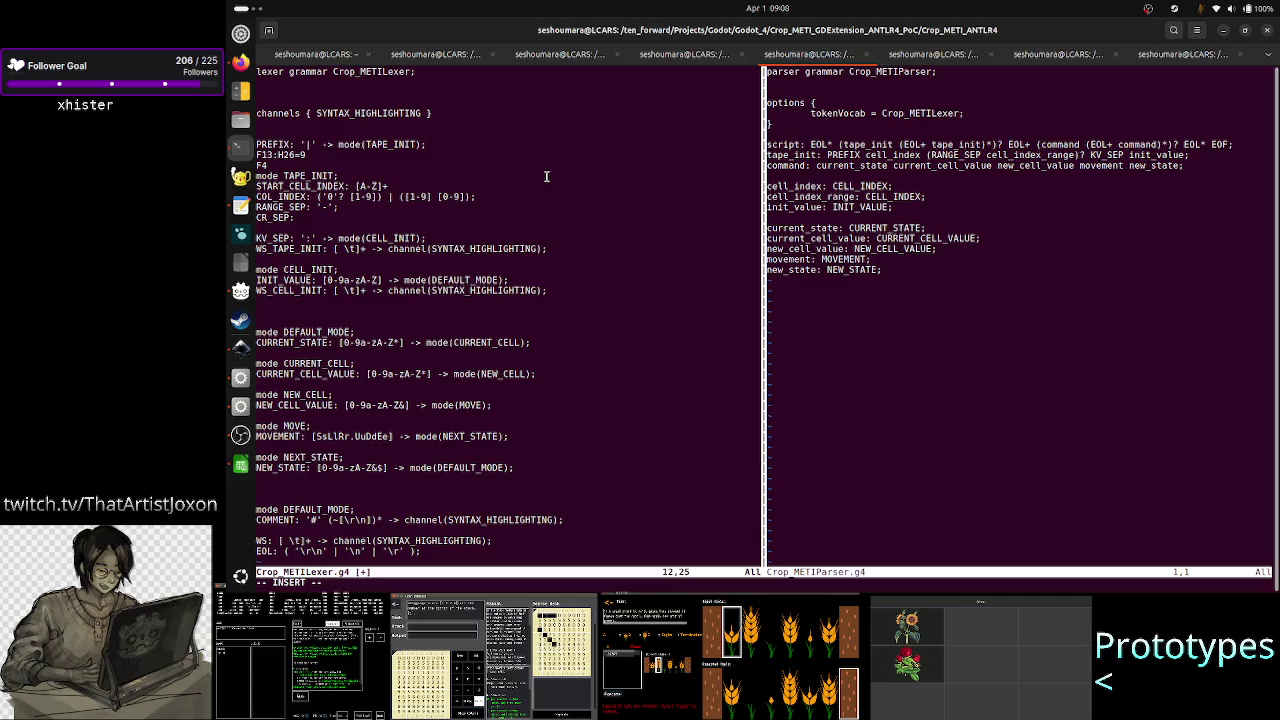
key(alt+Tab)
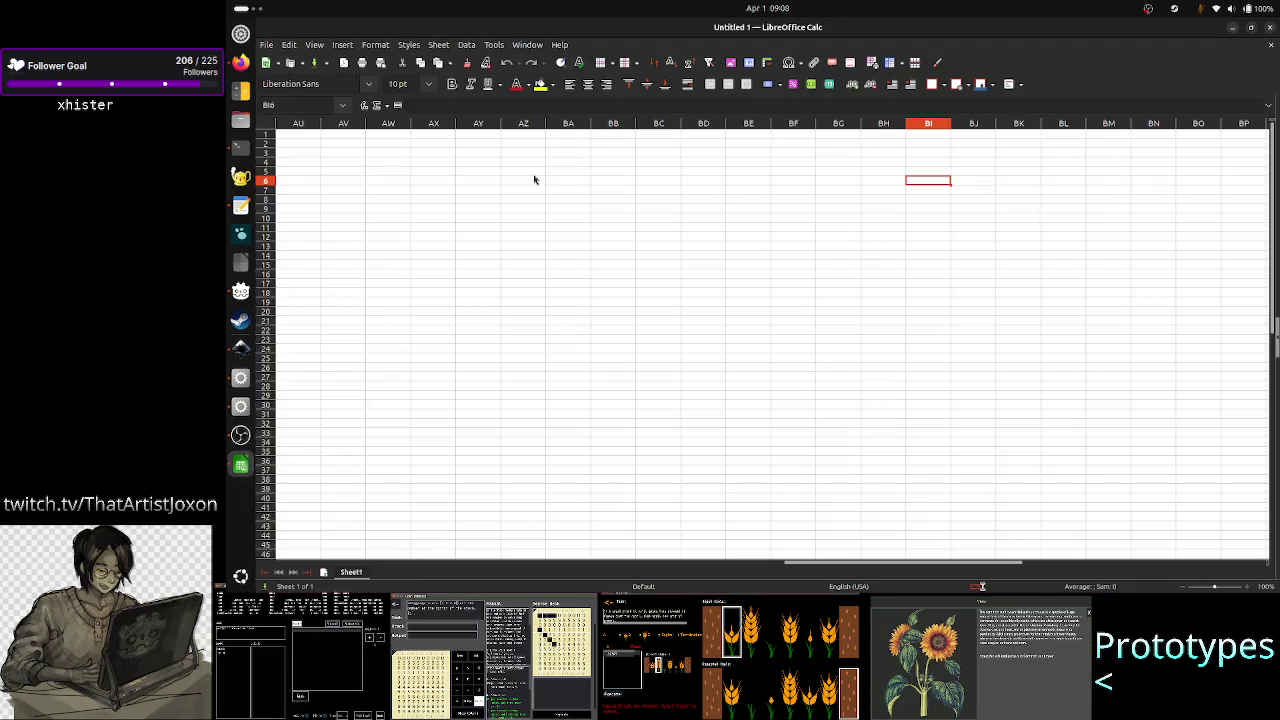
click(300, 138)
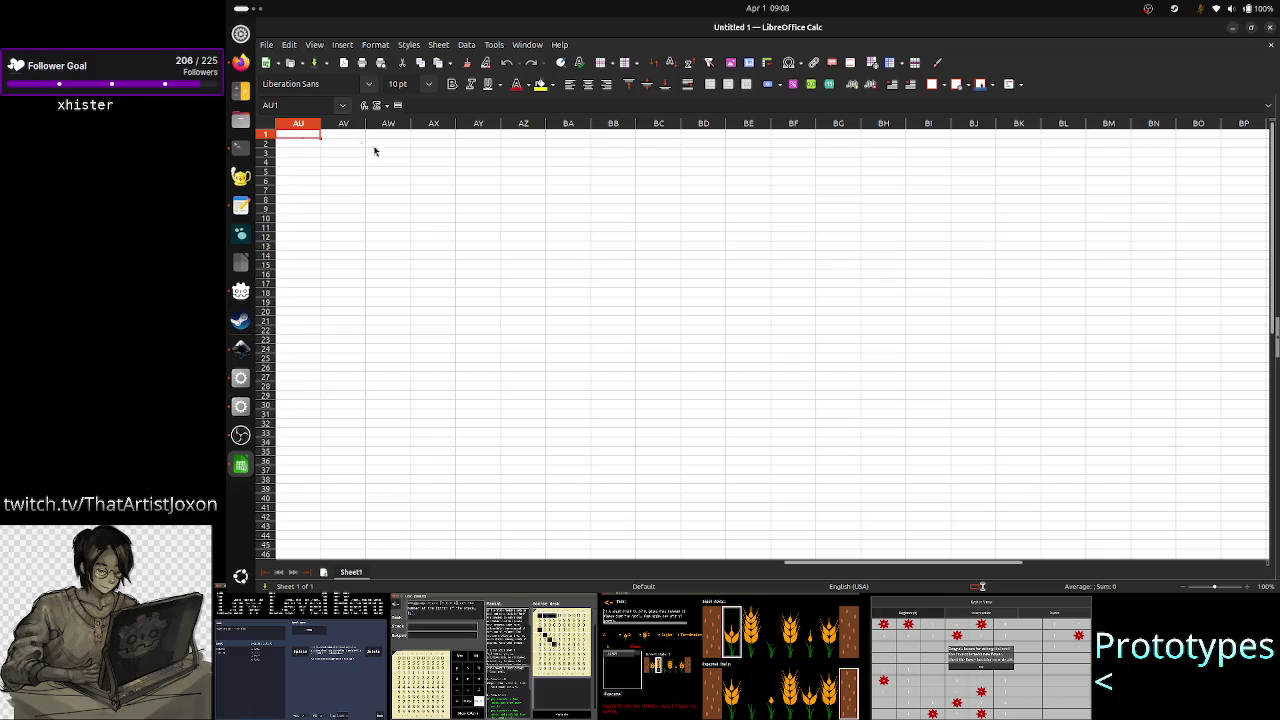
key(alt+Tab)
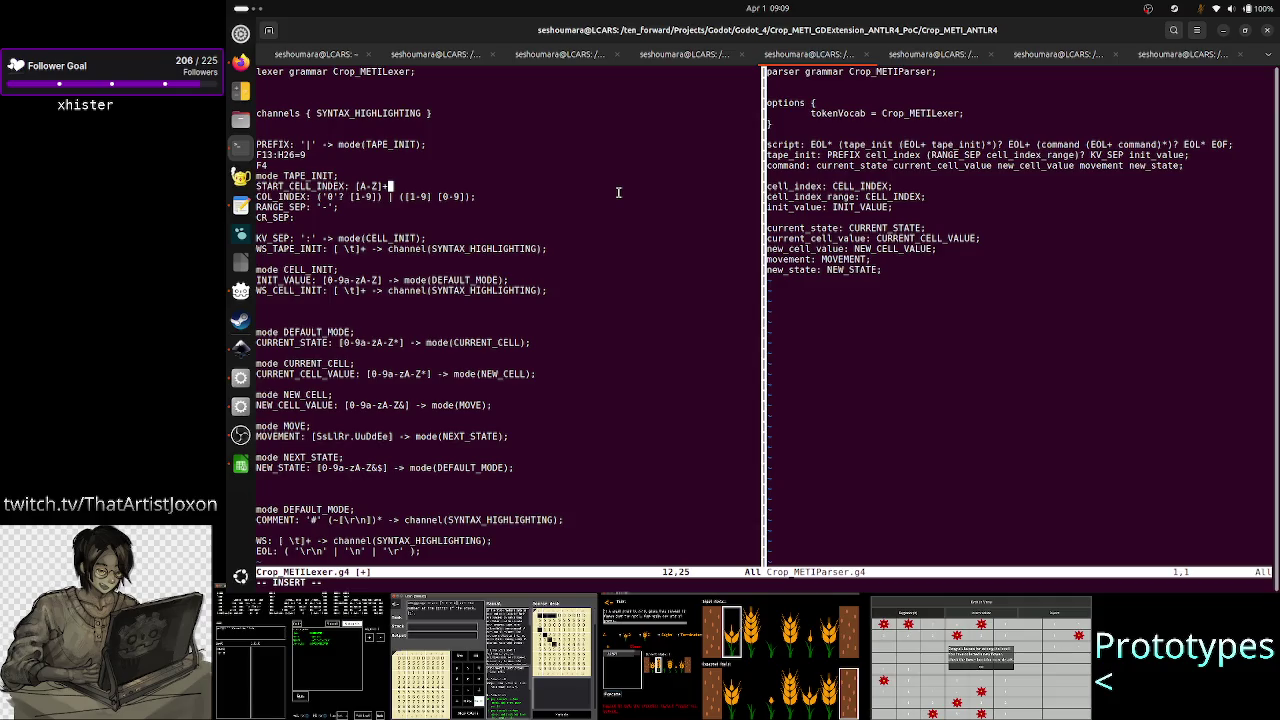
- Append the digit group ([1-9 after [A-Z]+, correcting the stray typed characters
text([0)
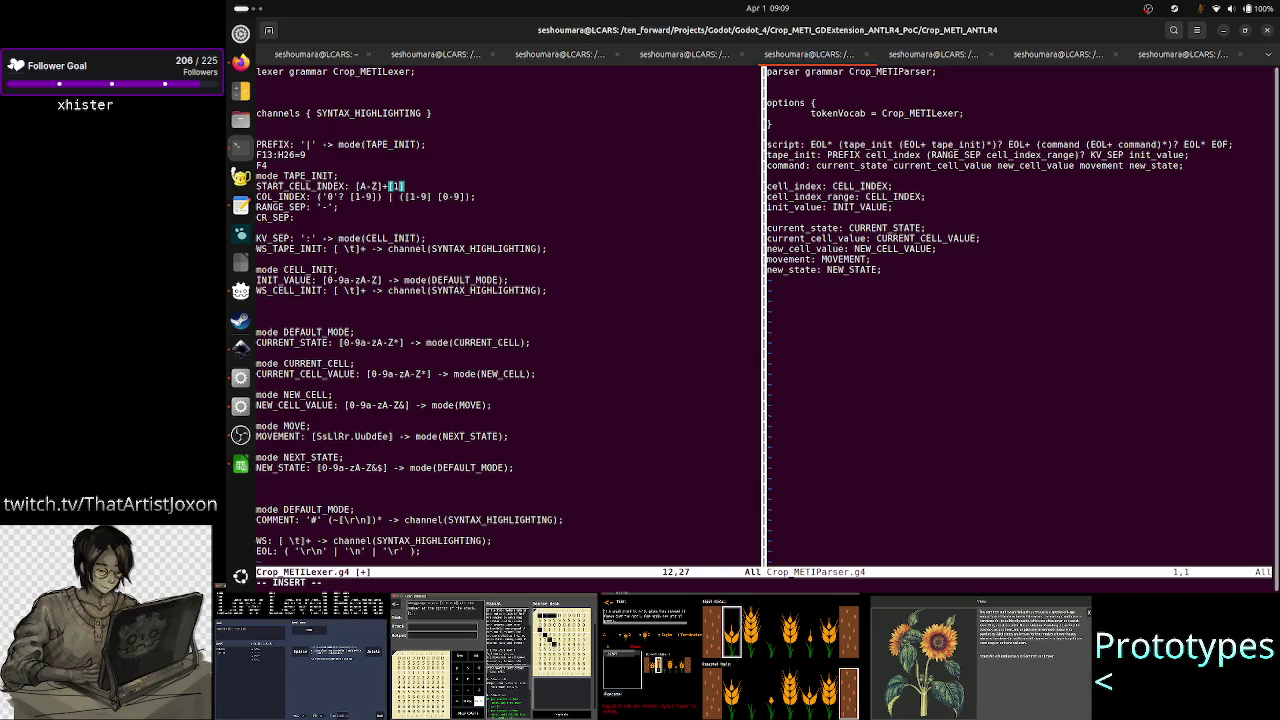
text(-9]+)
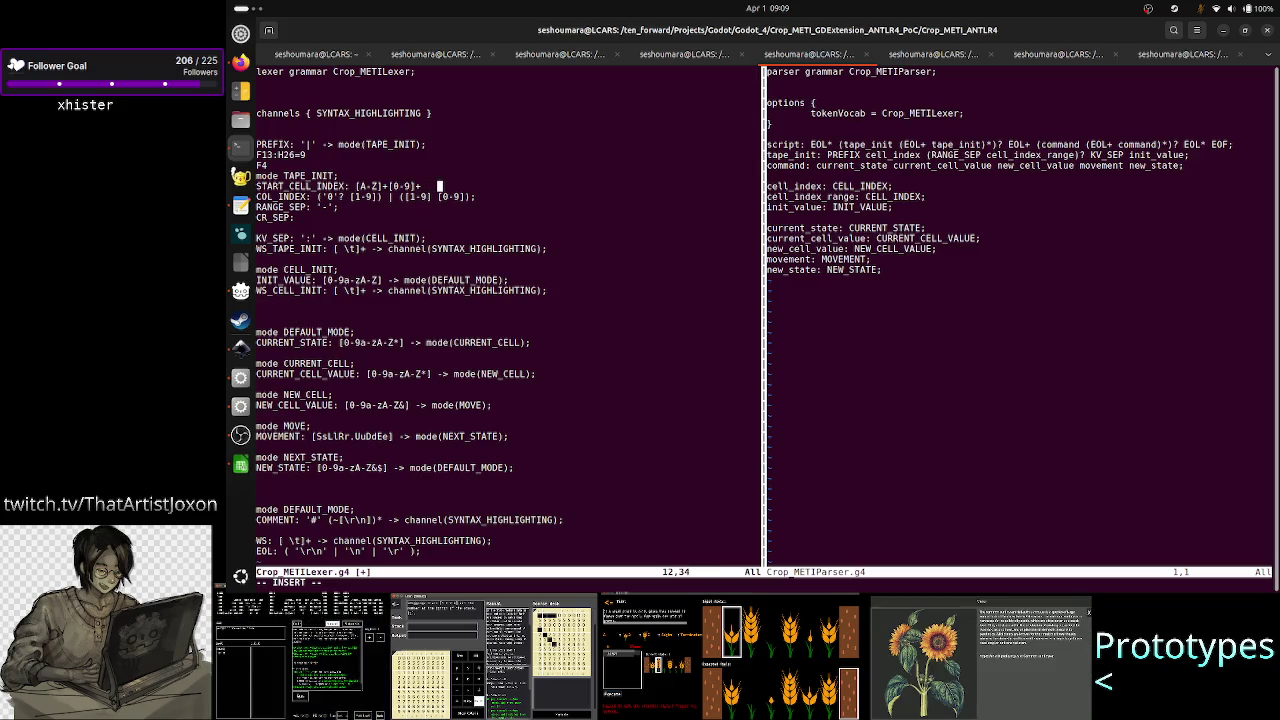
text(   0 000)
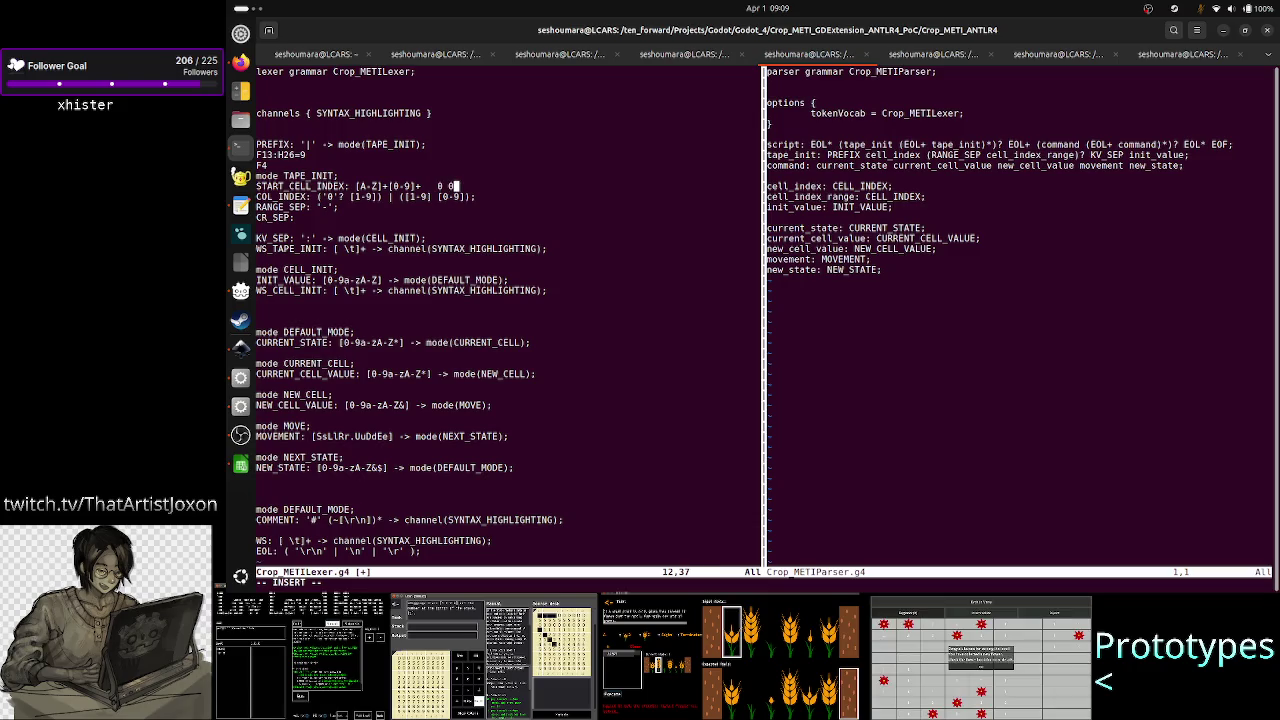
text(000)
key(BackSpace)
key(BackSpace)
key(BackSpace)
key(BackSpace)
key(BackSpace)
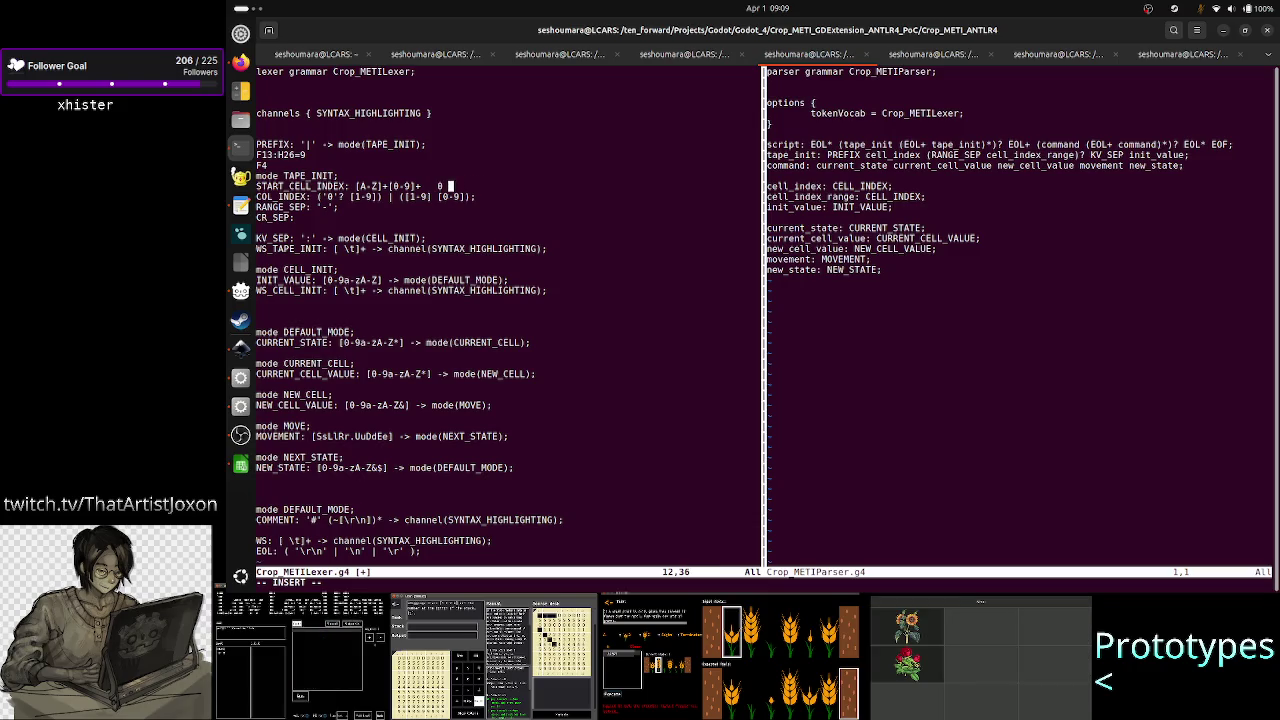
key(BackSpace)
key(BackSpace)
key(BackSpace)
key(BackSpace)
key(BackSpace)
key(BackSpace)
key(BackSpace)
key(BackSpace)
key(BackSpace)
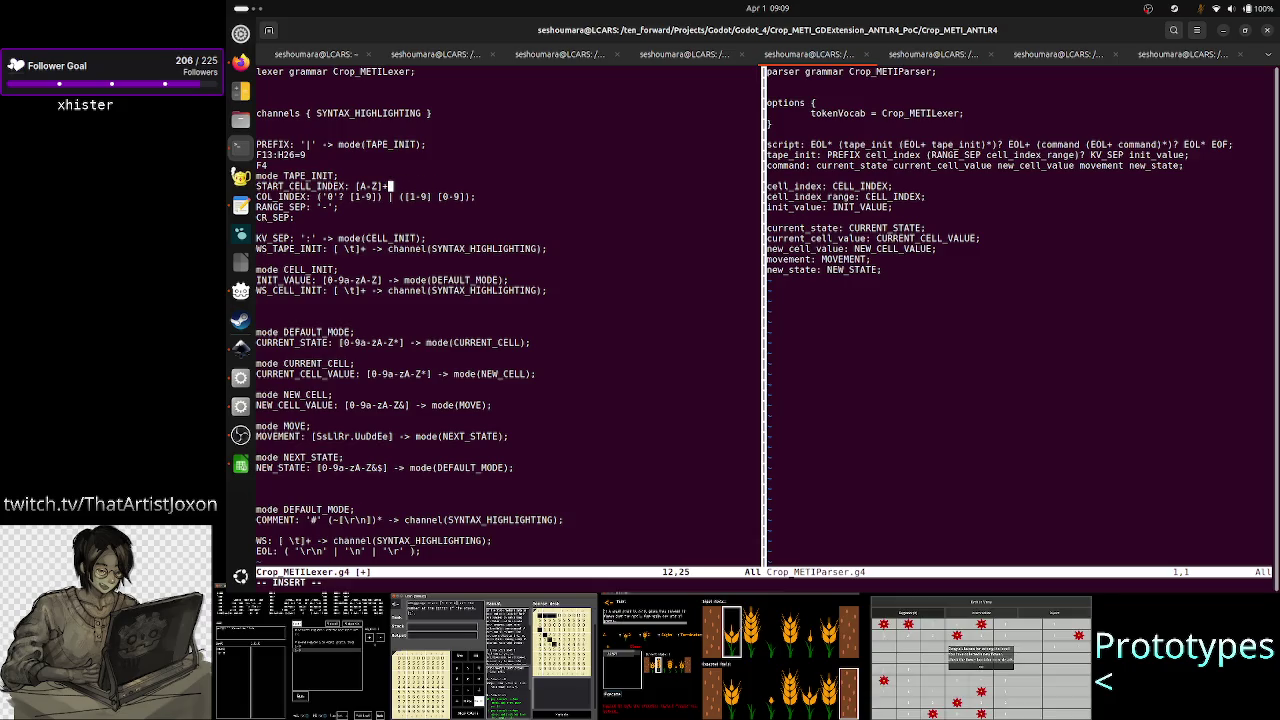
text(()
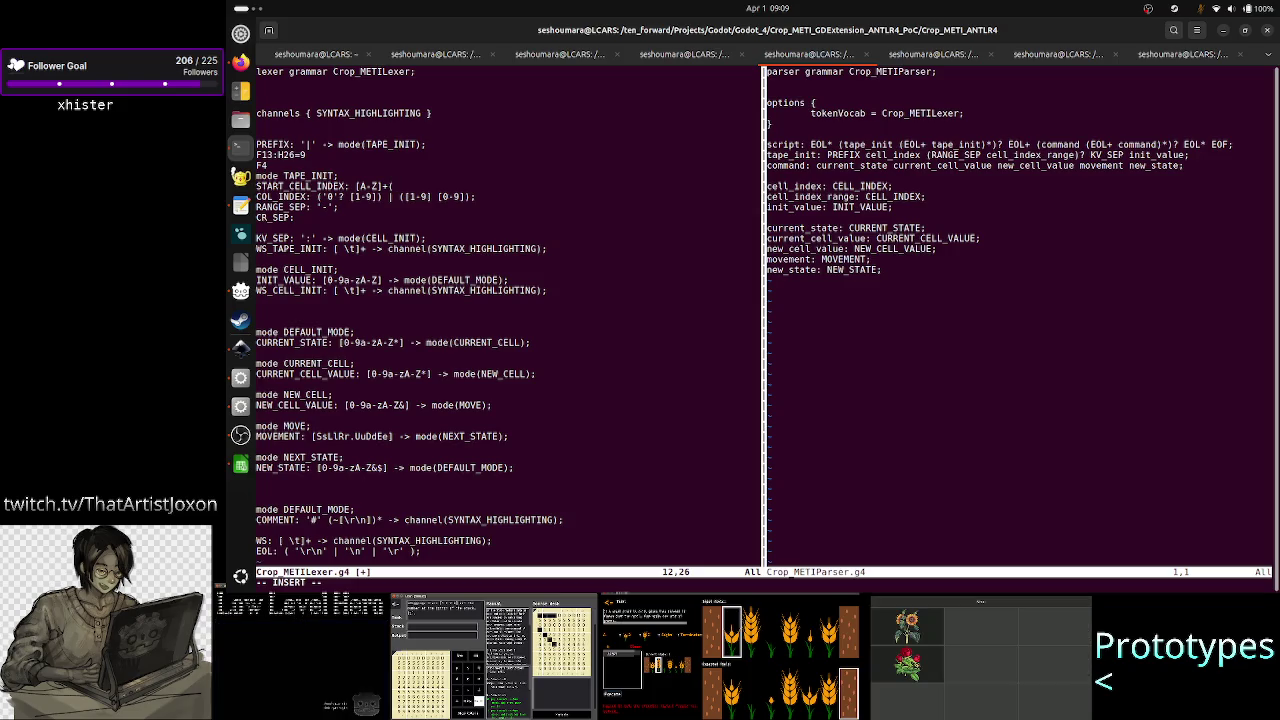
text([1)
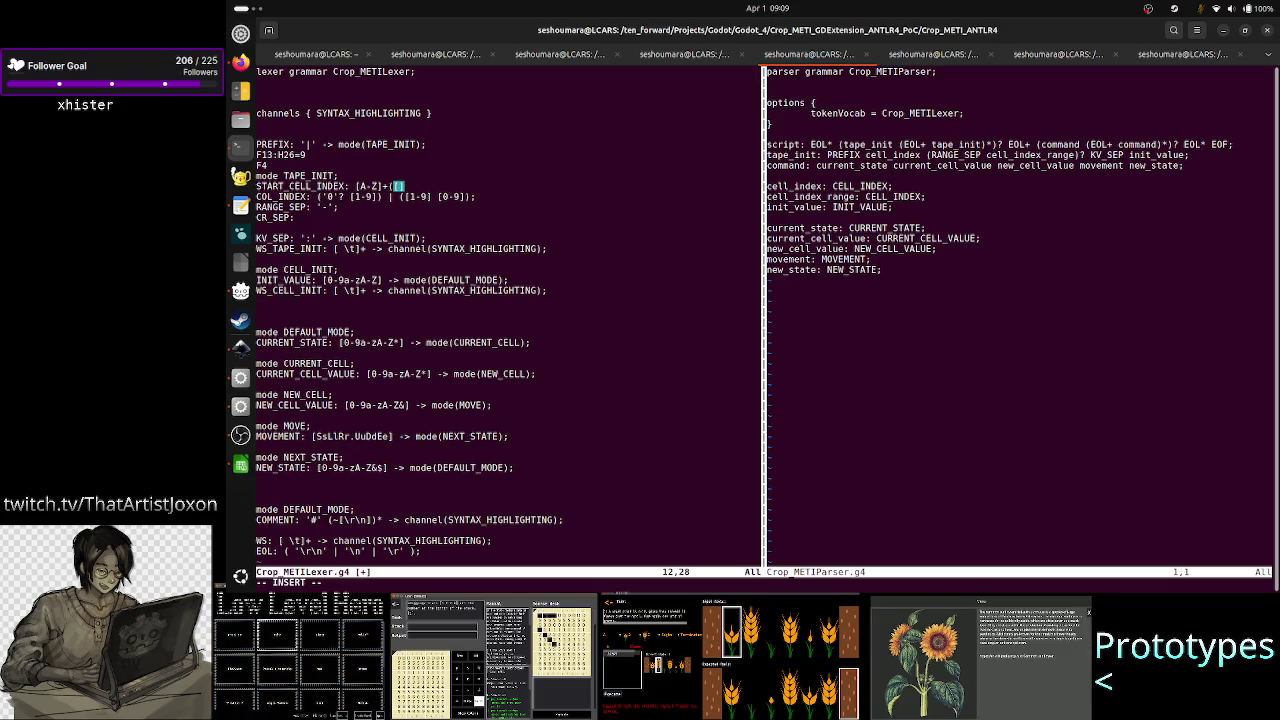
text(-)
key(BackSpace)
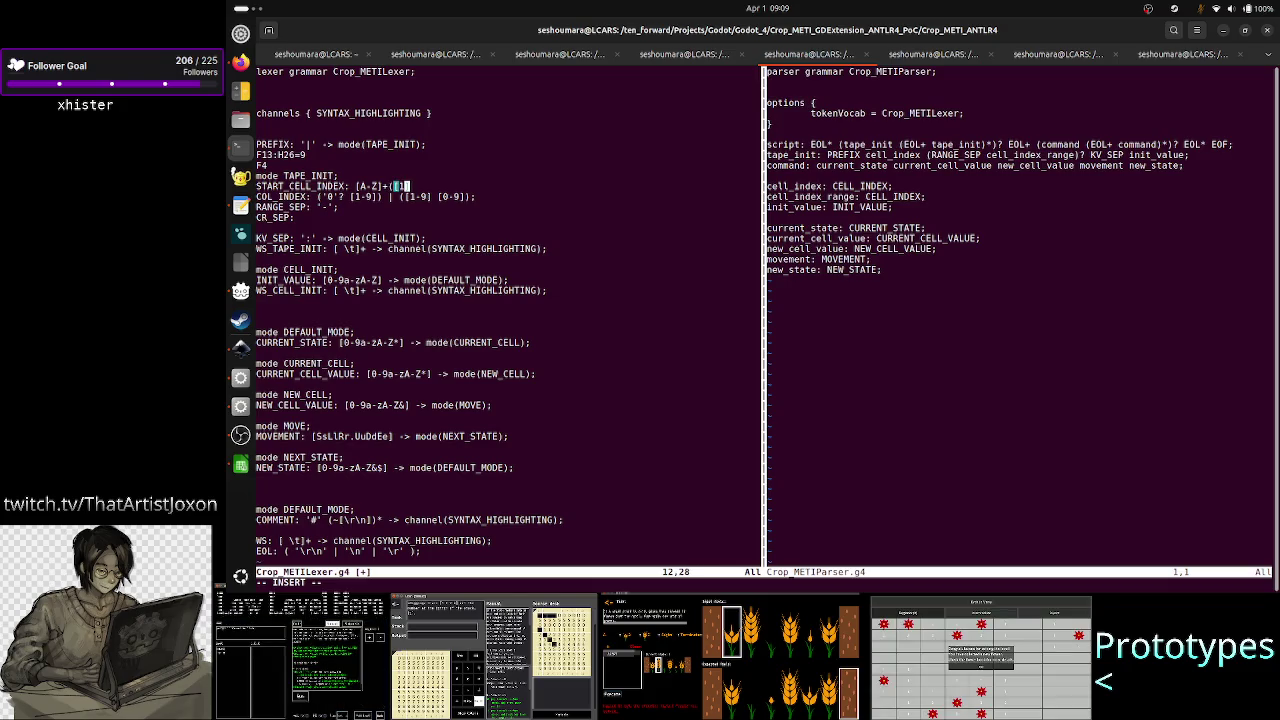
text(-9)
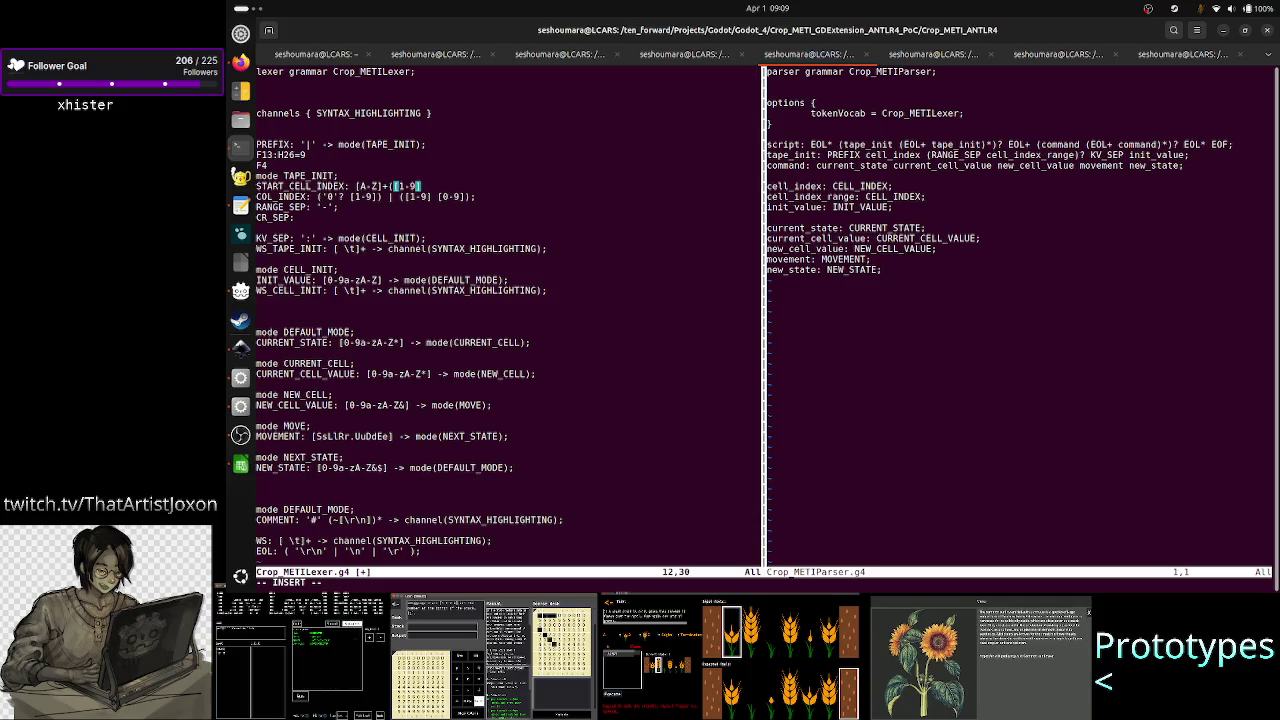
key(alt+Tab)
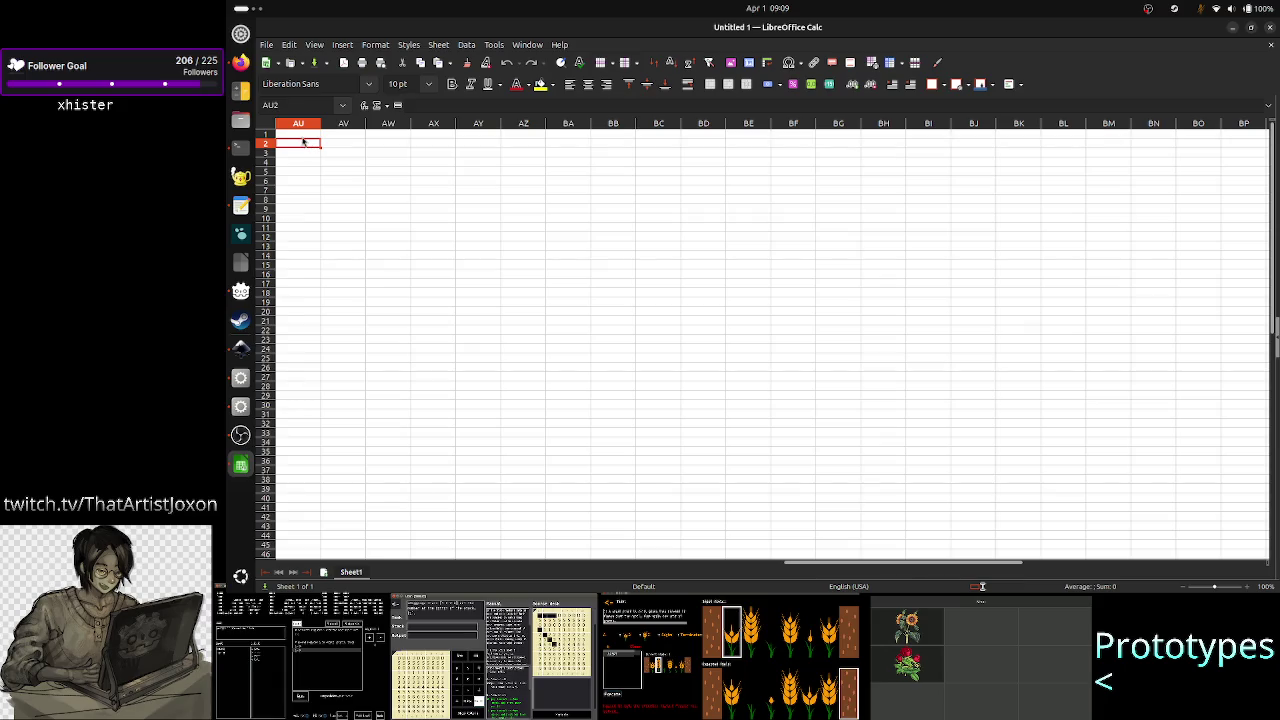
- Select cells AU1 through AU11 in column AU, then the Name Box reference
click(306, 191)
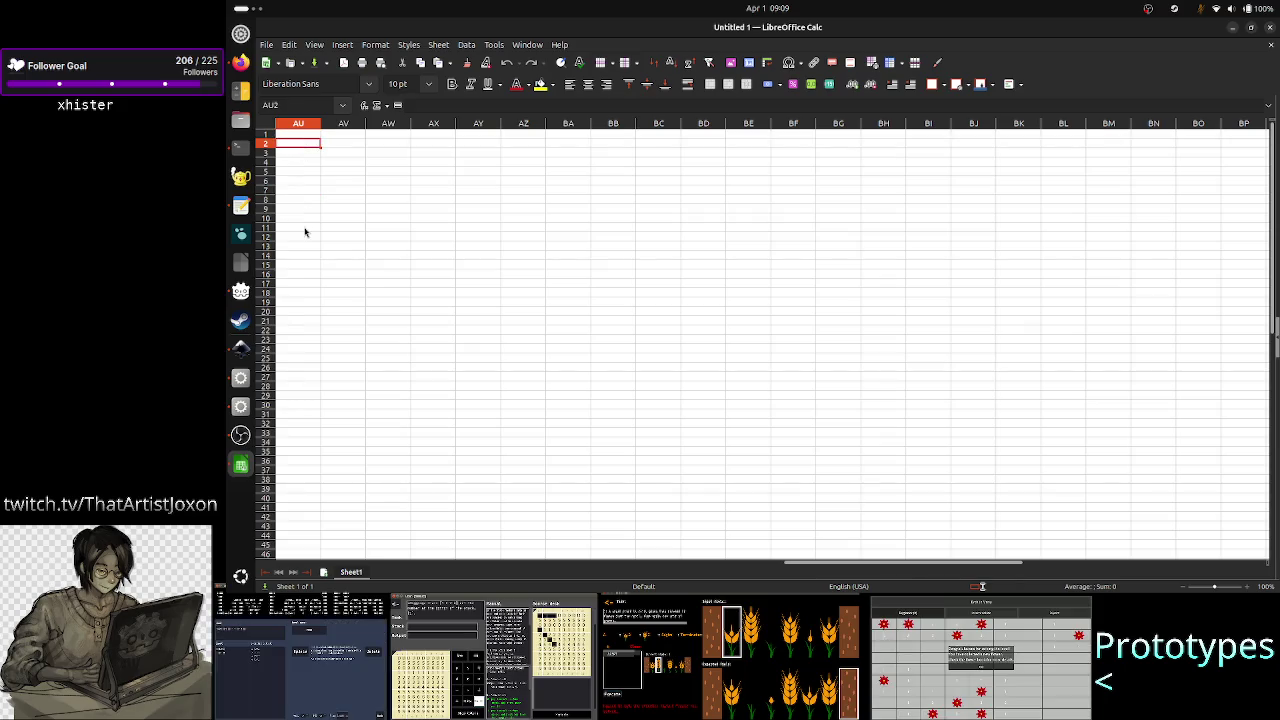
click(306, 230)
drag(300, 137, 297, 229)
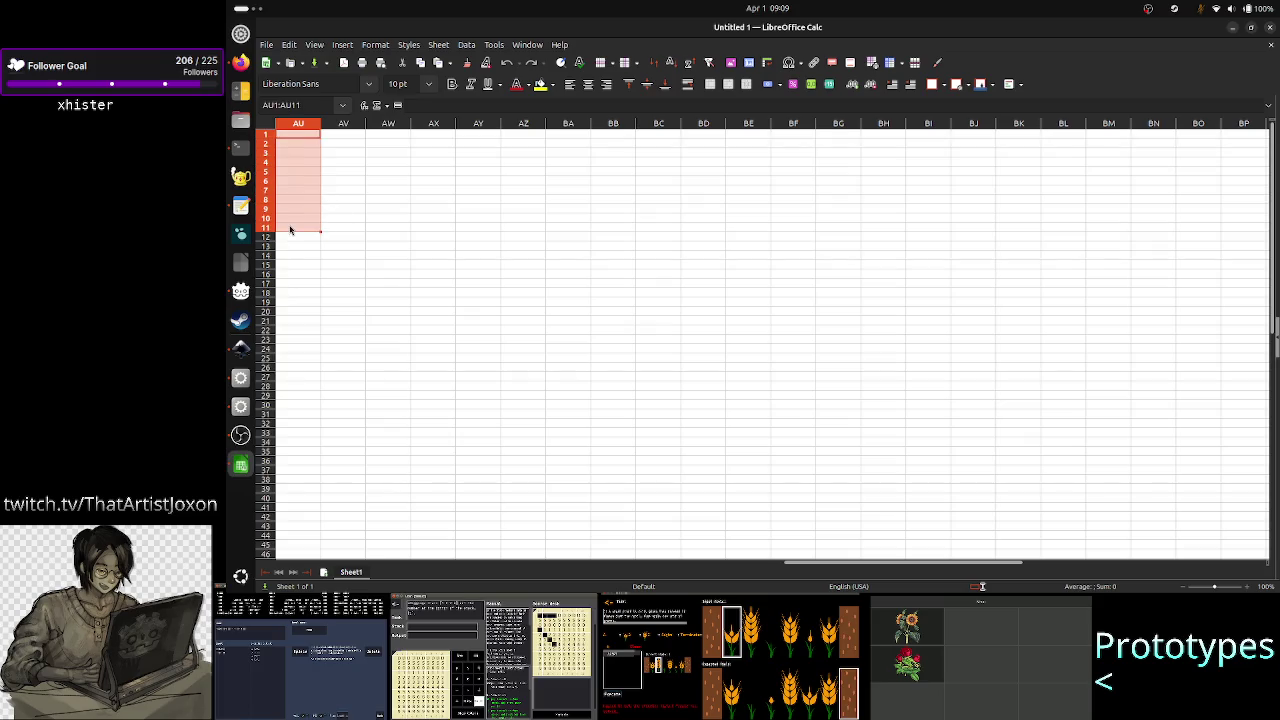
click(291, 230)
click(292, 219)
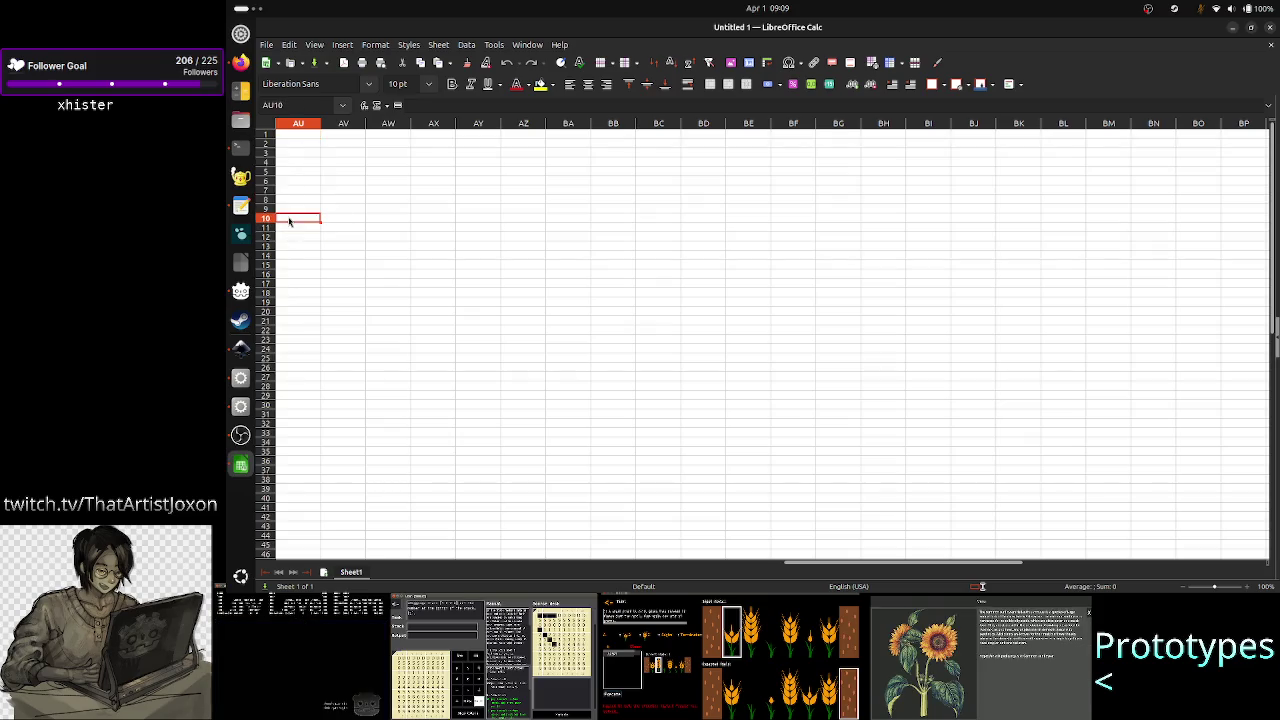
click(296, 107)
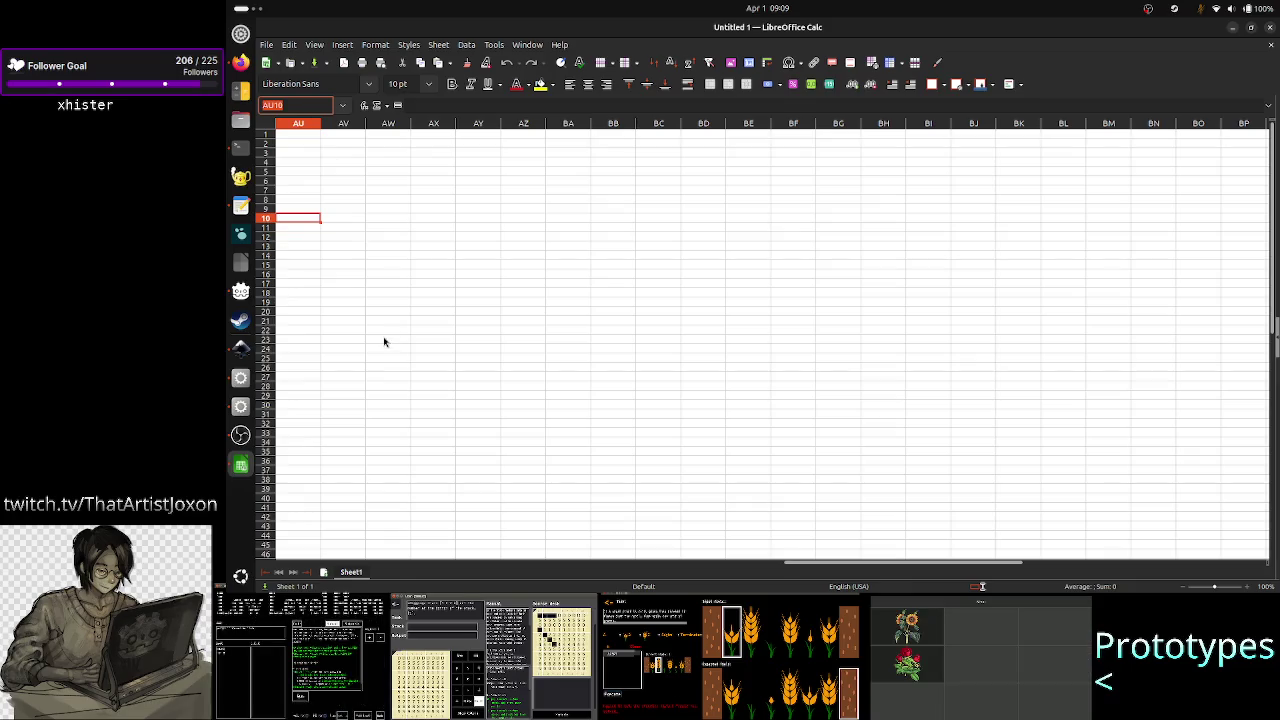
key(alt+Tab)
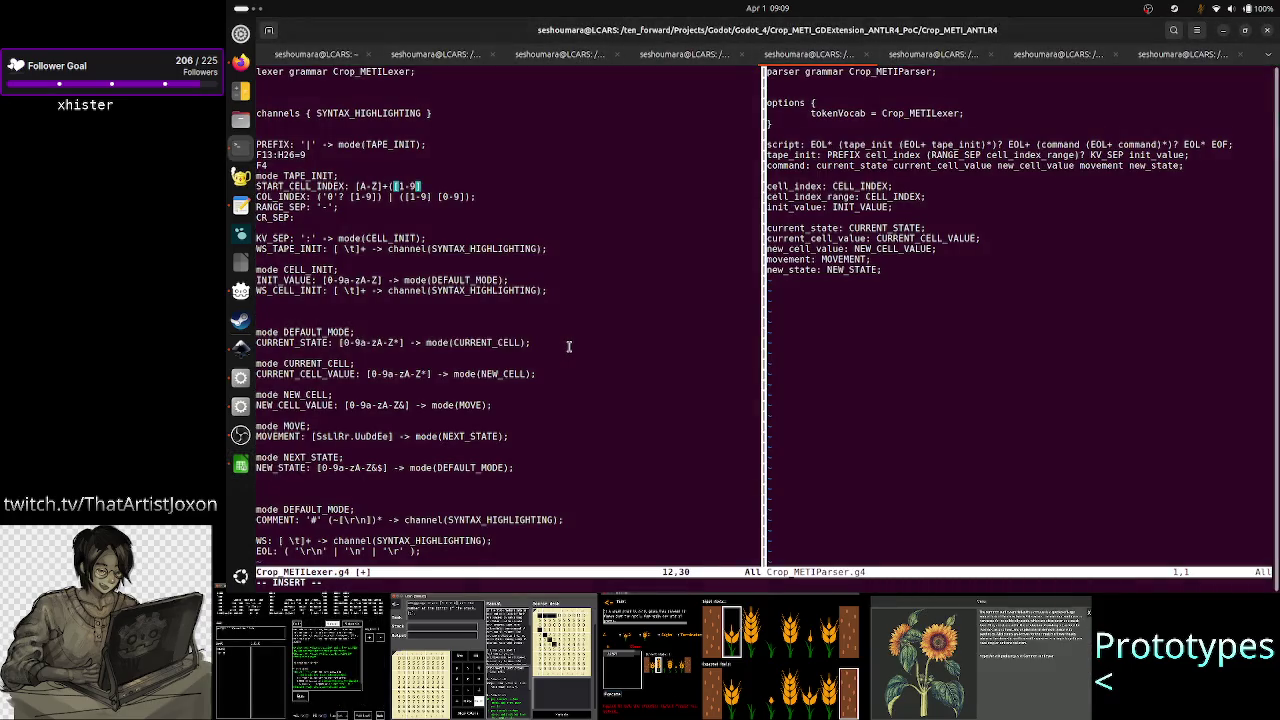
- Extend START_CELL_INDEX to [A-Z]+([1-9][0-9, then scroll the Calc sheet
text([0-)
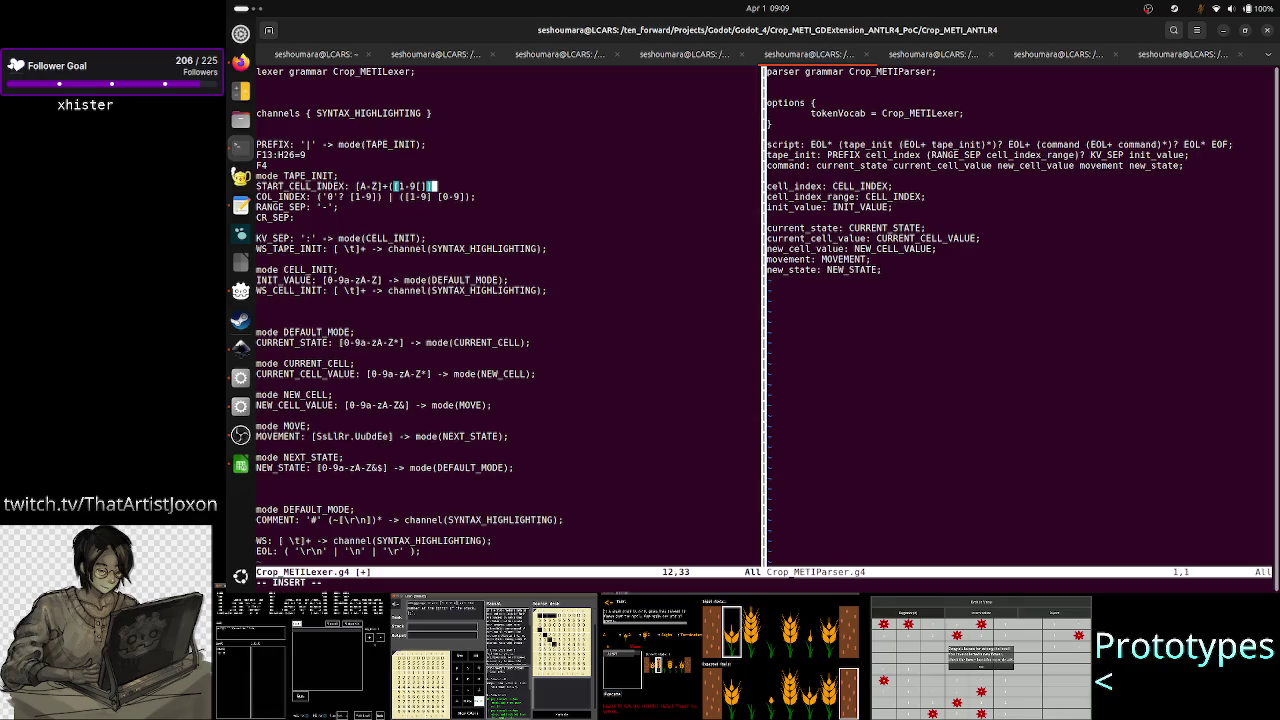
key(BackSpace)
key(BackSpace)
key(BackSpace)
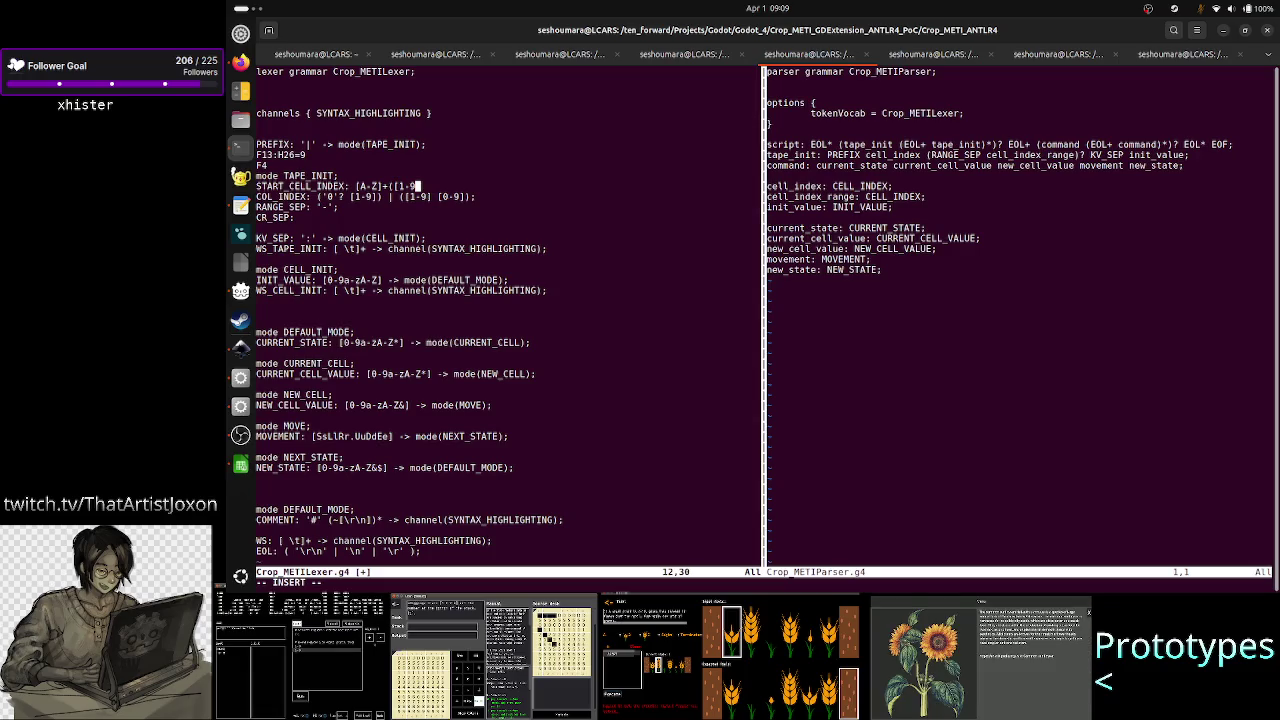
text(])
text(()
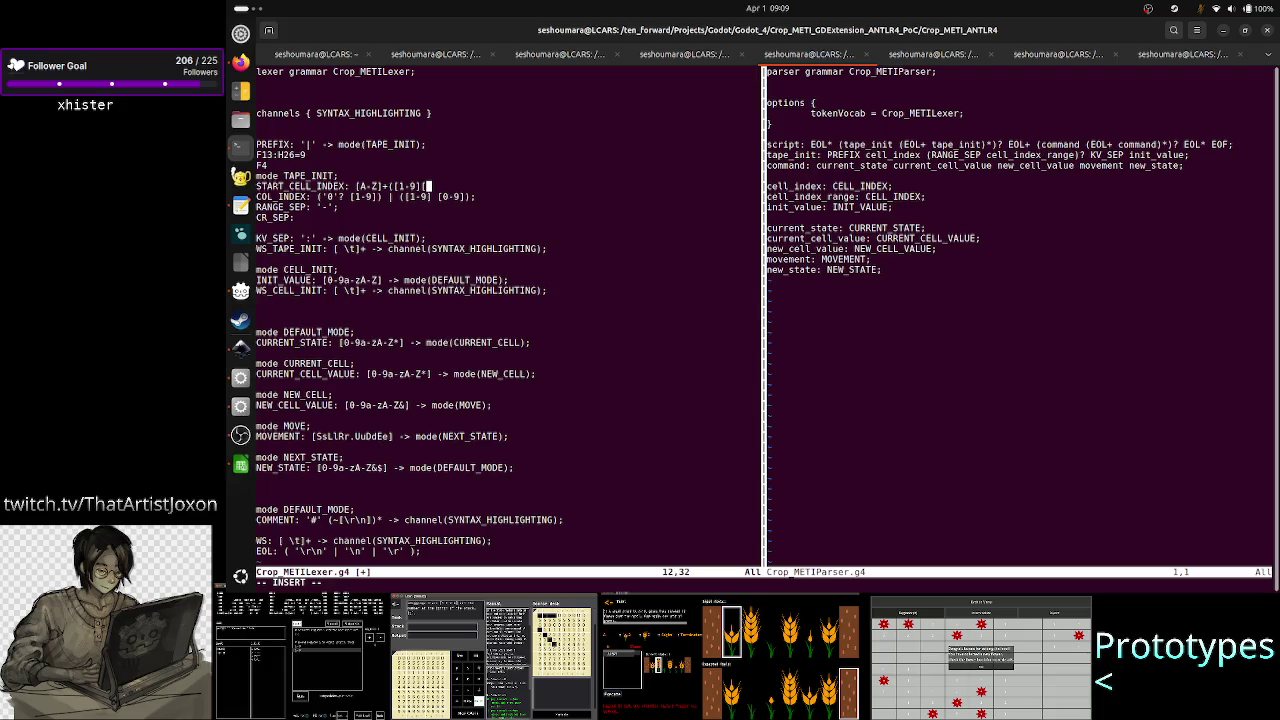
text(0-9)
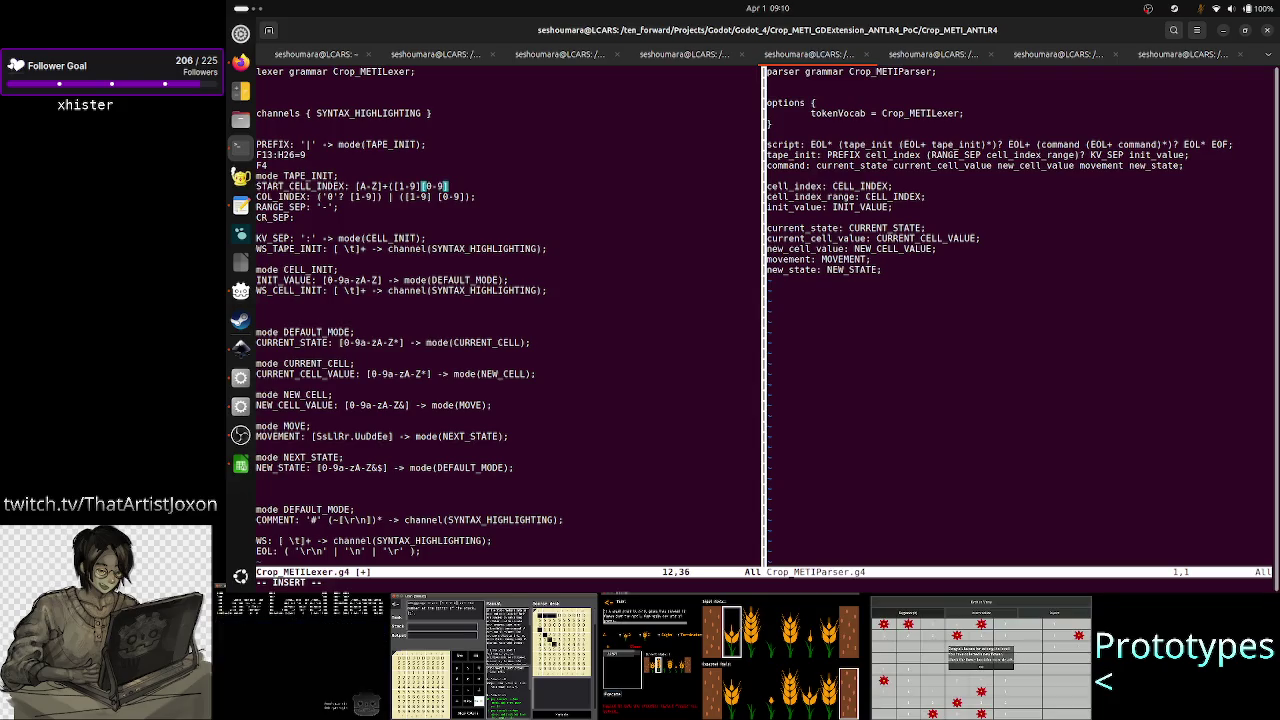
key(alt+Tab)
scroll(450, 374, down, 15)
scroll(429, 366, down, 15)
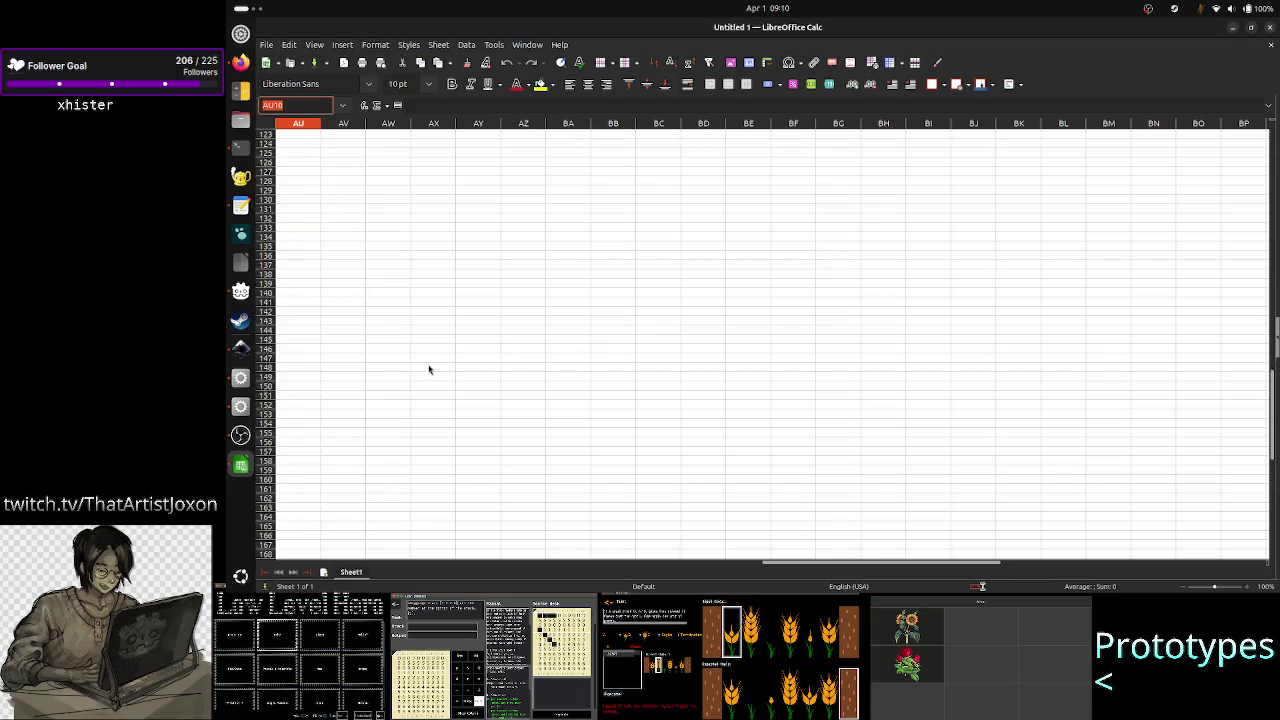
- Scroll down and select cell AV155 in the empty sheet
scroll(429, 366, down, 15)
click(332, 313)
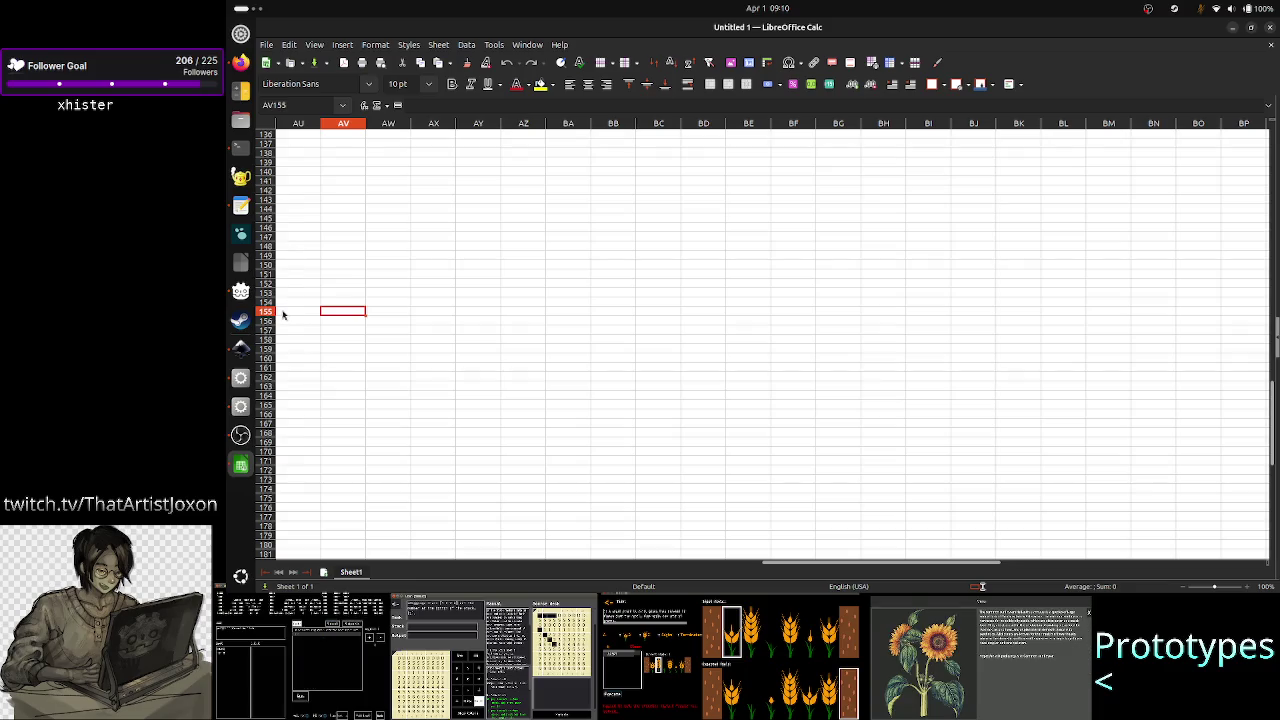
key(alt+Tab)
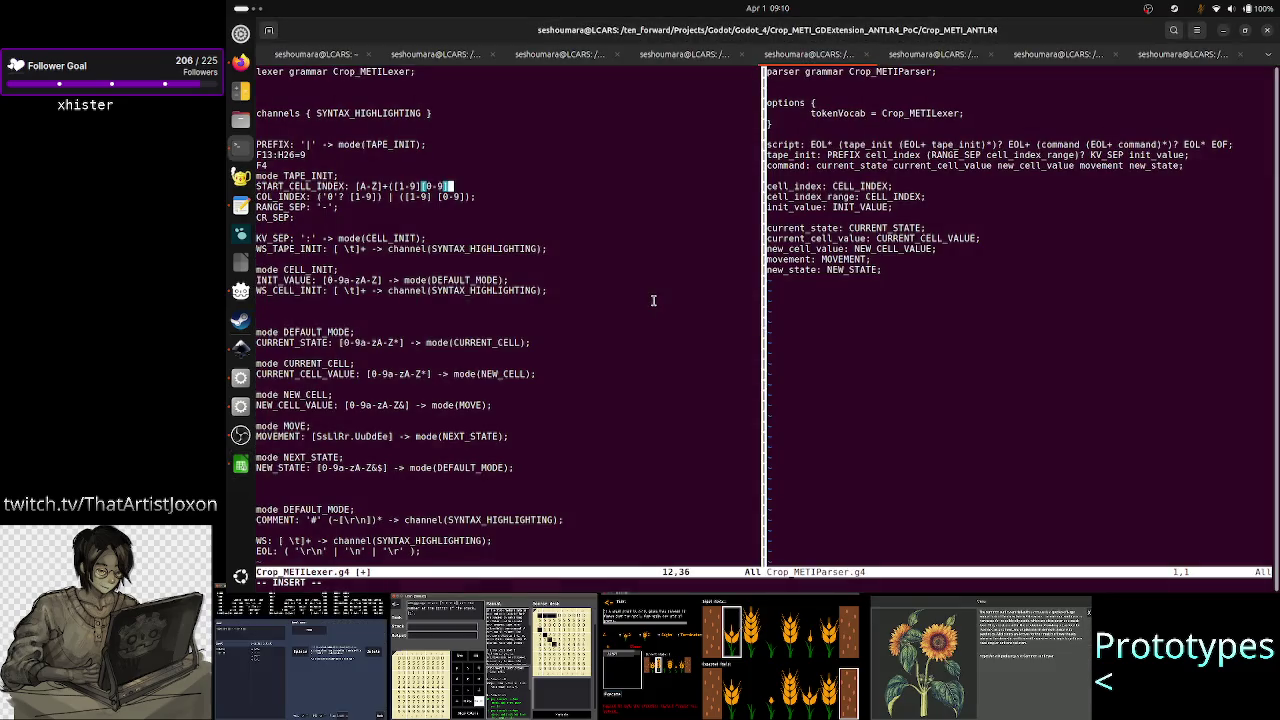
- Make START_CELL_INDEX's trailing digits repeat as [0-9]*, then select cell AU4 in Calc
text(+)
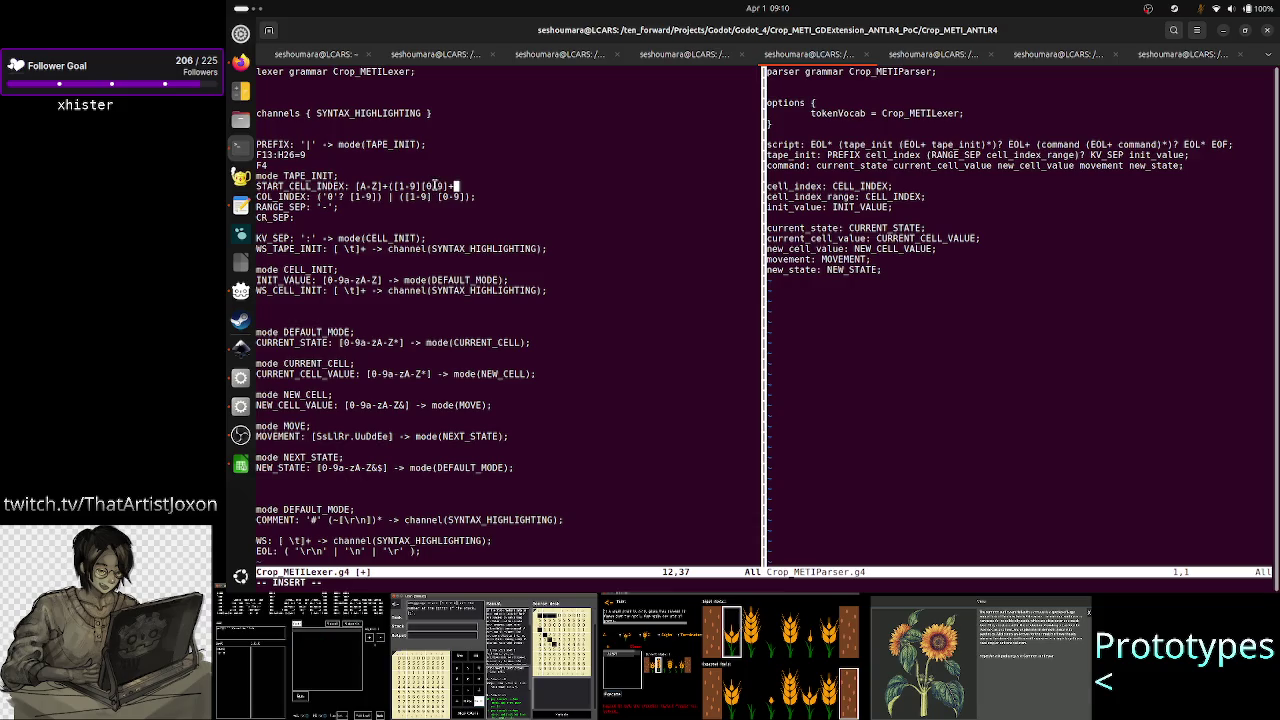
key(alt+Tab)
scroll(366, 222, up, 2)
scroll(366, 222, up, 15)
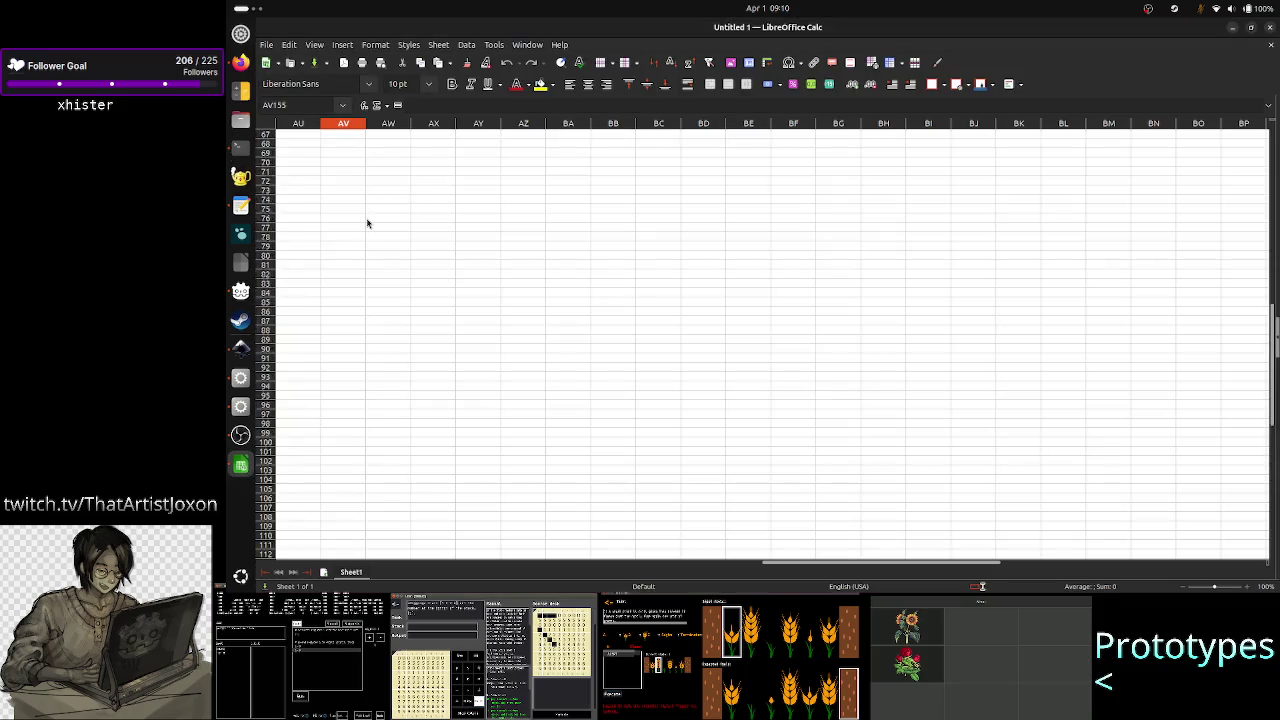
scroll(367, 224, up, 20)
scroll(367, 224, up, 6)
click(312, 162)
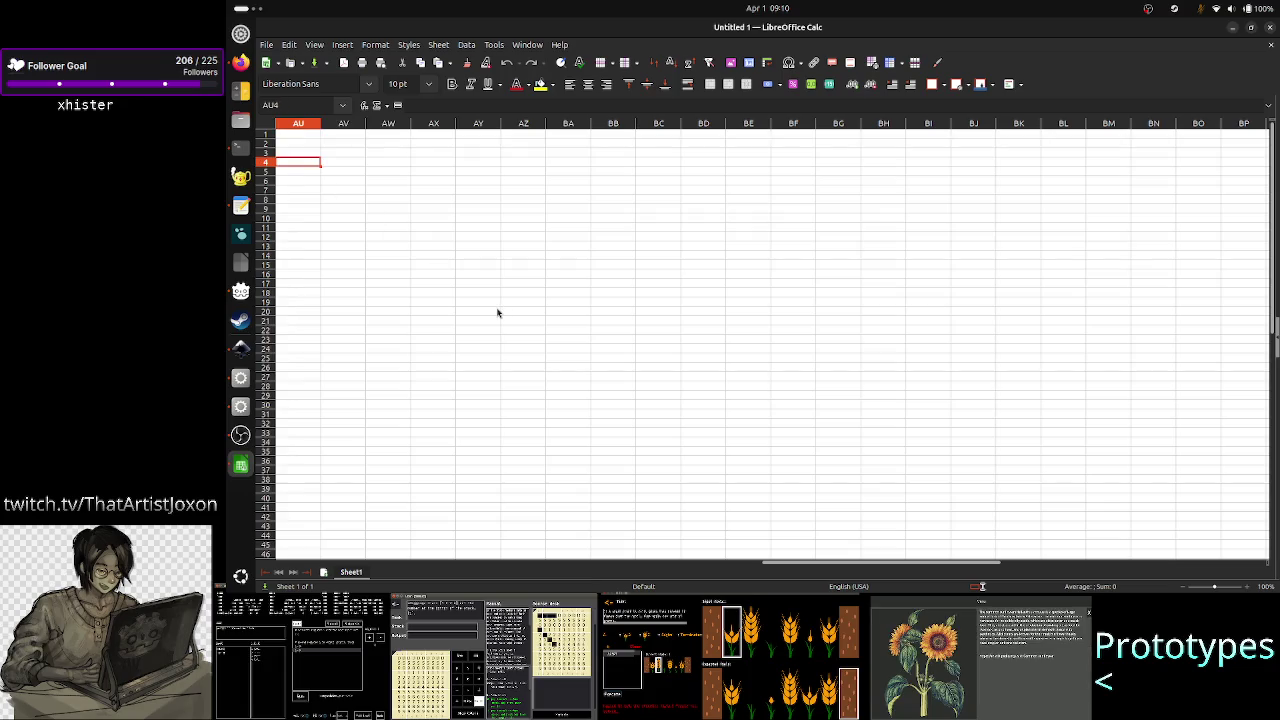
key(alt+Tab)
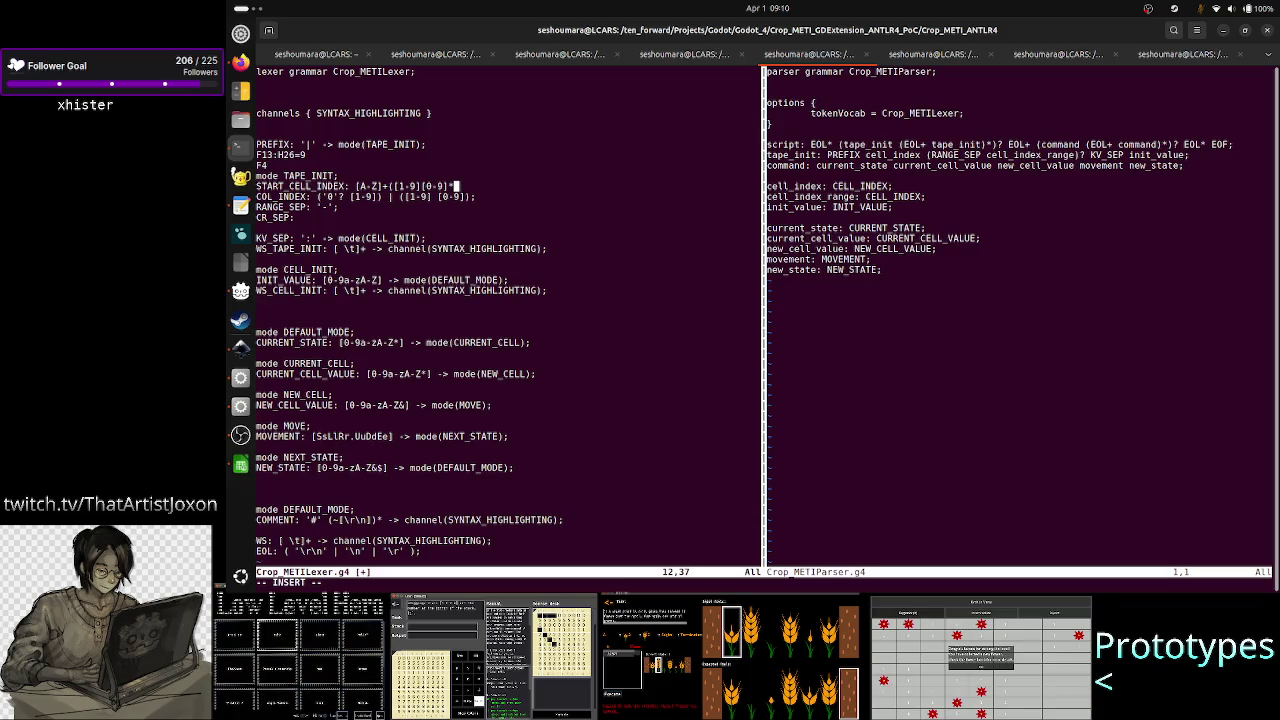
- Close the rule as START_CELL_INDEX: [A-Z]+ ([1-9][0-9]*); and open a blank line below
text())
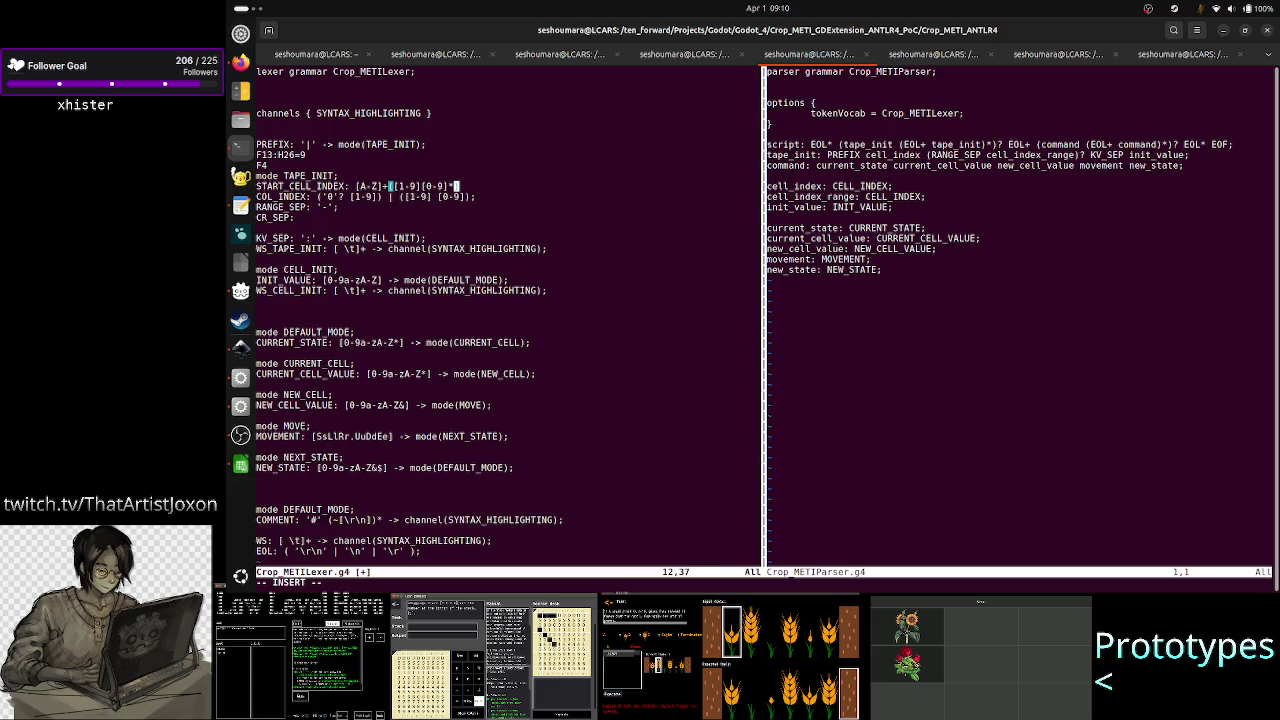
key(Left)
key(Left)
key(Left)
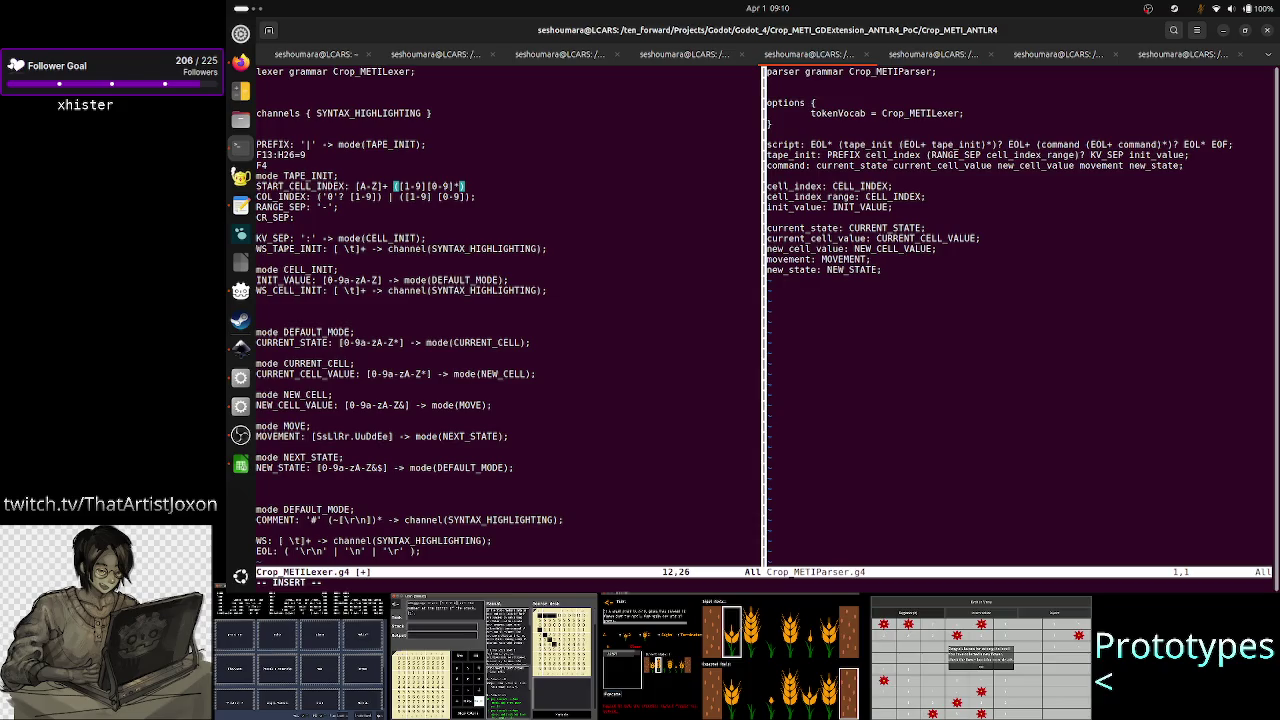
key(Left)
key(Left)
key(Left)
key(Left)
key(Left)
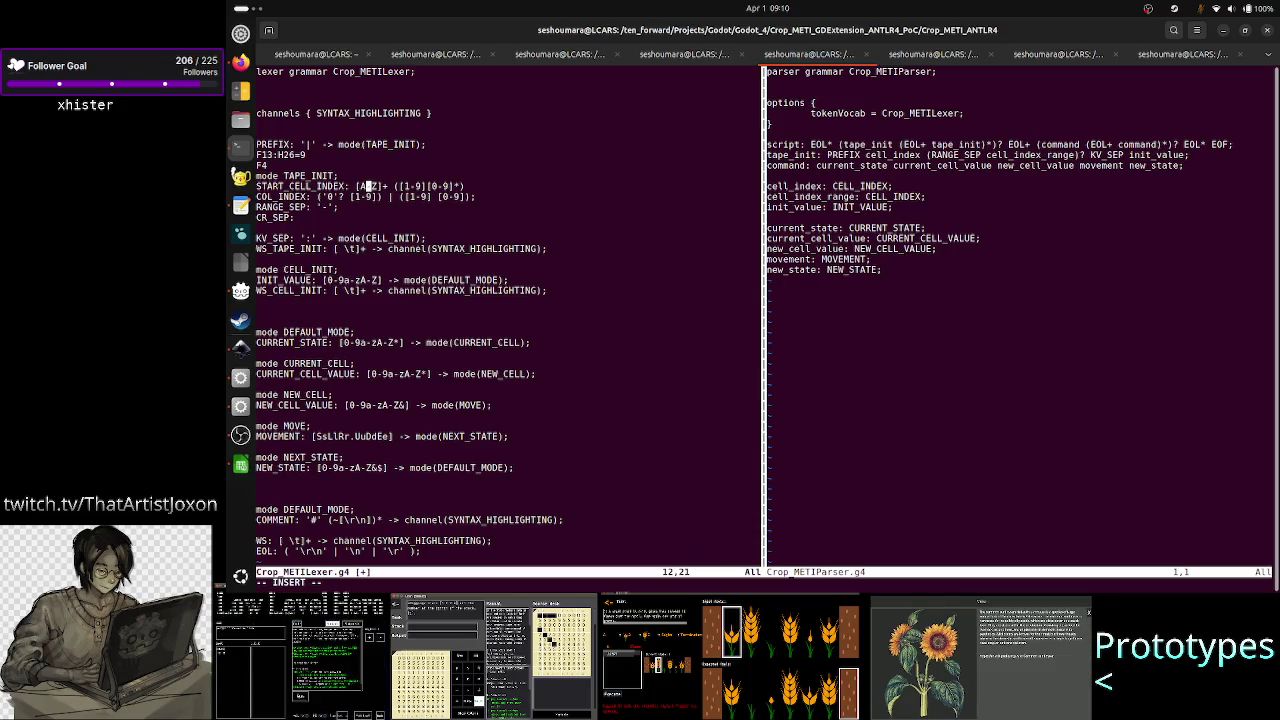
key(End)
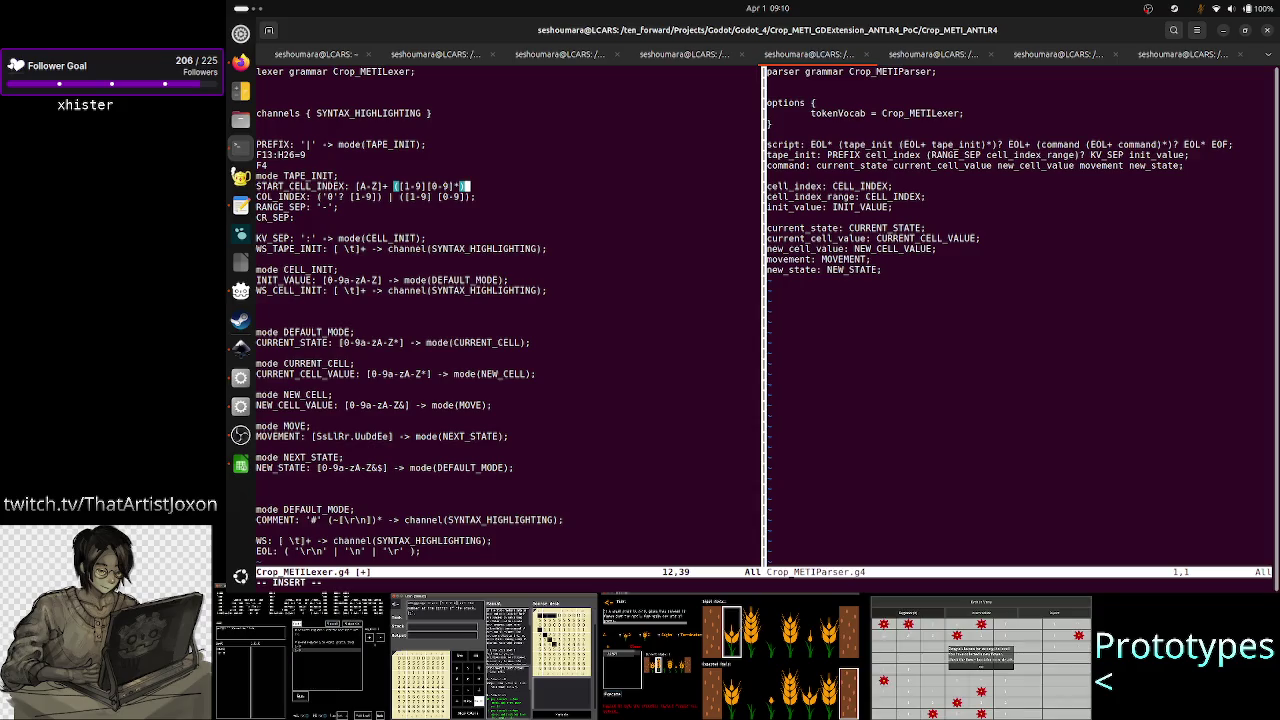
text(;)
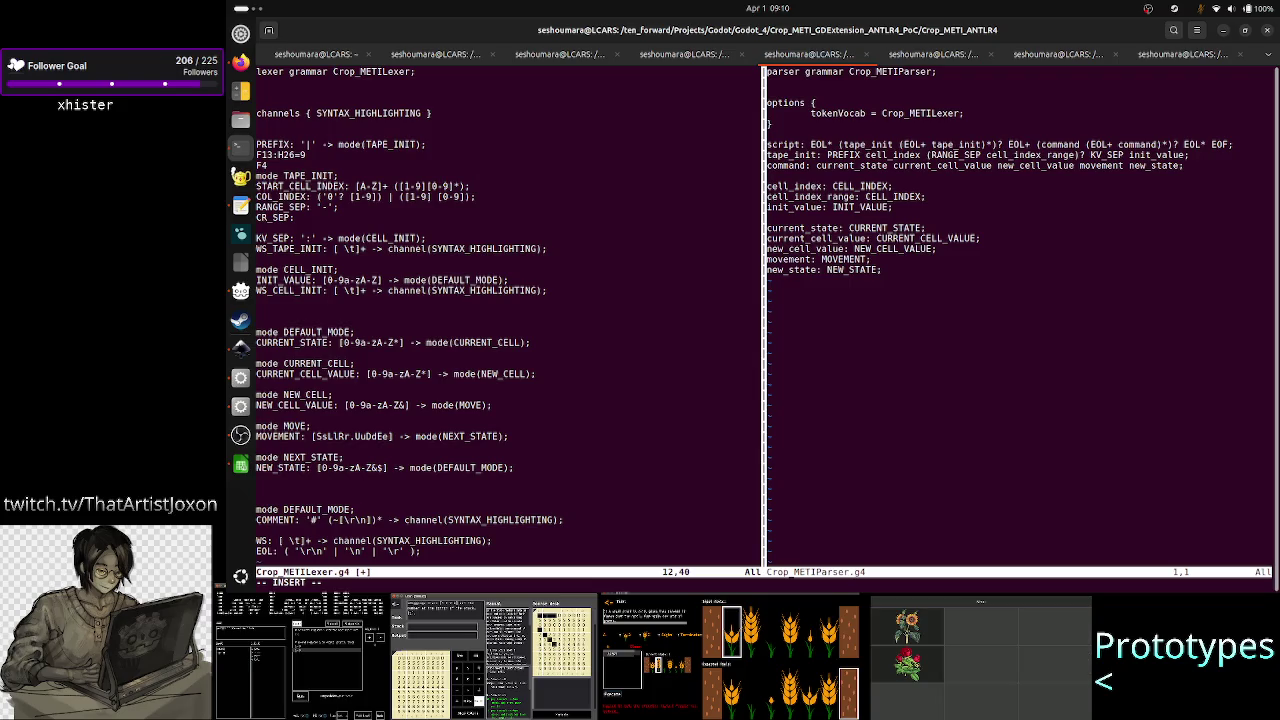
key(Return)
key(Up)
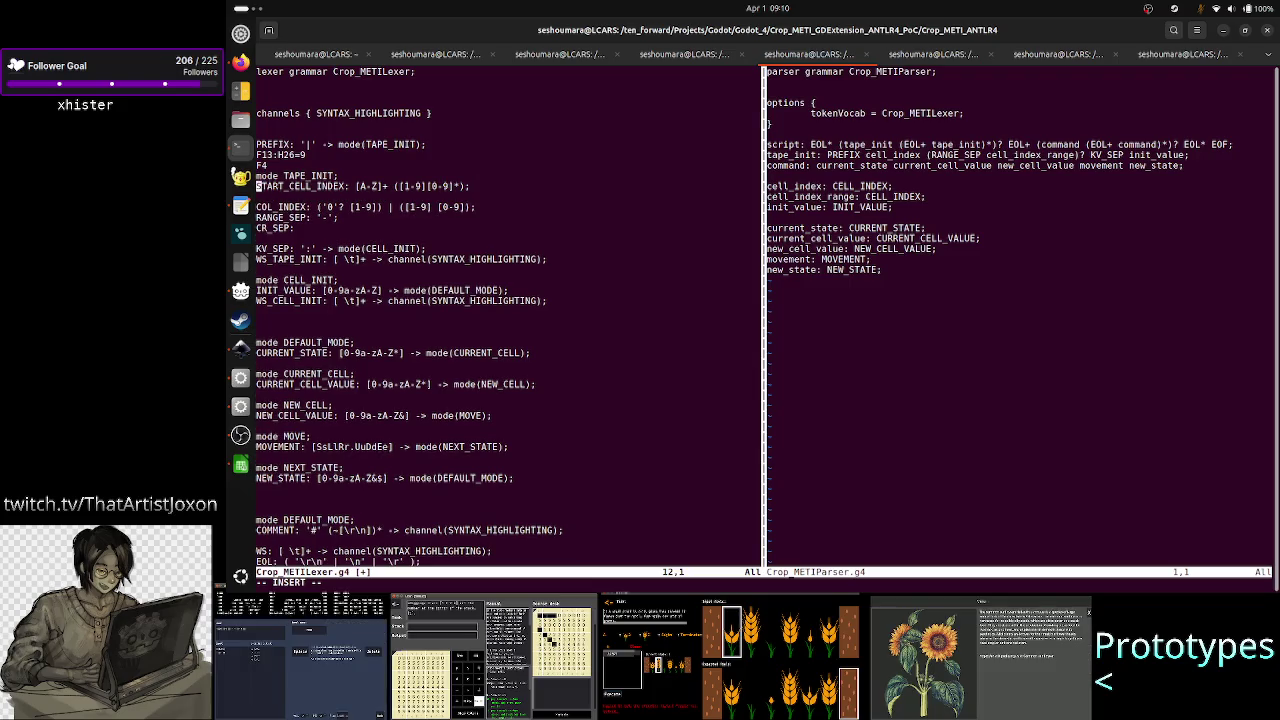
- Open blank lines before COL_INDEX and write the CELL_SEP: ':'; rule there
key(Up)
key(Up)
key(Up)
key(Right)
key(Right)
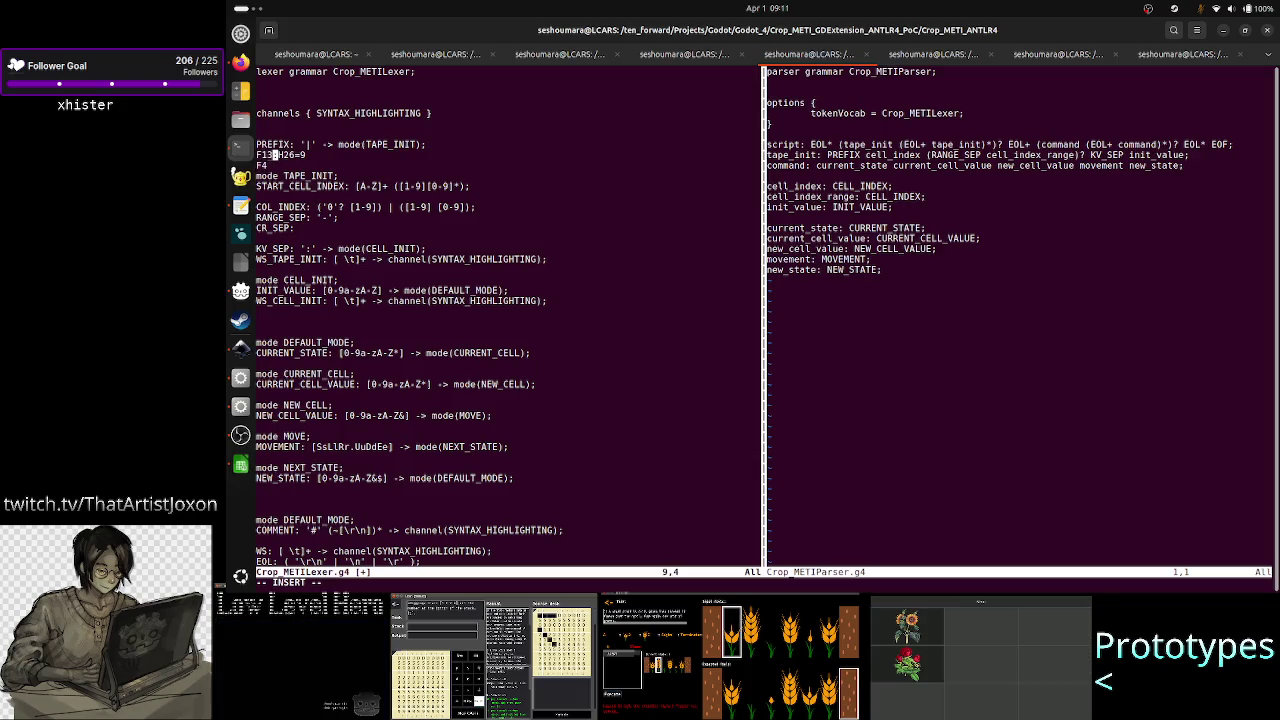
key(Left)
key(Left)
key(Right)
key(Right)
key(Down)
key(Down)
key(Down)
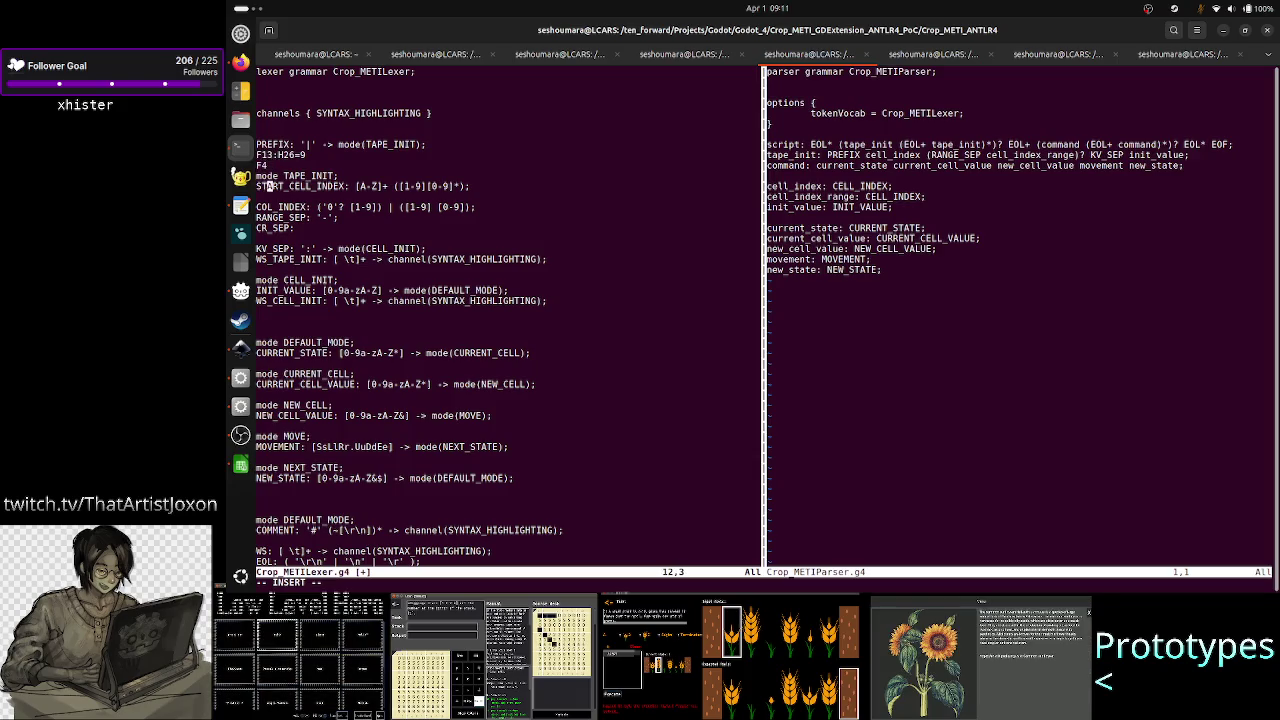
key(Down)
key(Return)
key(Return)
key(Up)
key(Up)
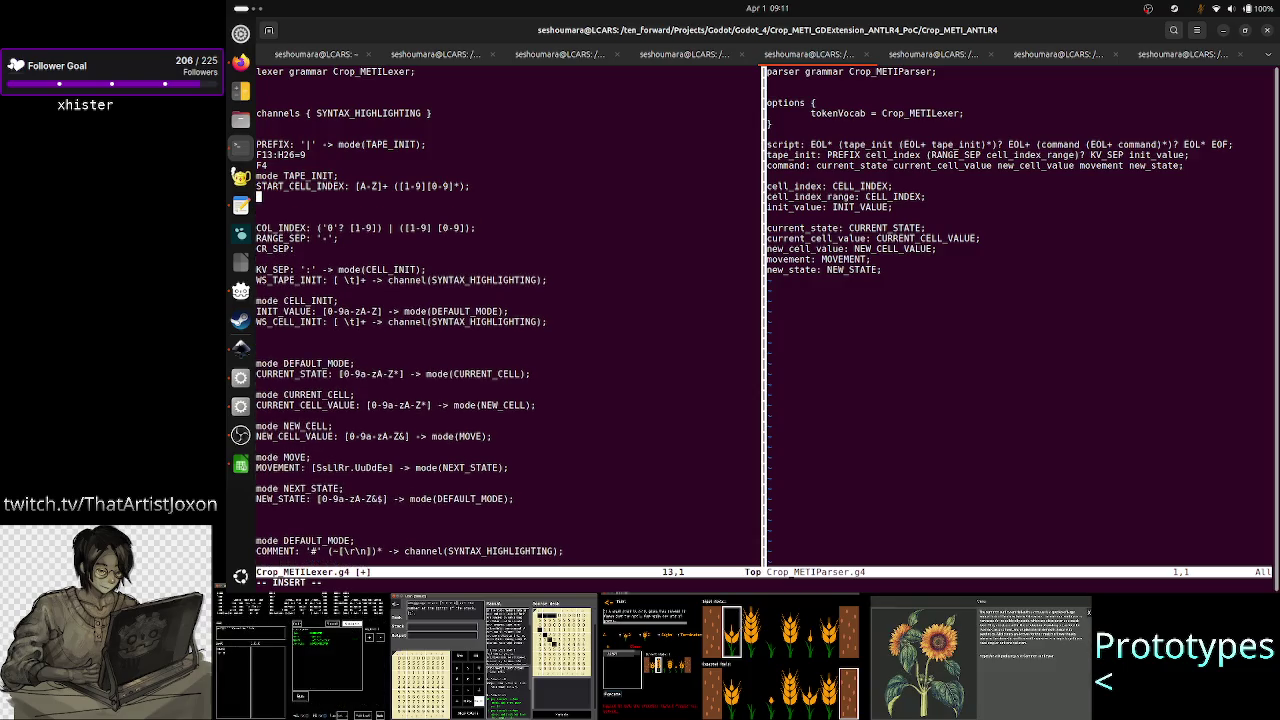
text(CELL_SE)
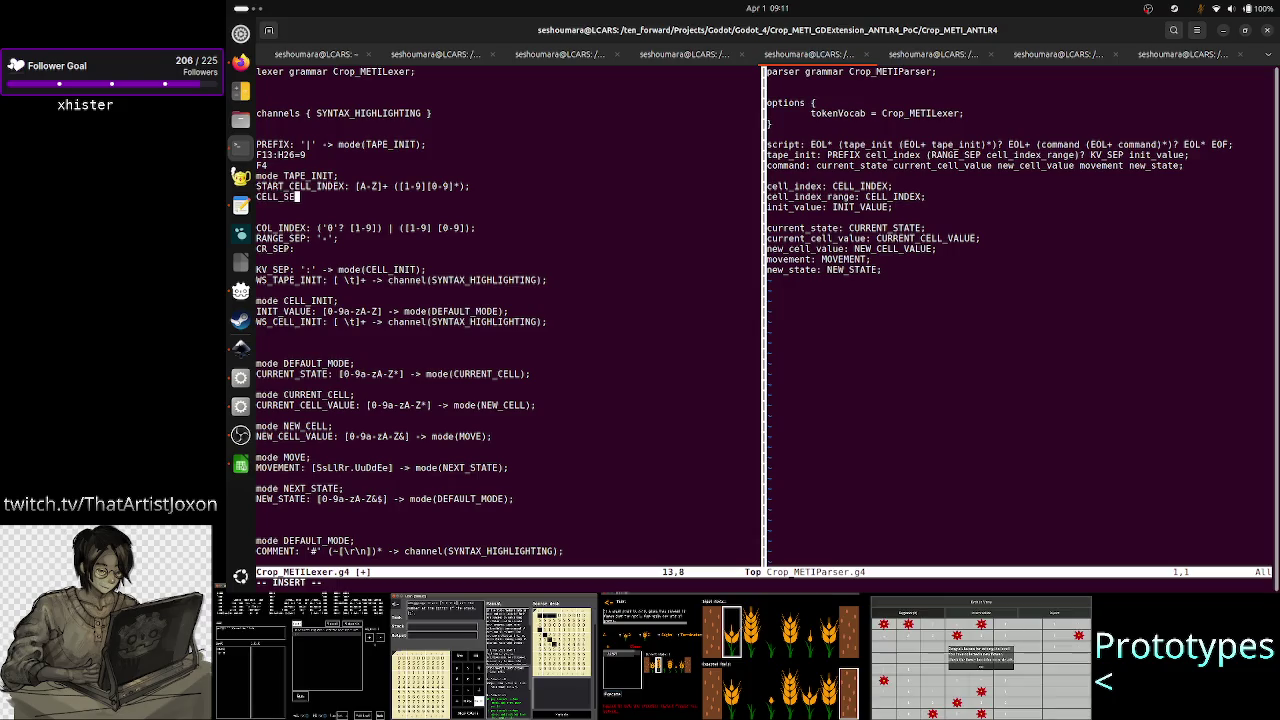
text(P: )
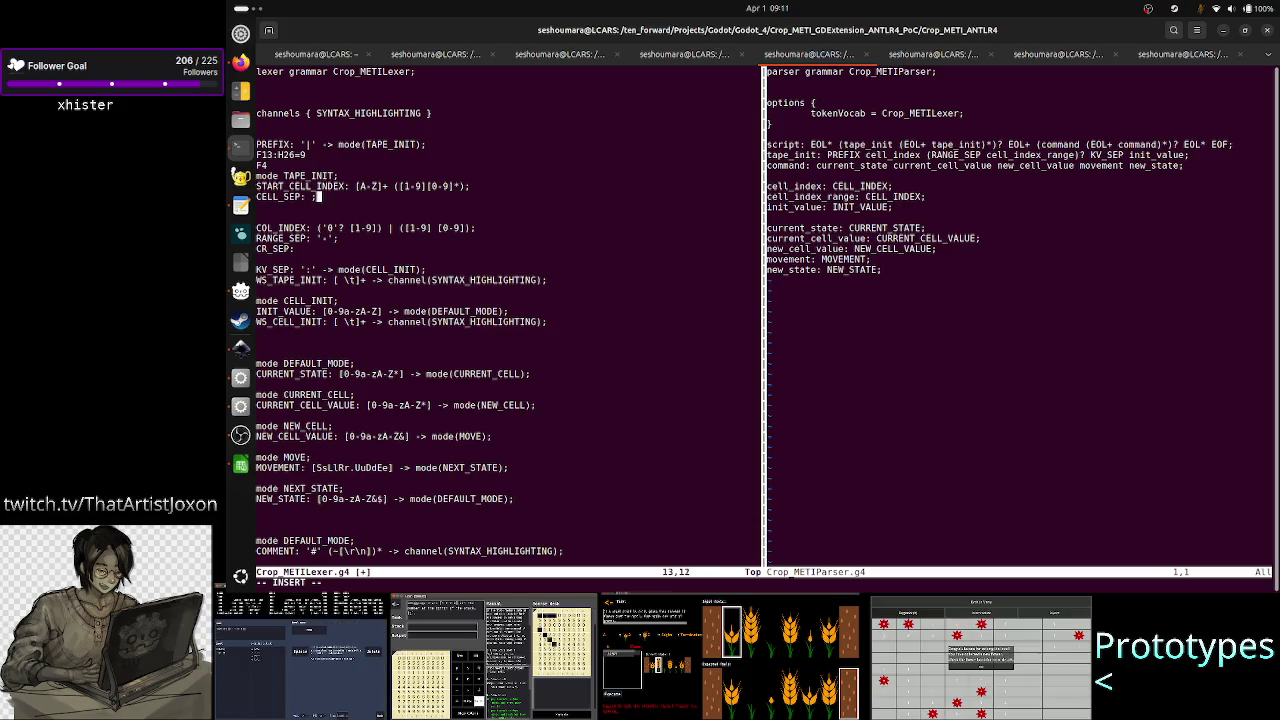
text(')
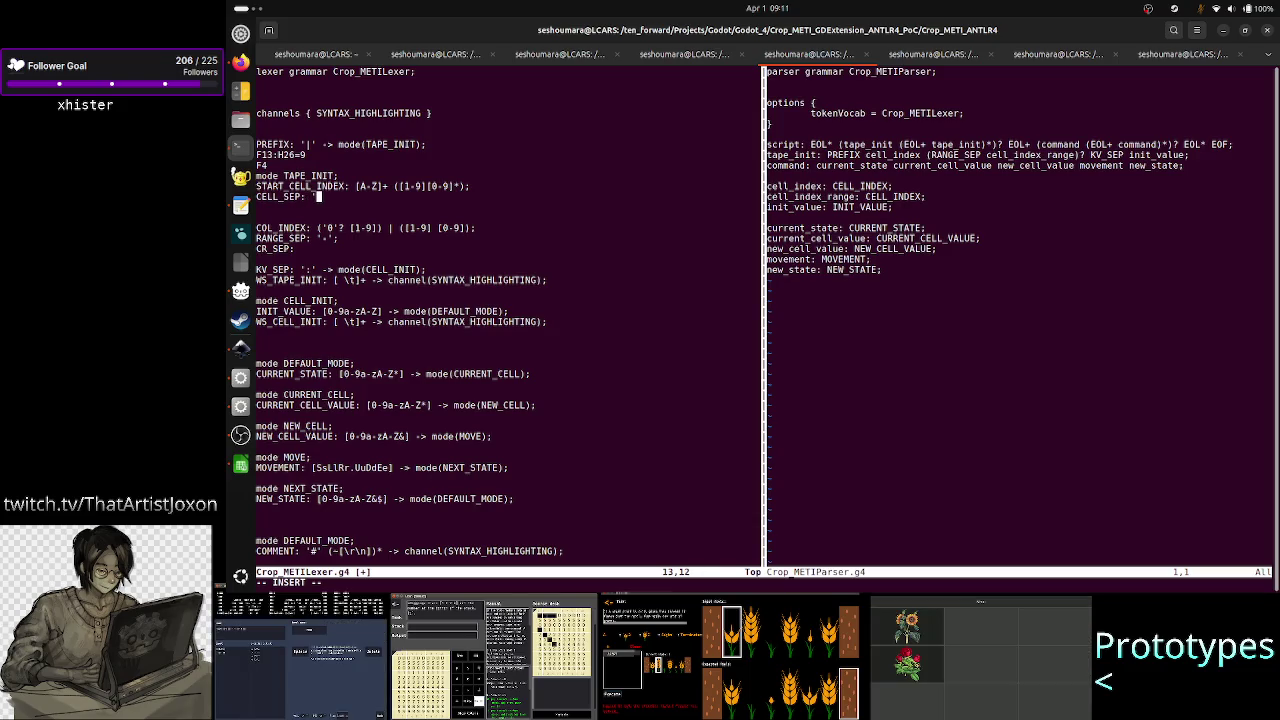
text(:)
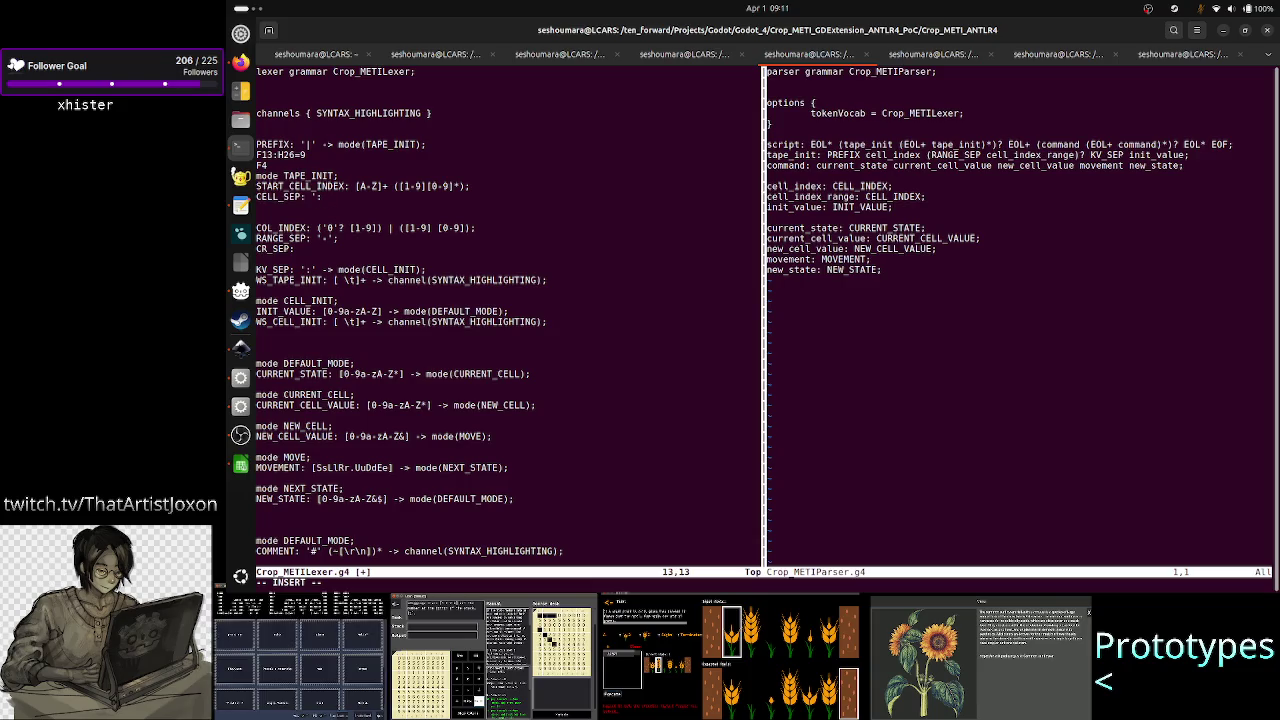
text(')
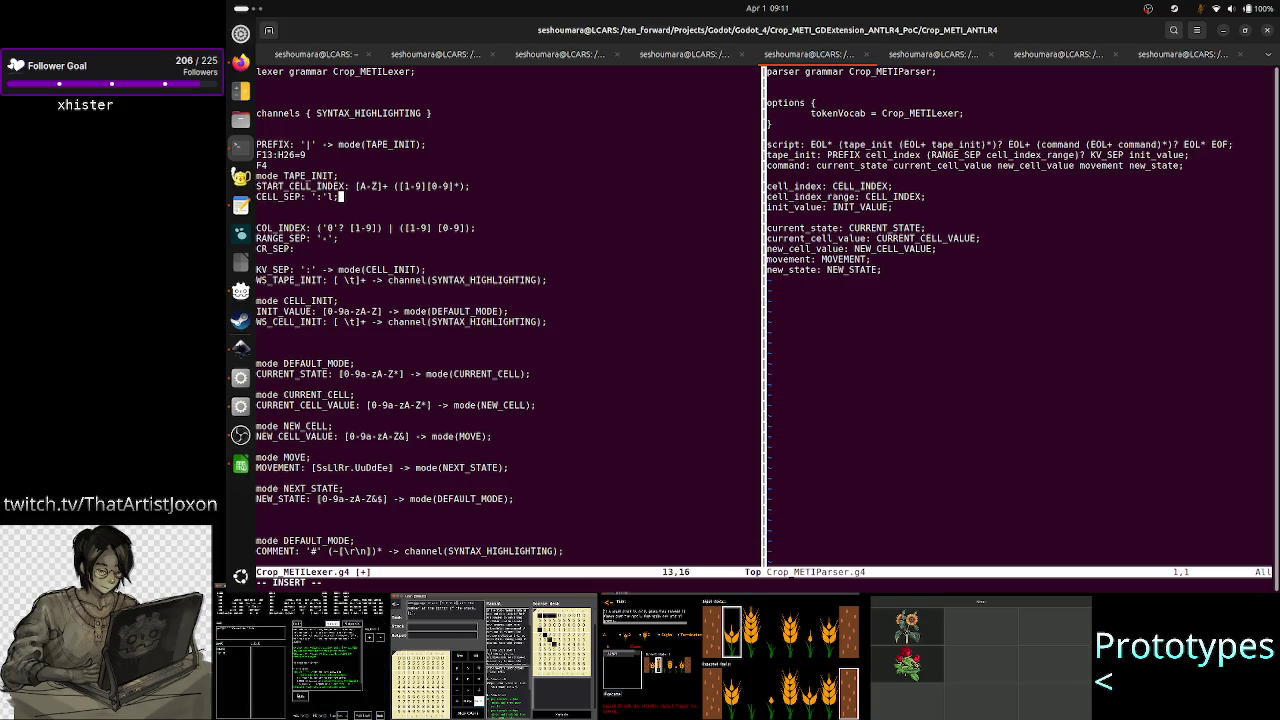
text(;)
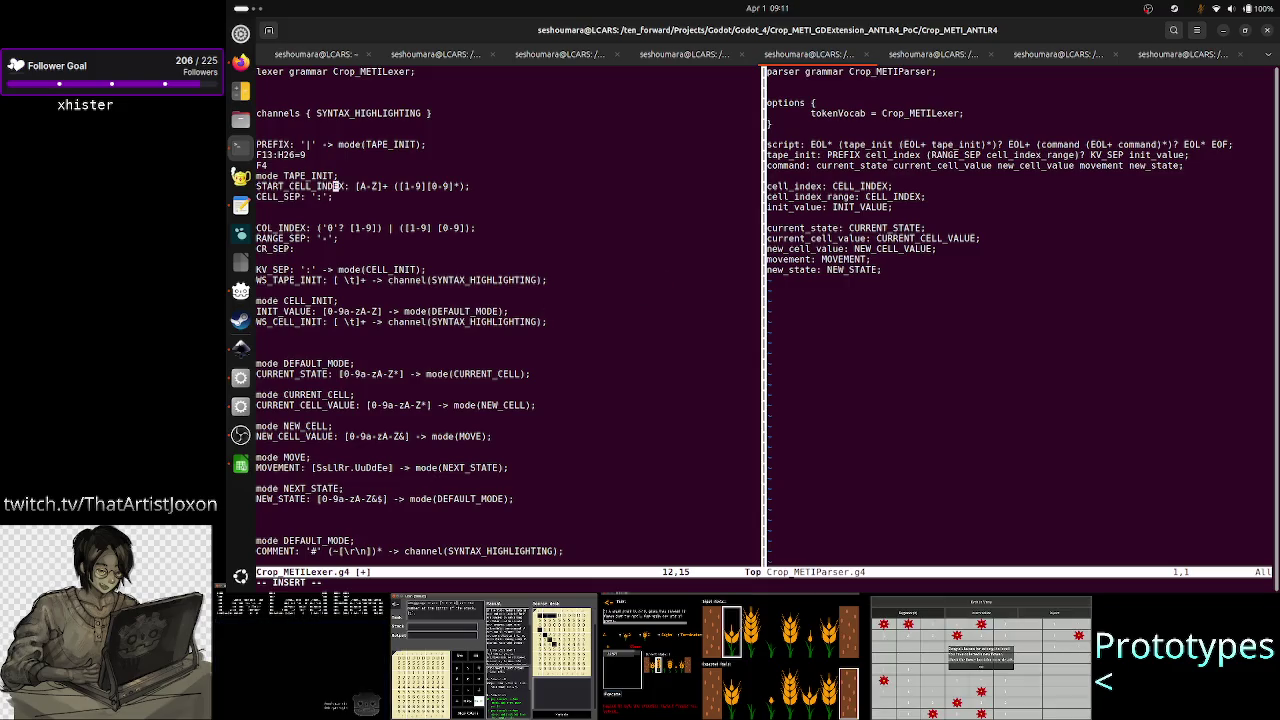
- Type 4....... after |F so the third PREFIX example line reads |F4......
click(290, 176)
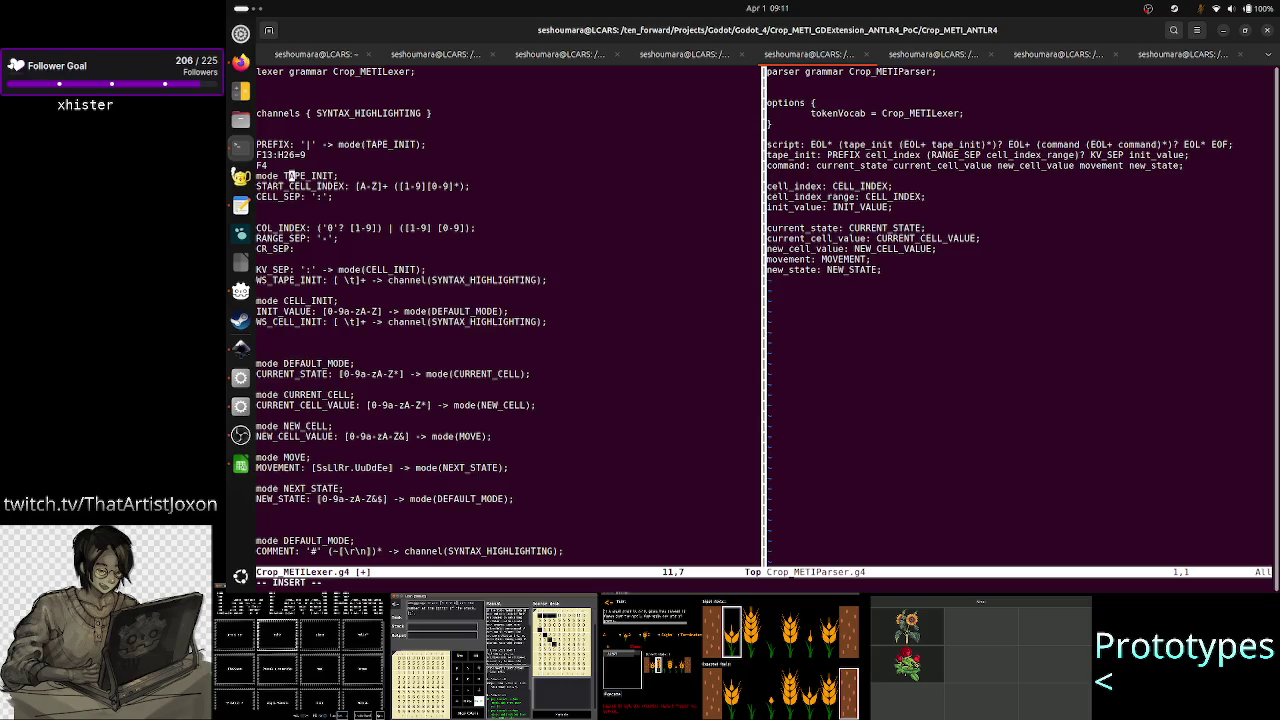
key(Up)
key(Left)
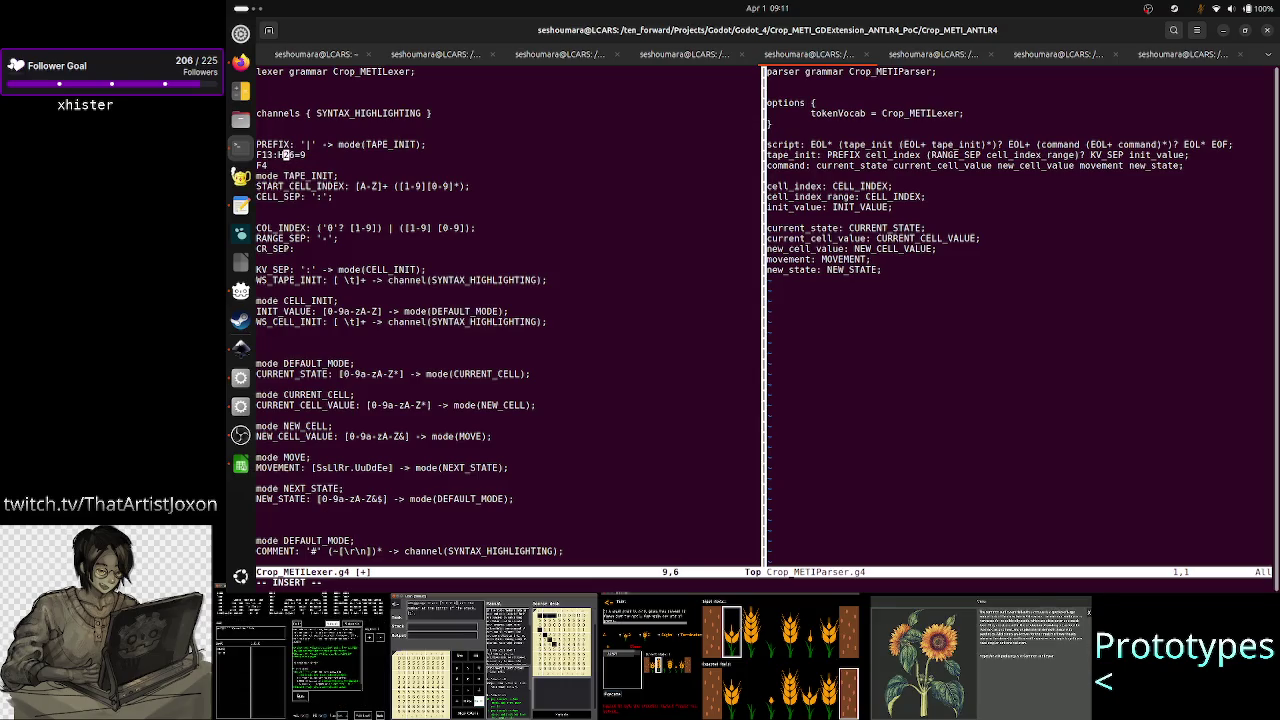
key(Left)
key(Left)
key(Left)
key(Left)
key(Left)
key(Right)
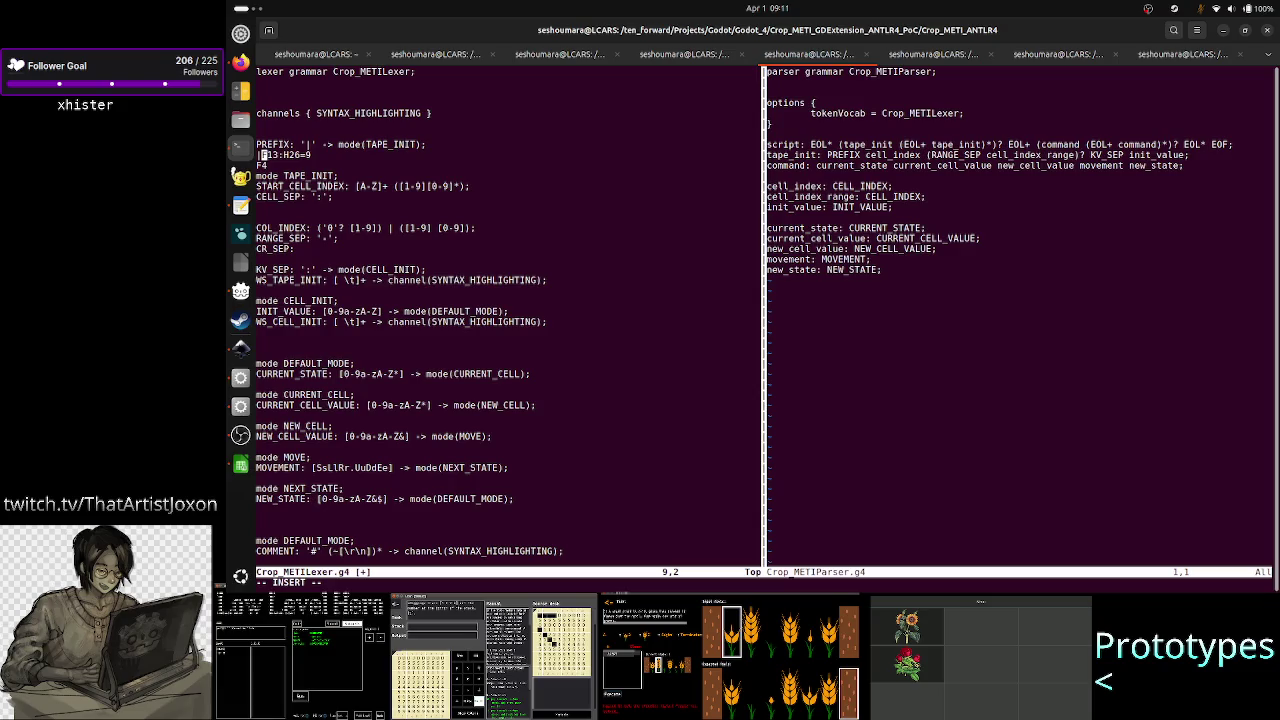
key(Down)
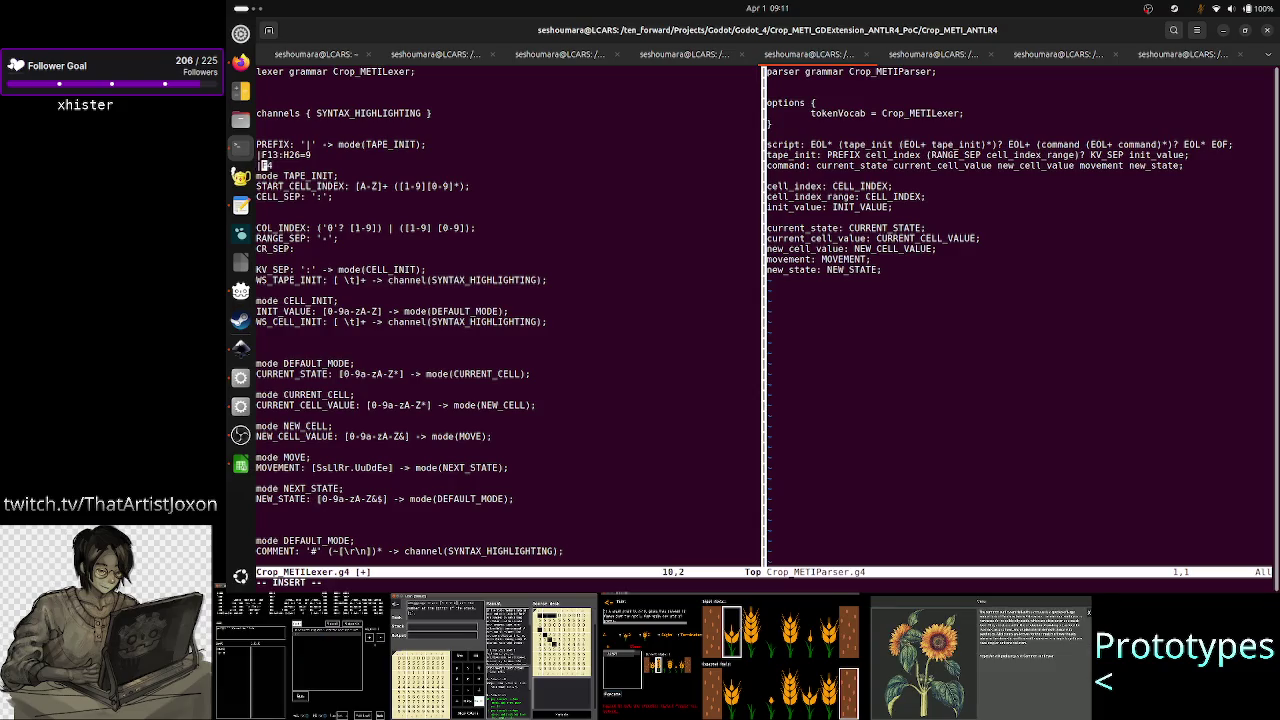
key(Right)
text(4....)
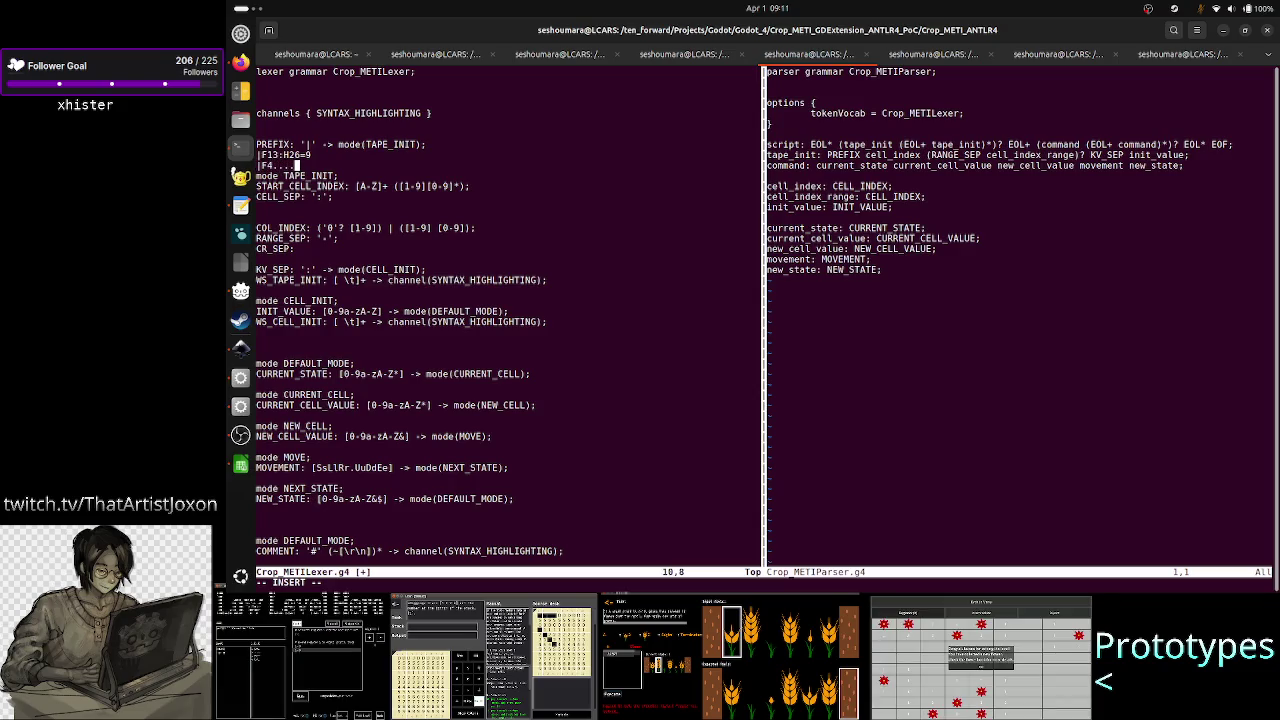
text(...)
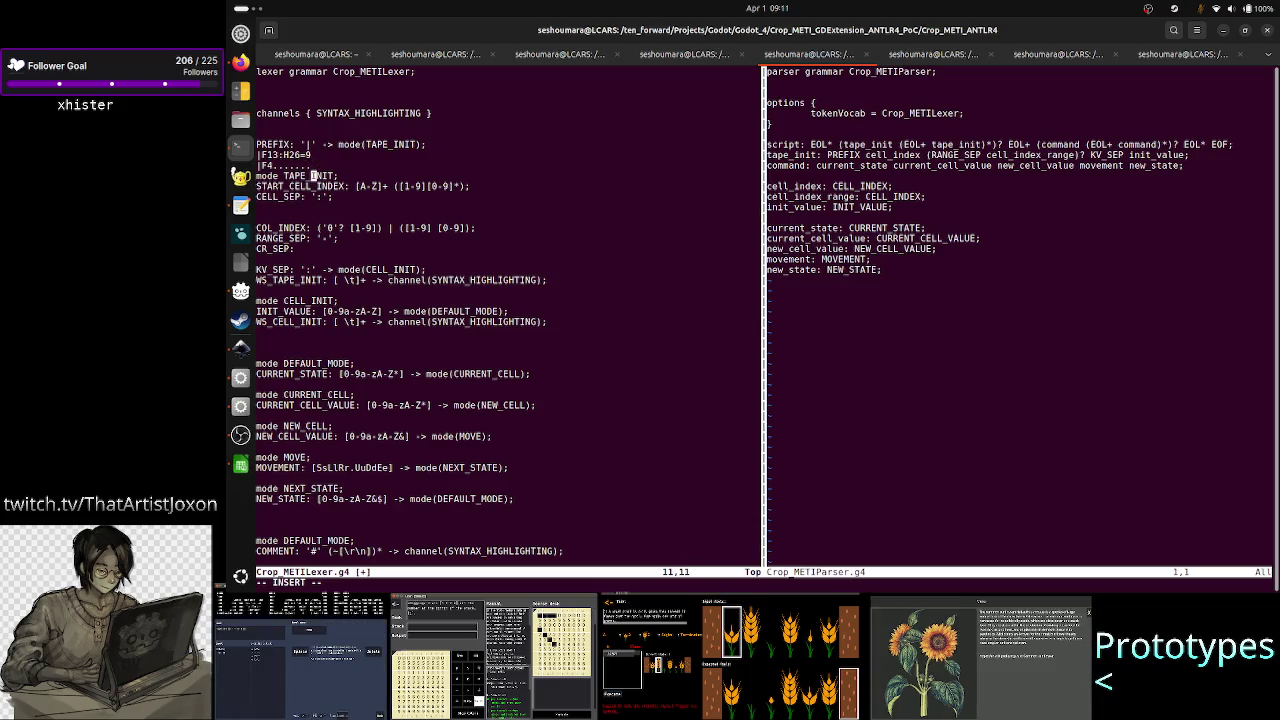
key(Down)
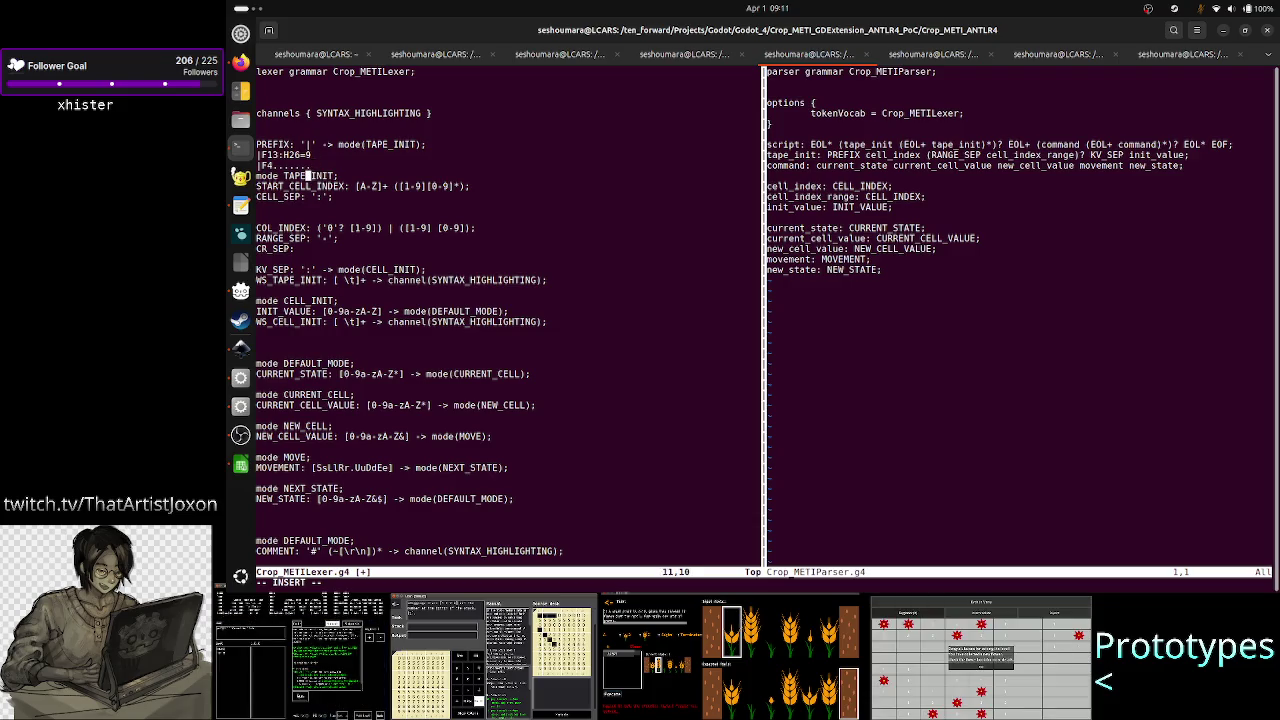
key(Left)
key(Left)
key(Left)
key(Down)
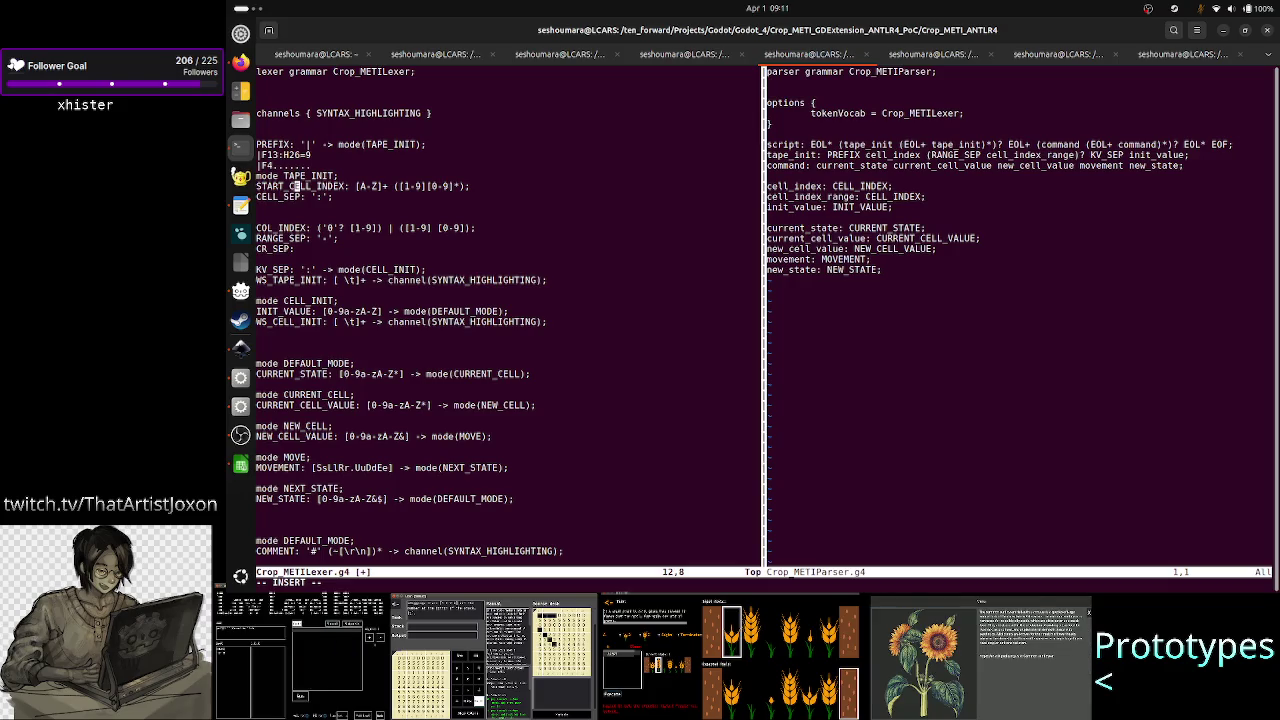
- Delete the START_ prefix so the rule is named CELL_INDEX
key(Left)
key(BackSpace)
key(BackSpace)
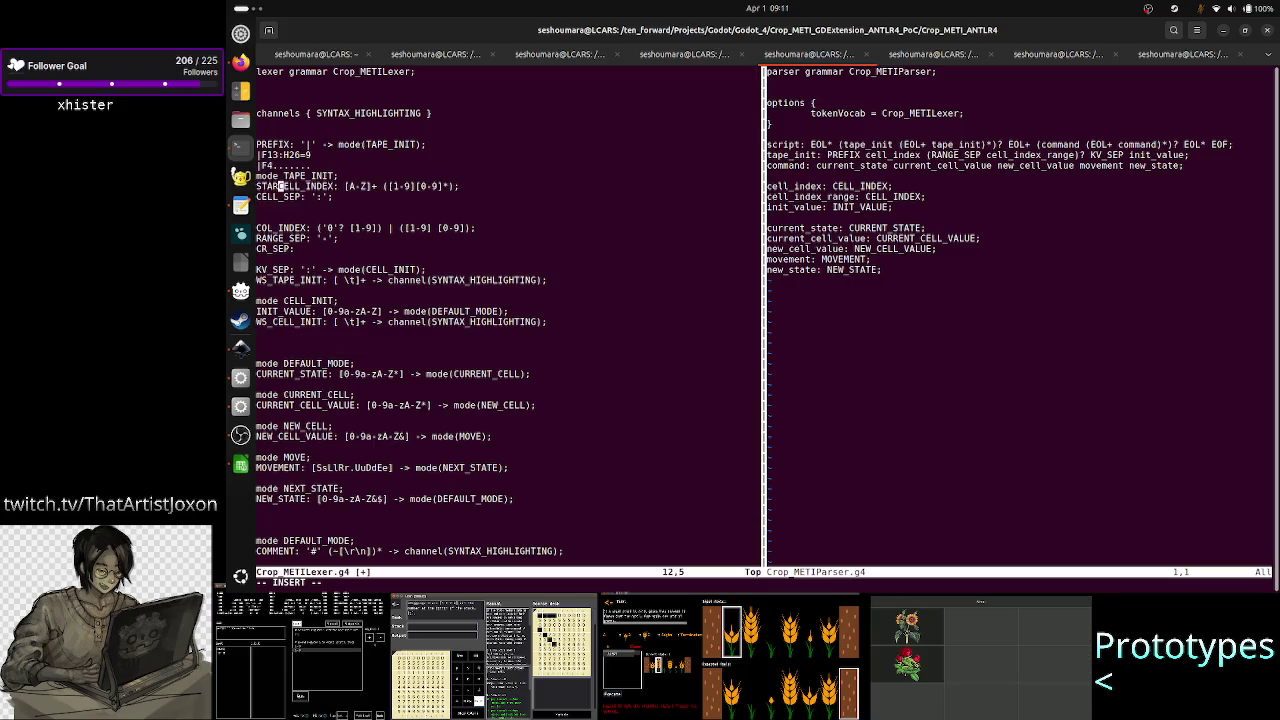
key(BackSpace)
key(BackSpace)
key(BackSpace)
key(BackSpace)
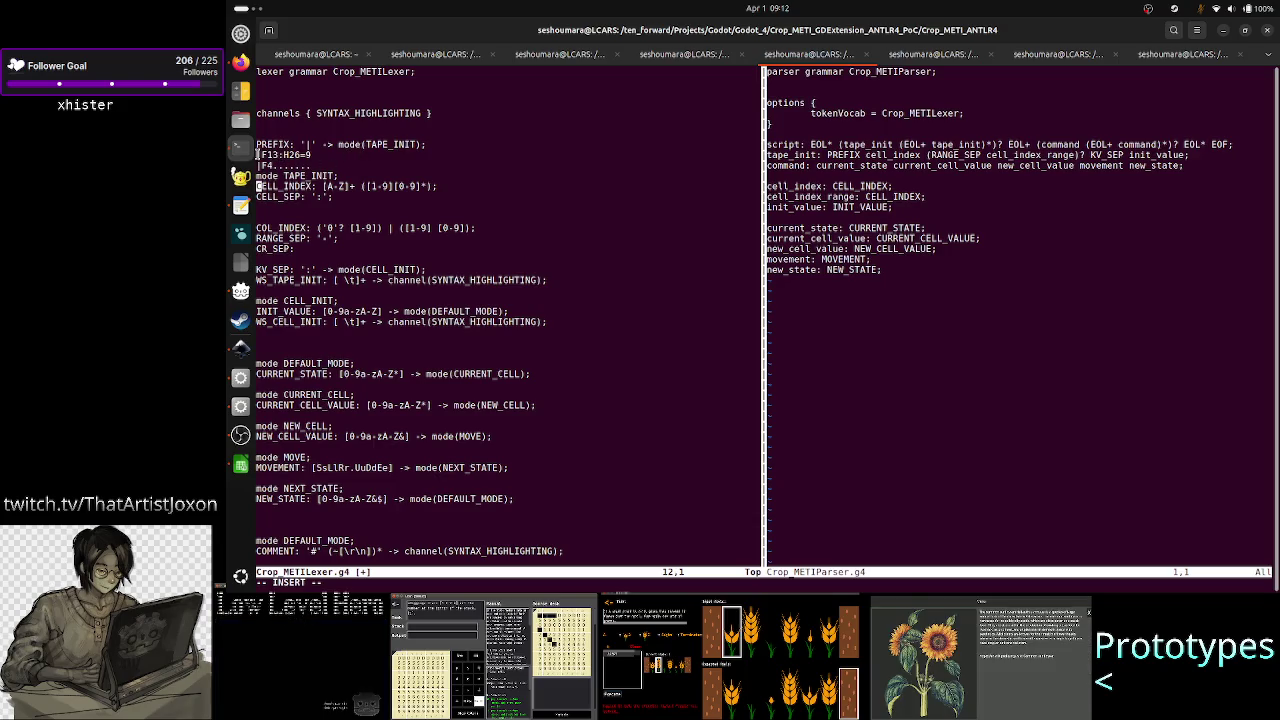
drag(258, 155, 289, 155)
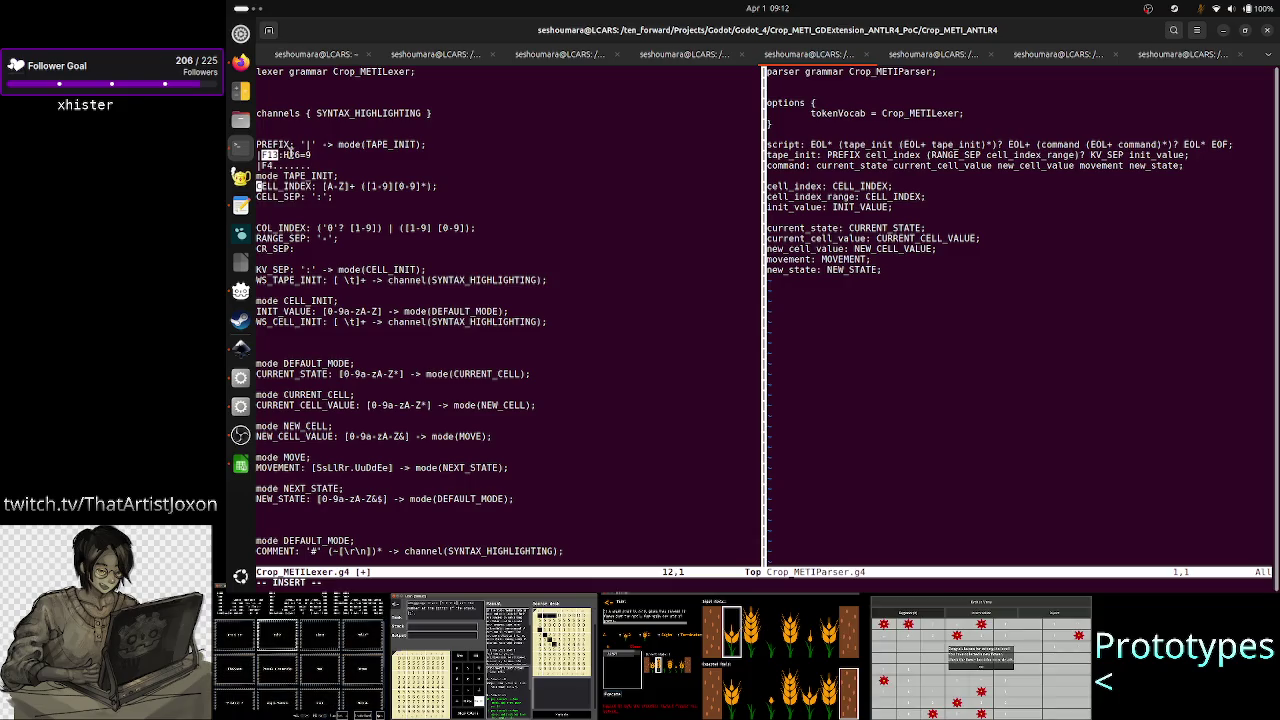
double_click(291, 155)
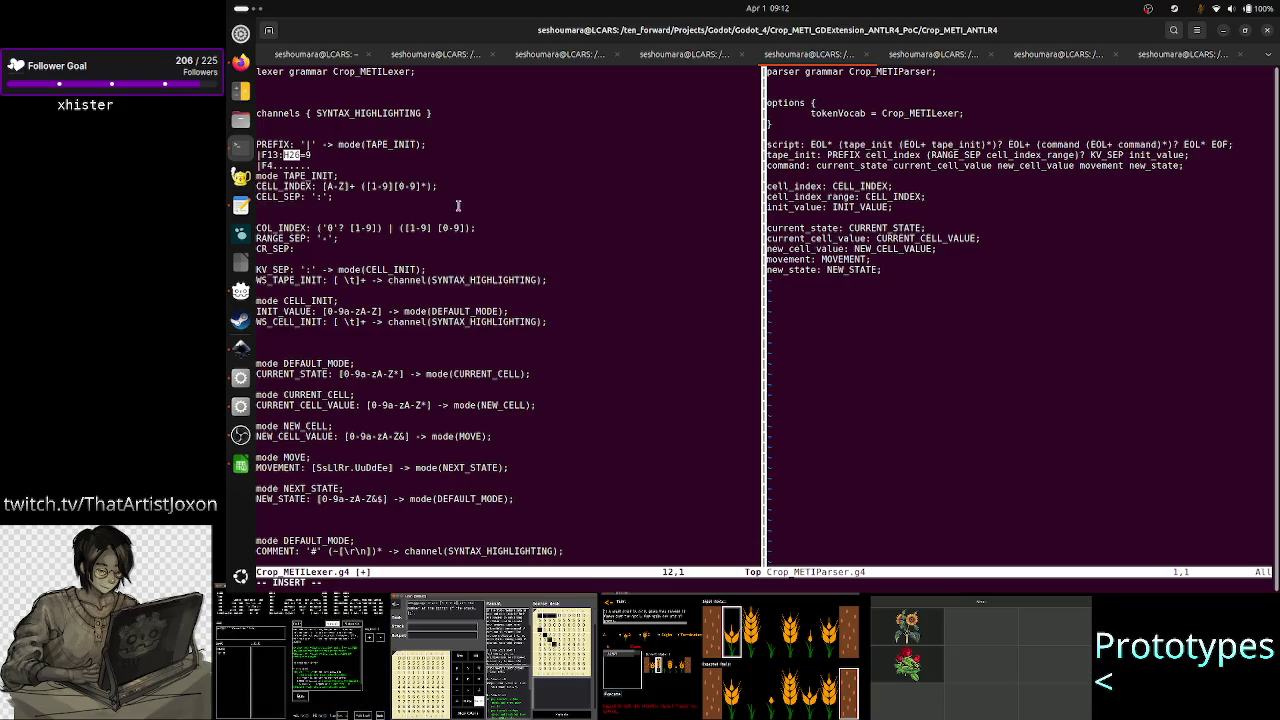
click(528, 210)
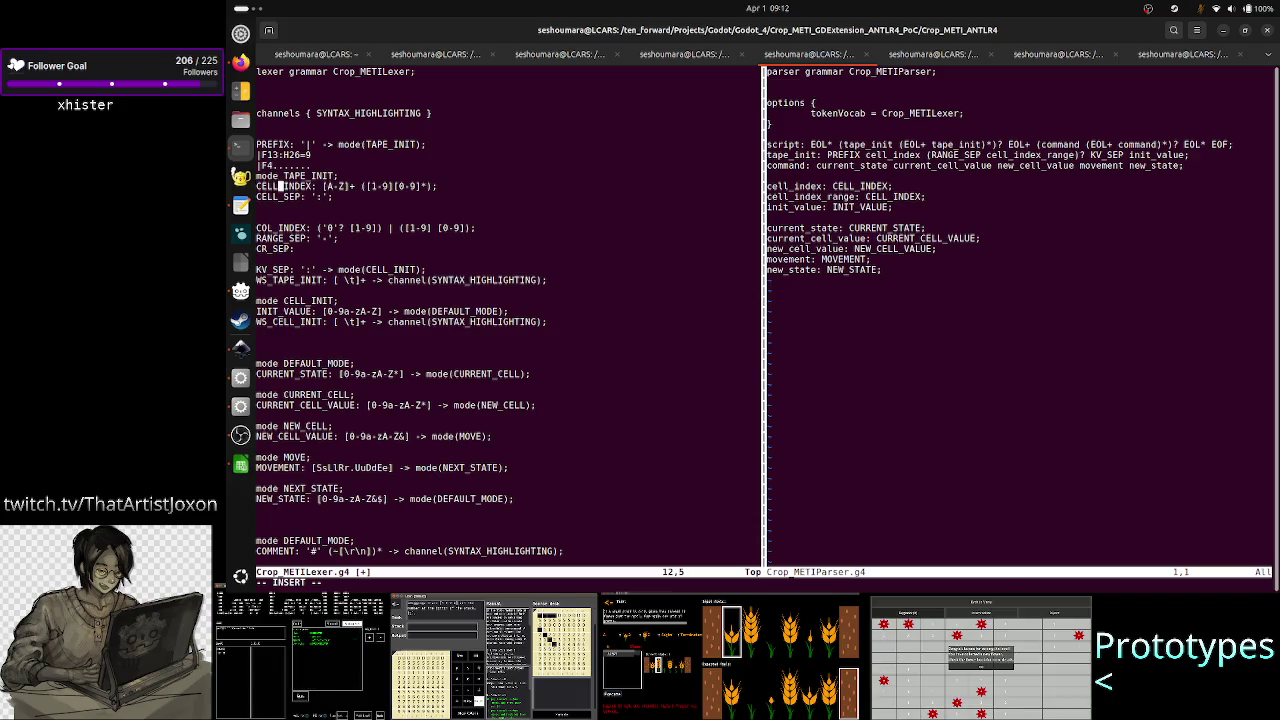
click(292, 197)
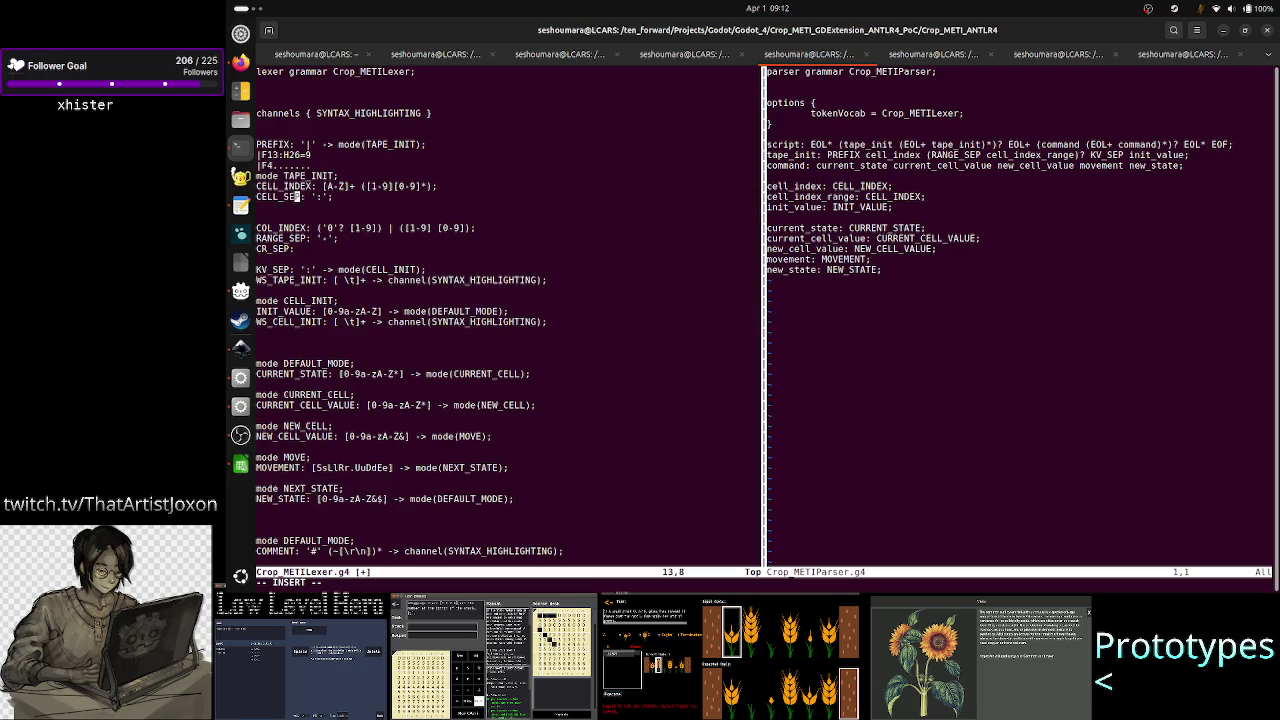
- Write a KV_SEP: '='; rule on a new line below CELL_SEP: ':';
key(Right)
key(Right)
key(Right)
key(Right)
key(Right)
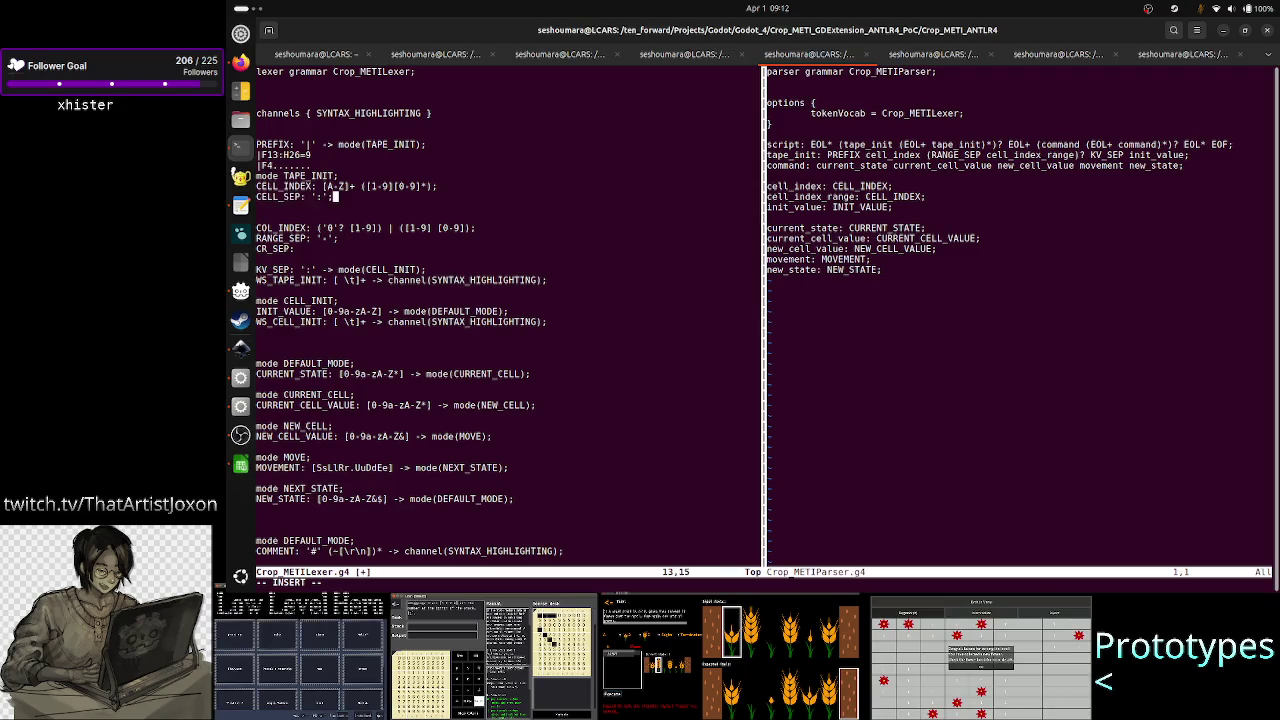
key(Return)
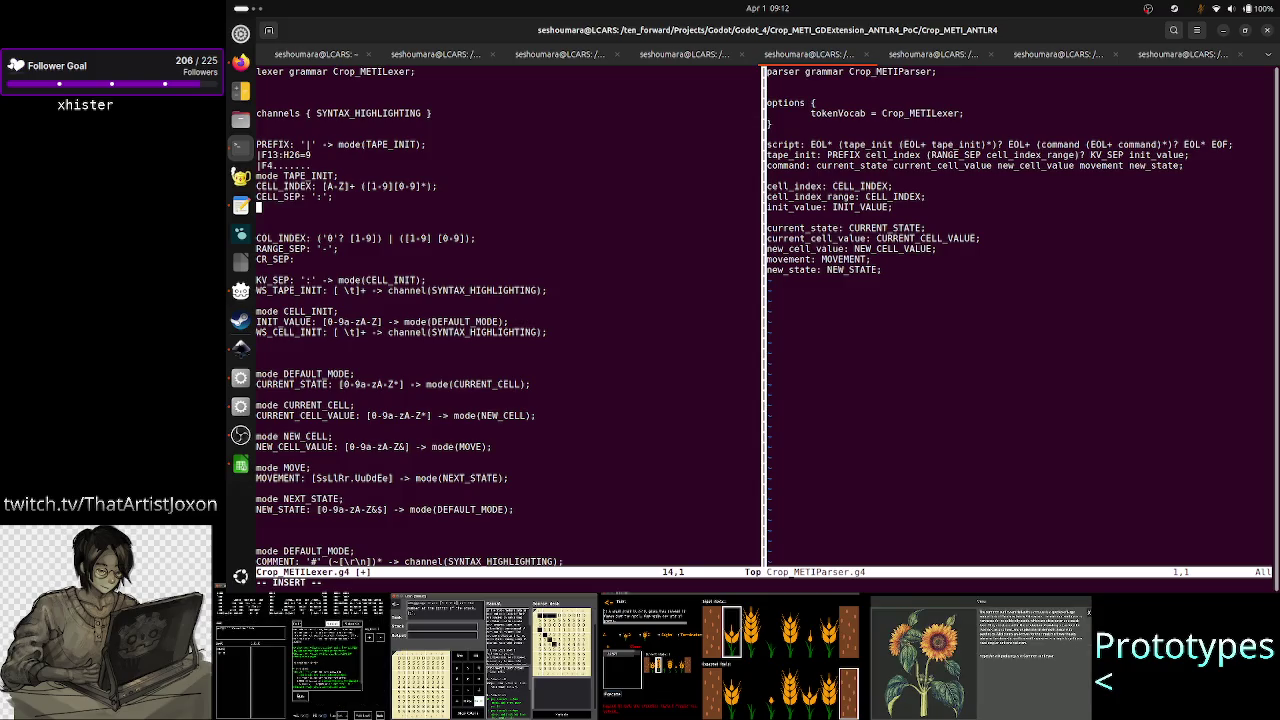
text(KV)
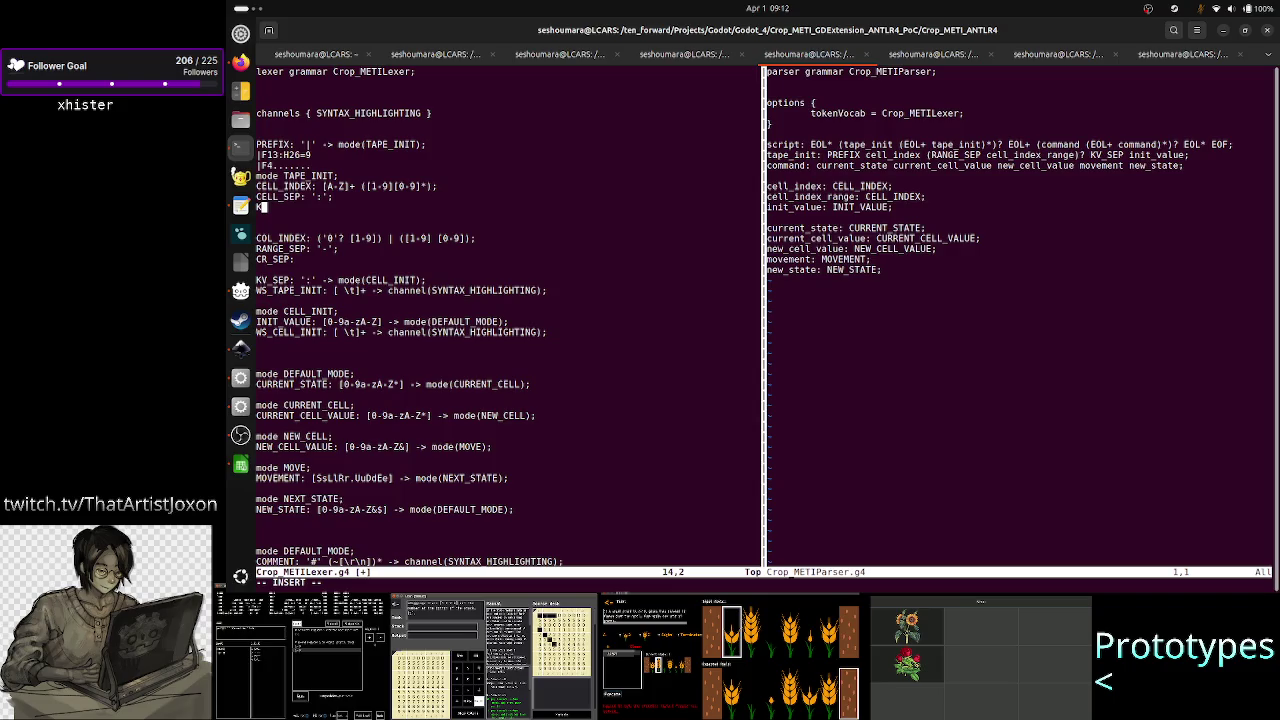
key(BackSpace)
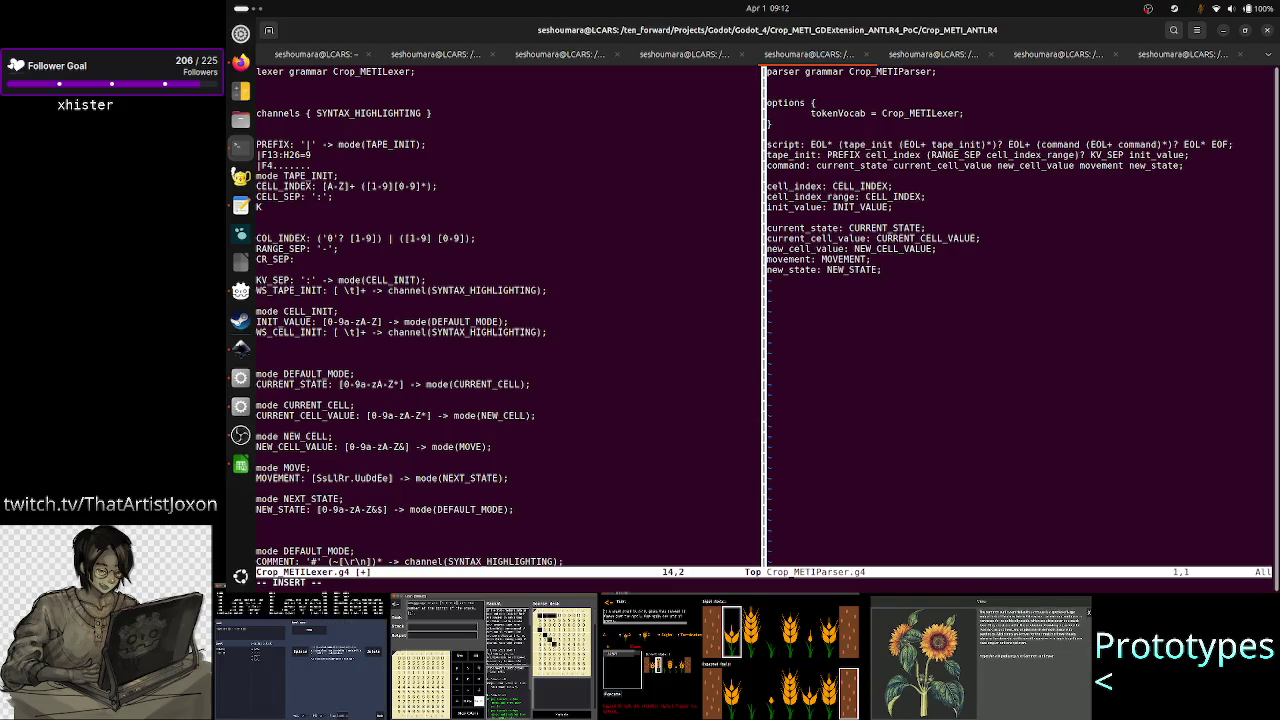
text(KV)
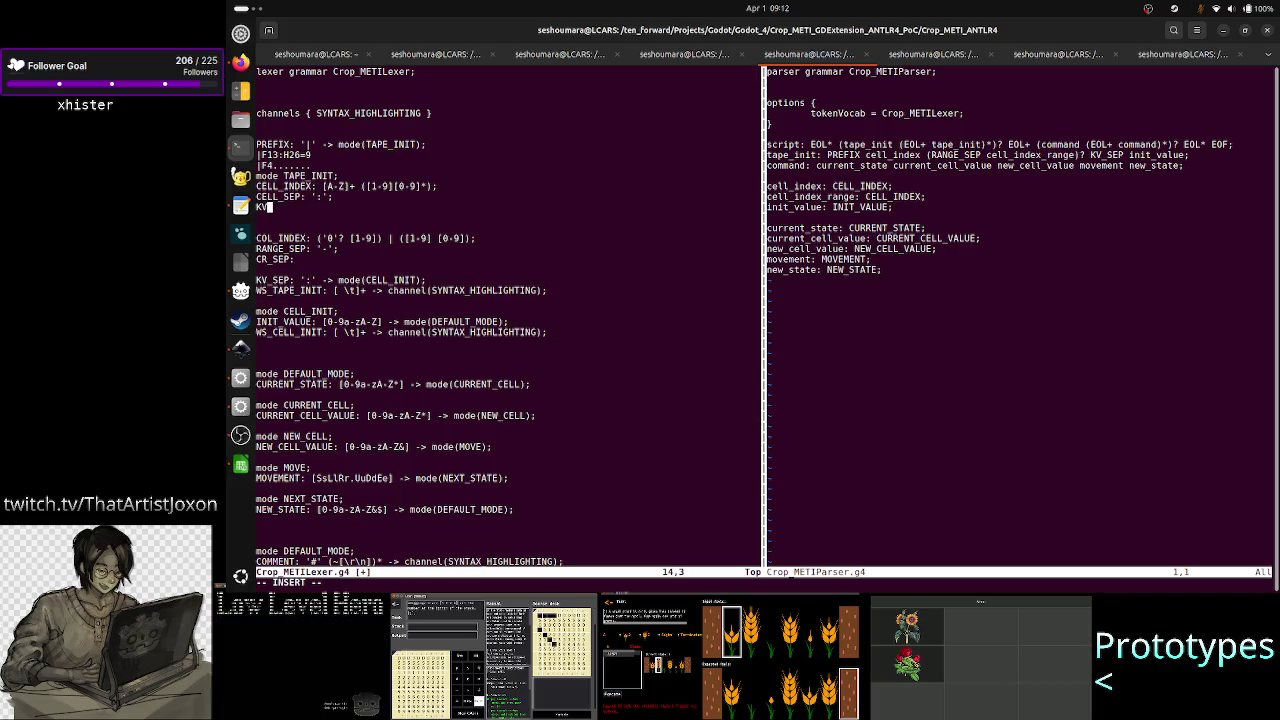
text(_SEP)
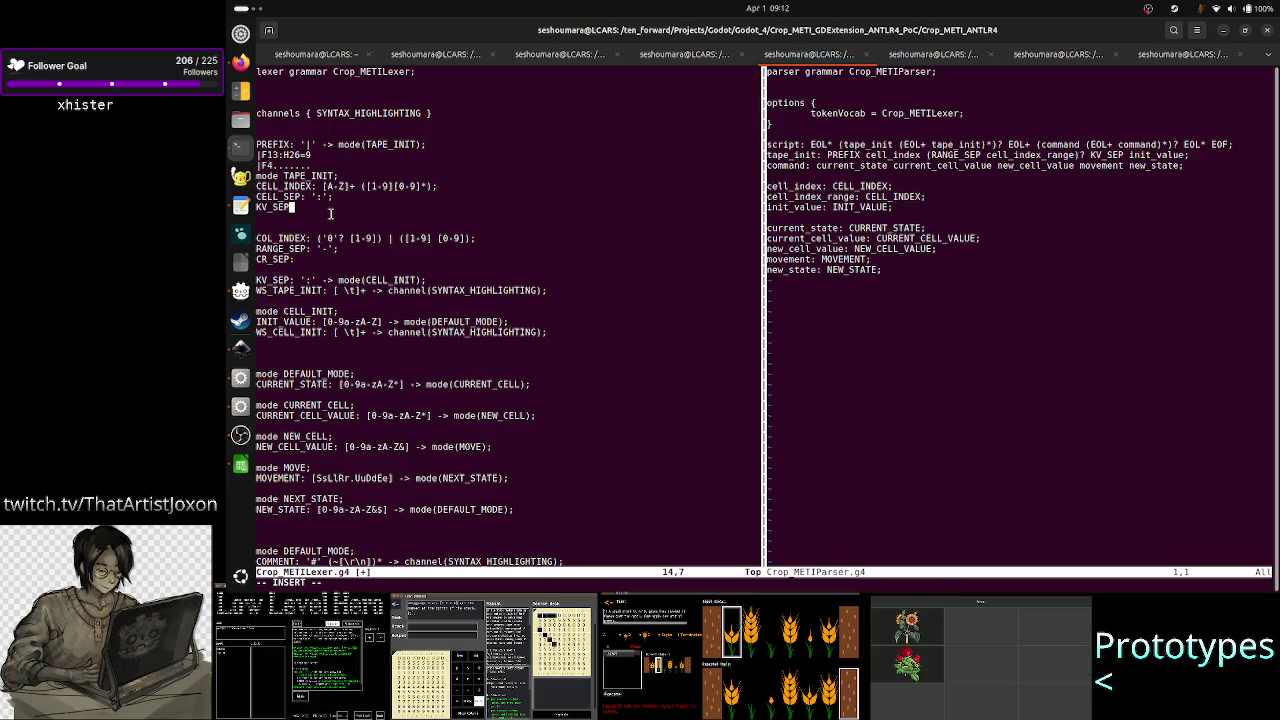
text(: )
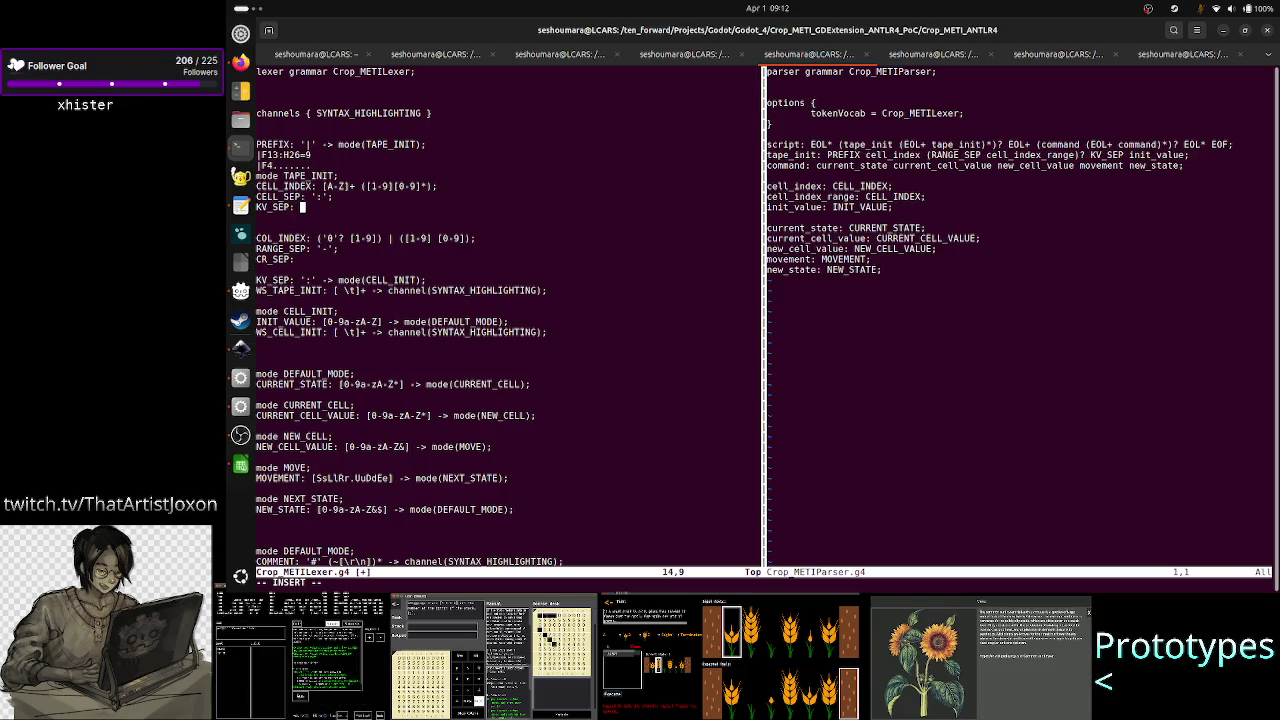
text('')
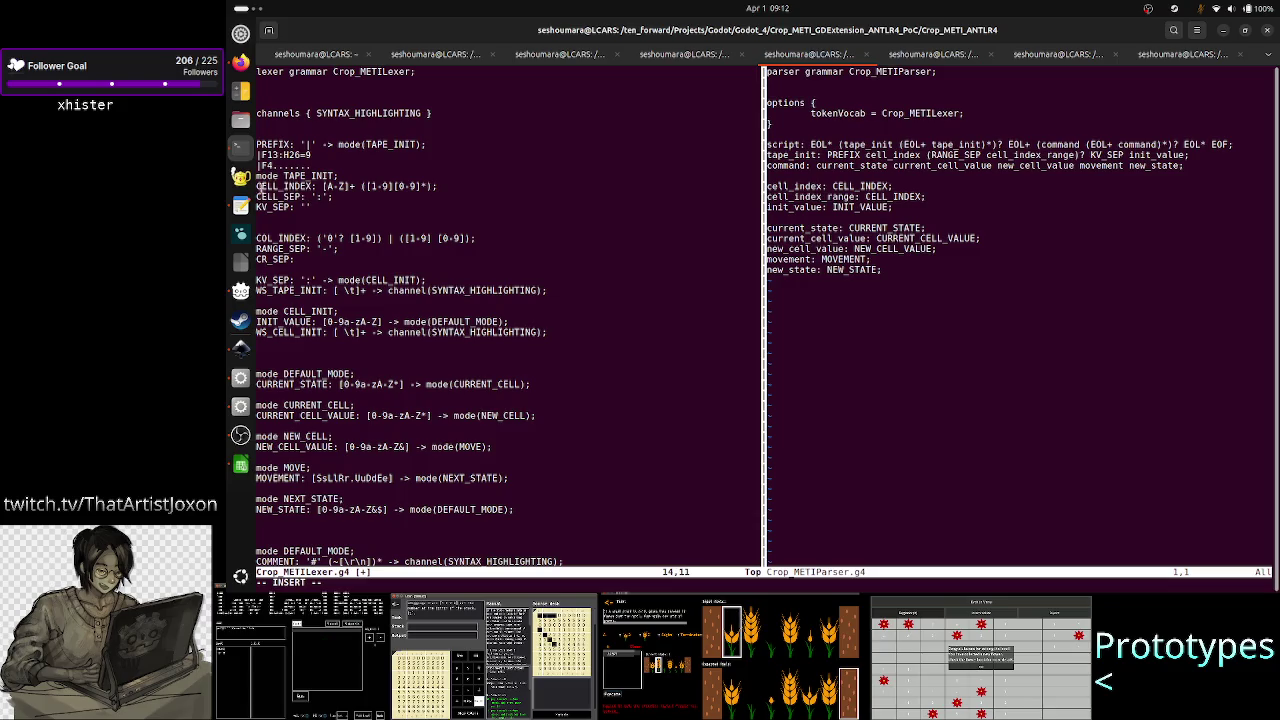
drag(318, 282, 294, 282)
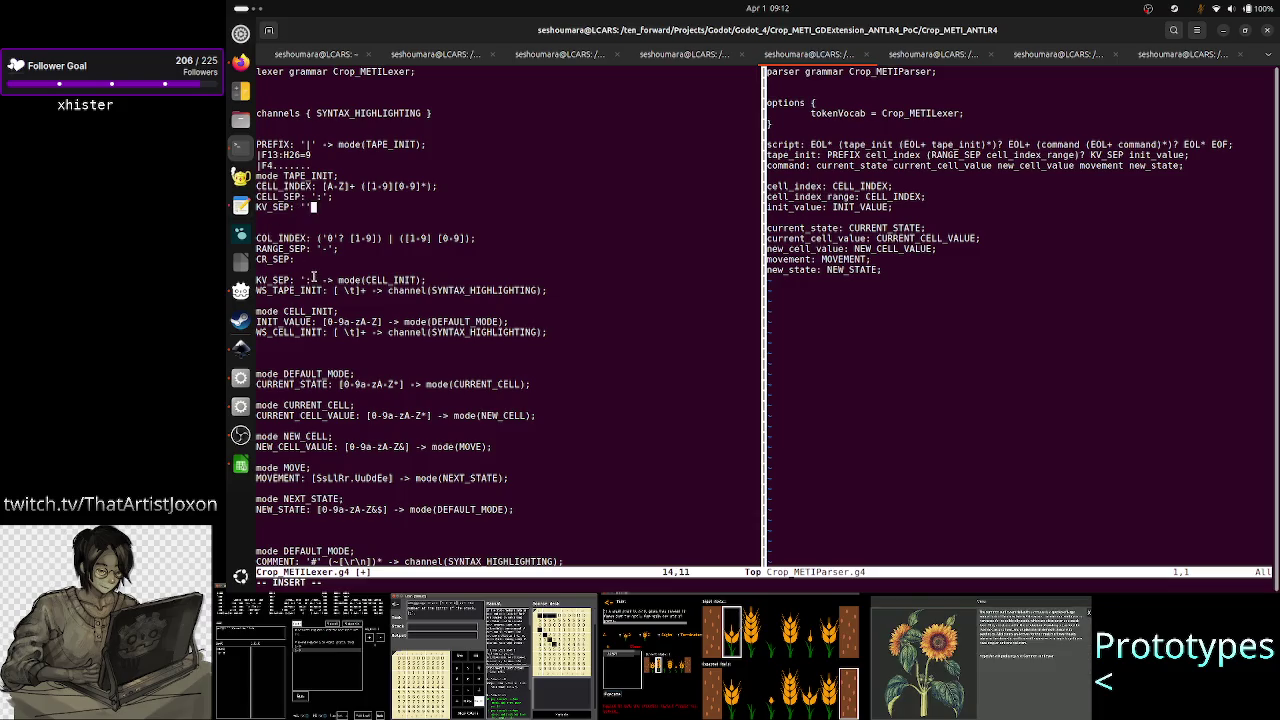
click(338, 190)
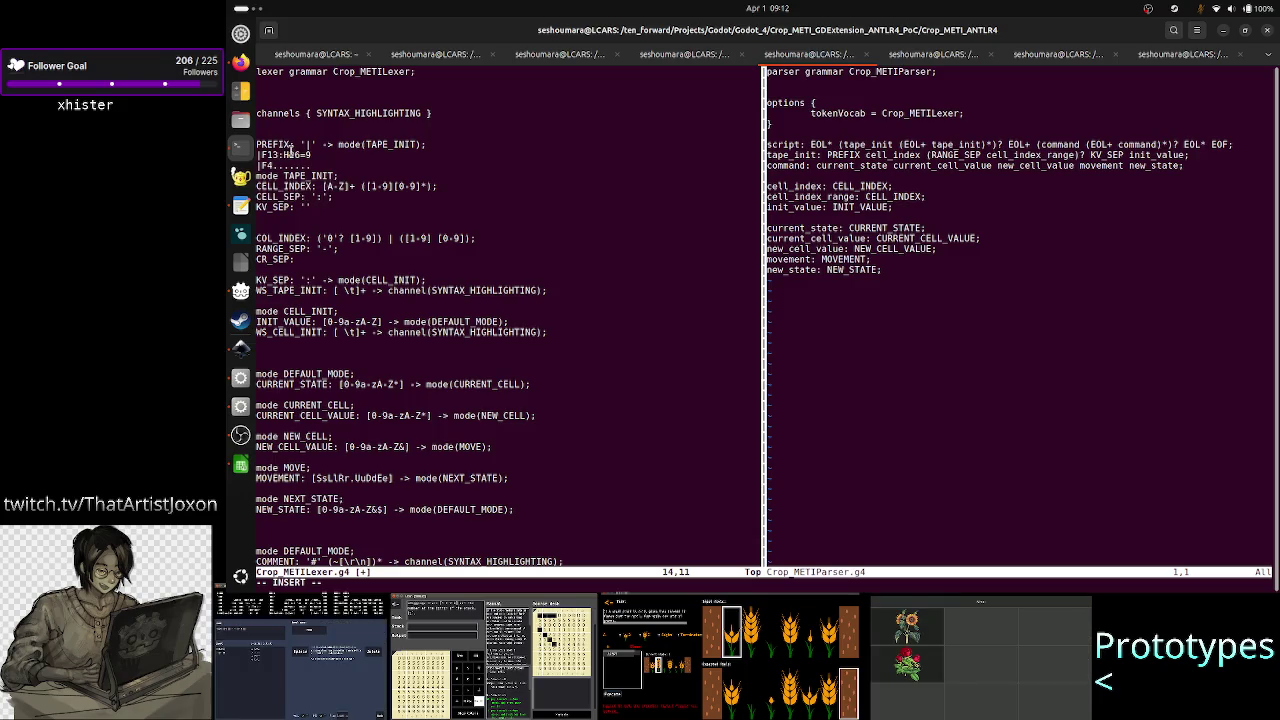
drag(296, 155, 265, 155)
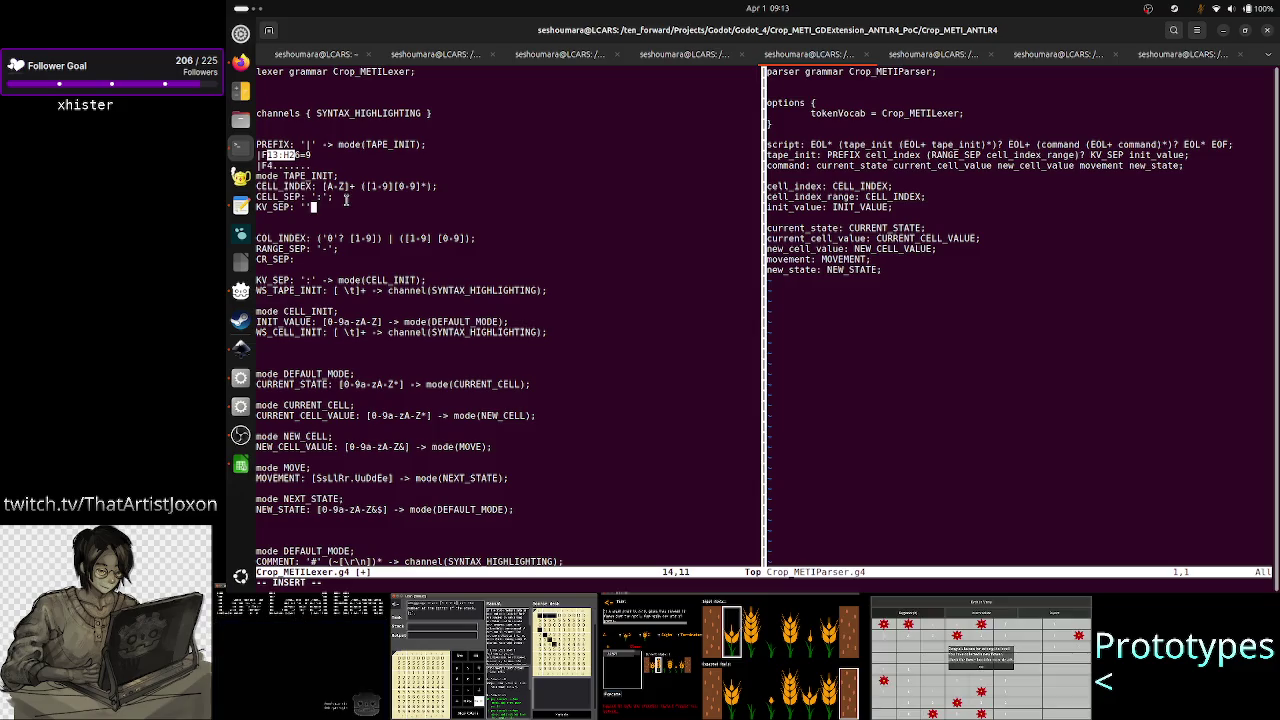
click(346, 200)
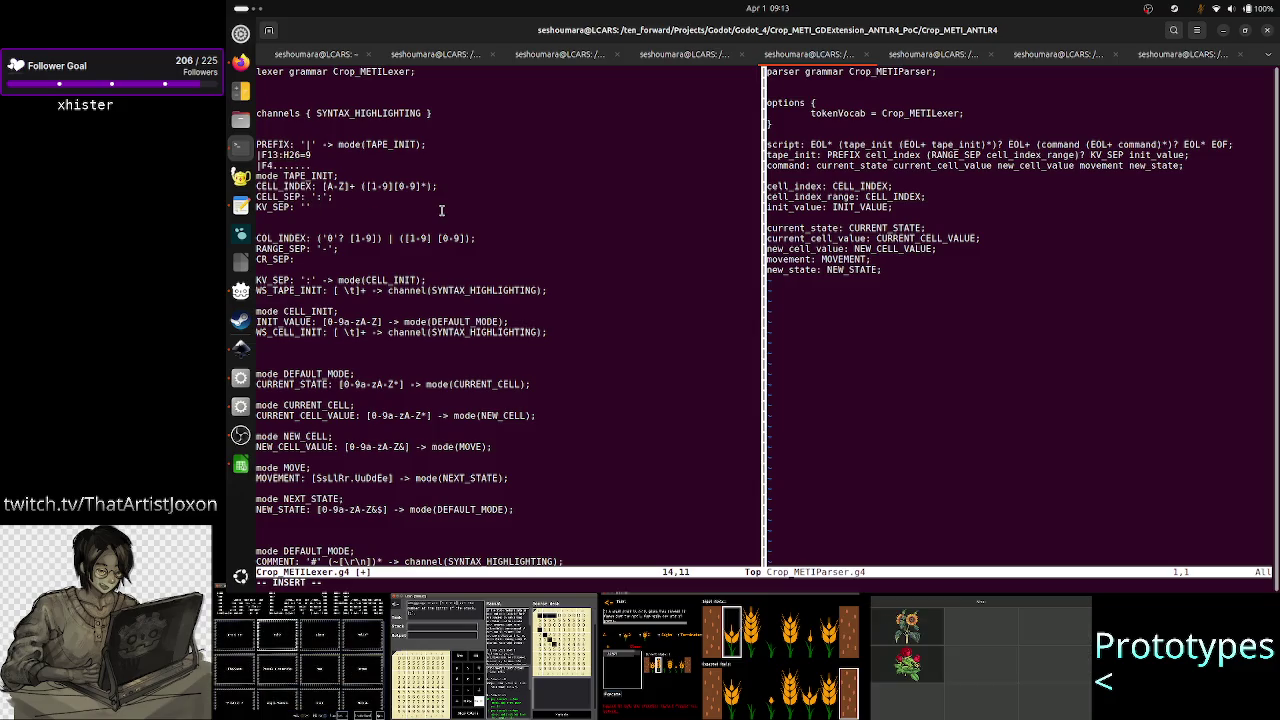
key(Left)
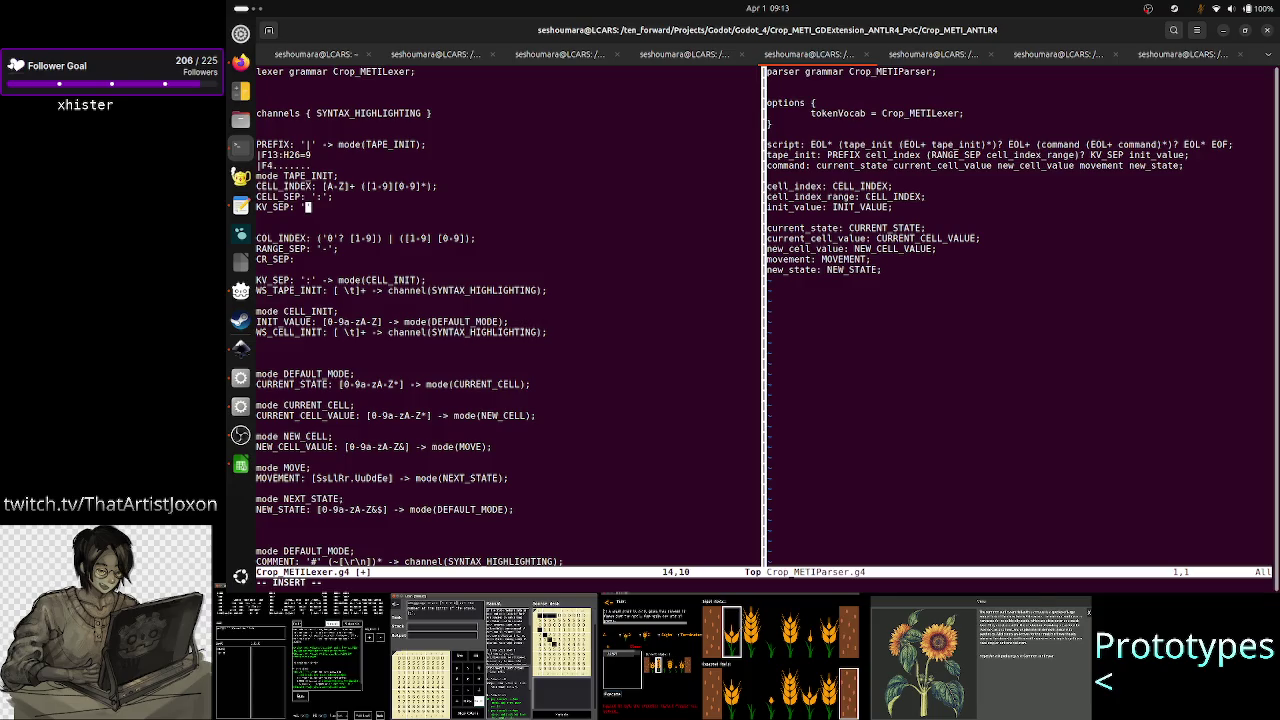
text(=';)
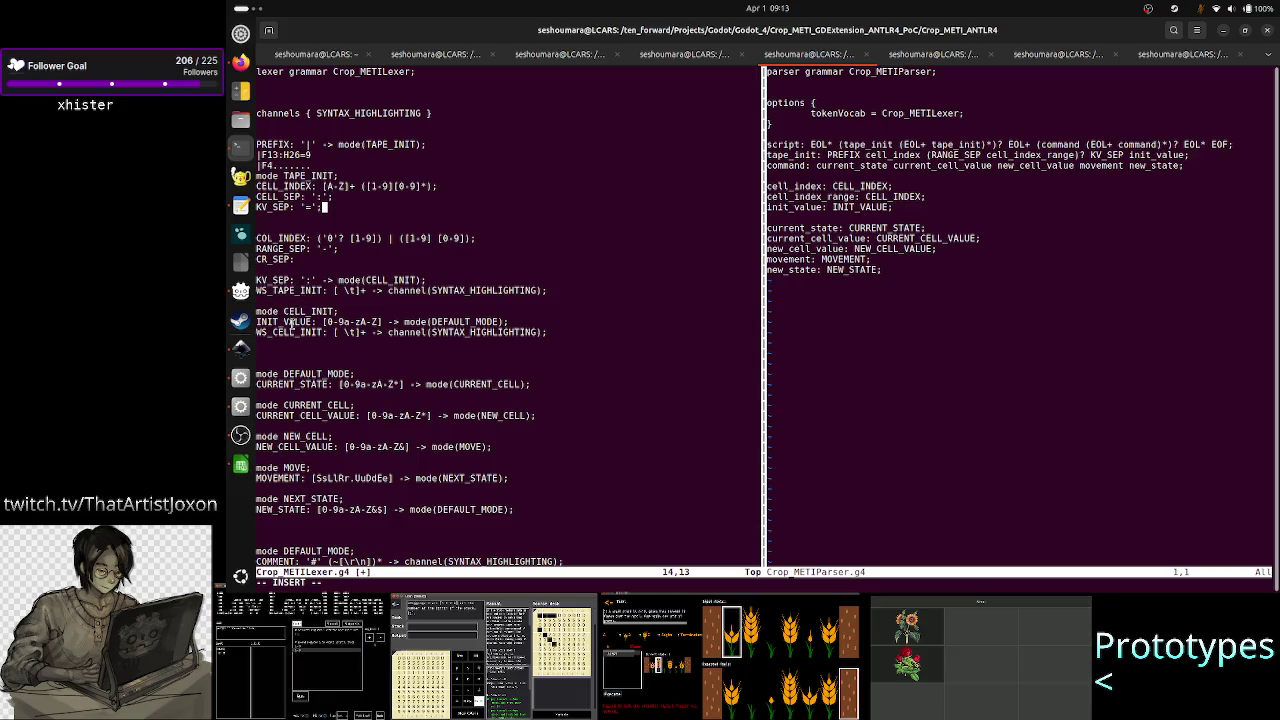
drag(297, 320, 397, 322)
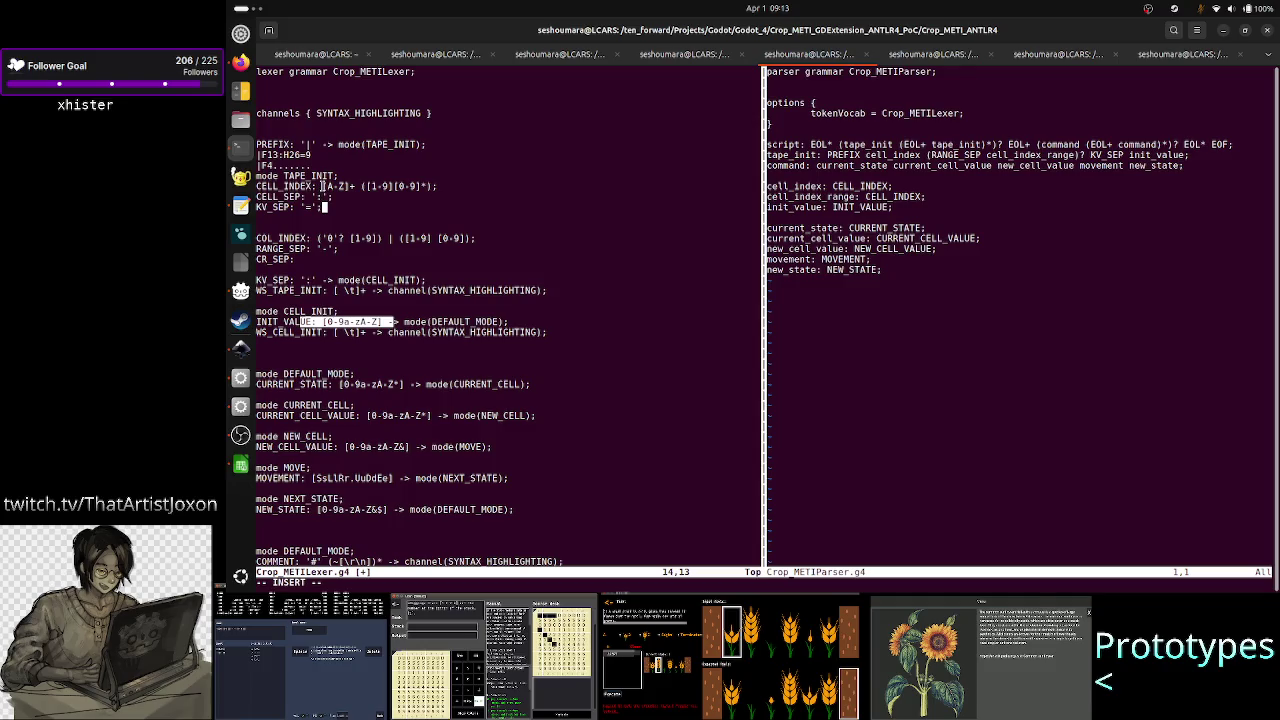
drag(322, 186, 434, 186)
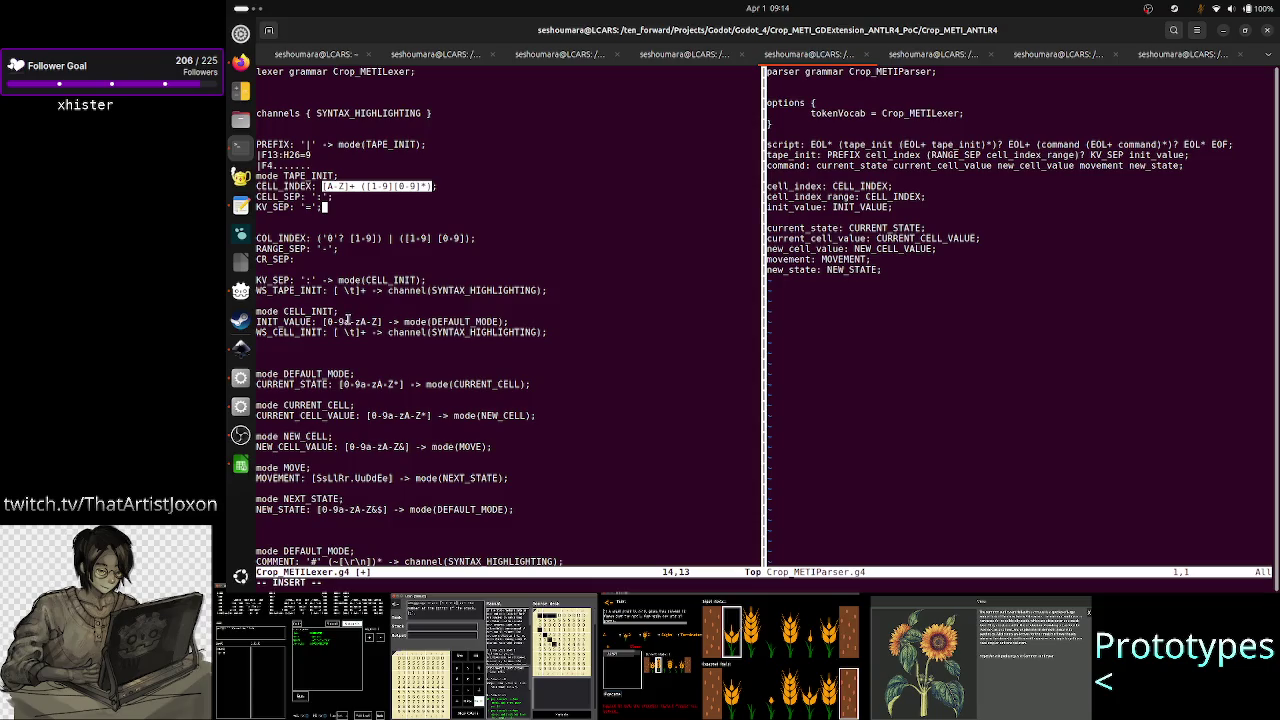
drag(322, 321, 380, 316)
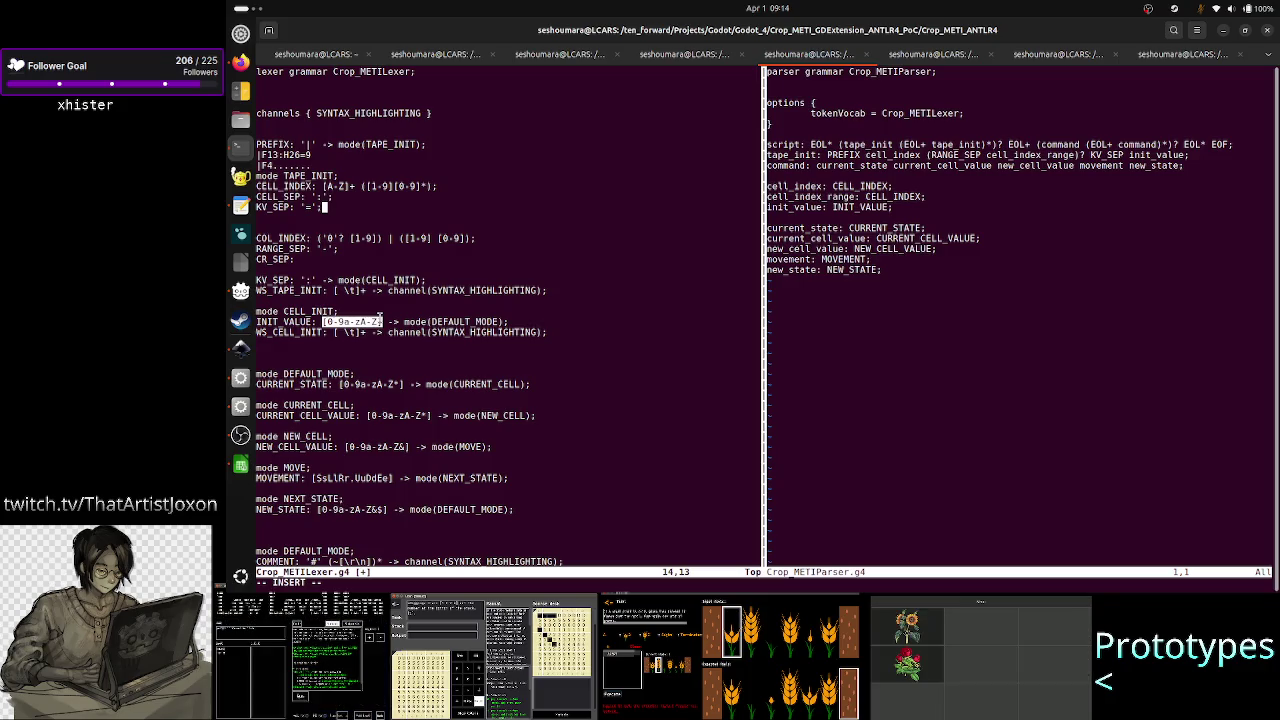
click(322, 321)
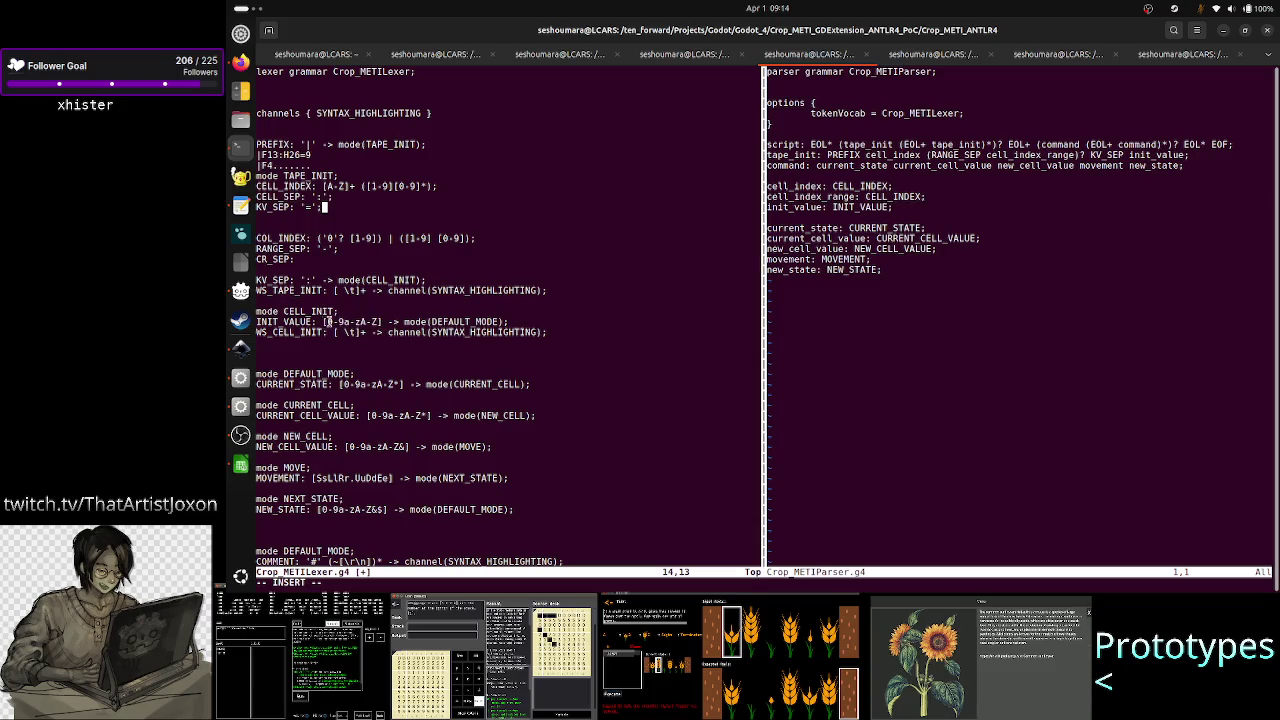
drag(322, 321, 382, 322)
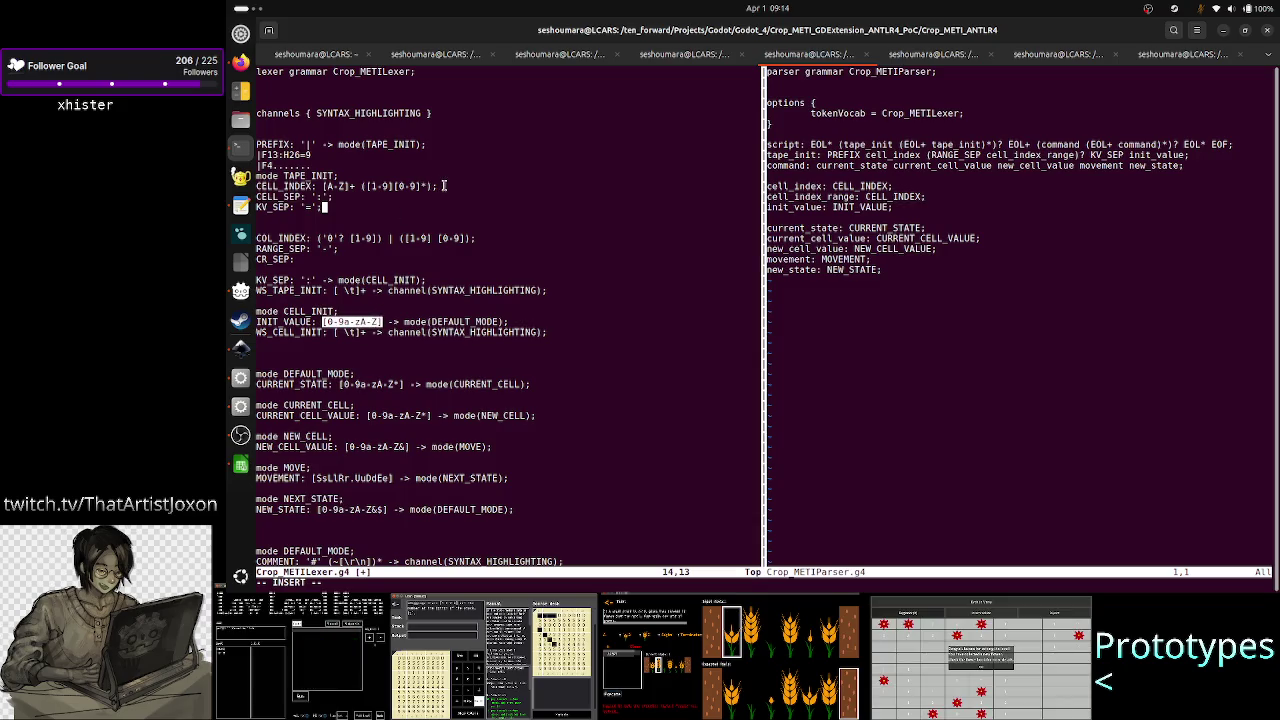
drag(443, 185, 322, 186)
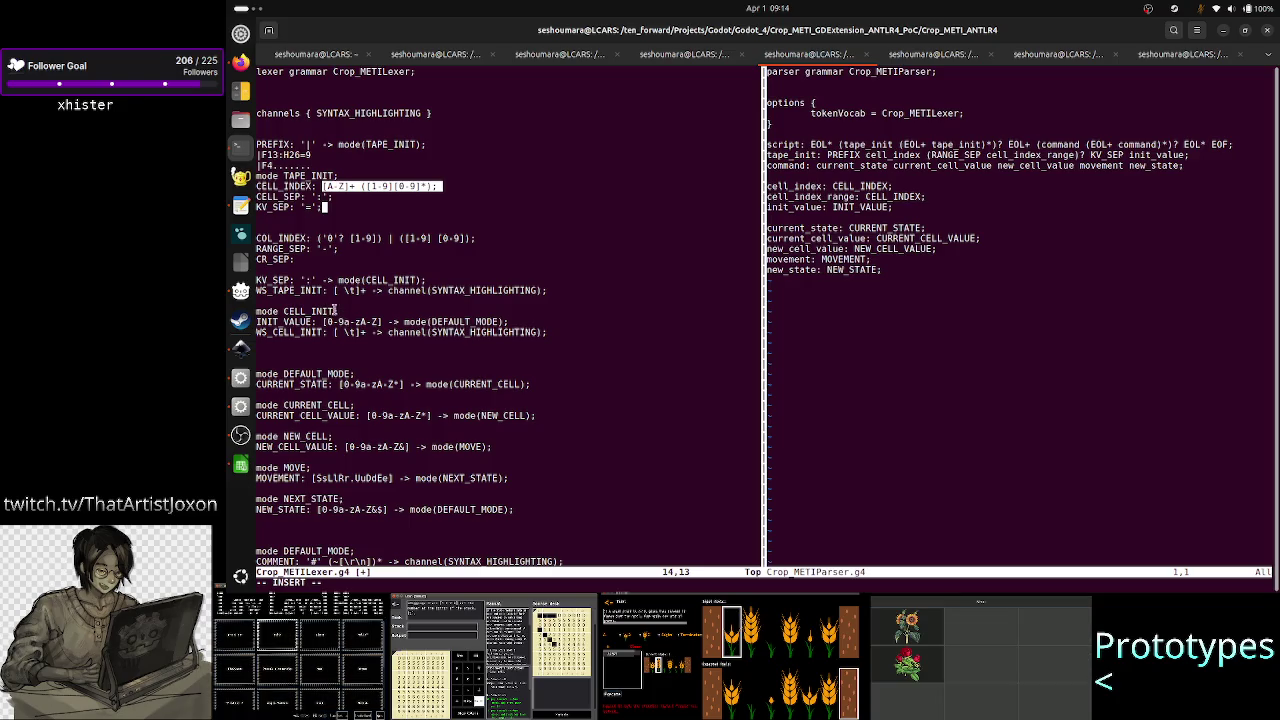
drag(337, 311, 257, 311)
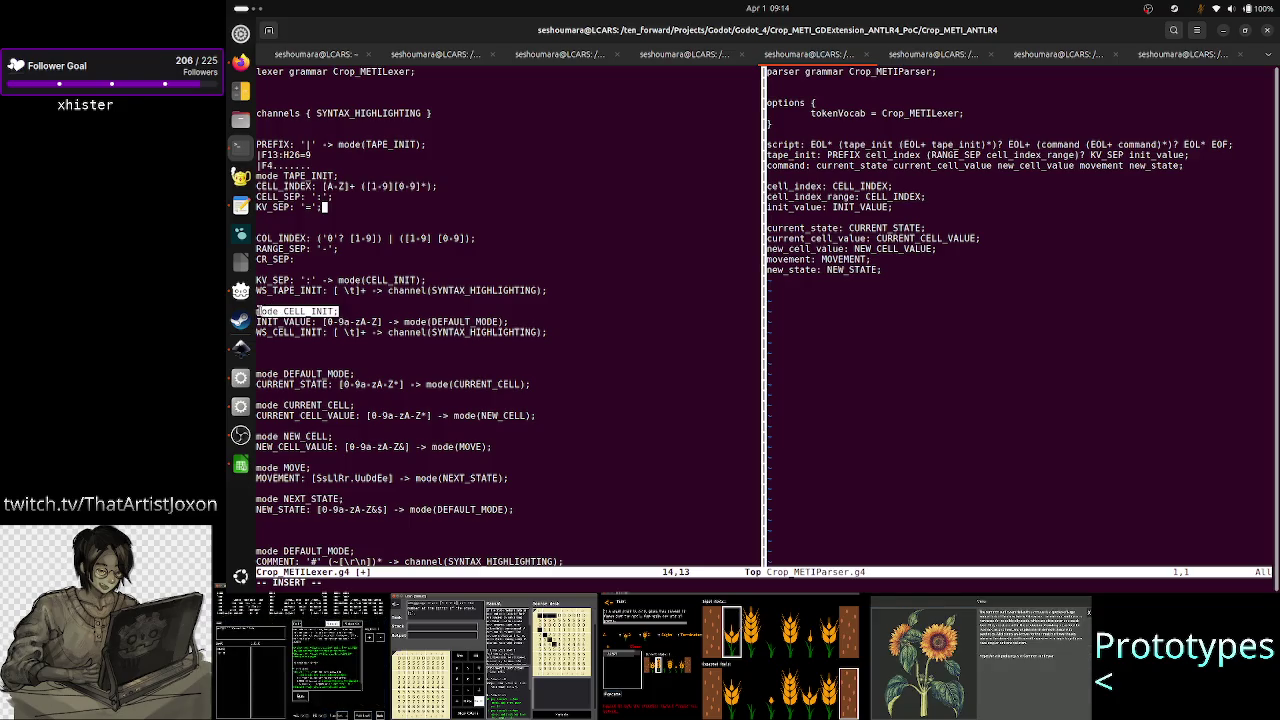
click(257, 311)
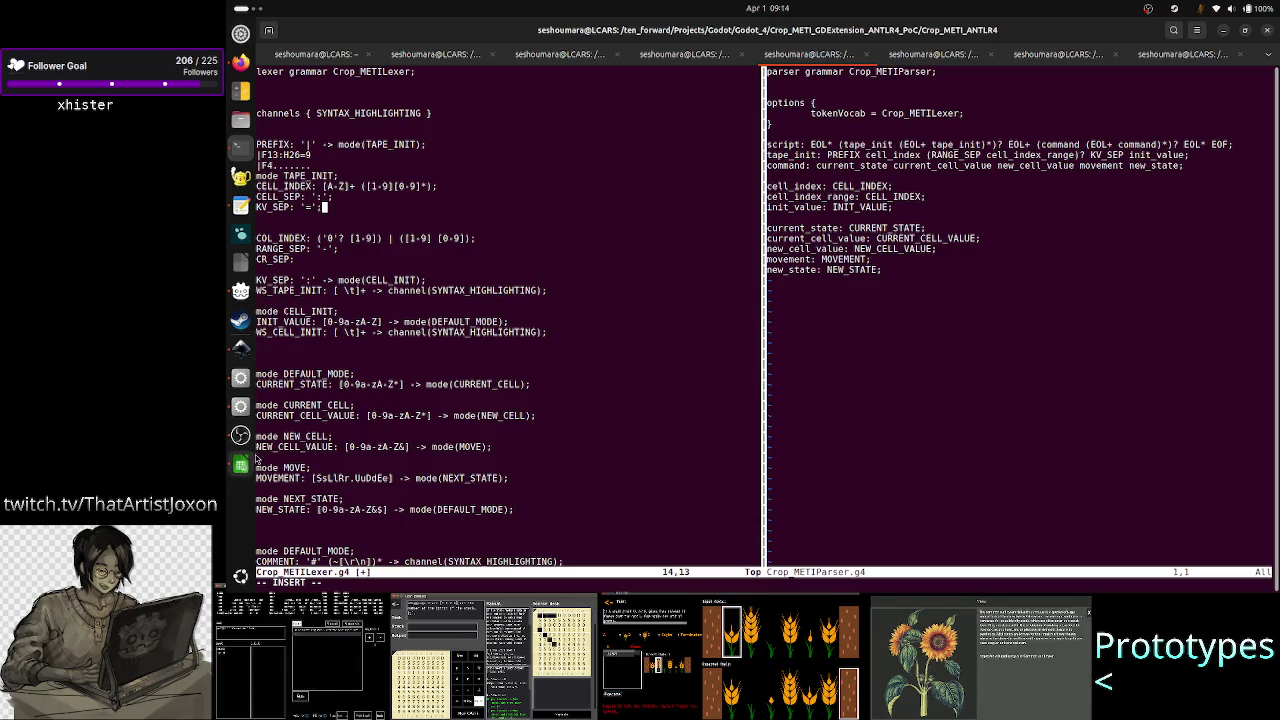
click(240, 348)
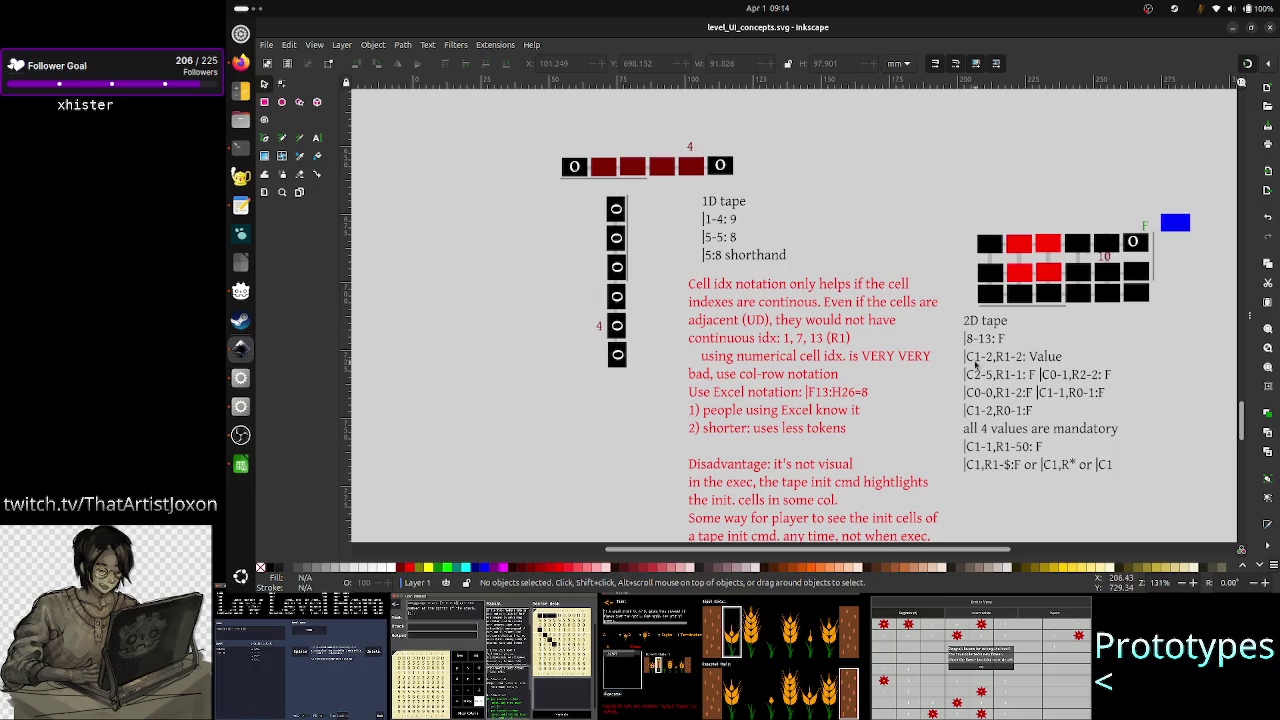
- Inspect the 2D tape notation text in Inkscape, then return to the Vim grammars
click(980, 366)
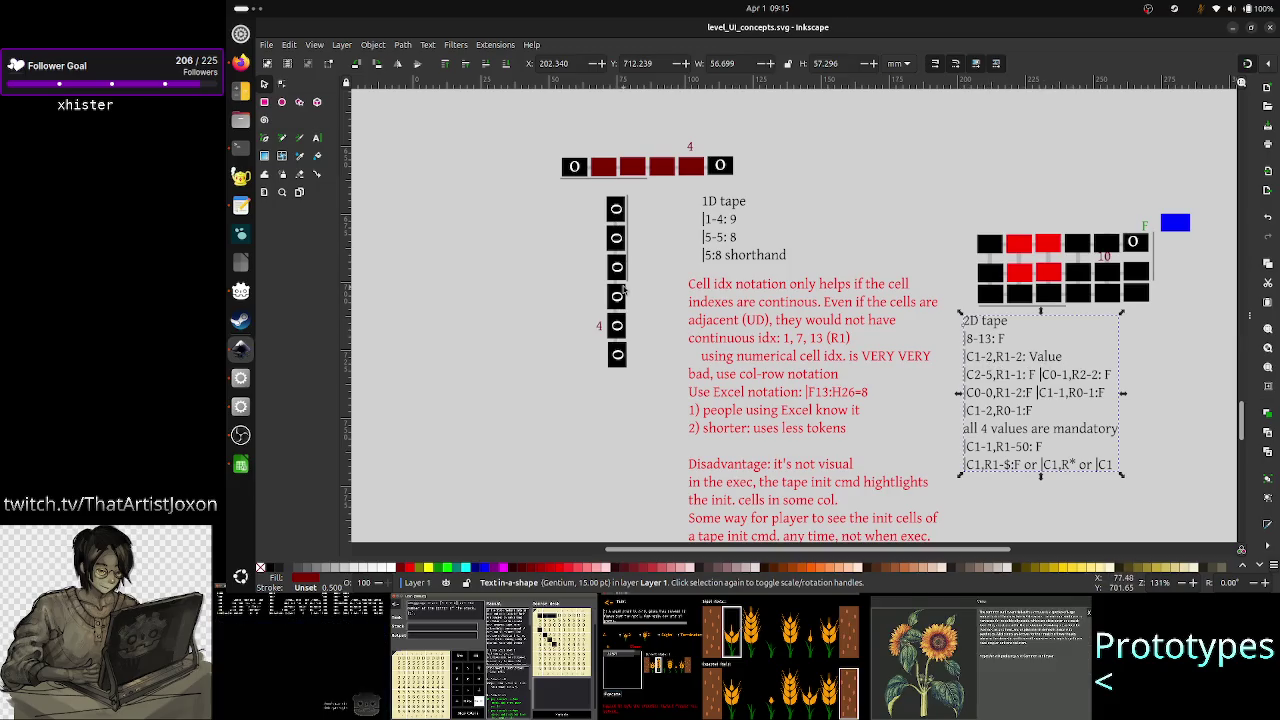
click(240, 147)
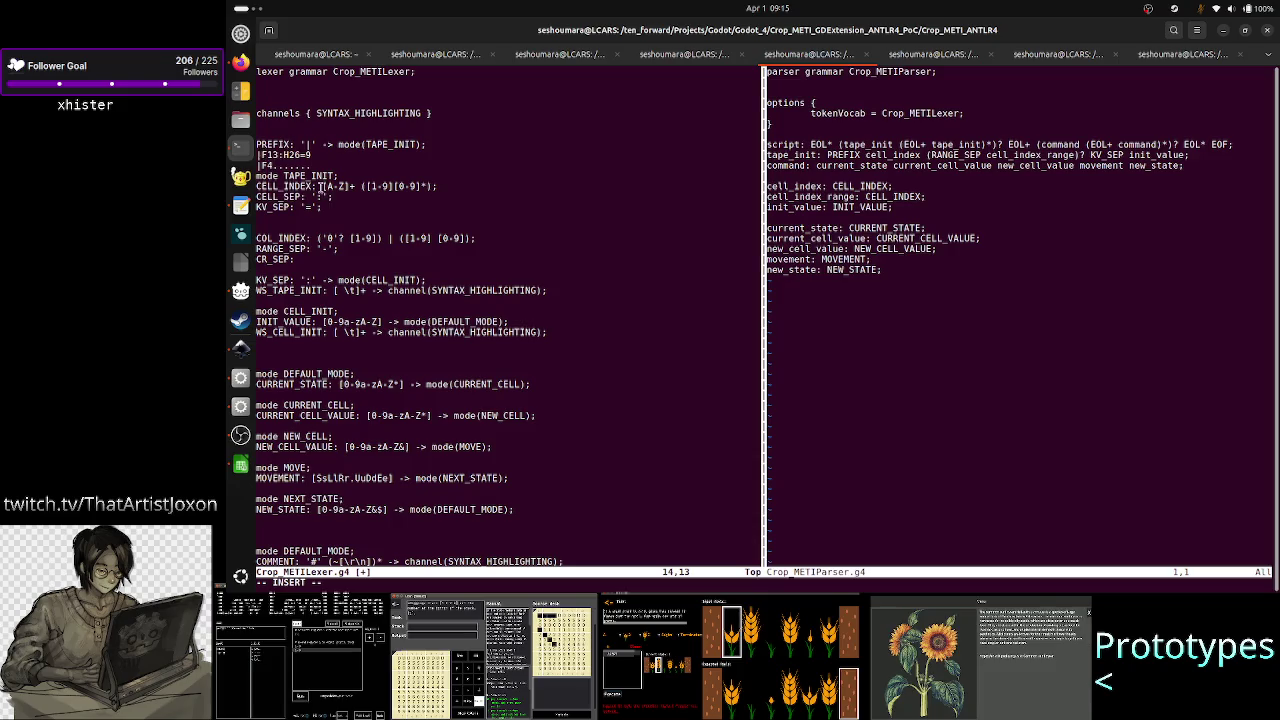
drag(320, 186, 437, 183)
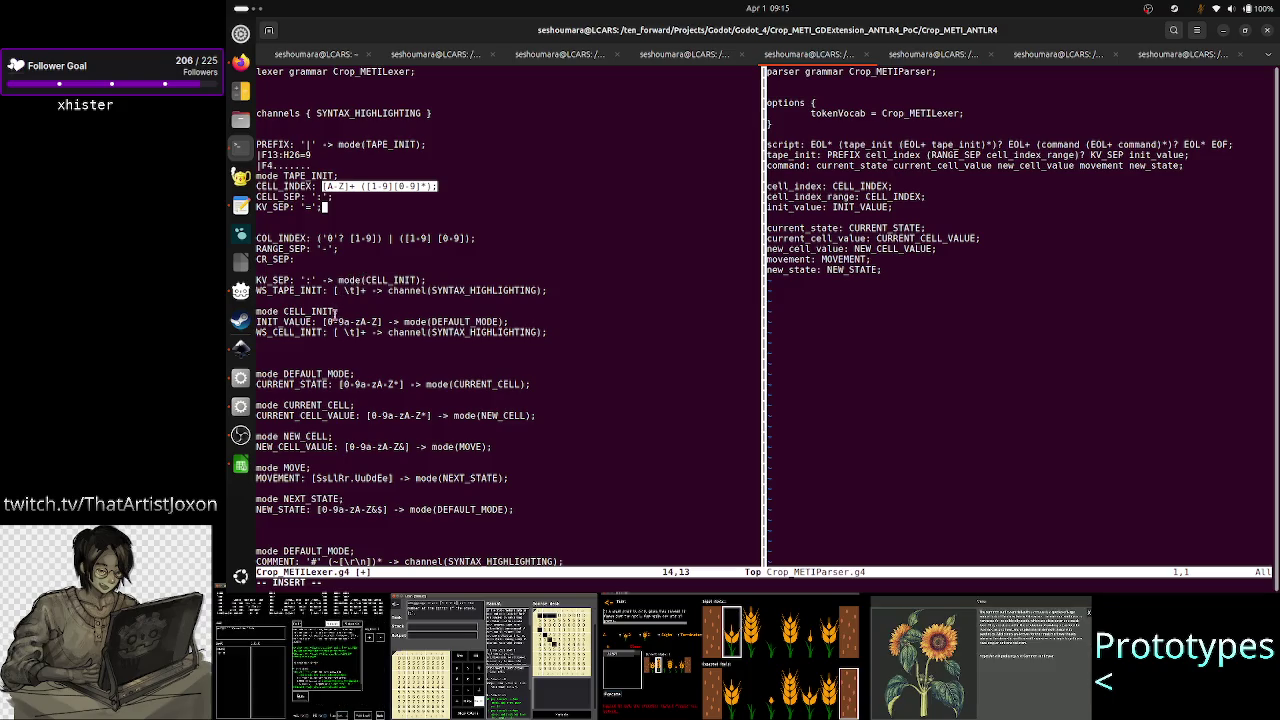
drag(324, 321, 383, 321)
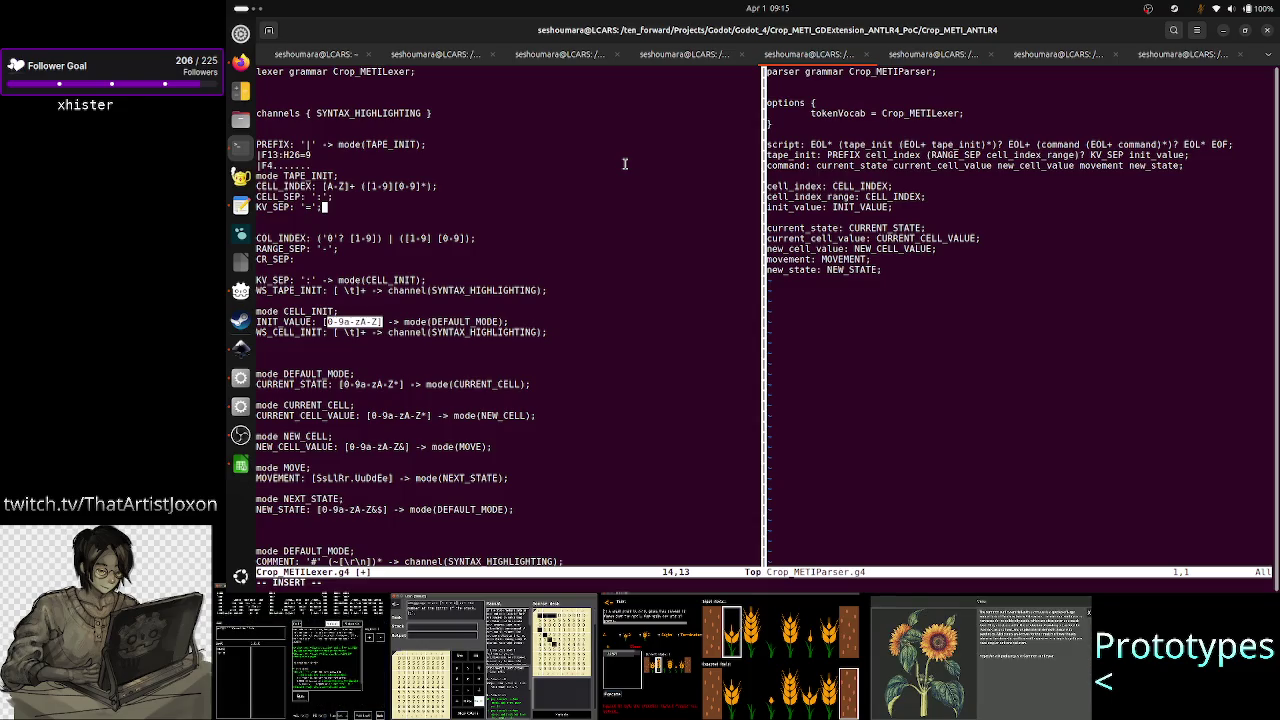
click(624, 163)
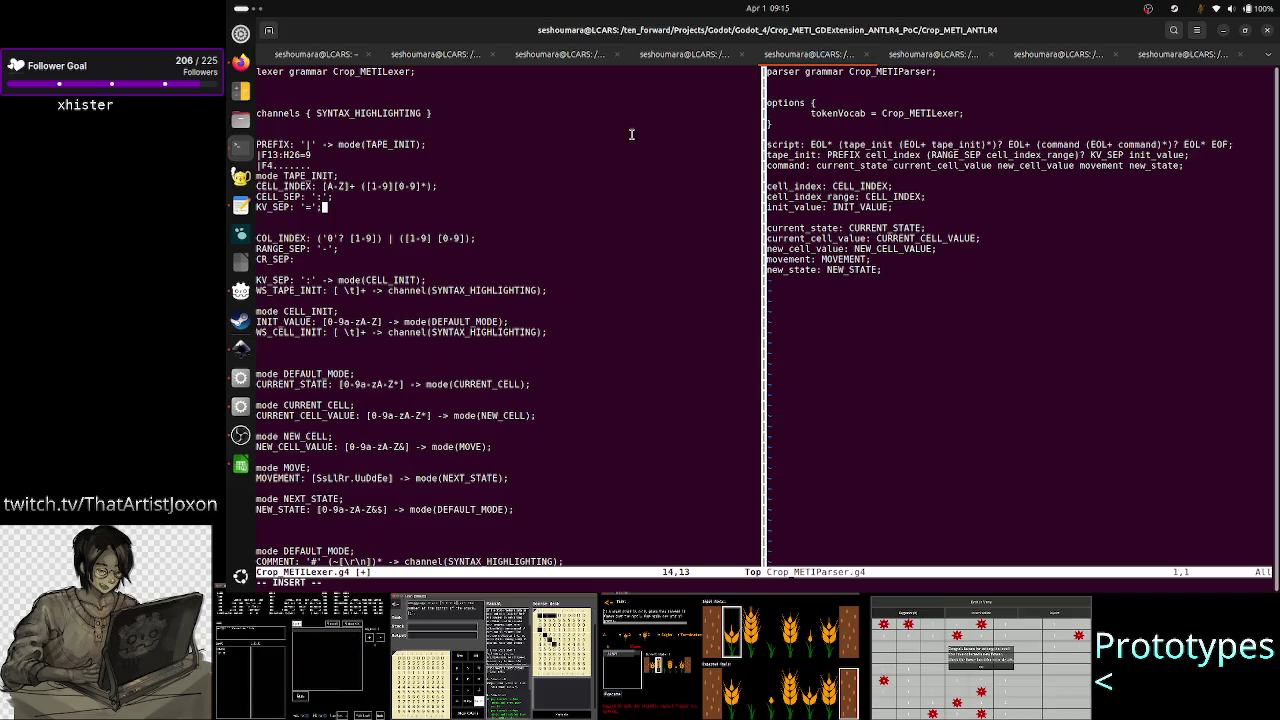
key(Return)
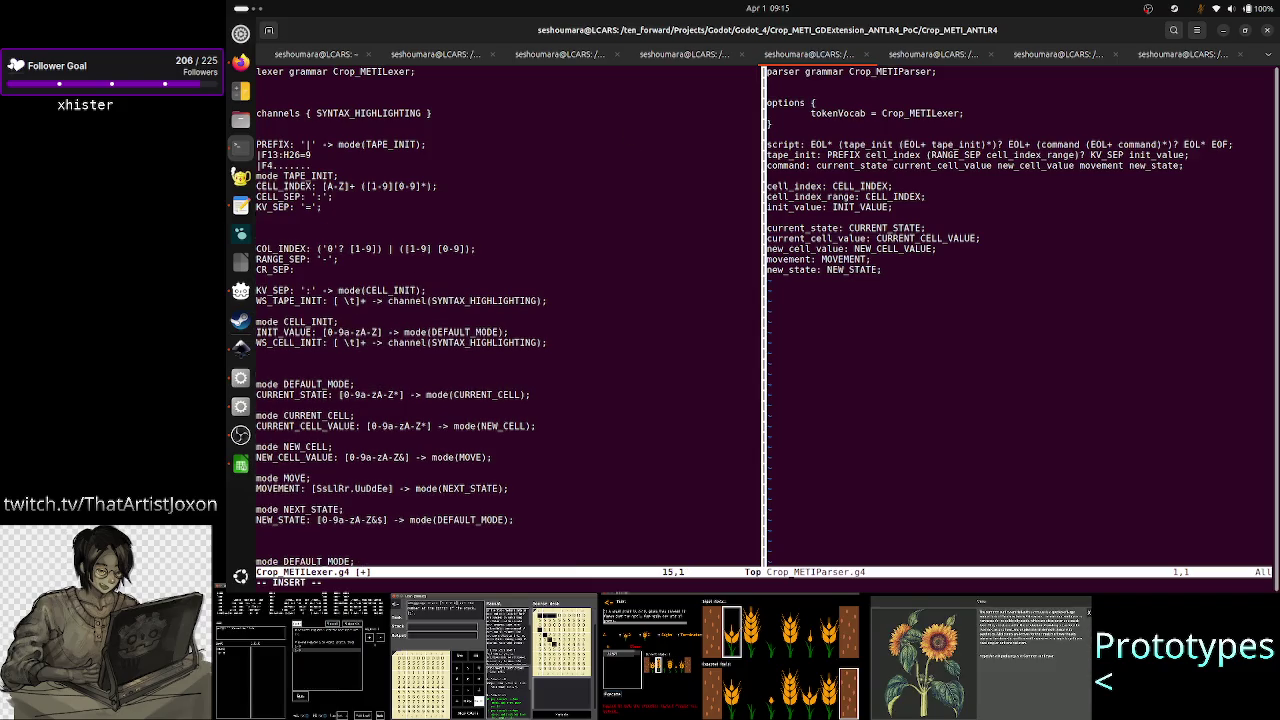
- Type INIT_VALUE: and paste the copied [0-9a-zA-Z] -> mode(DEFAULT_MODE) pattern after it
text(INIT)
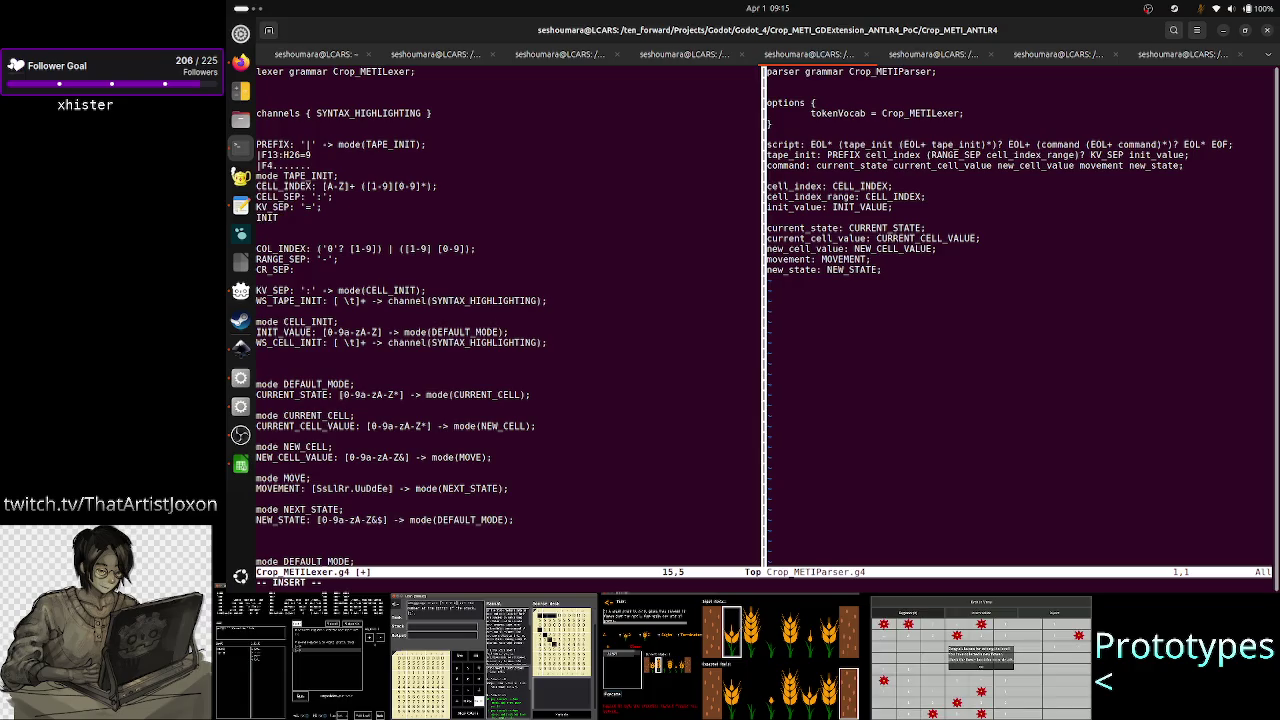
text(_VALU)
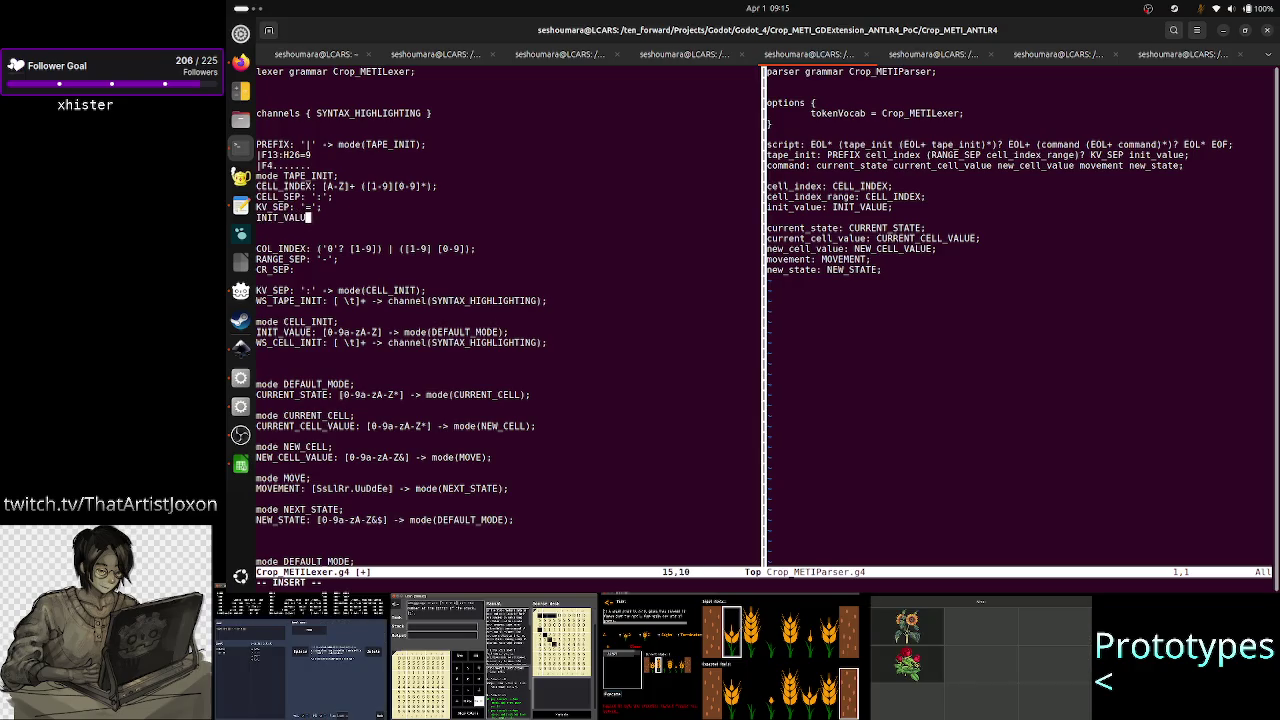
text(E)
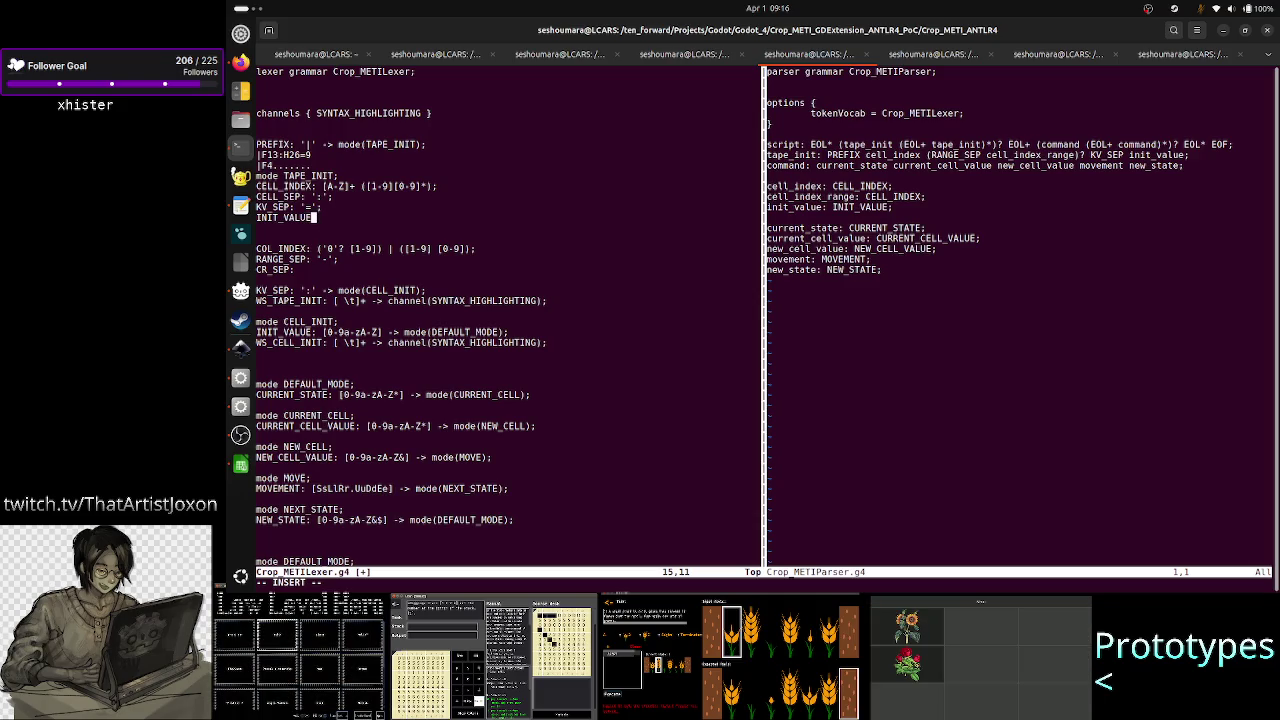
text(:)
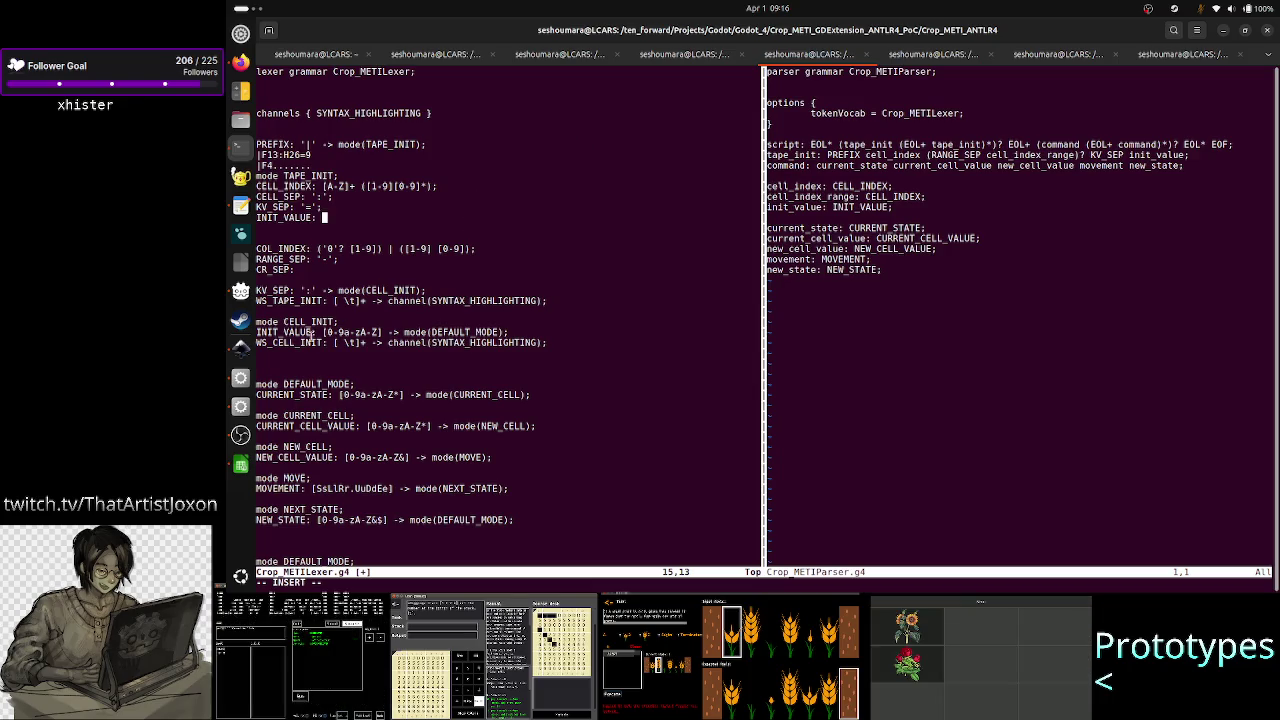
drag(321, 332, 509, 333)
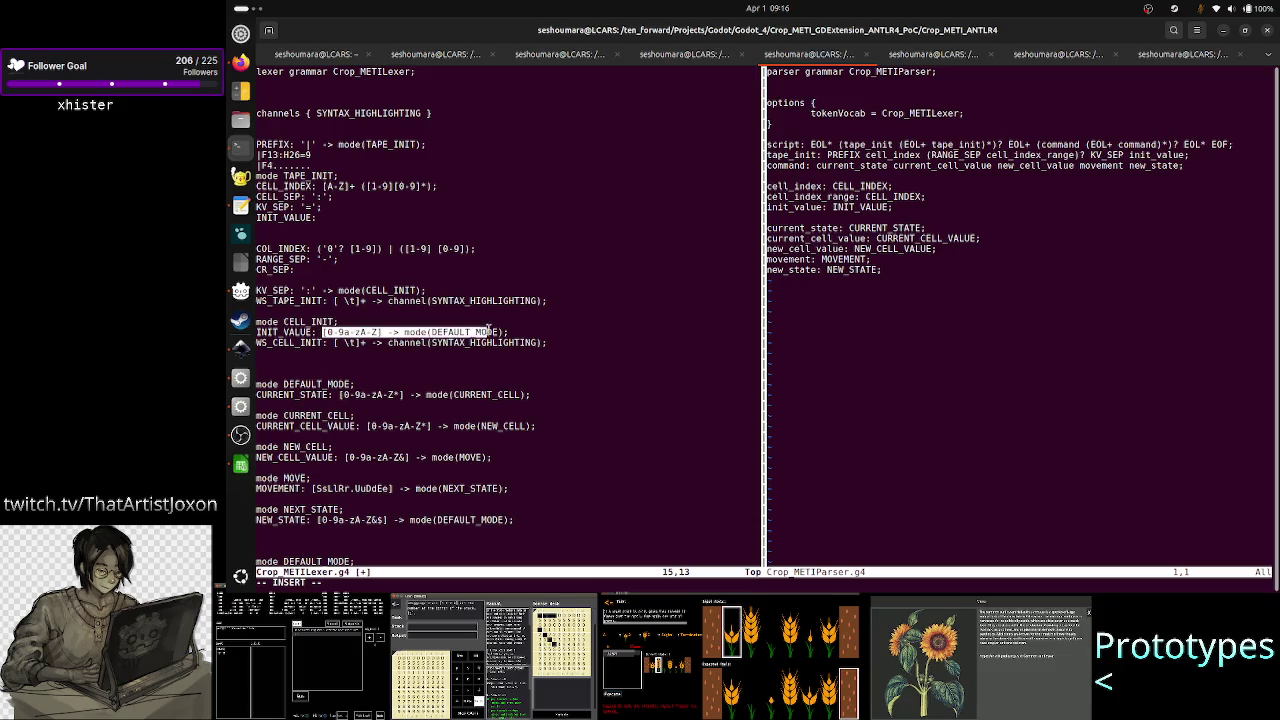
right_click(497, 326)
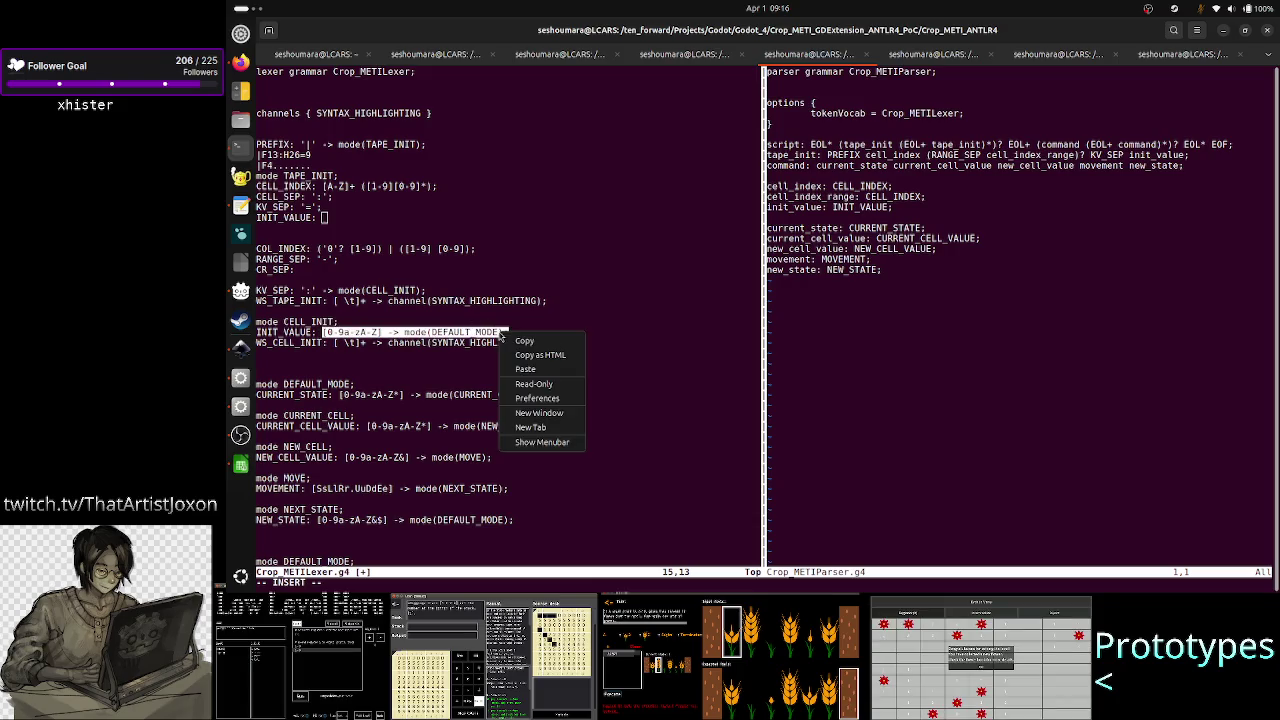
click(537, 345)
click(569, 245)
right_click(570, 247)
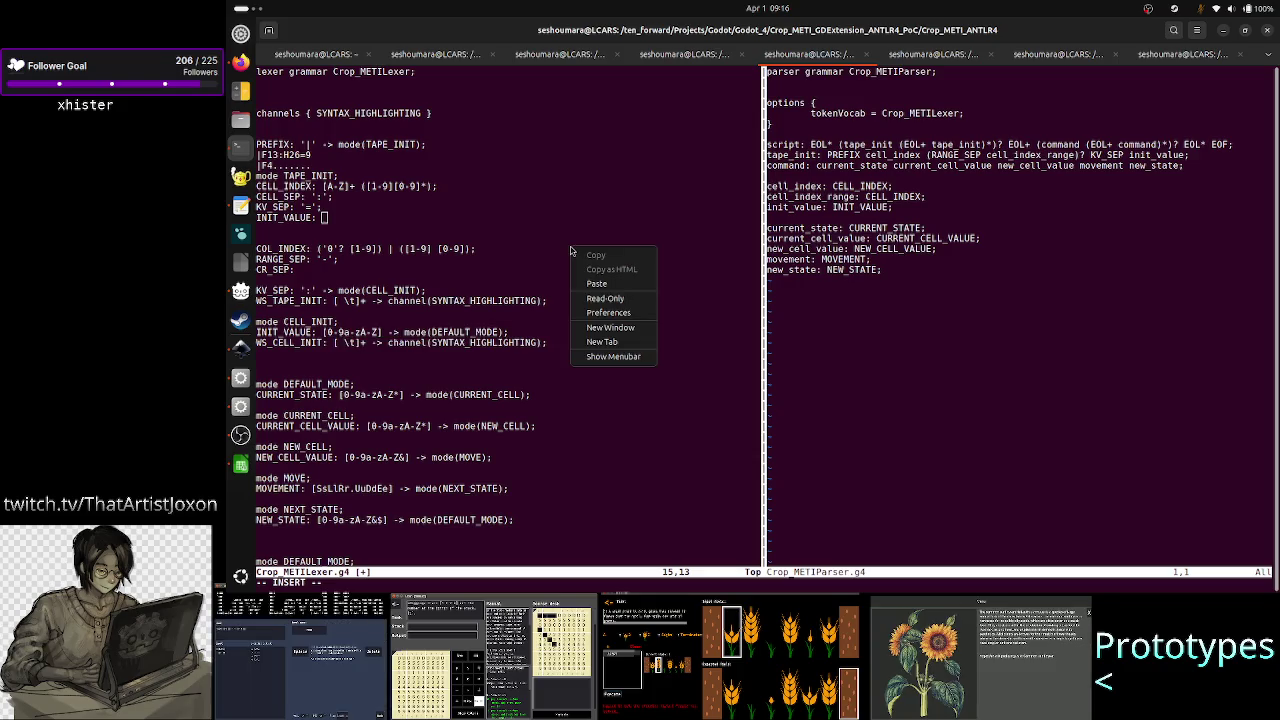
click(597, 284)
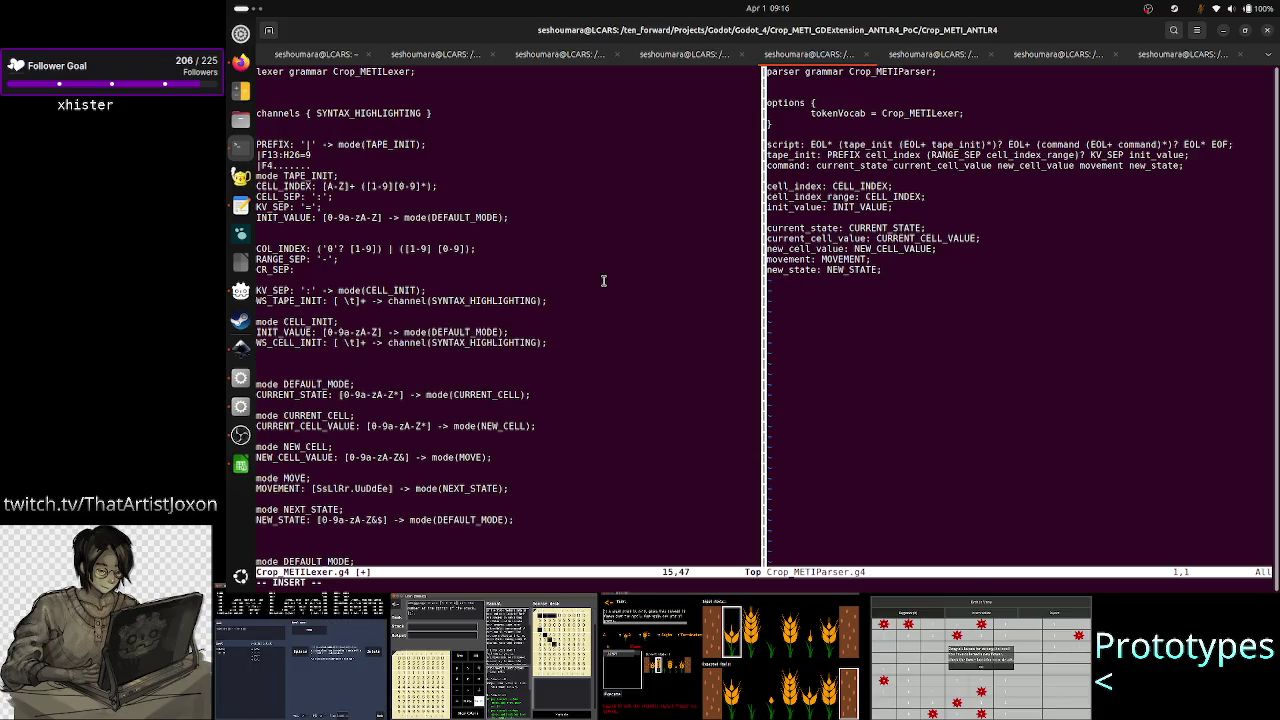
key(Up)
key(Up)
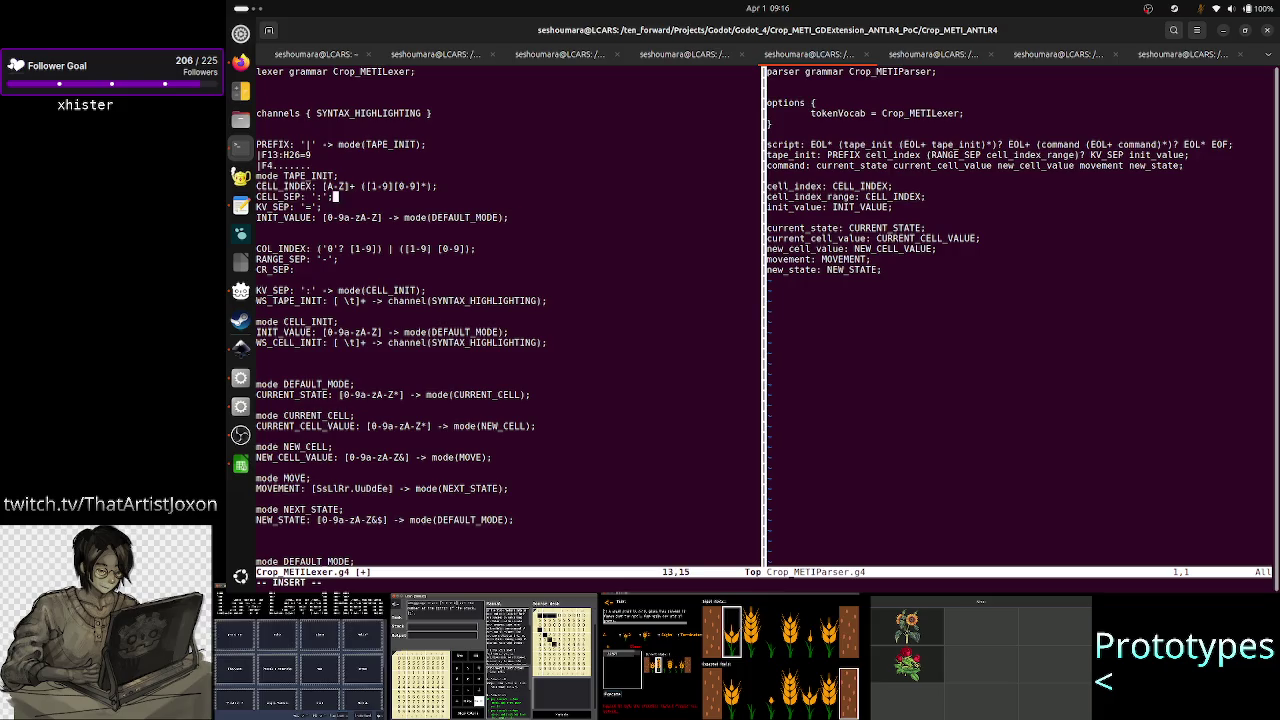
- Remove the |F4....... and |F13:H26=9 example lines, then exit insert mode at COL_INDEX
key(Up)
key(Up)
key(Up)
key(BackSpace)
key(BackSpace)
key(BackSpace)
key(BackSpace)
key(BackSpace)
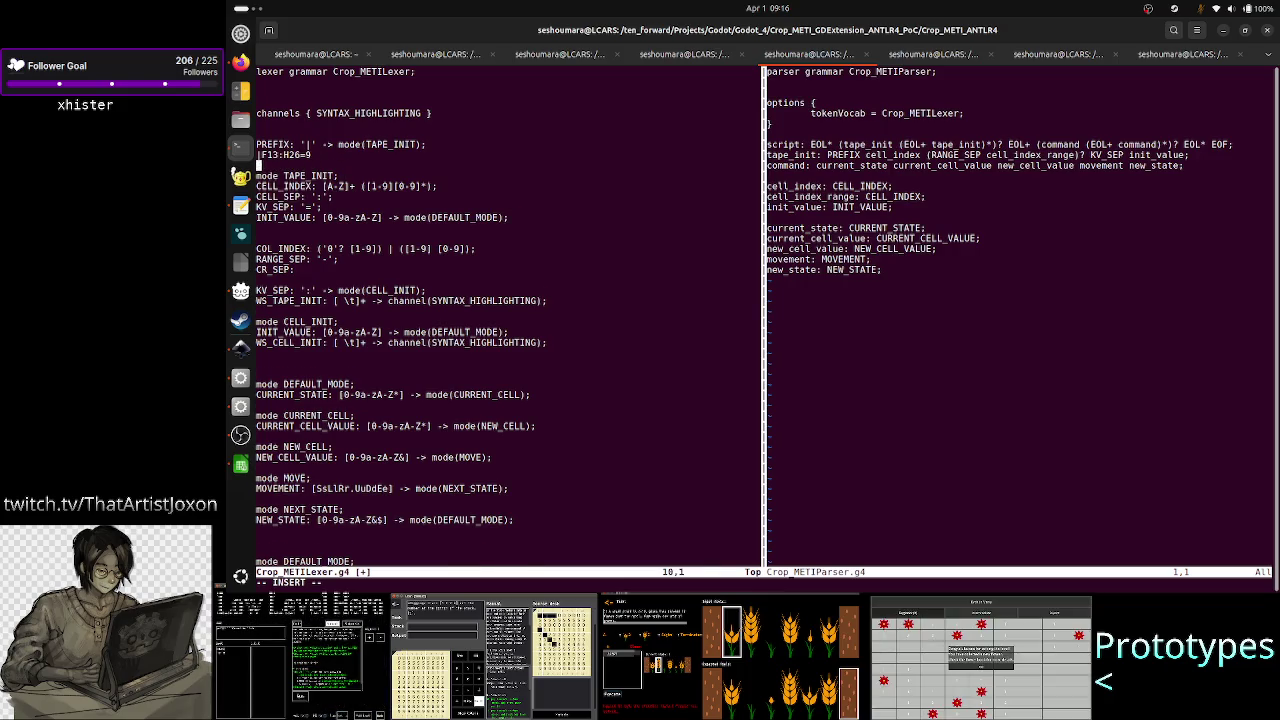
key(BackSpace)
key(BackSpace)
key(BackSpace)
key(BackSpace)
key(BackSpace)
key(BackSpace)
key(BackSpace)
key(BackSpace)
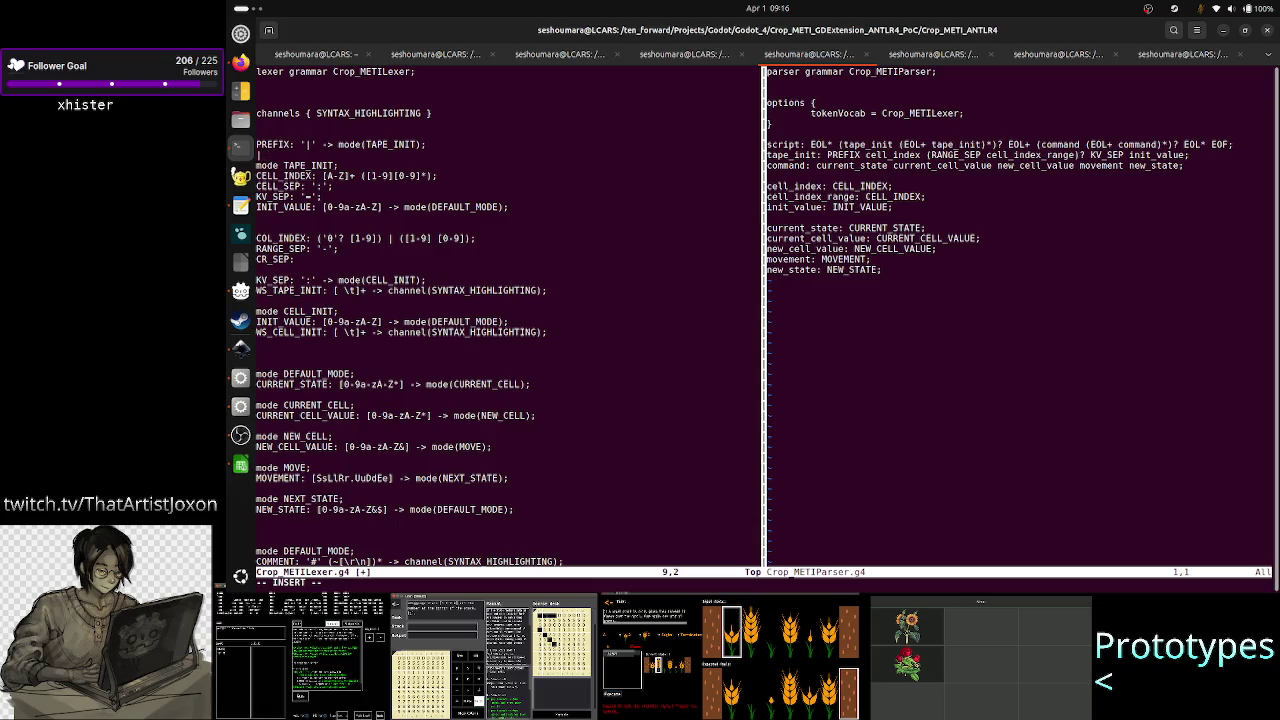
key(Down)
key(Down)
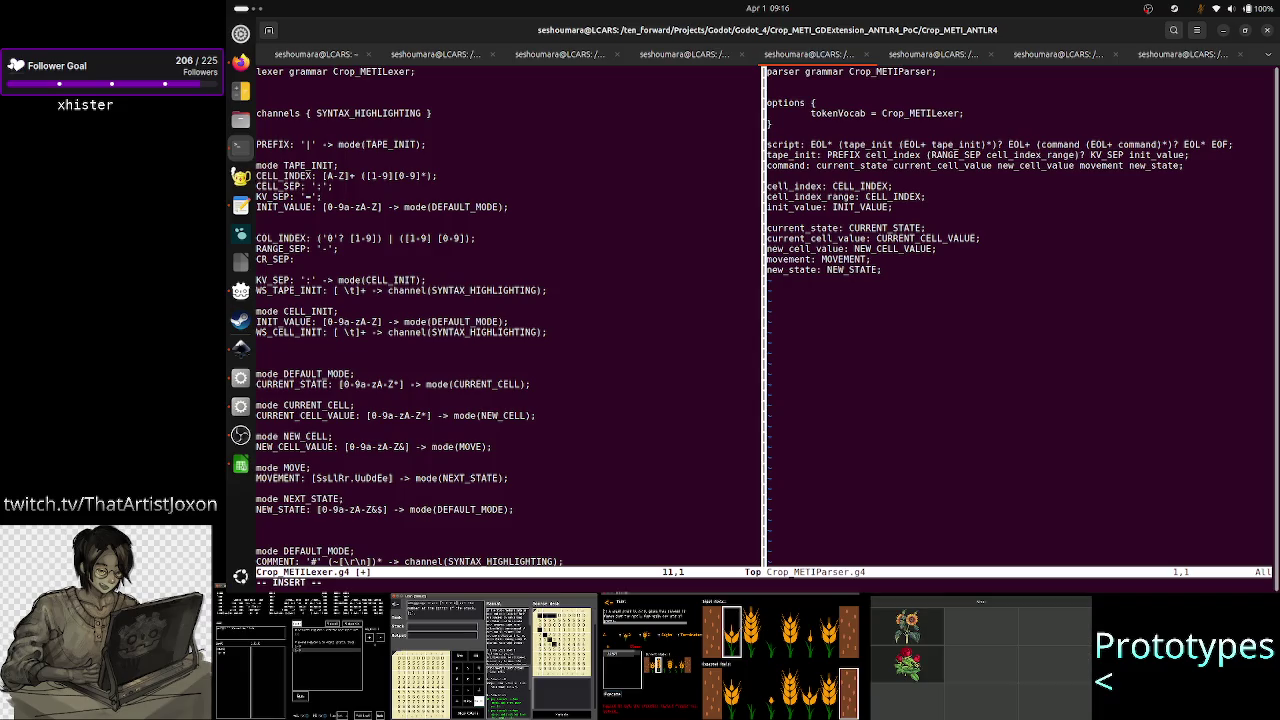
key(Down)
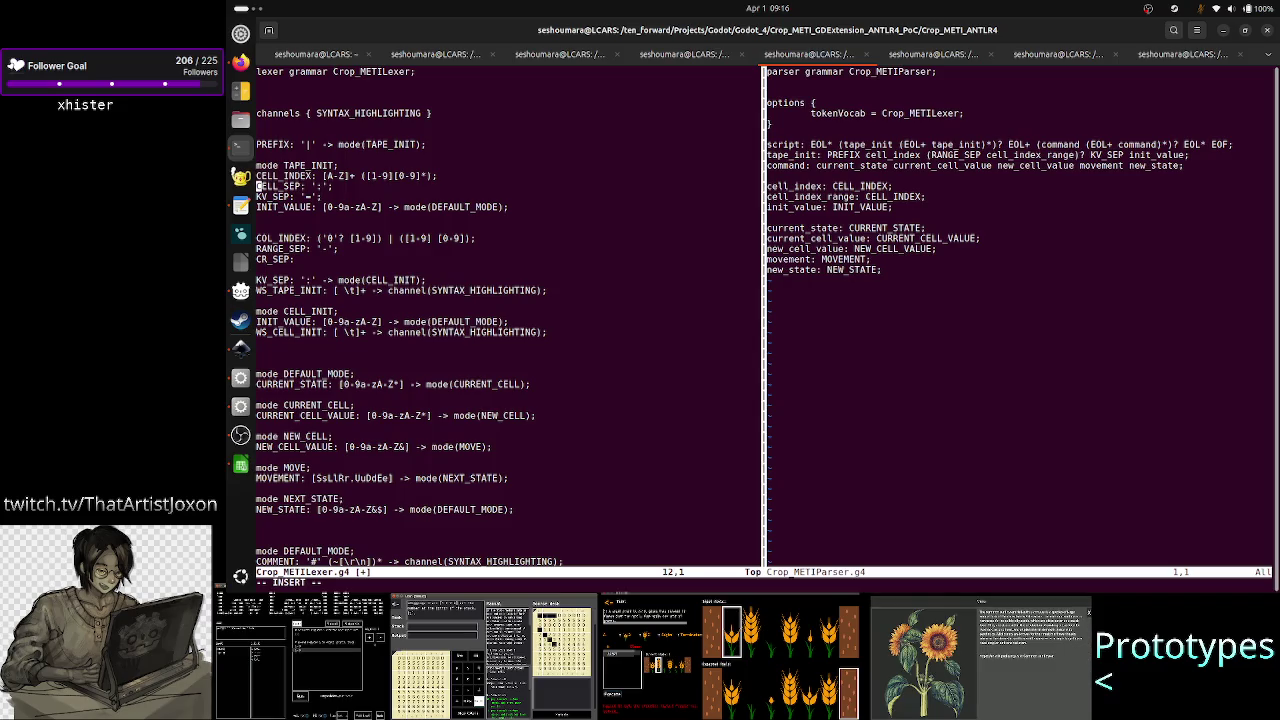
key(Down)
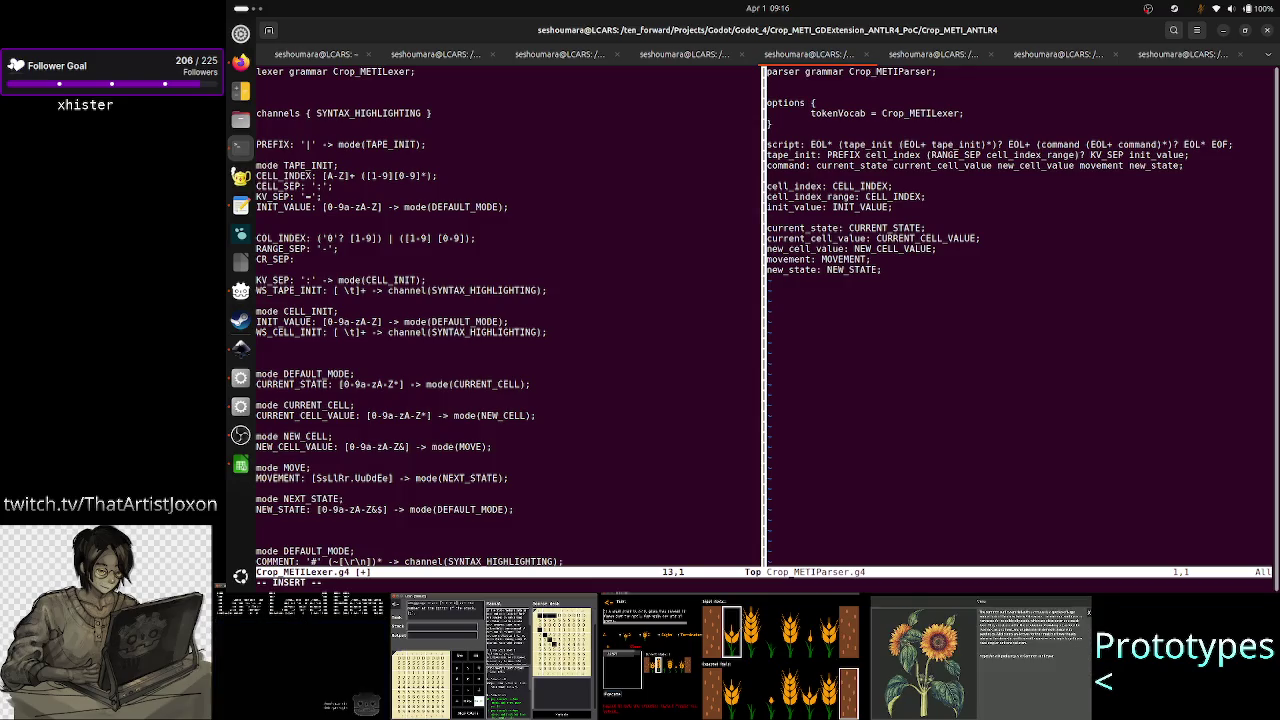
key(Right)
key(Right)
key(Right)
key(Right)
key(Right)
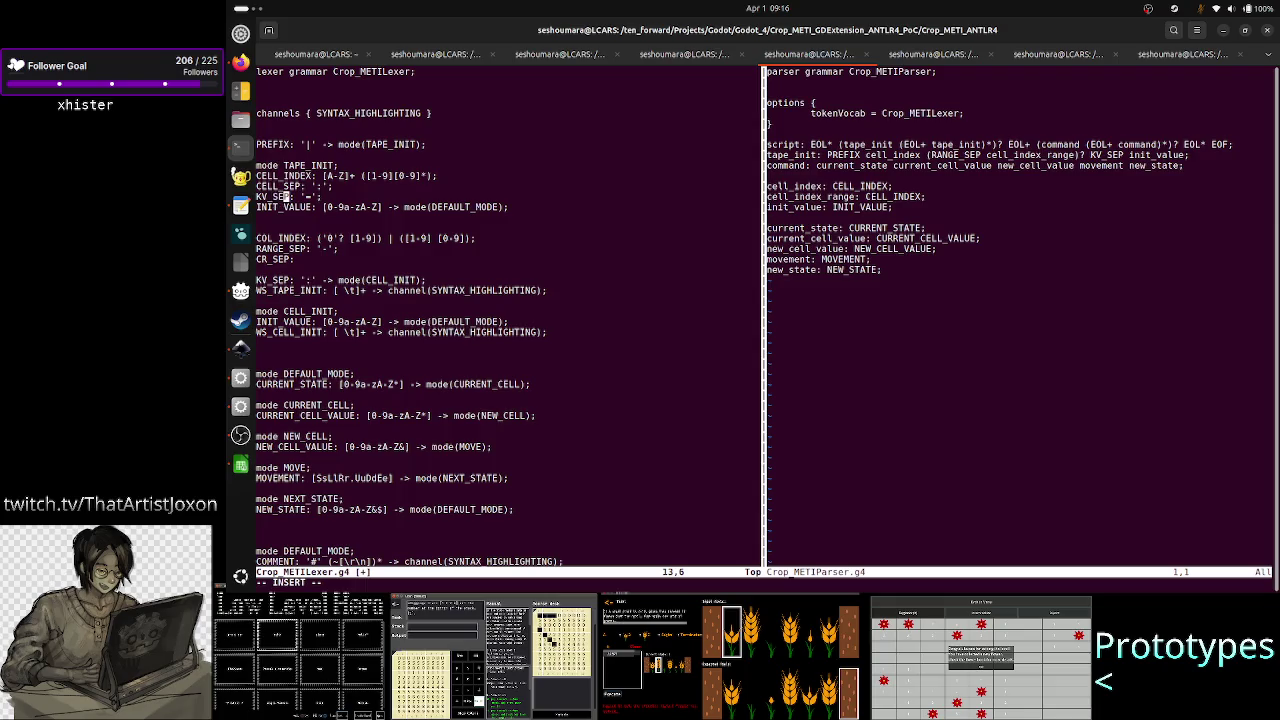
key(Down)
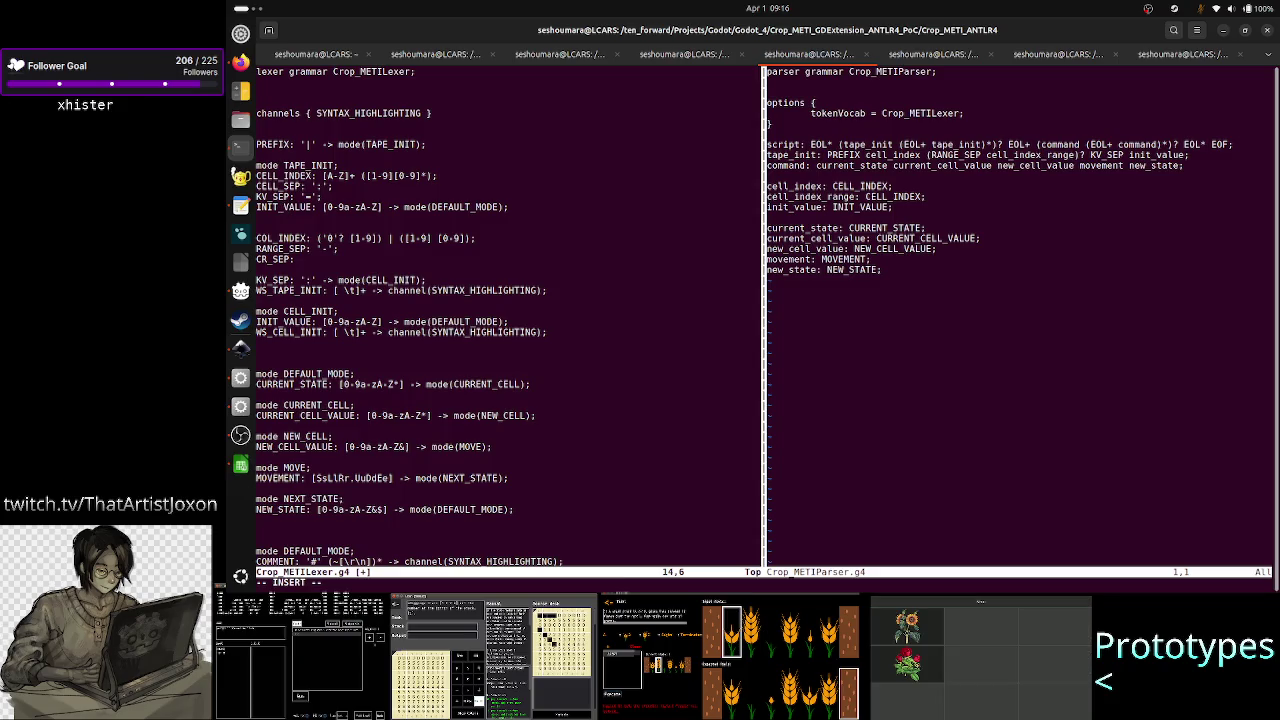
key(Right)
key(Right)
key(Right)
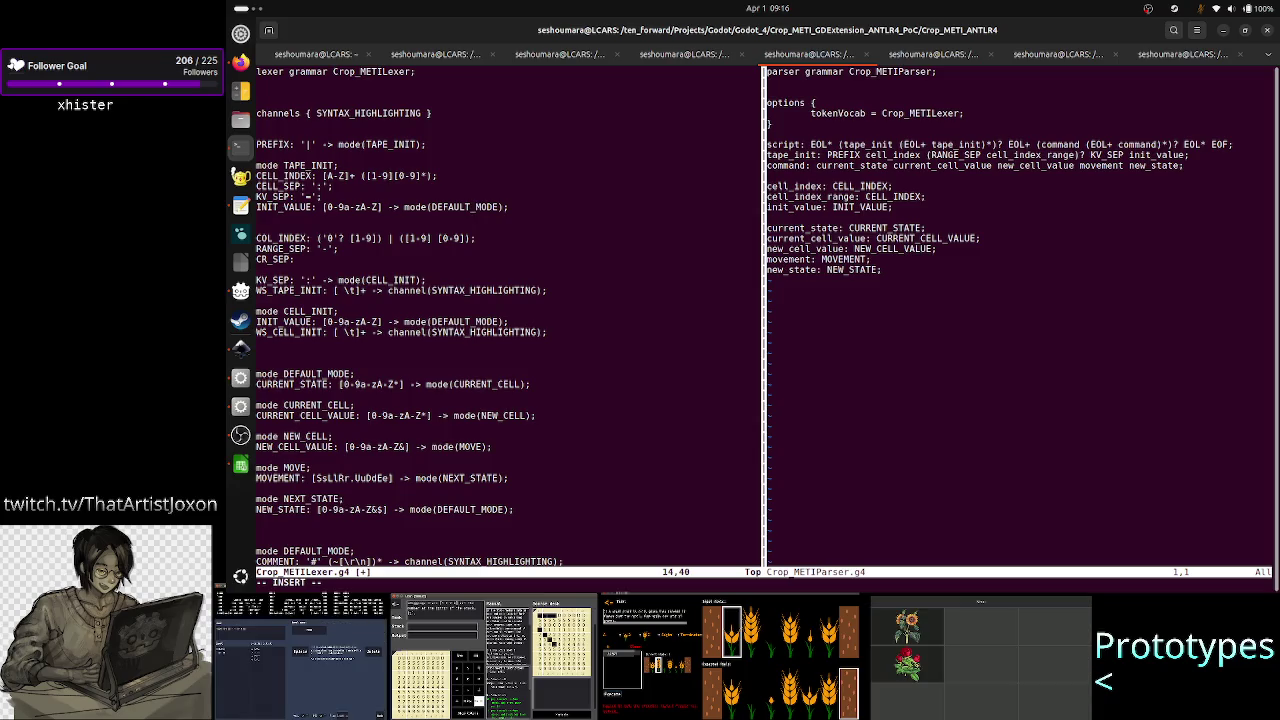
key(Down)
key(Down)
key(Down)
key(Escape)
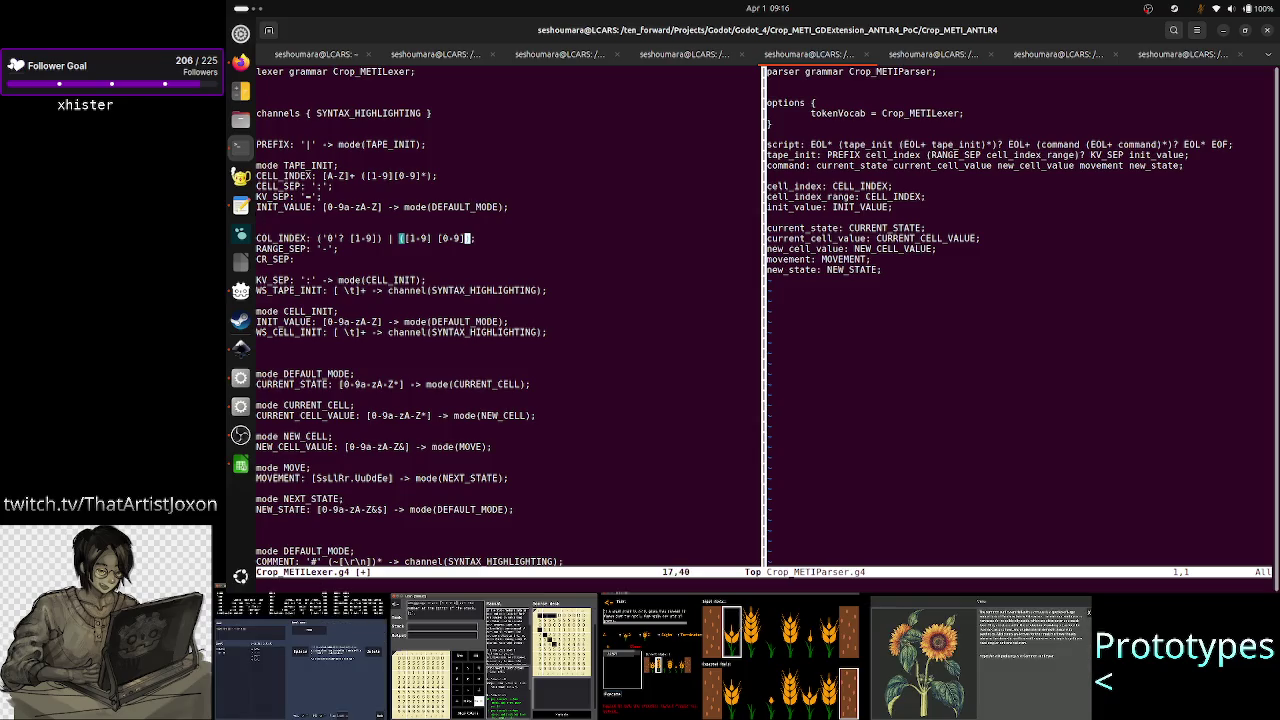
- Select the COL_INDEX line in visual line mode and glance at the Inkscape notes
key(shift+v)
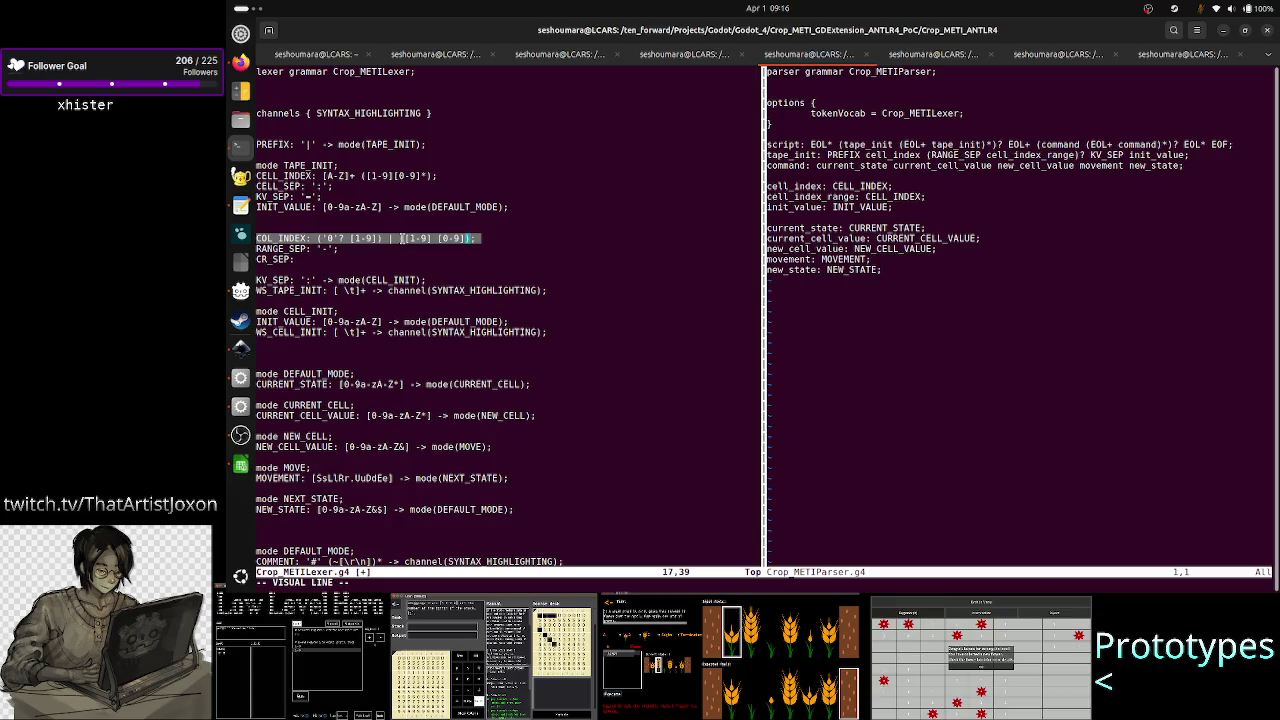
key(alt+Tab)
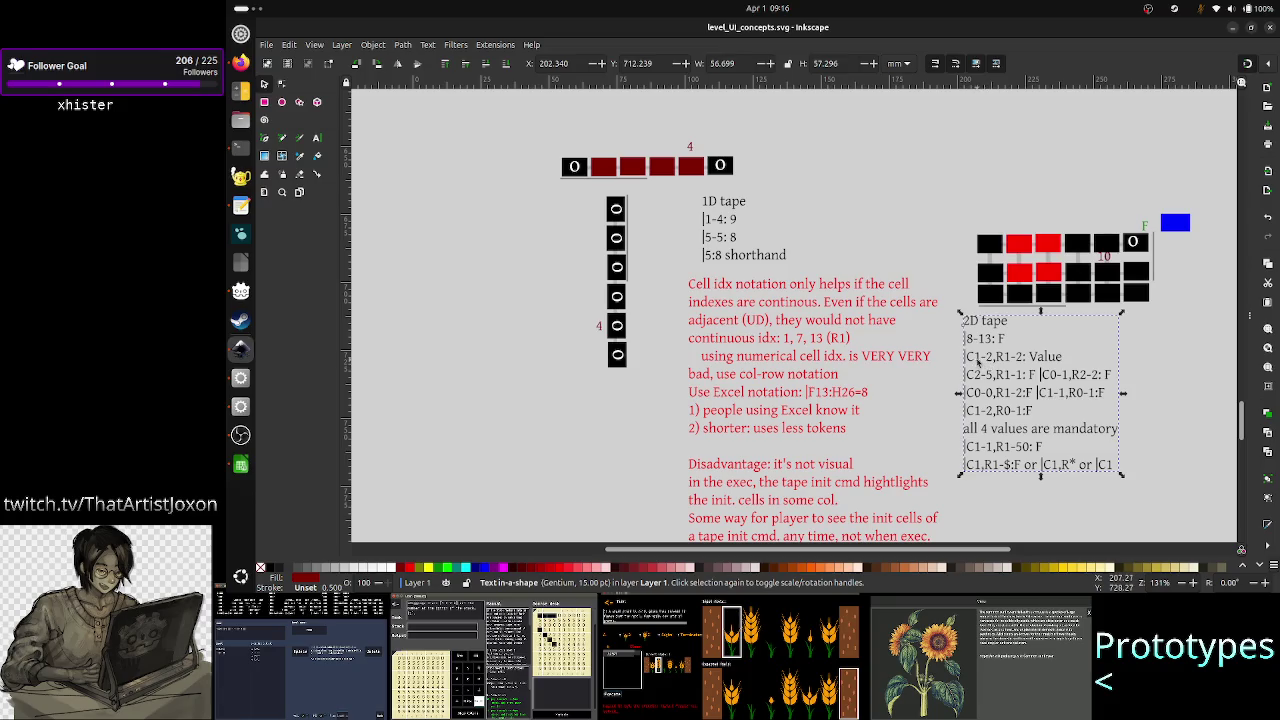
key(alt+Tab)
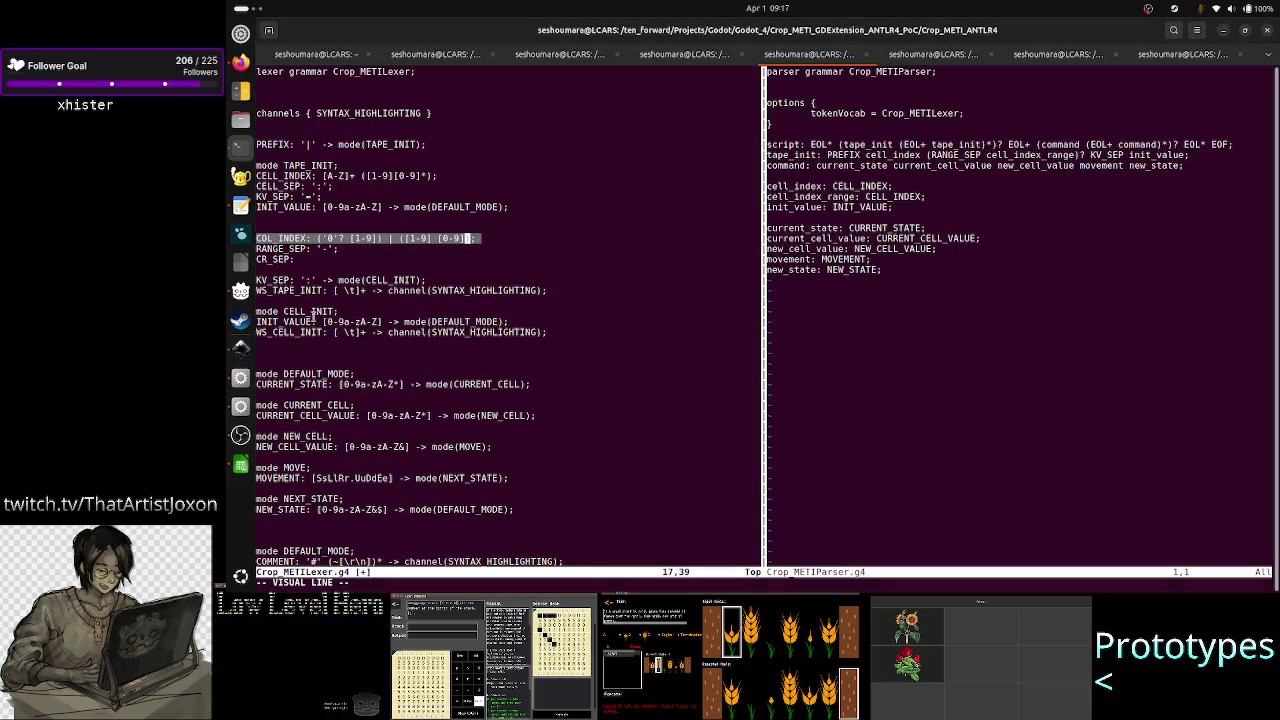
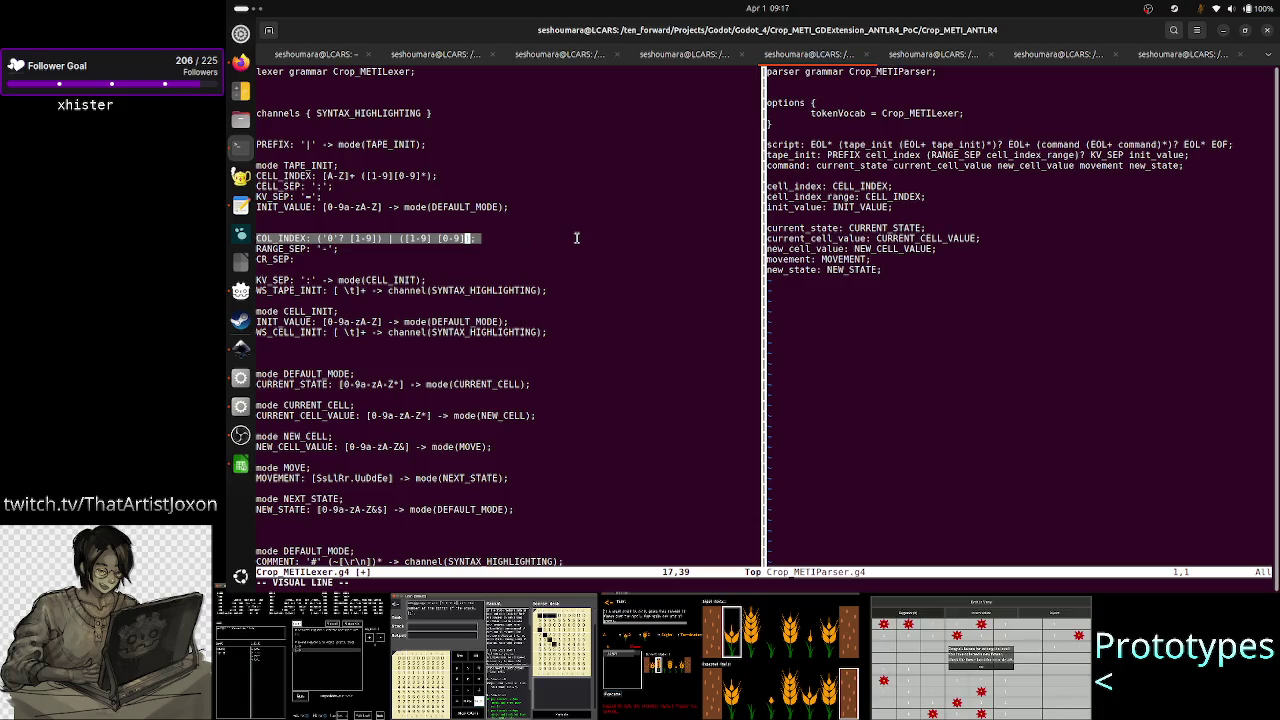
- Extend the visual-line selection from the COL_INDEX line down through the KV_SEP line
key(j)
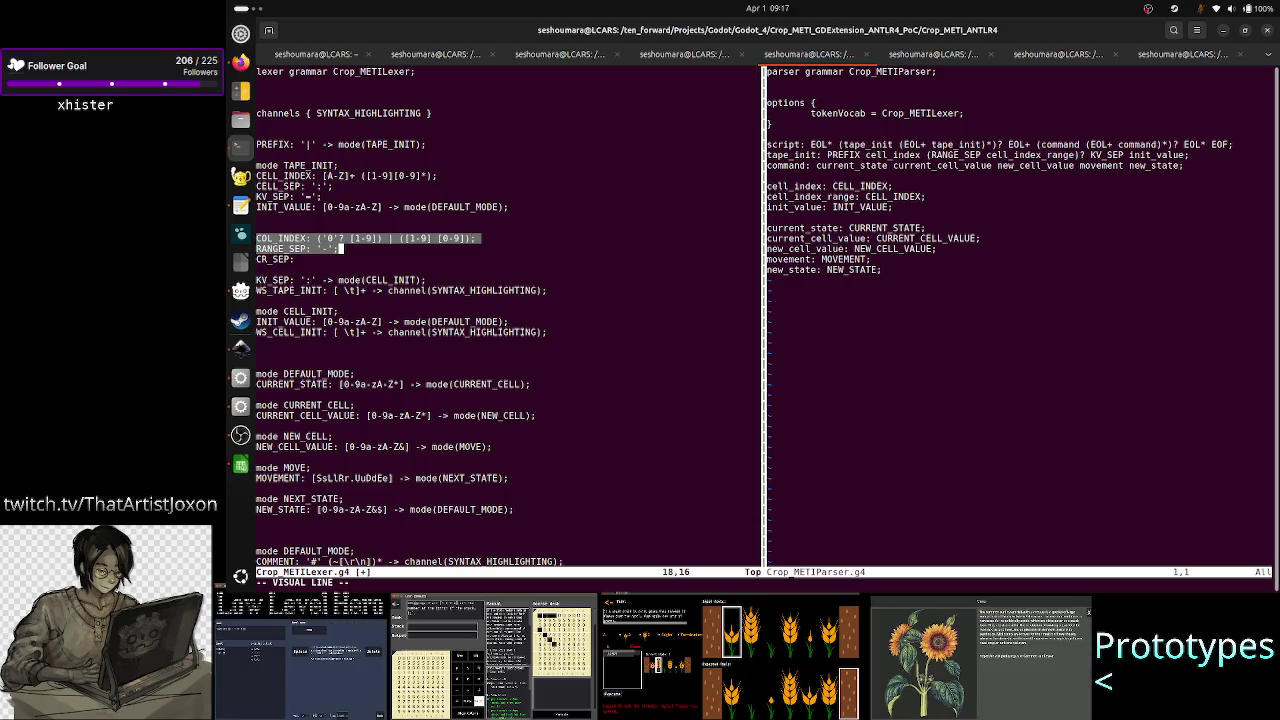
key(j)
key(j)
key(j)
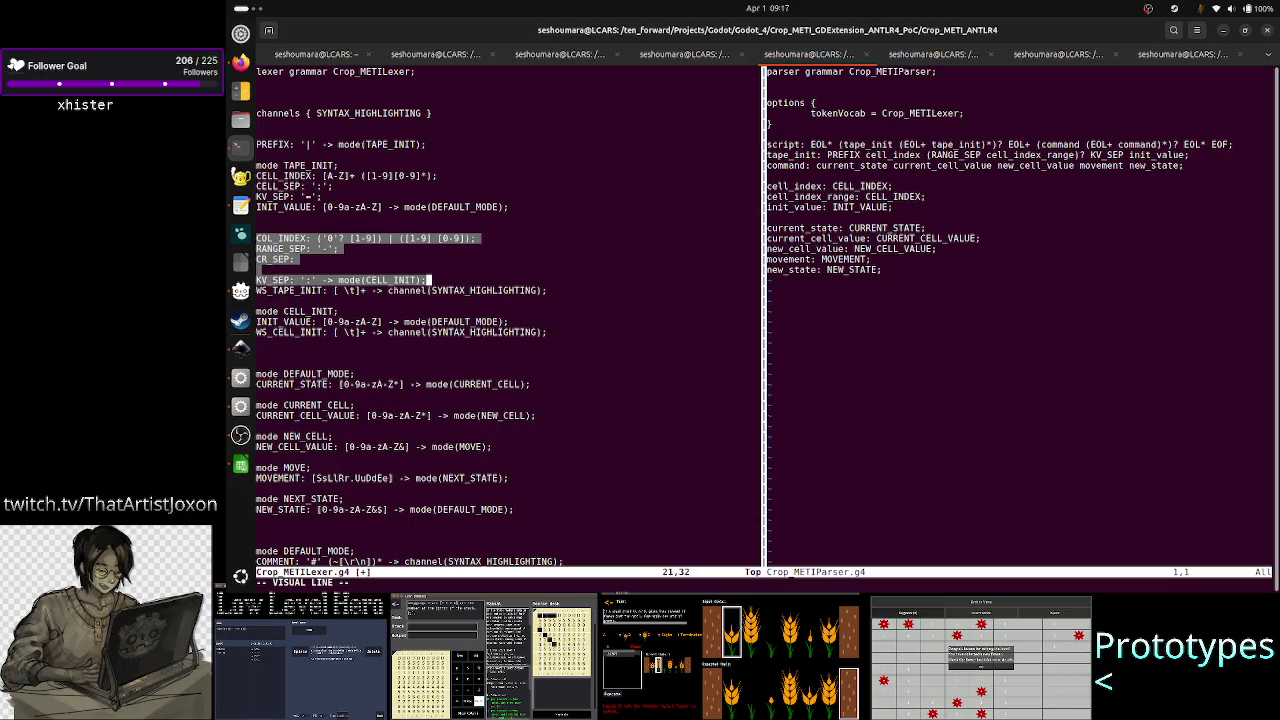
key(j)
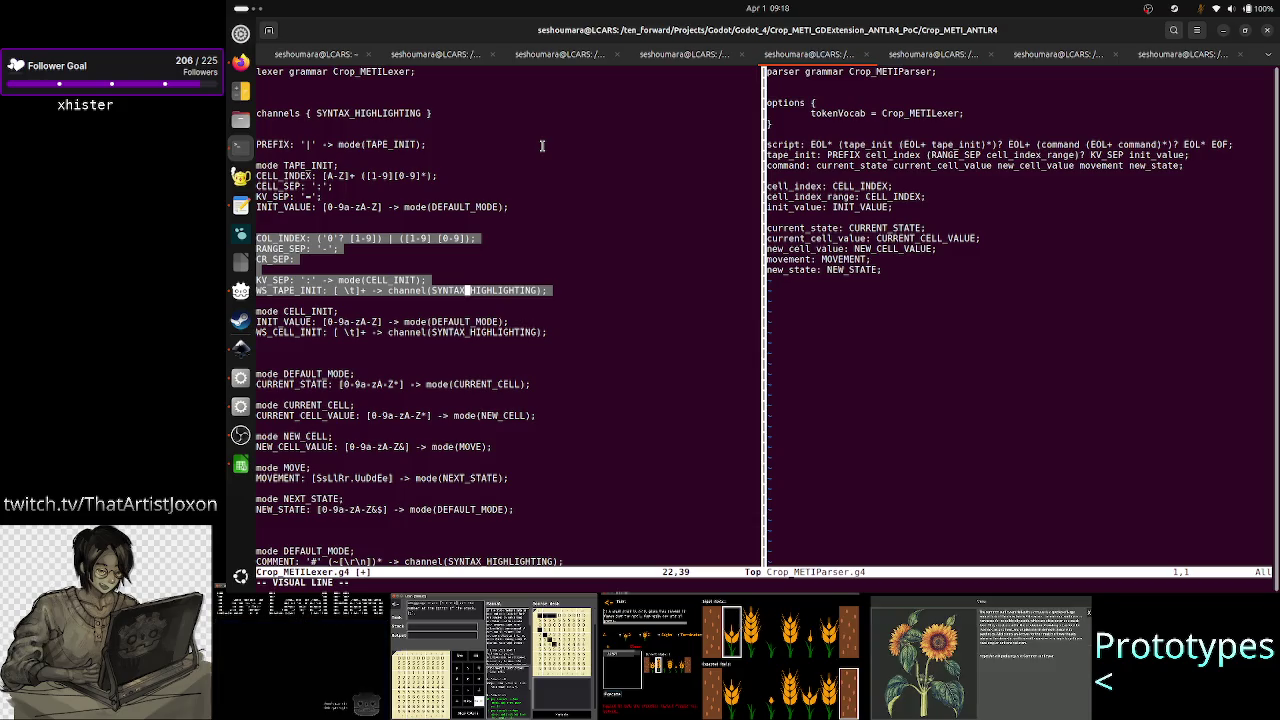
click(240, 465)
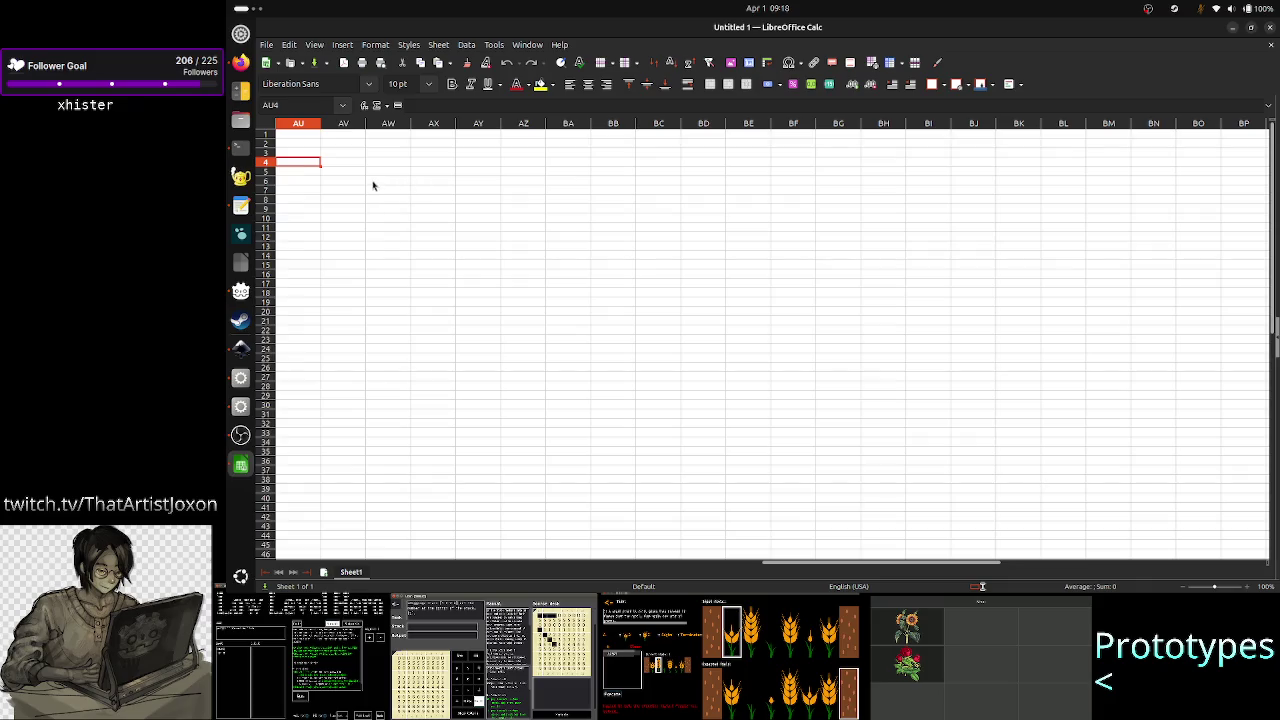
- Try jumping to cell reference AU4 via the Name Box, clearing the invalid-reference errors
click(298, 104)
text(A U4)
key(Return)
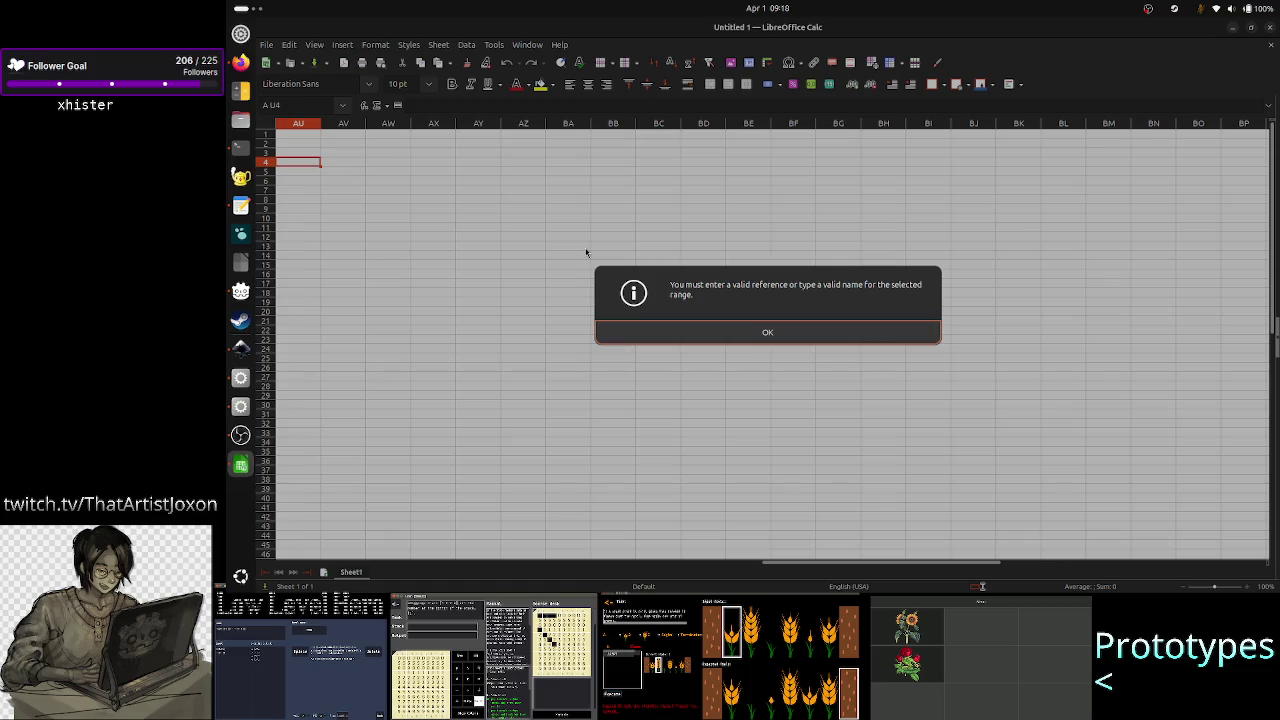
key(Return)
click(301, 105)
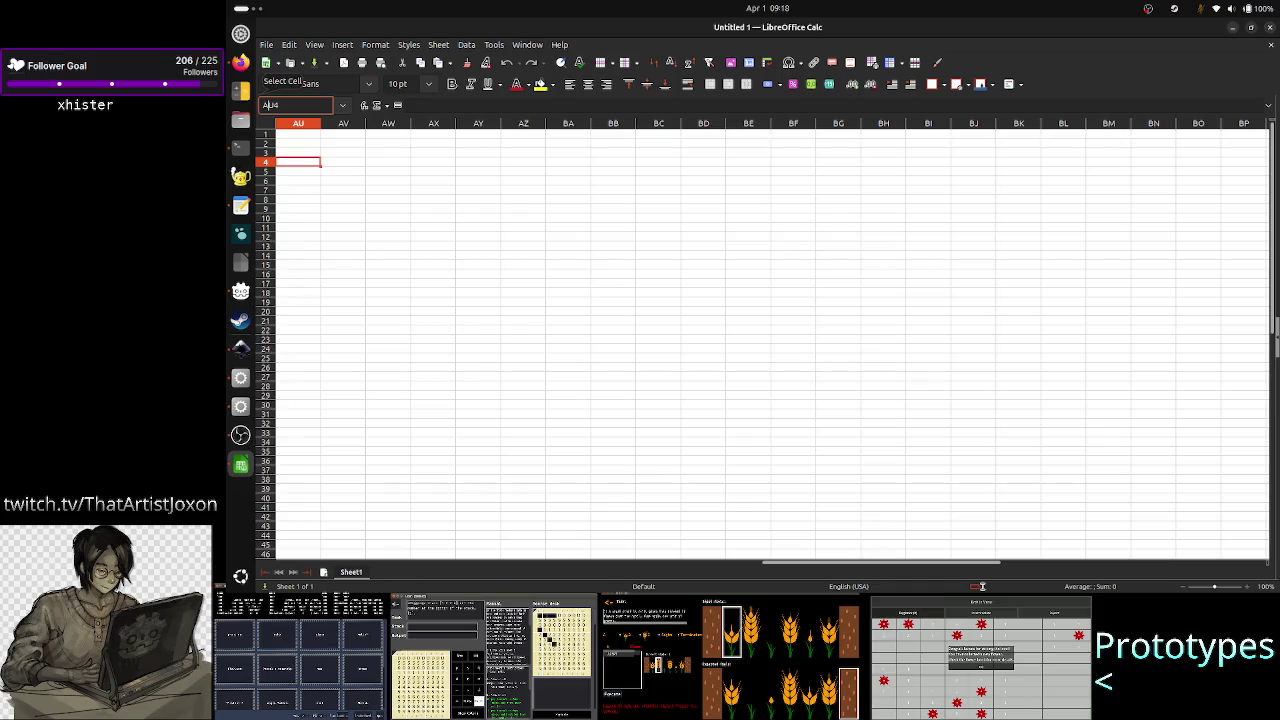
key(Return)
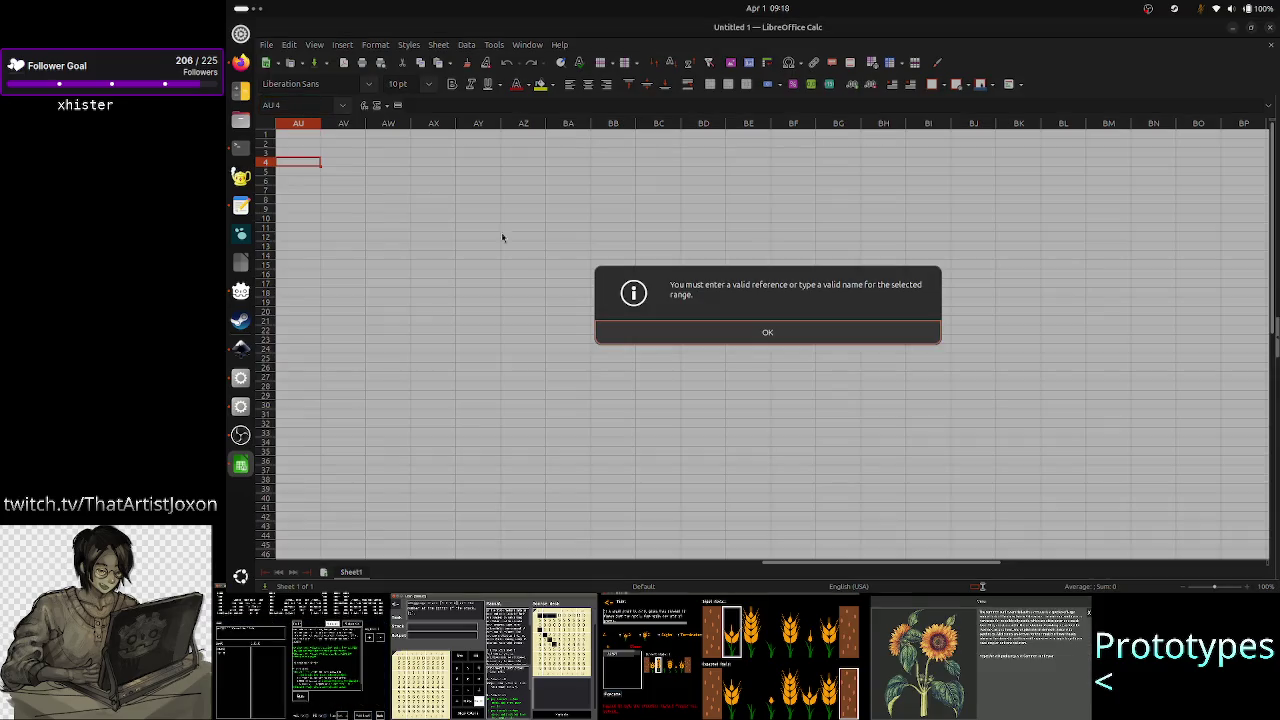
click(764, 333)
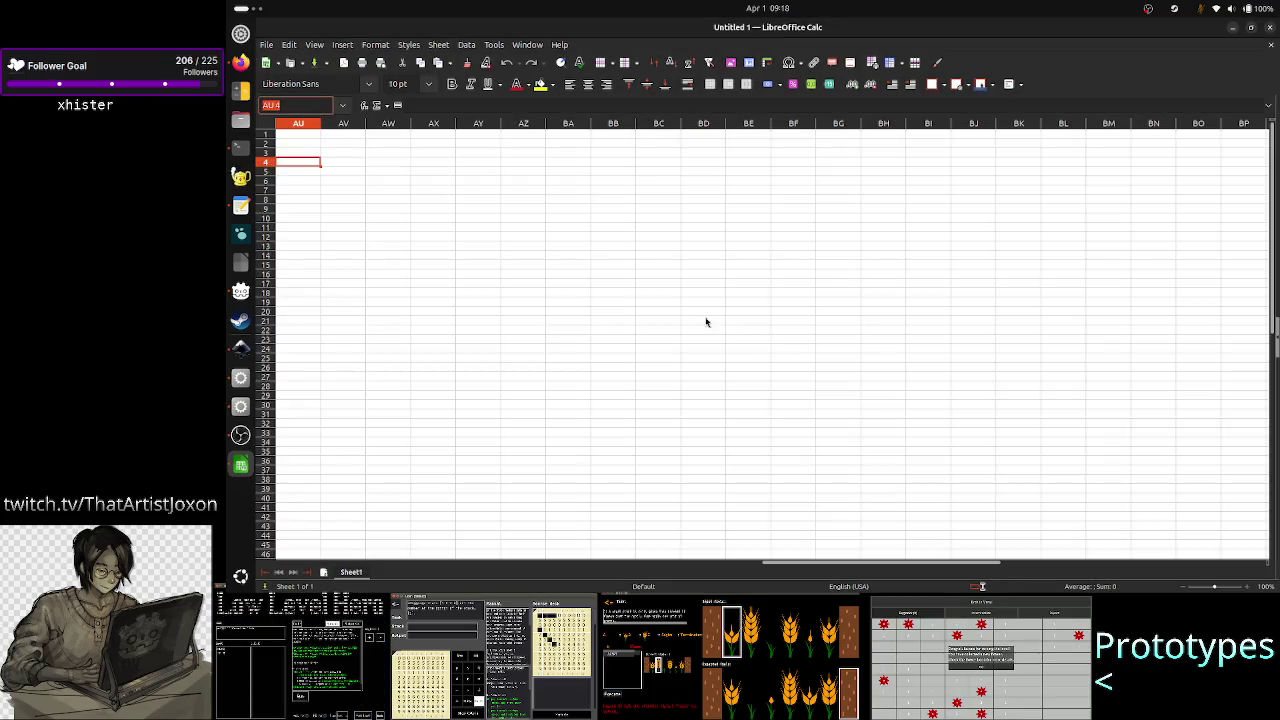
click(360, 161)
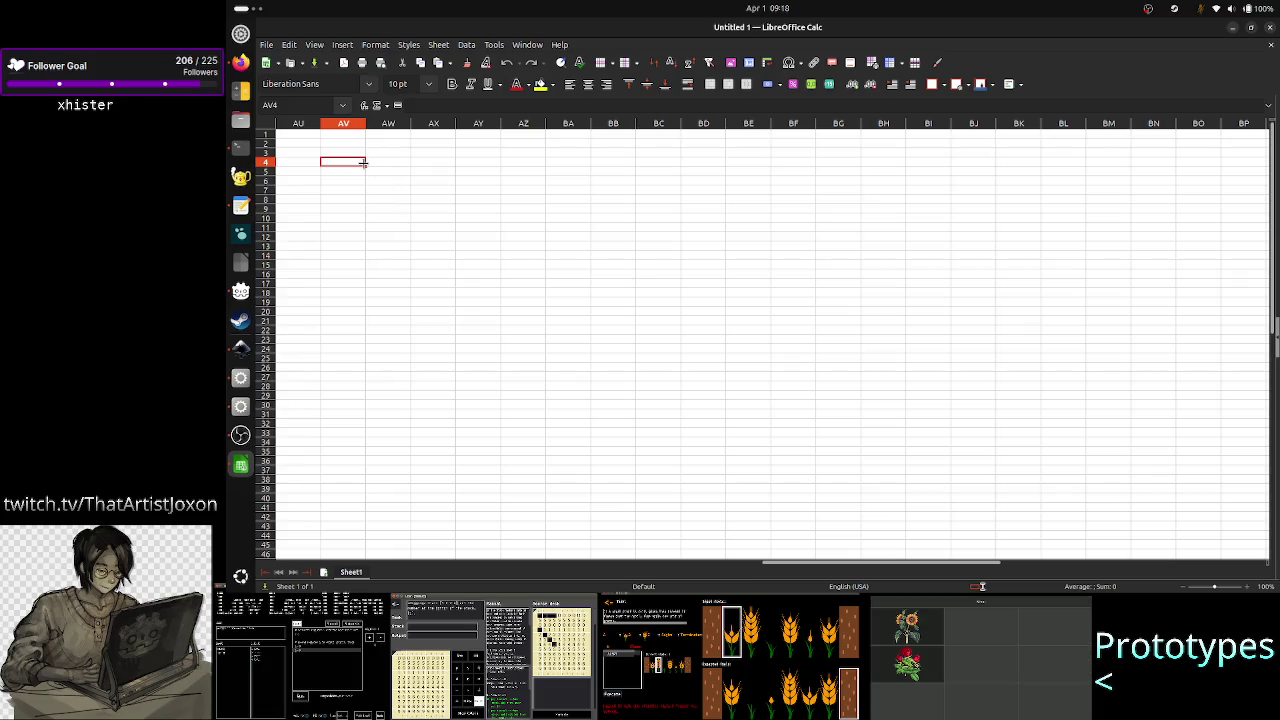
- Select cell B6 and try the range B6:B12 in the Name Box, clearing the error
click(320, 107)
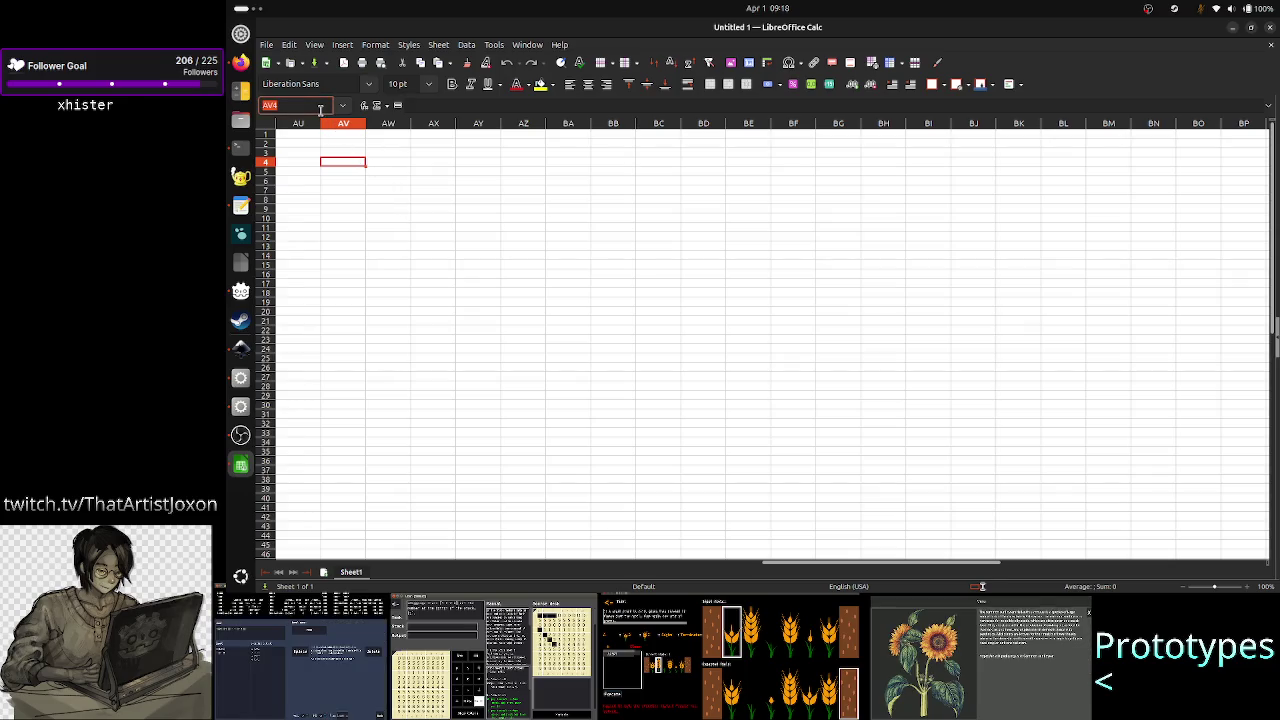
scroll(378, 265, left, 3)
scroll(378, 265, left, 4)
scroll(378, 265, left, 3)
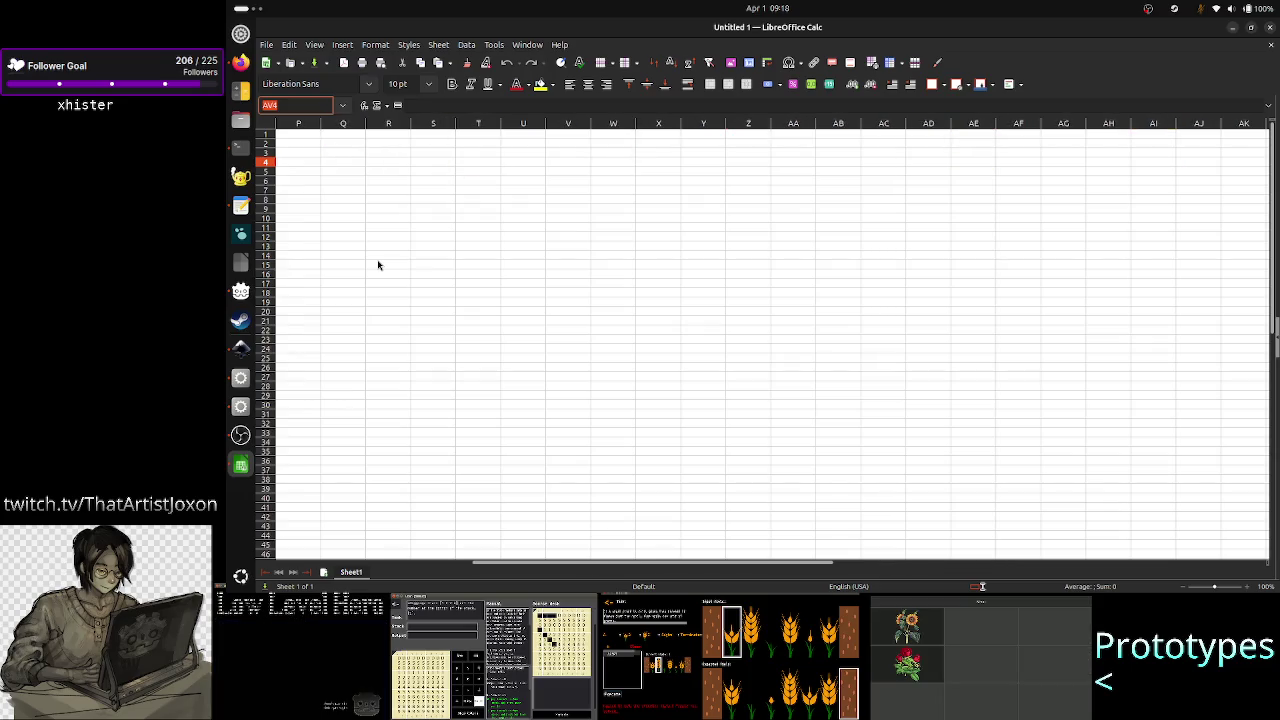
scroll(378, 265, left, 3)
scroll(372, 255, left, 2)
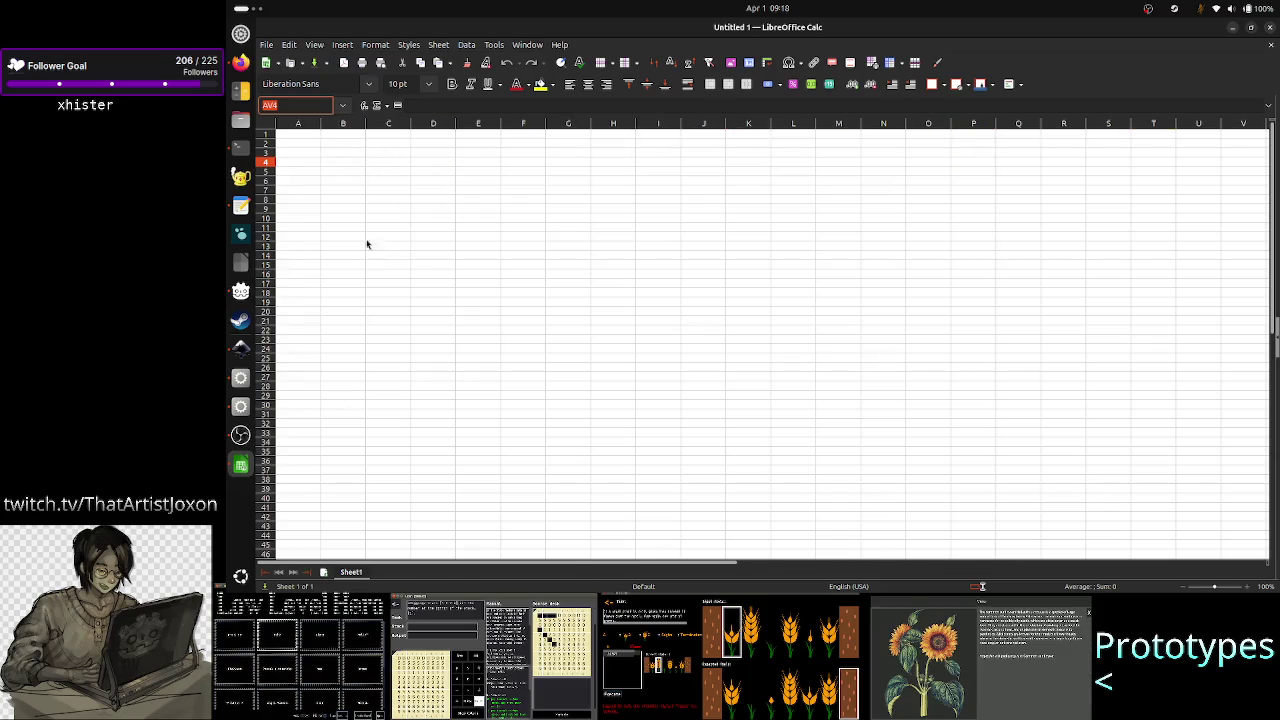
click(333, 183)
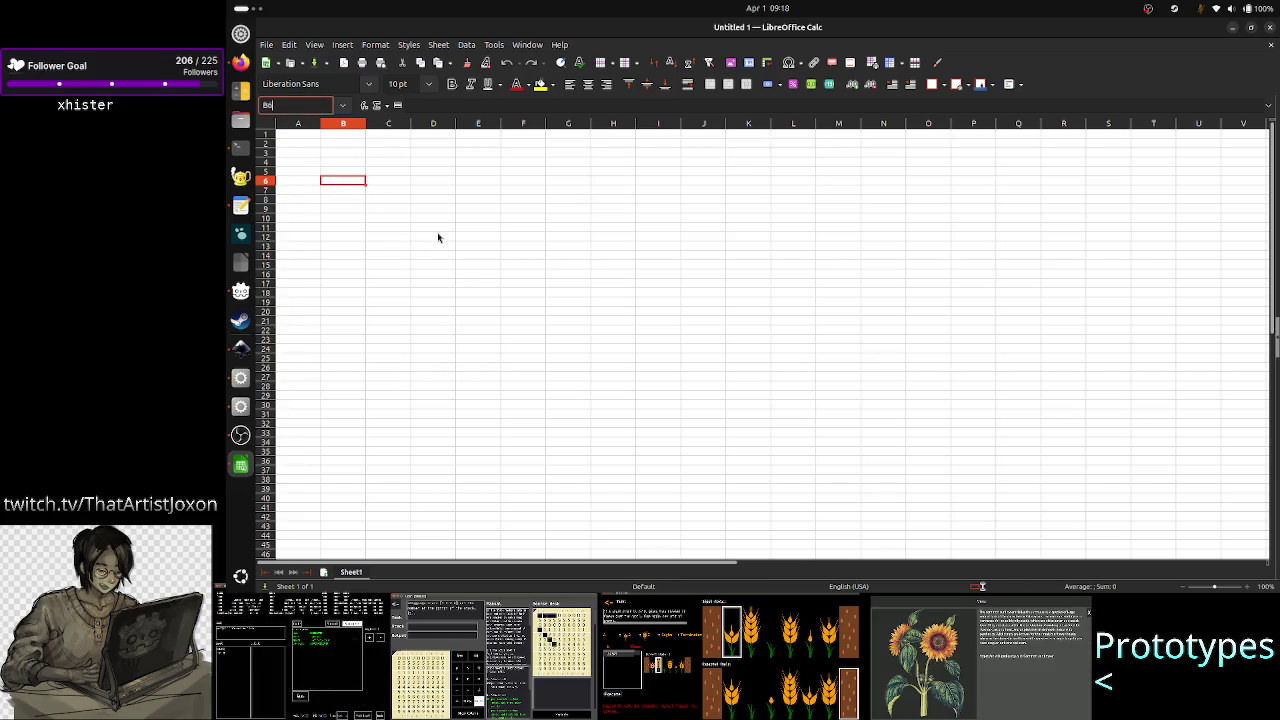
text(:B)
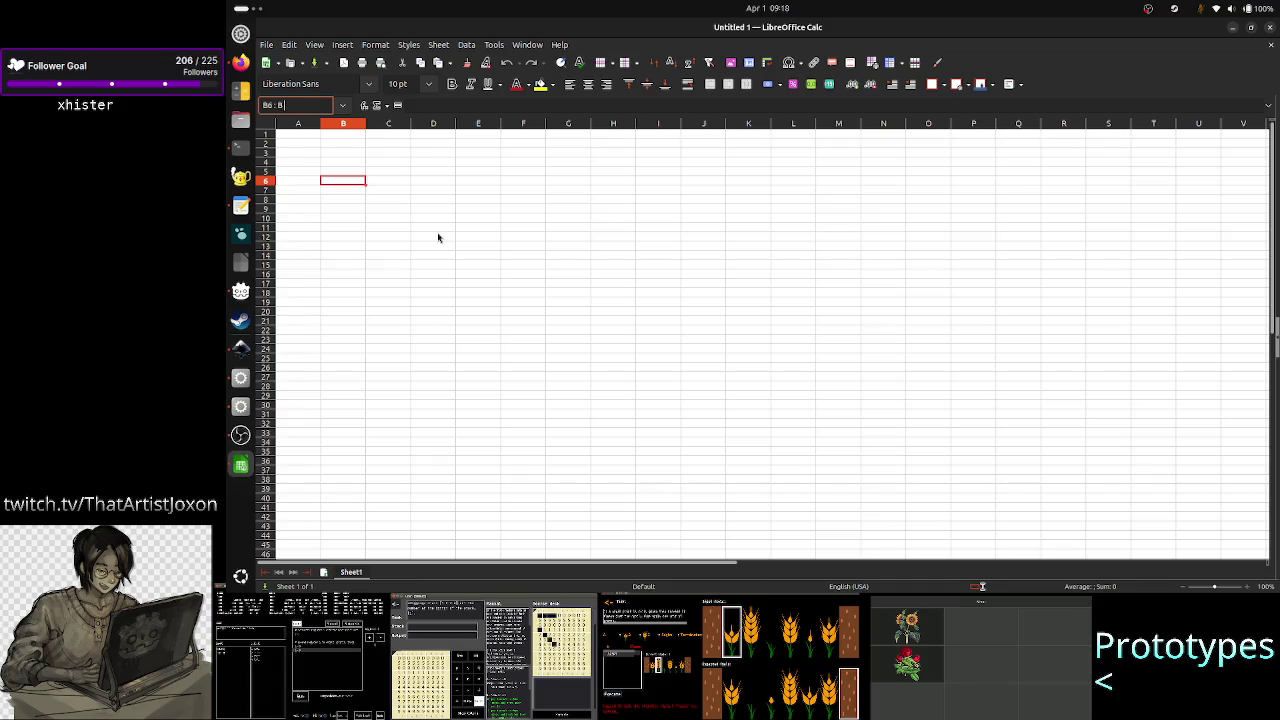
text(12)
key(Return)
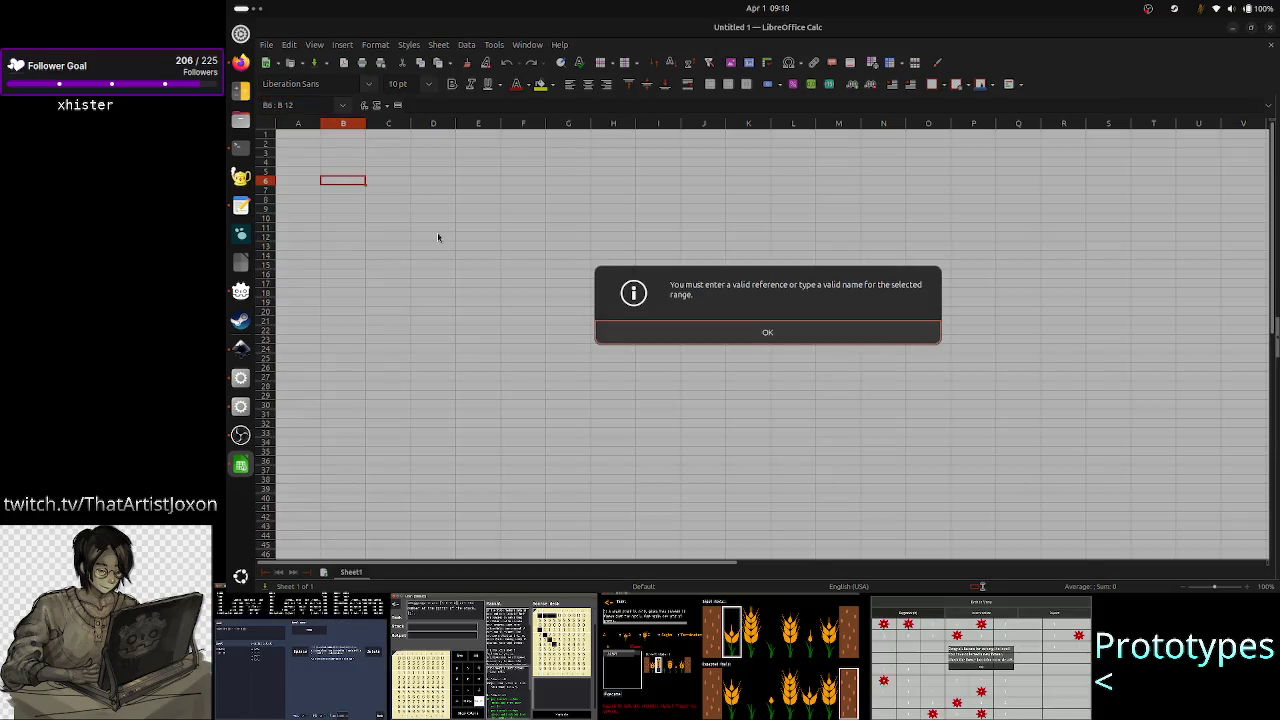
click(679, 339)
- Retry the B6:B12 range twice more, clear each error, and return to Vim
click(307, 105)
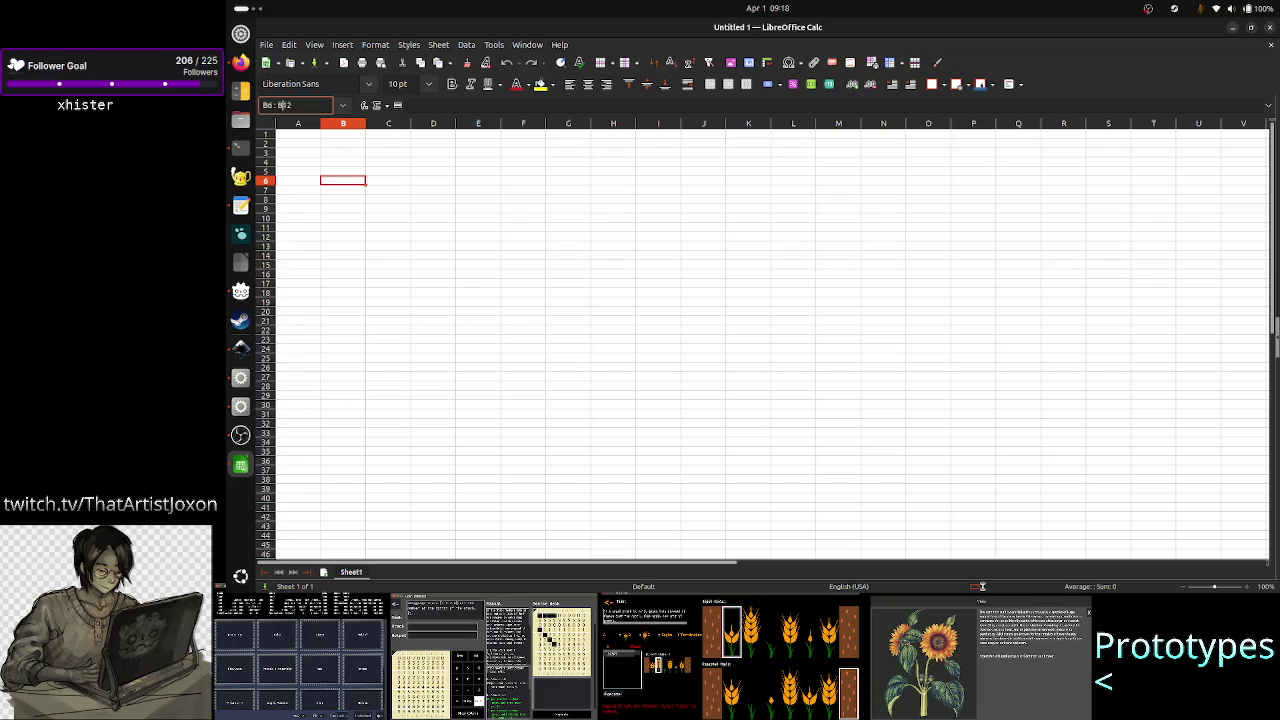
key(Return)
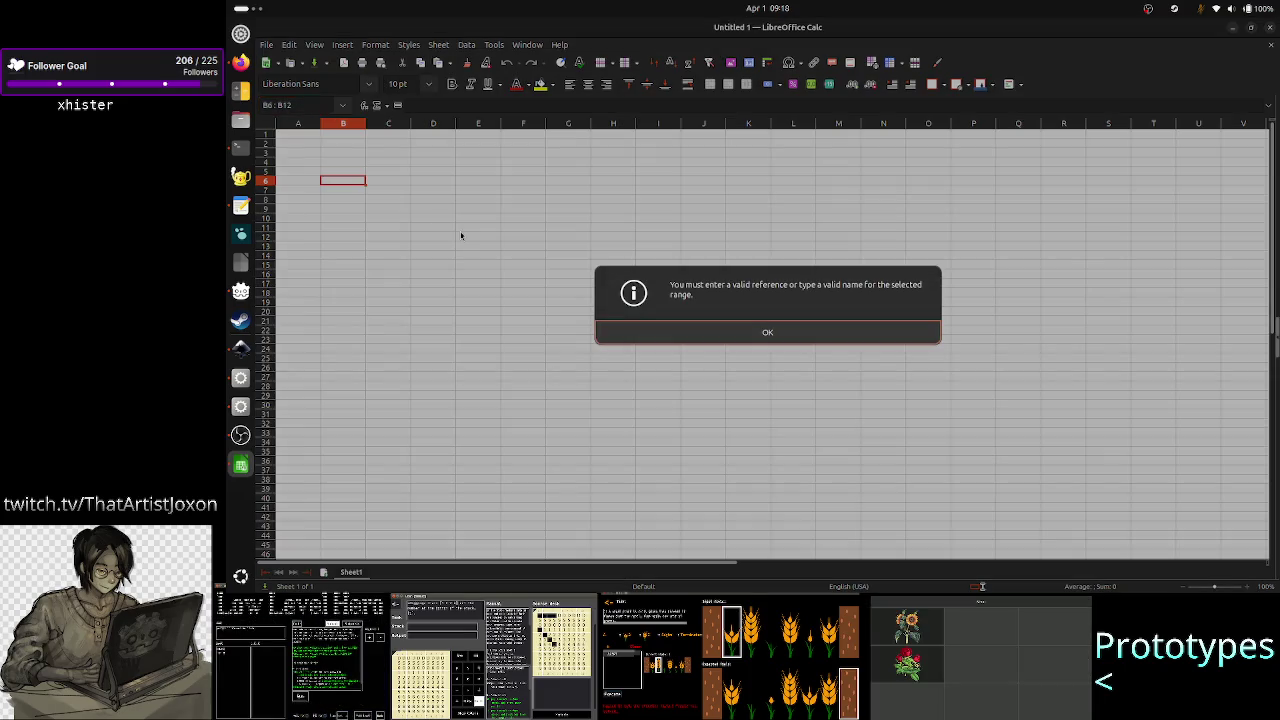
click(714, 330)
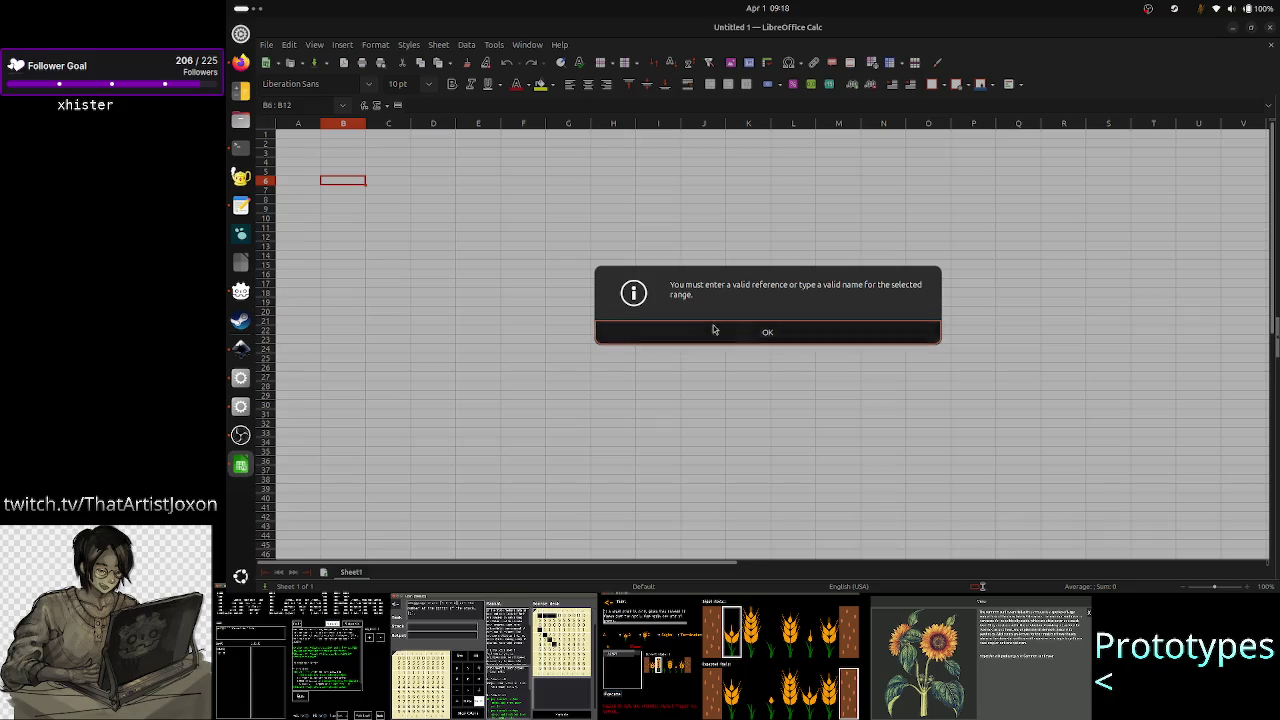
click(304, 106)
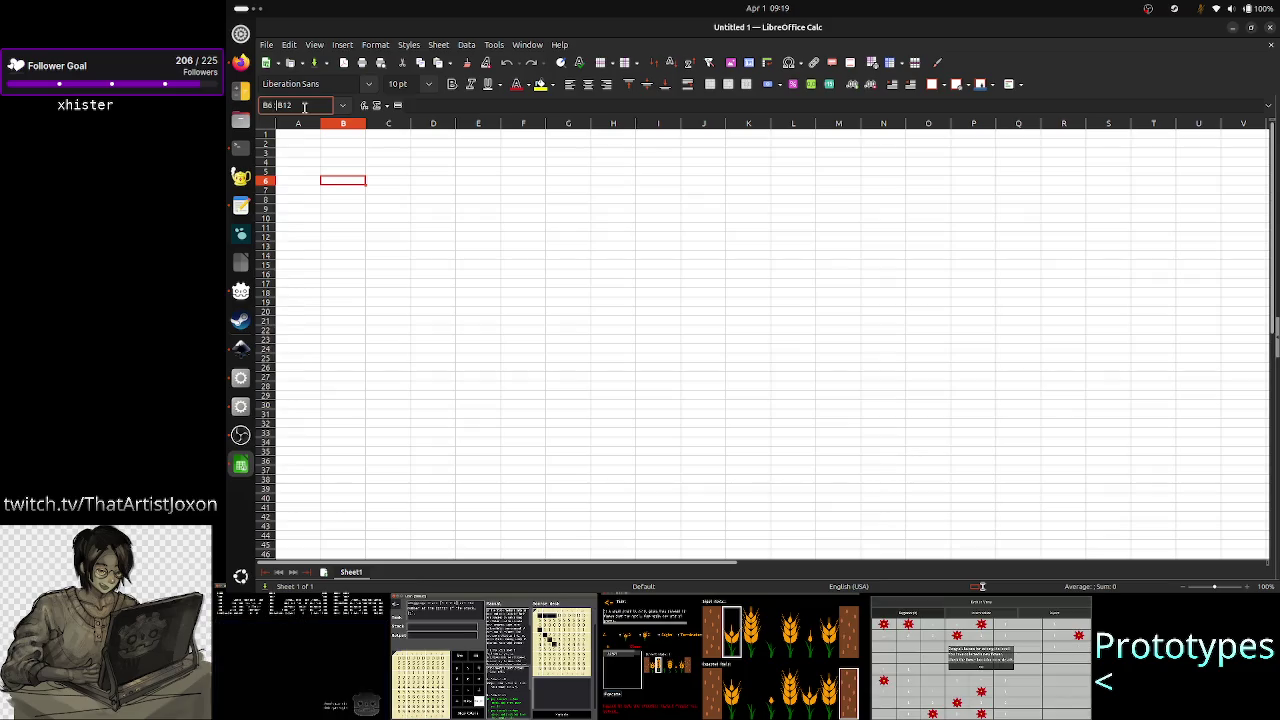
key(Return)
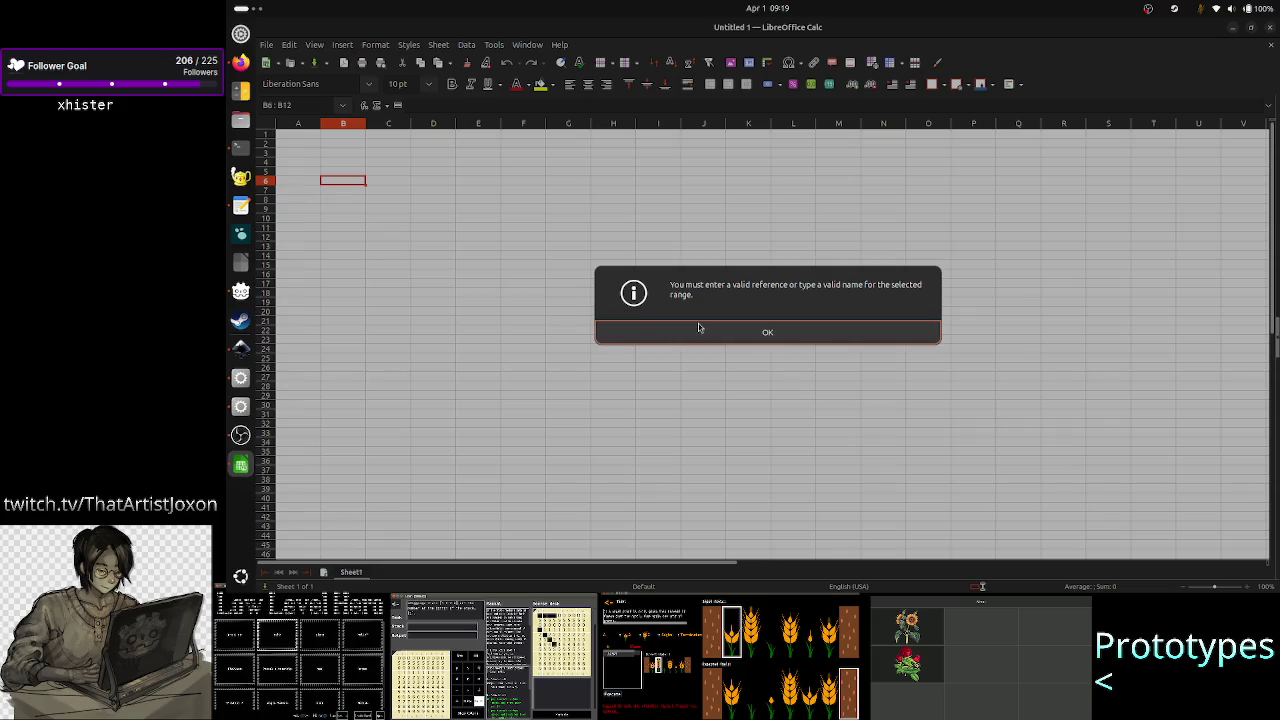
click(699, 328)
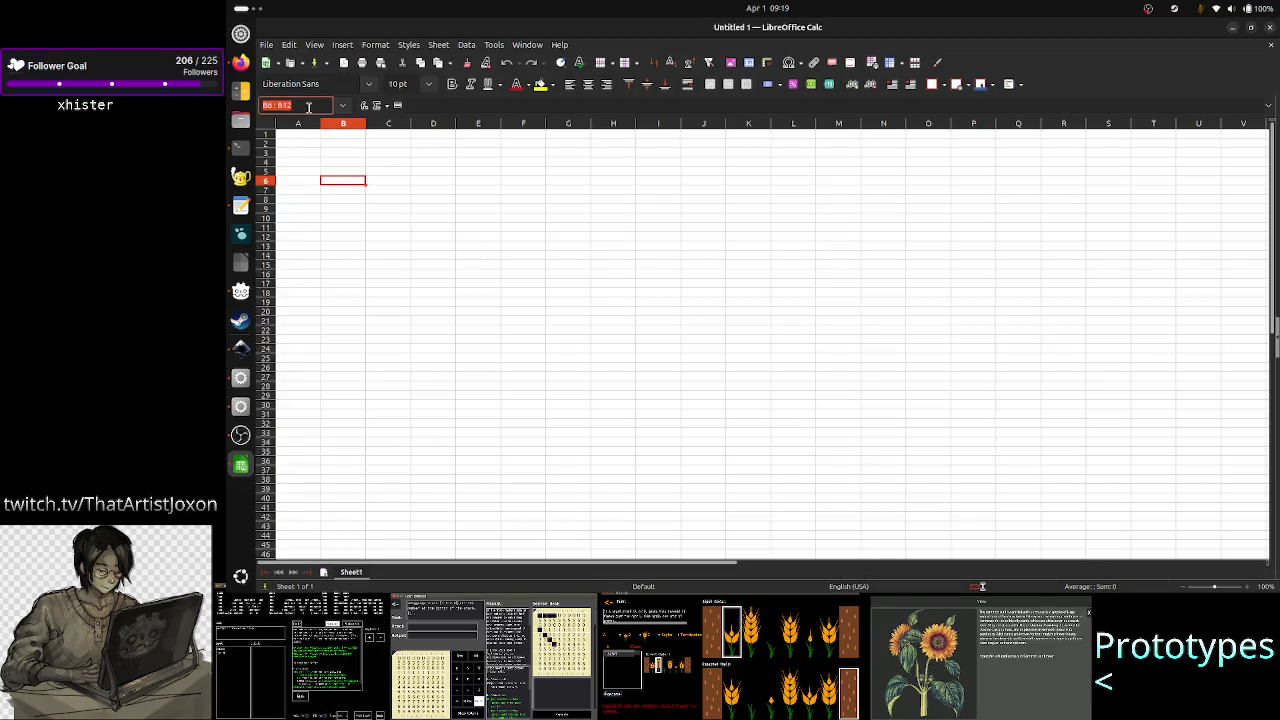
click(446, 266)
key(alt+Tab)
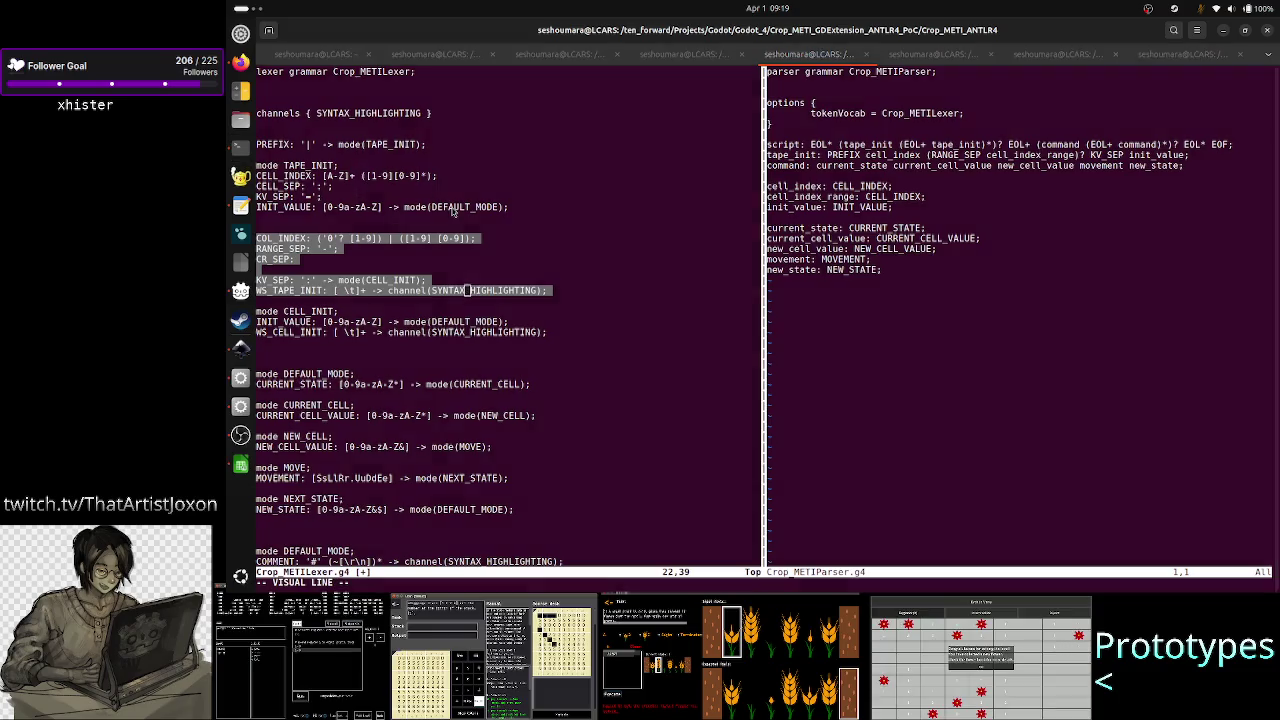
- Switch from Vim to the Inkscape level_UI_concepts.svg design note
key(alt+Tab)
key(alt+Tab)
key(alt+Tab)
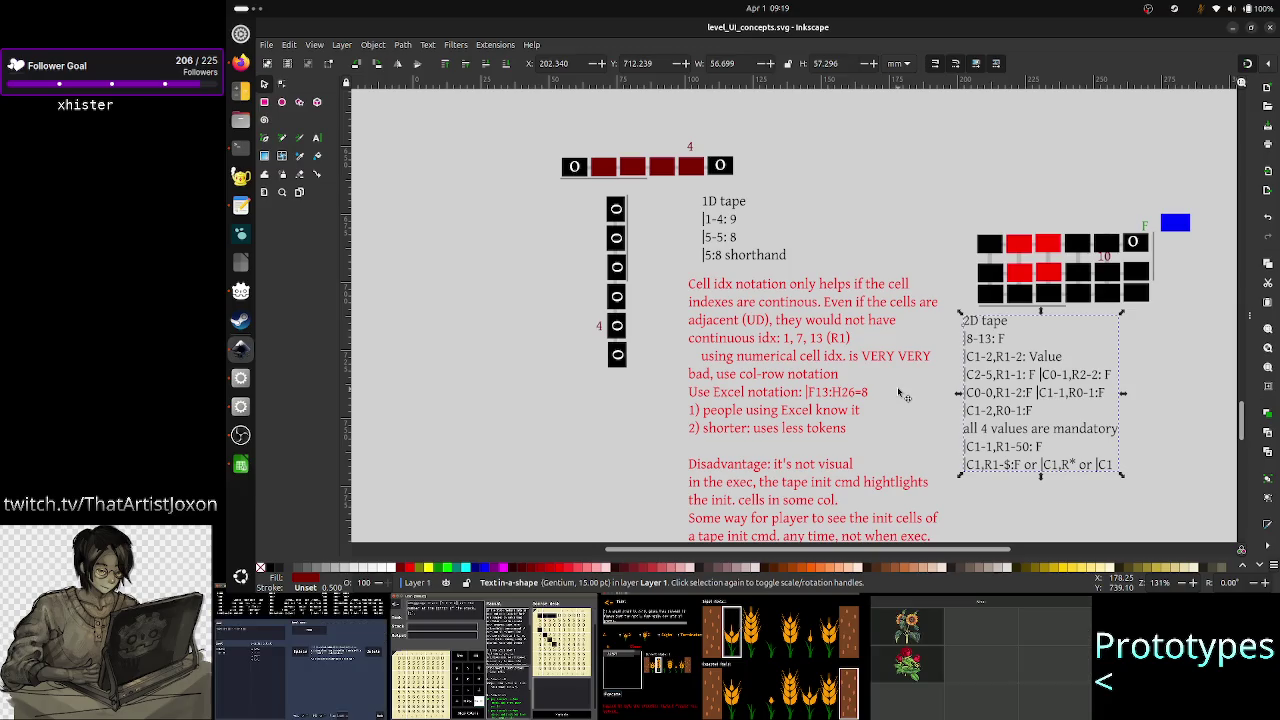
- Switch from the Inkscape note back to the Vim lexer grammar
key(alt+Tab)
key(alt+Tab)
key(alt+Tab)
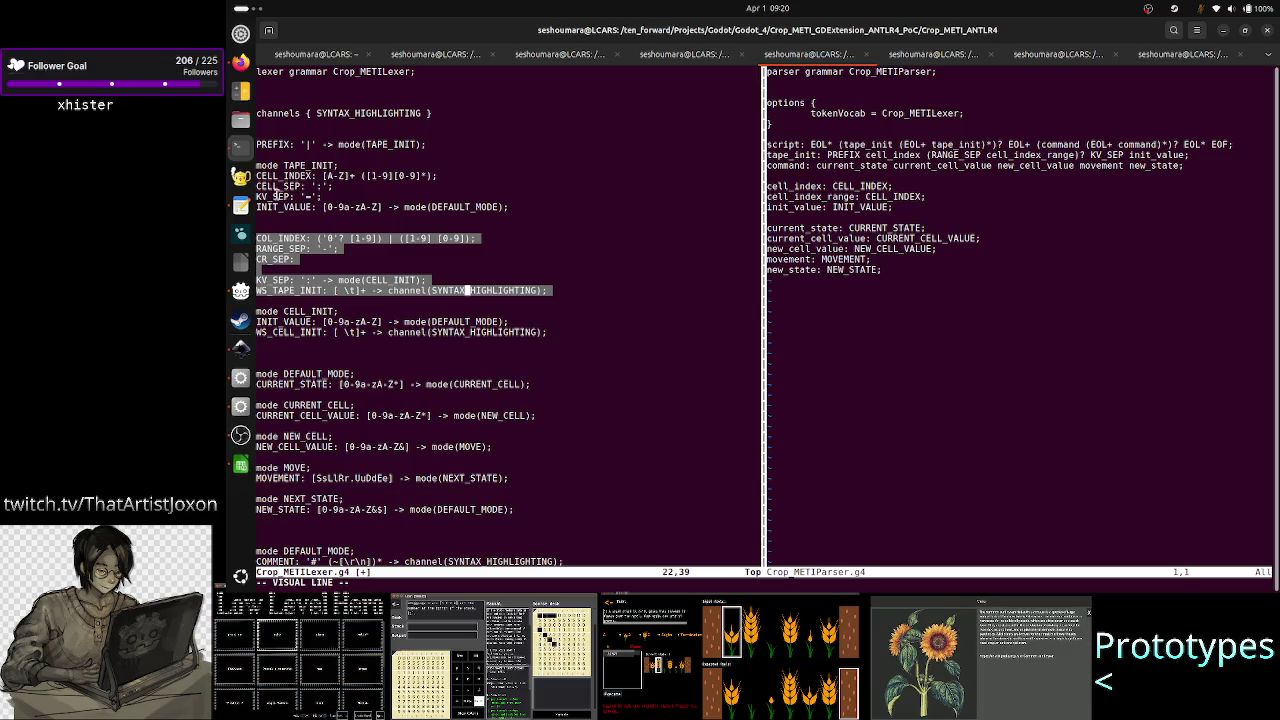
- Select the '=' separator value in the KV_SEP rule, then bring Firefox forward
drag(275, 196, 328, 197)
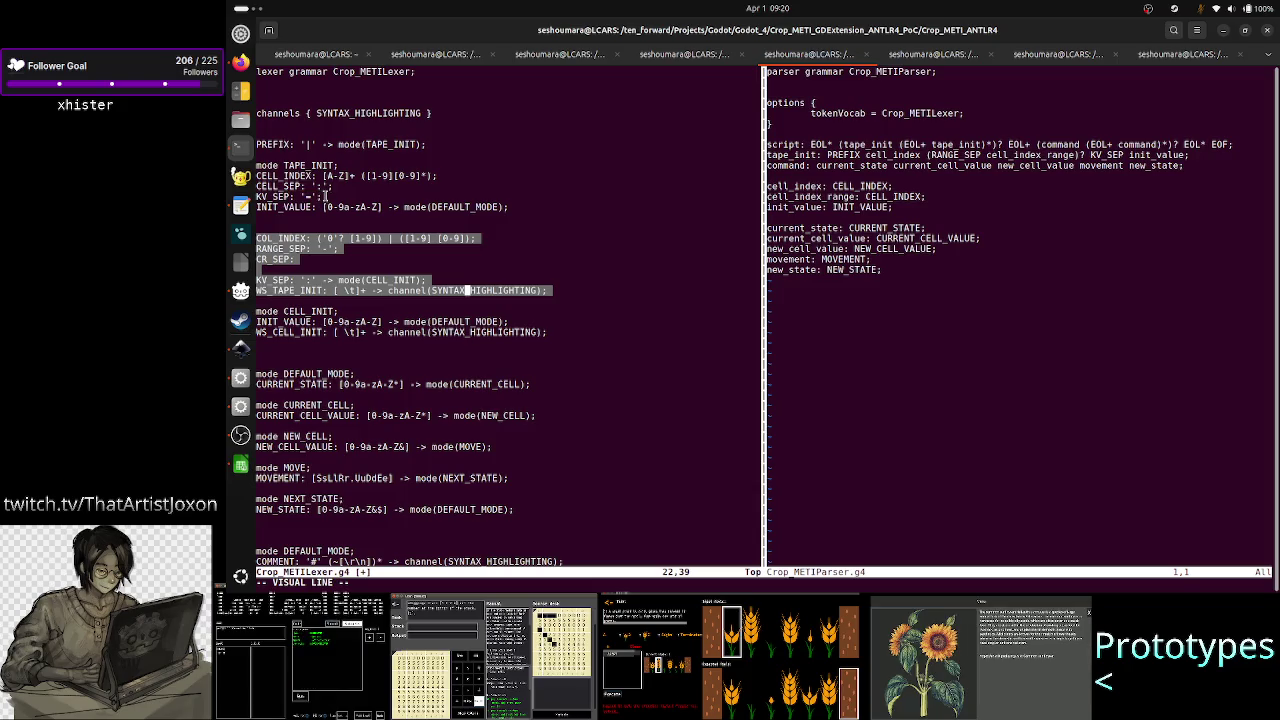
drag(295, 196, 328, 197)
click(326, 196)
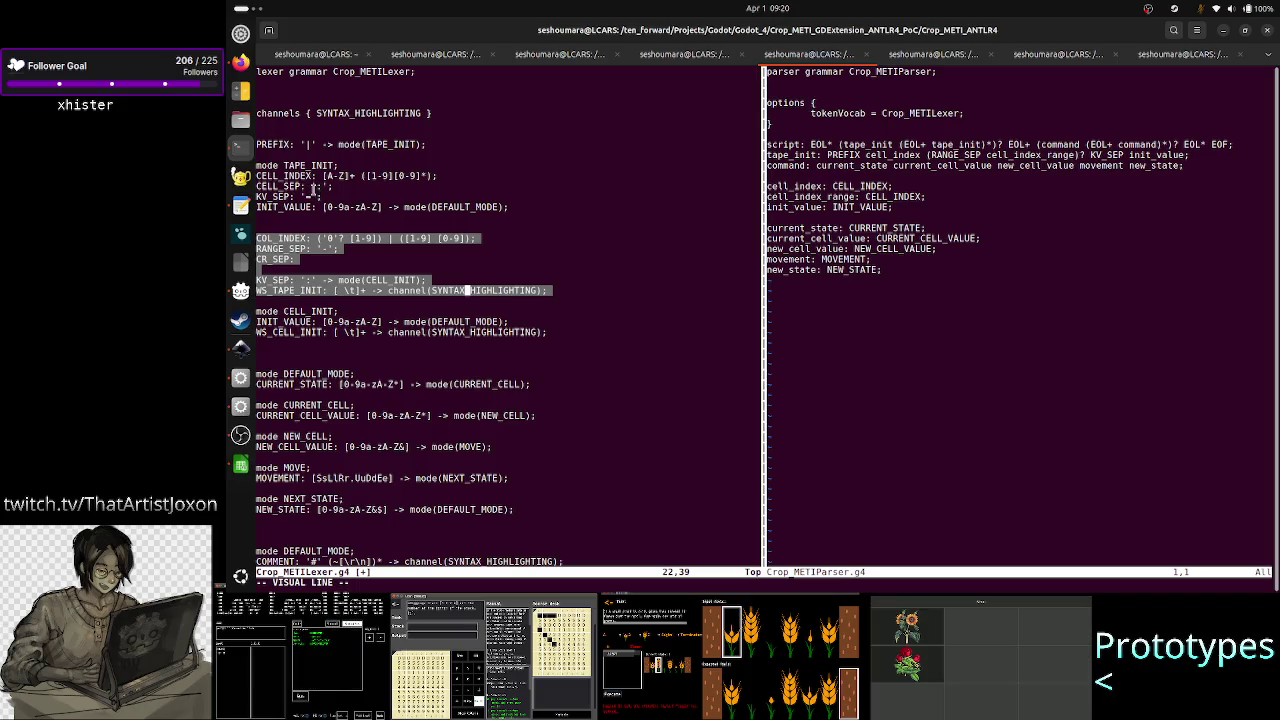
click(240, 63)
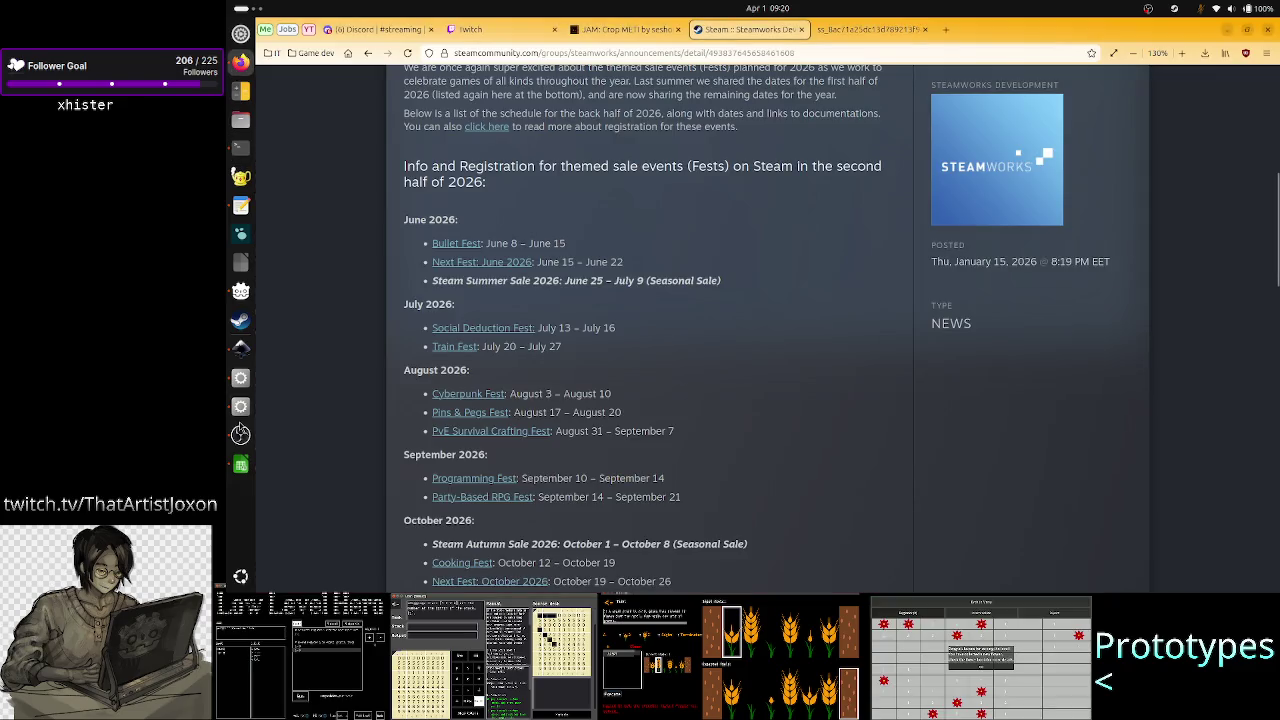
- Bring Inkscape's level_UI_concepts.svg note back in front of Firefox
click(240, 348)
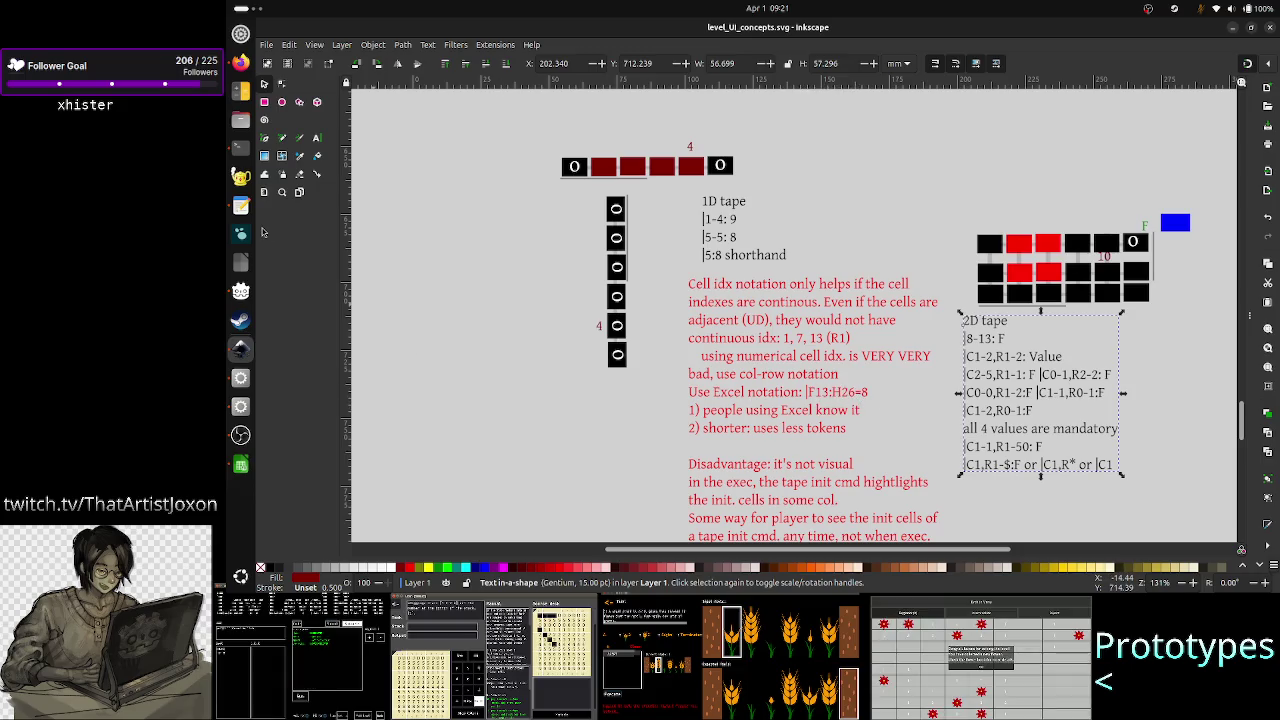
- Bring the Vim terminal with Crop_METILexer.g4 back to the front
click(240, 148)
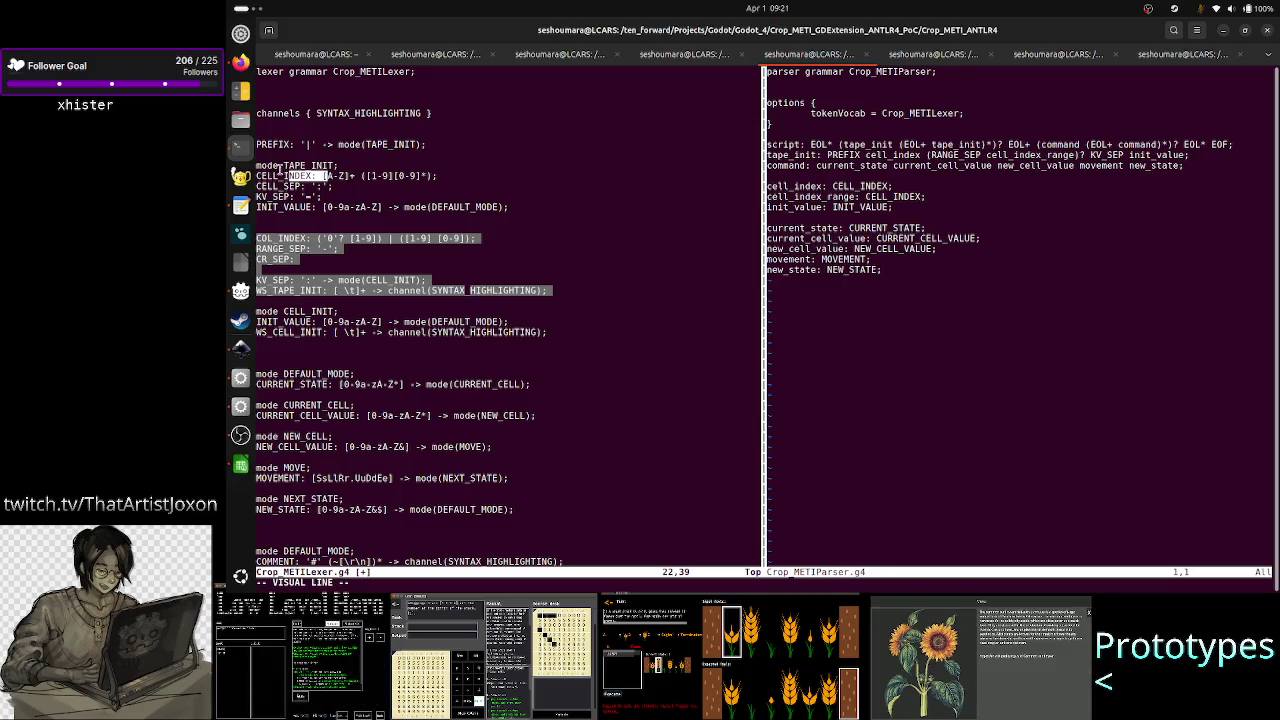
- Highlight parts of the CELL_INDEX rule and the KV_SEP '=' definition to review them
click(275, 170)
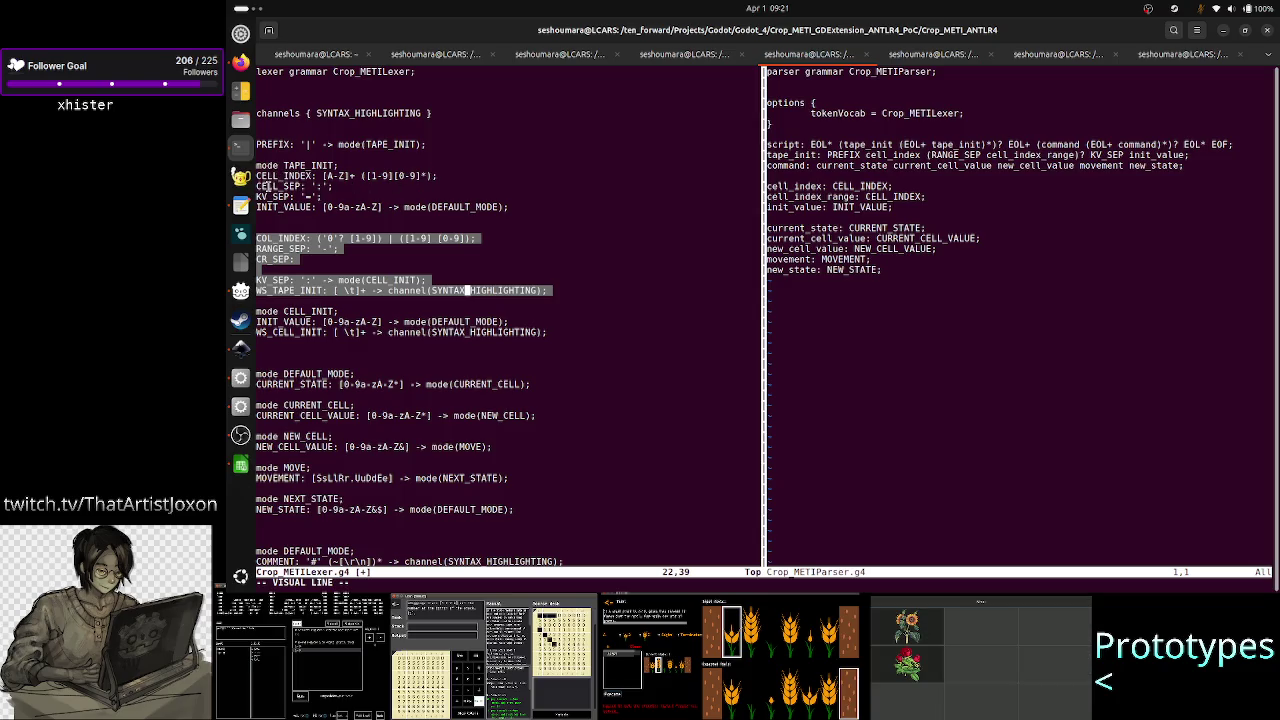
drag(267, 186, 418, 176)
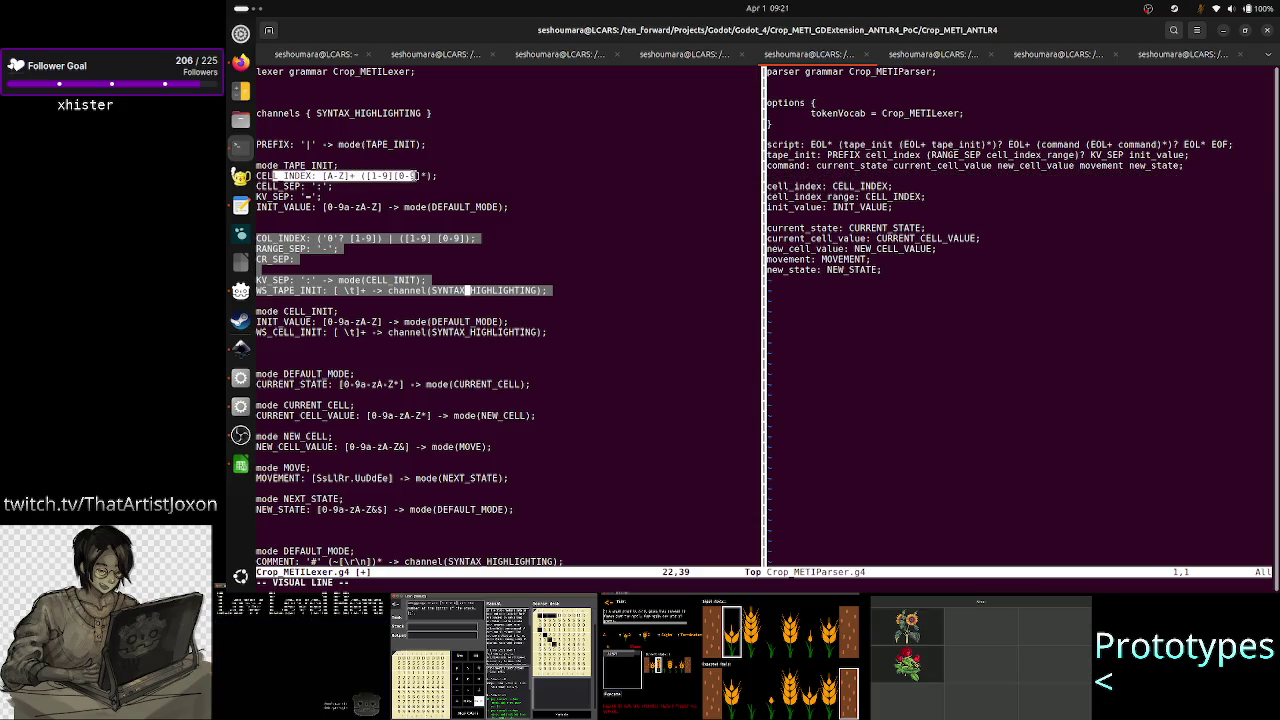
click(415, 176)
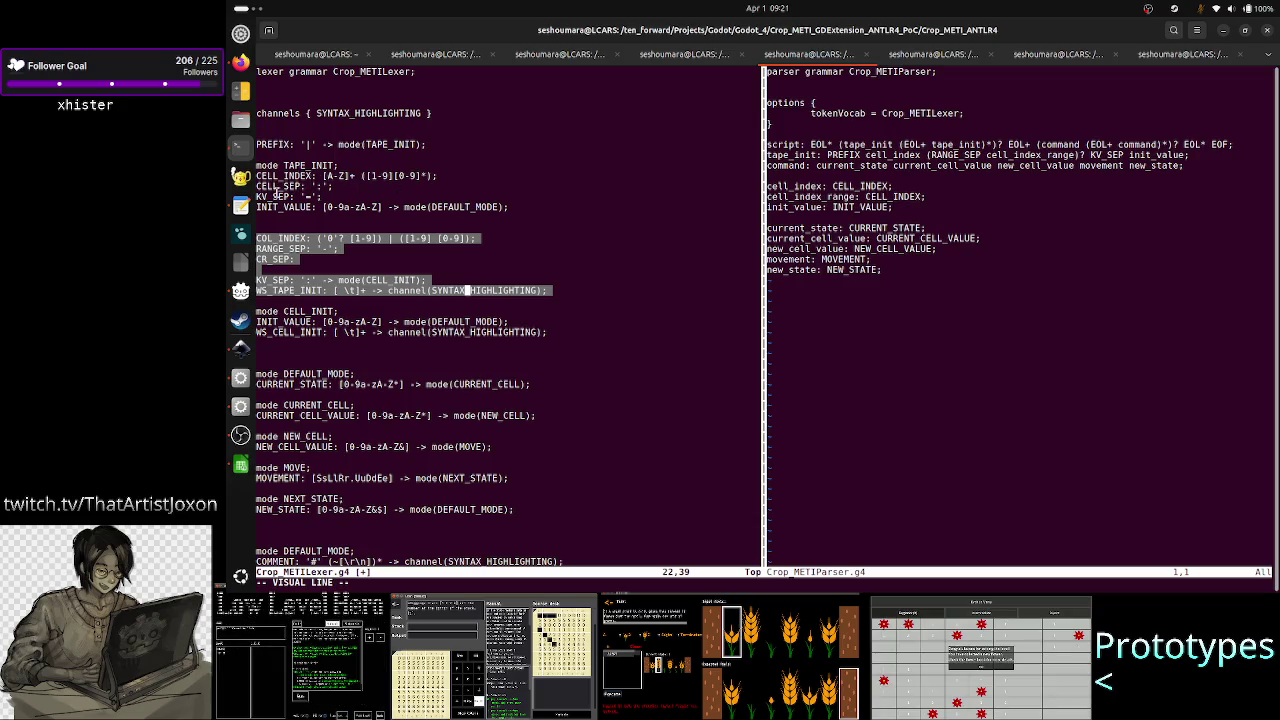
drag(271, 196, 349, 197)
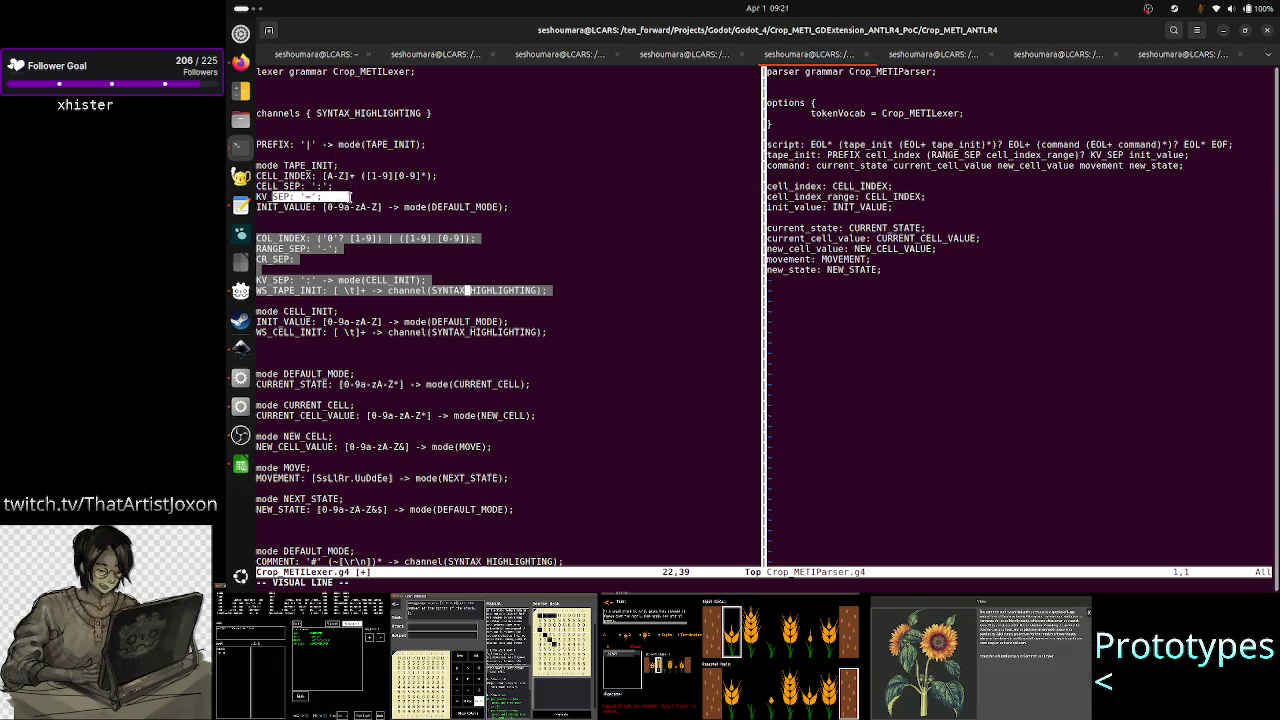
click(349, 197)
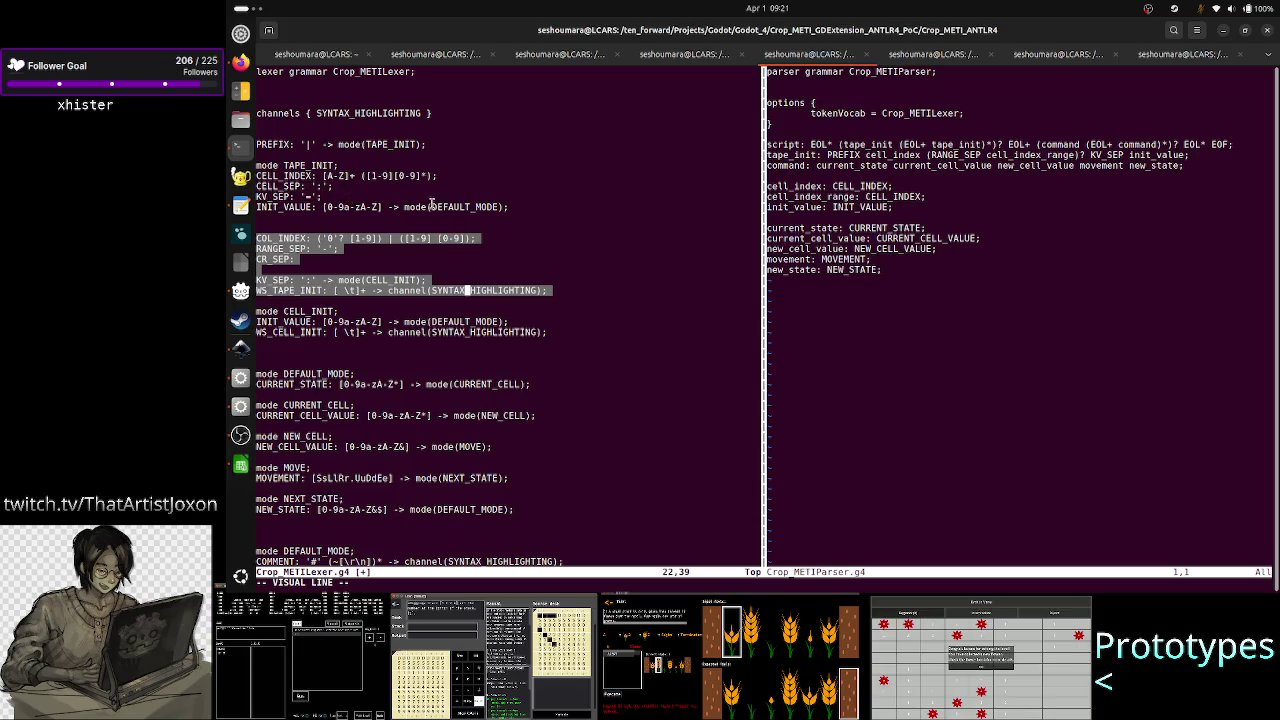
- Inspect the INIT_VALUE rule name and its character set, then open brainstorming.txt
double_click(456, 208)
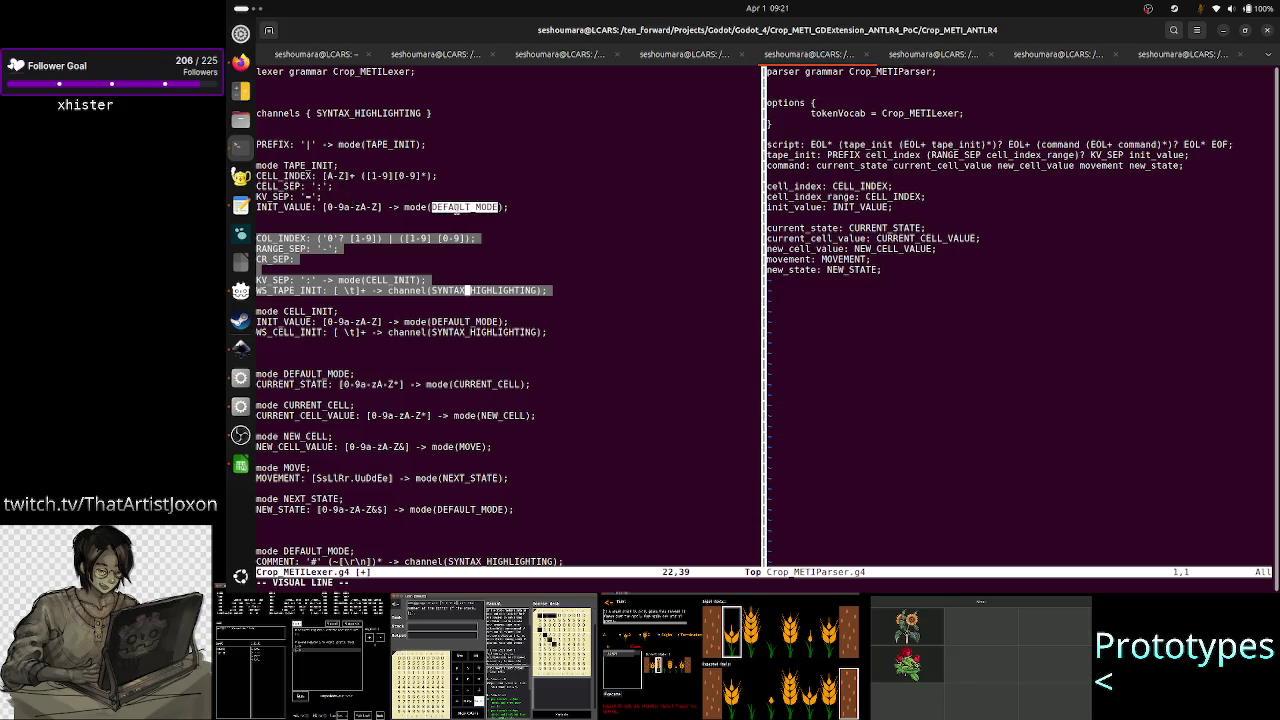
double_click(276, 207)
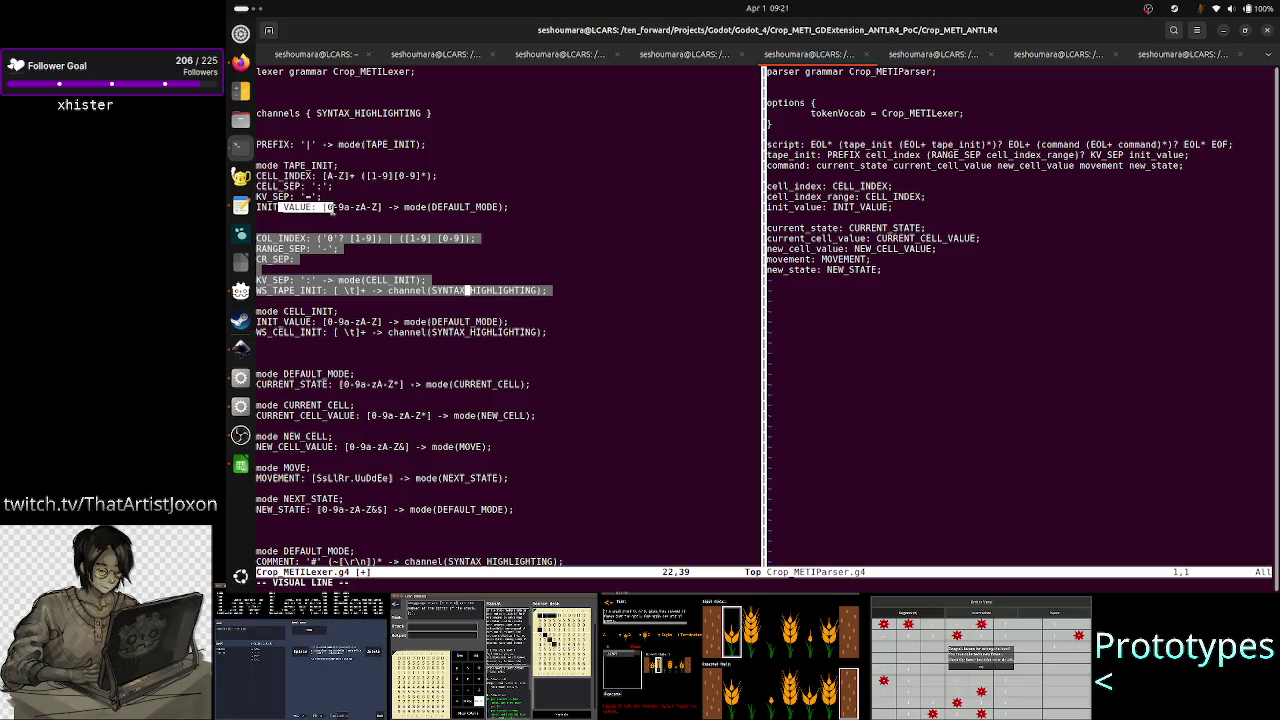
click(332, 209)
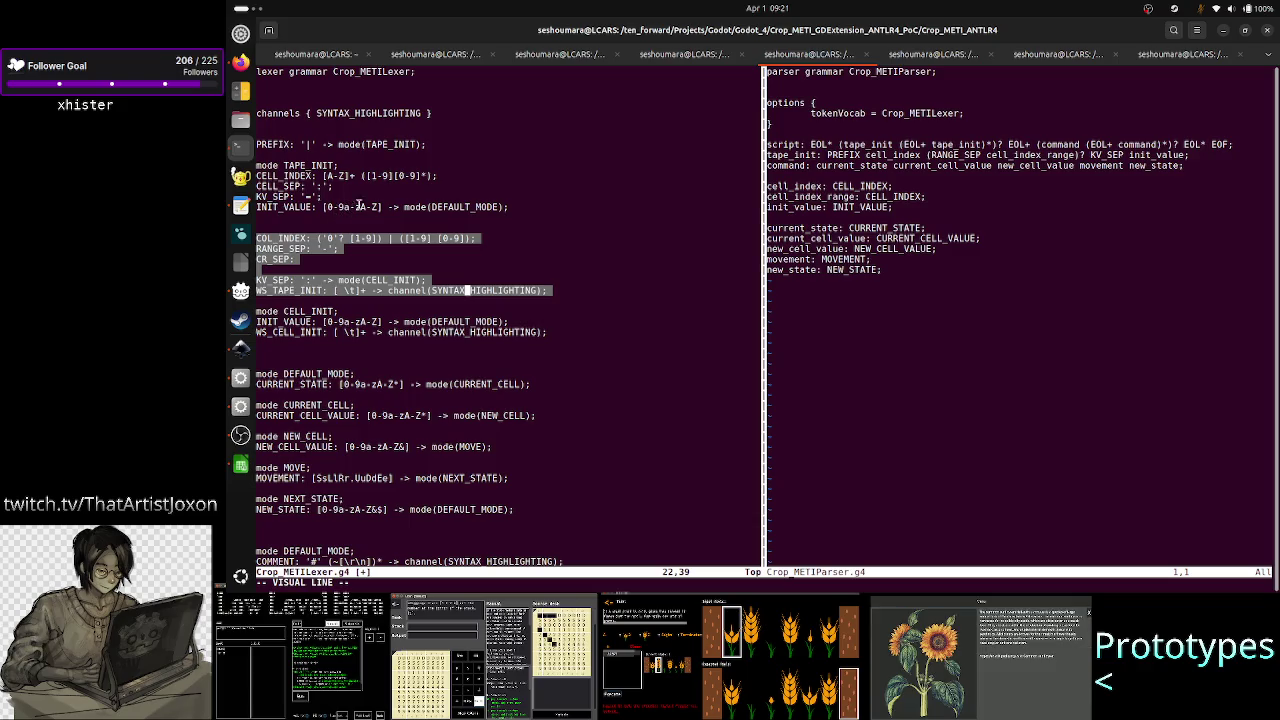
drag(379, 207, 326, 207)
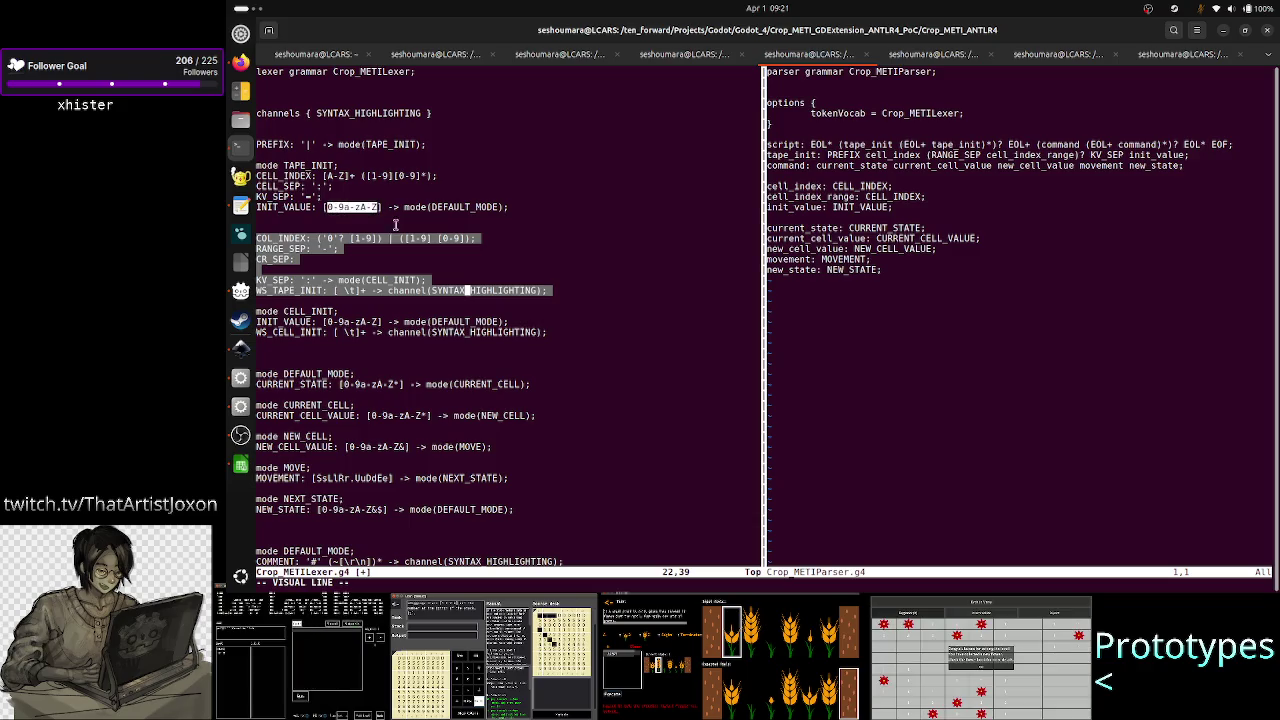
right_click(422, 233)
click(530, 192)
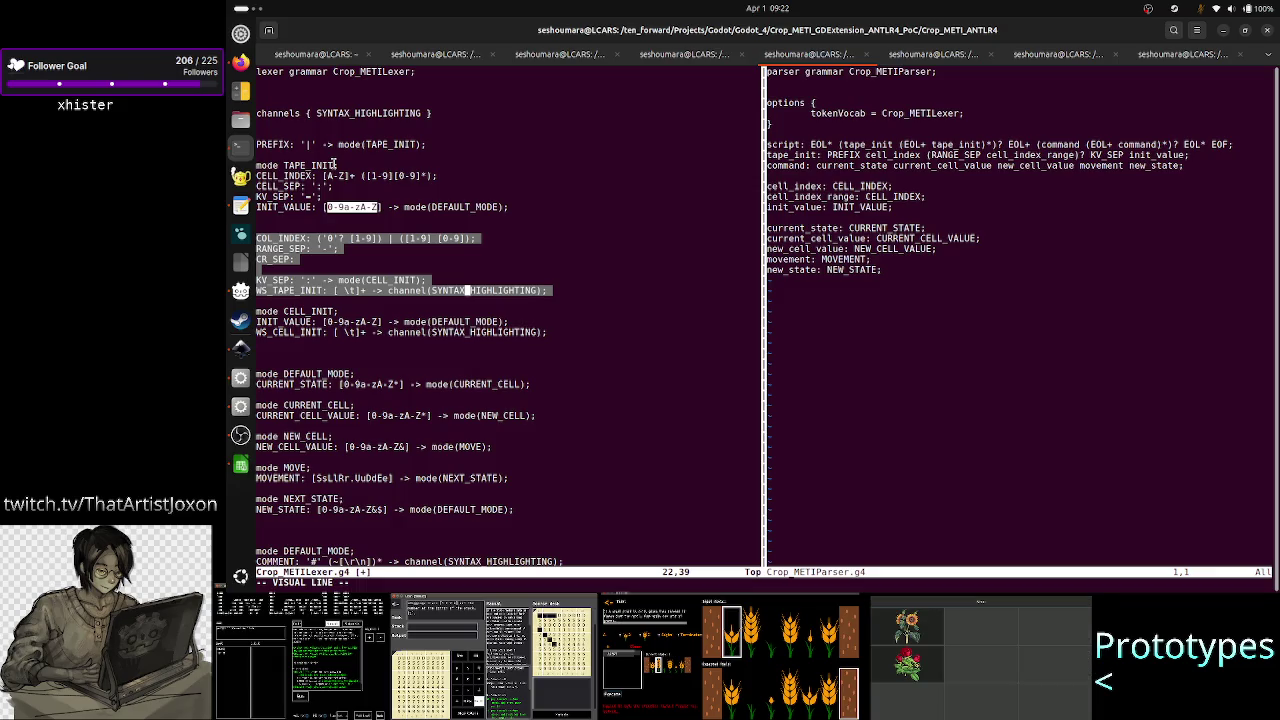
click(240, 206)
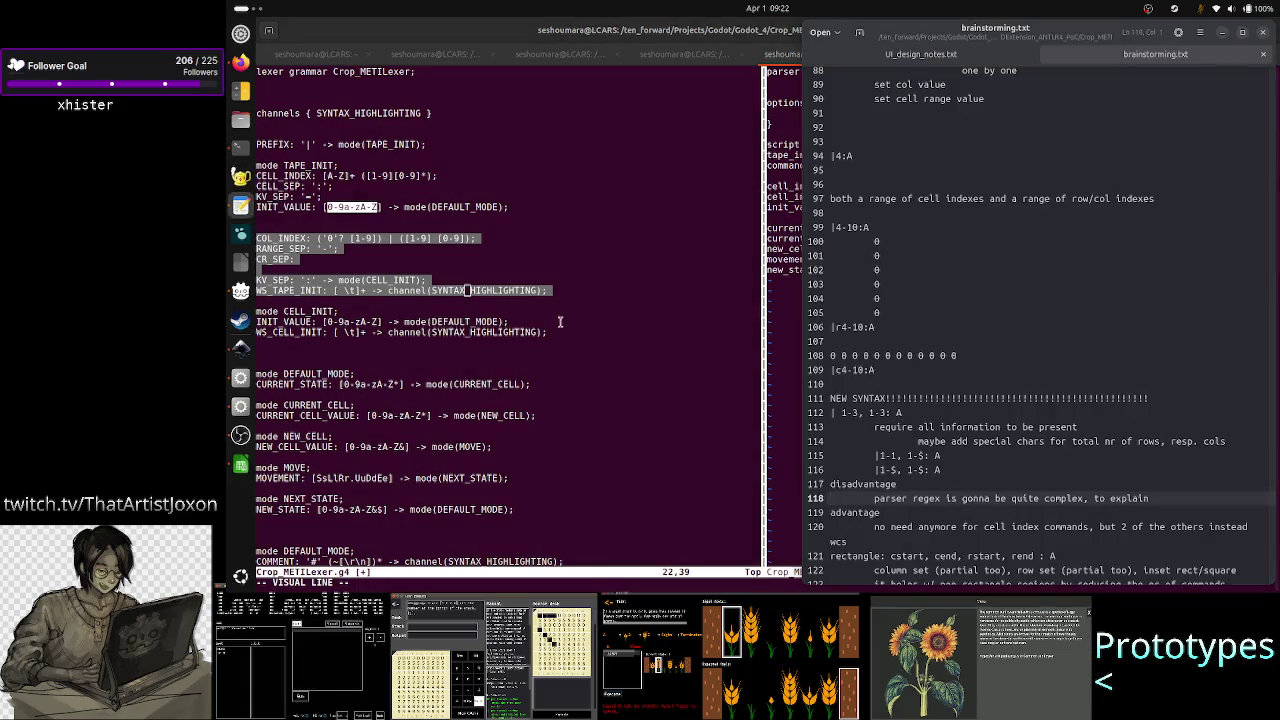
- Review the range-notation examples in brainstorming.txt, then return to Inkscape's Text tool
click(906, 334)
key(Up)
key(Up)
key(Up)
key(Up)
key(Up)
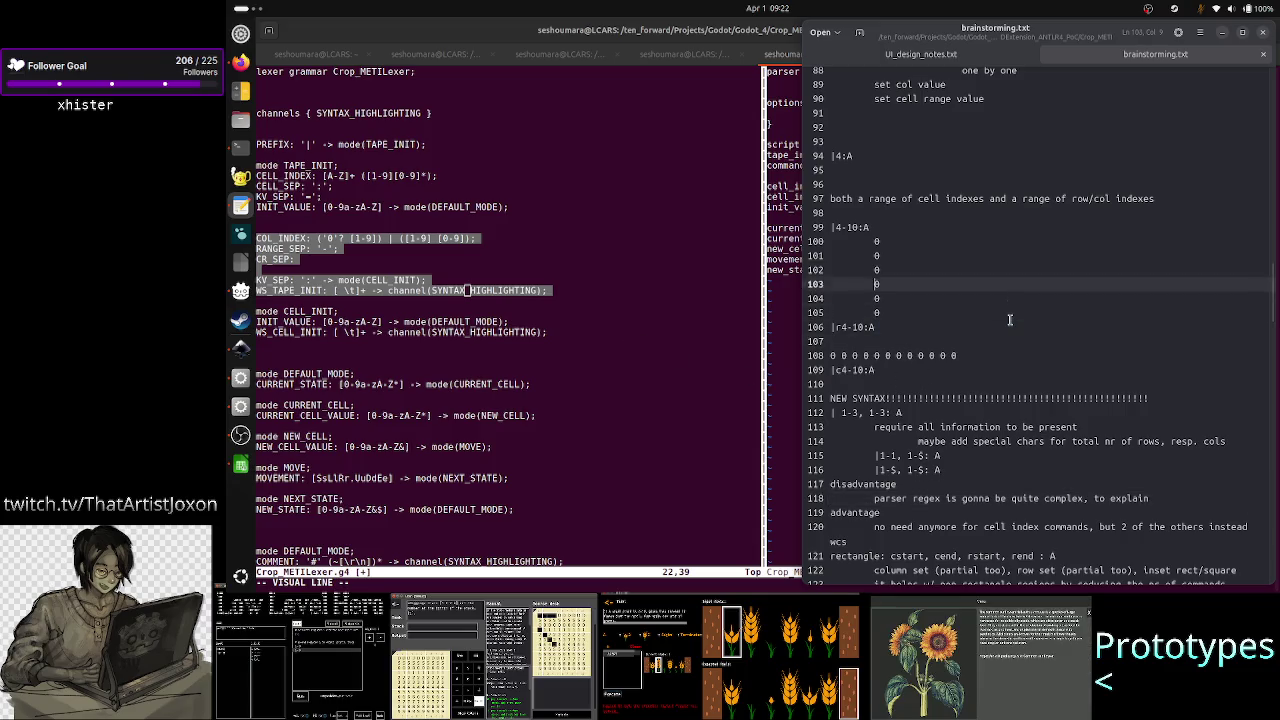
key(Up)
key(Up)
key(Up)
key(Up)
key(Up)
key(Up)
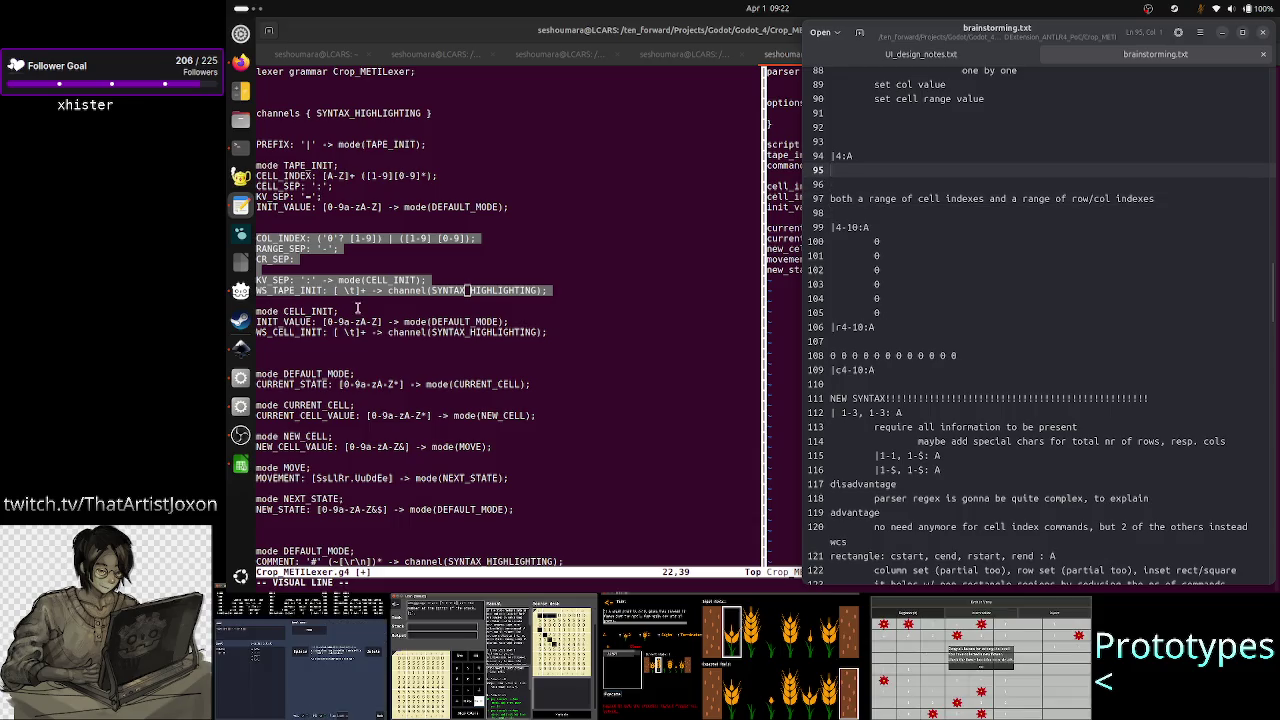
click(237, 356)
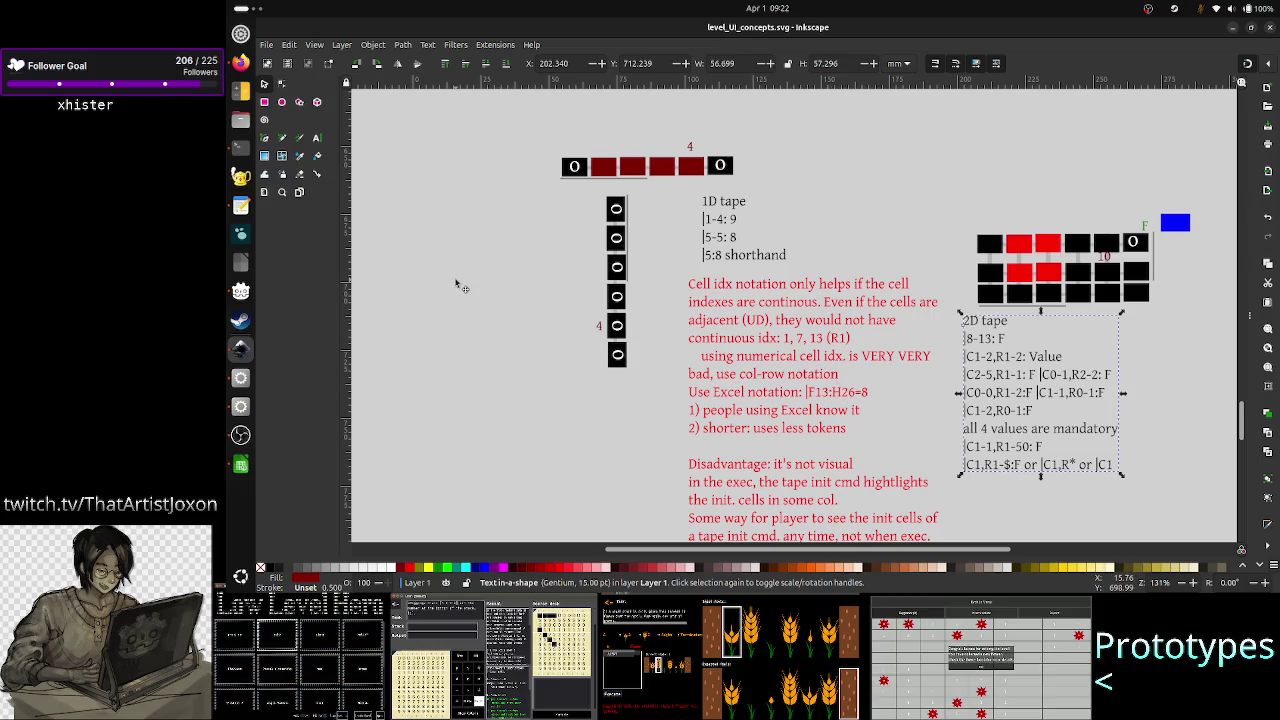
click(316, 138)
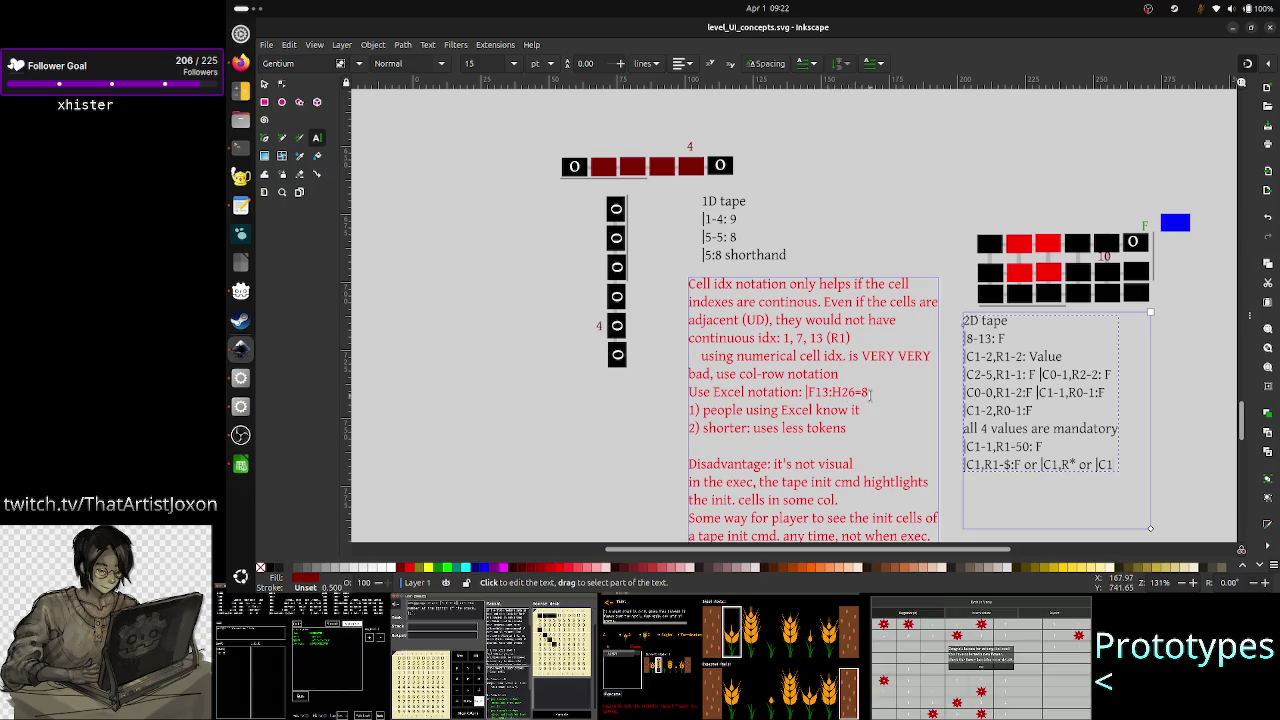
- Delete the stray character after |F13:H26=8 in the red note and start typing the A1:B4 example
click(870, 394)
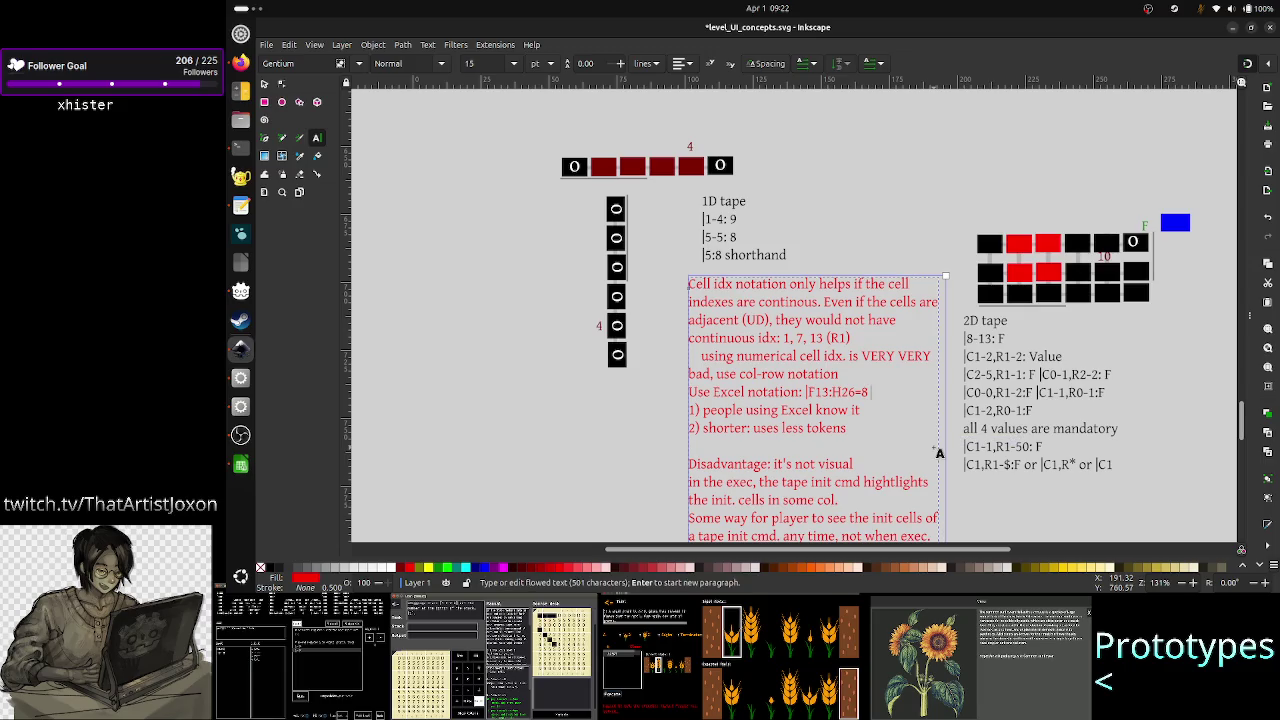
text(F)
key(BackSpace)
text(A1)
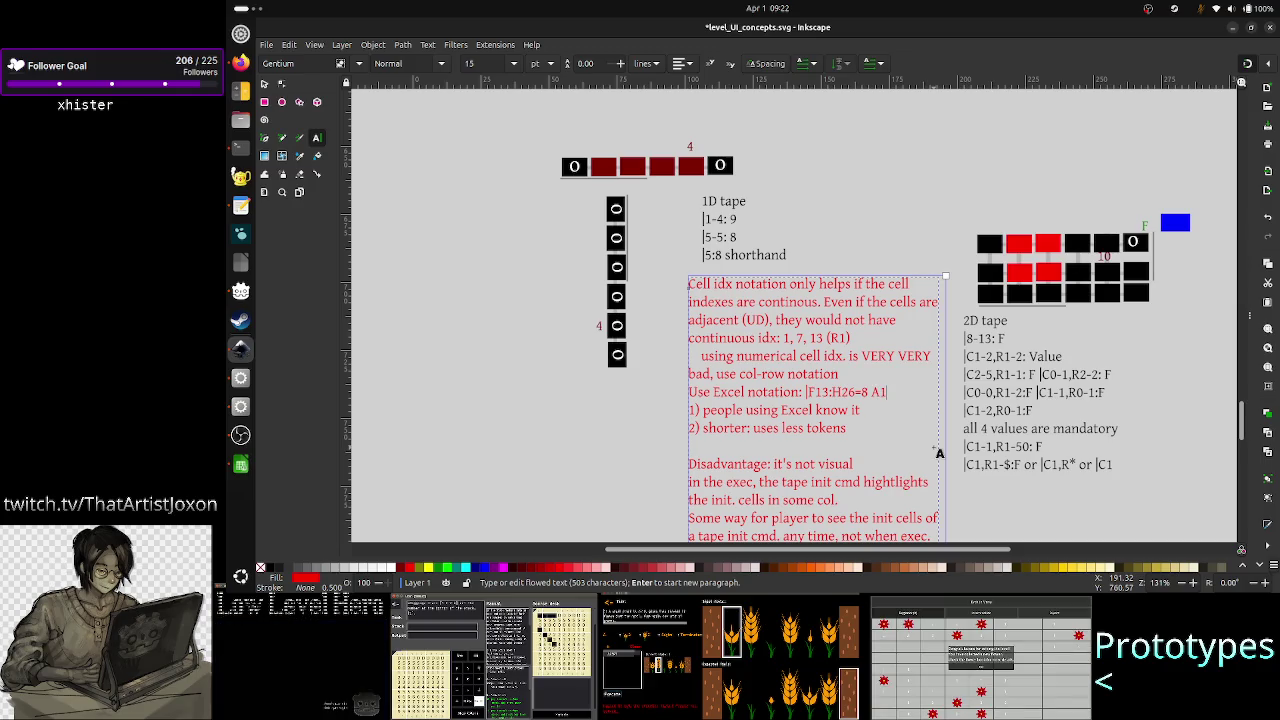
text(;)
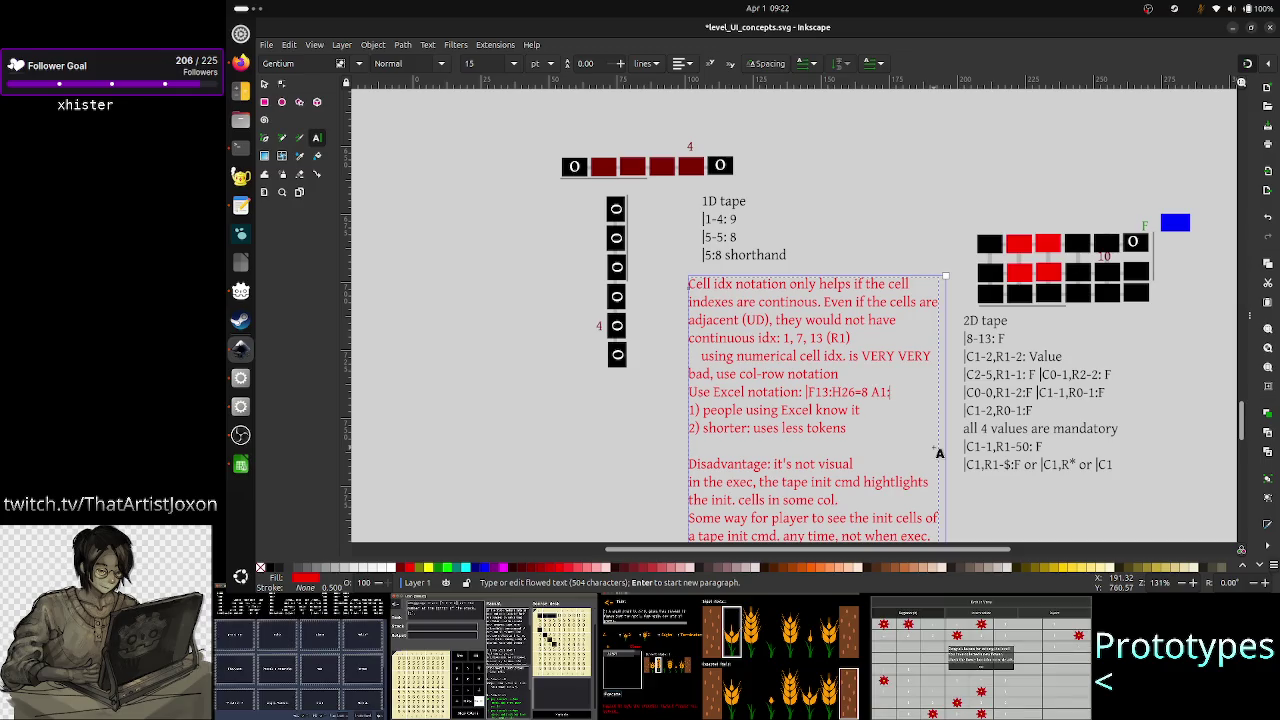
text(B4=)
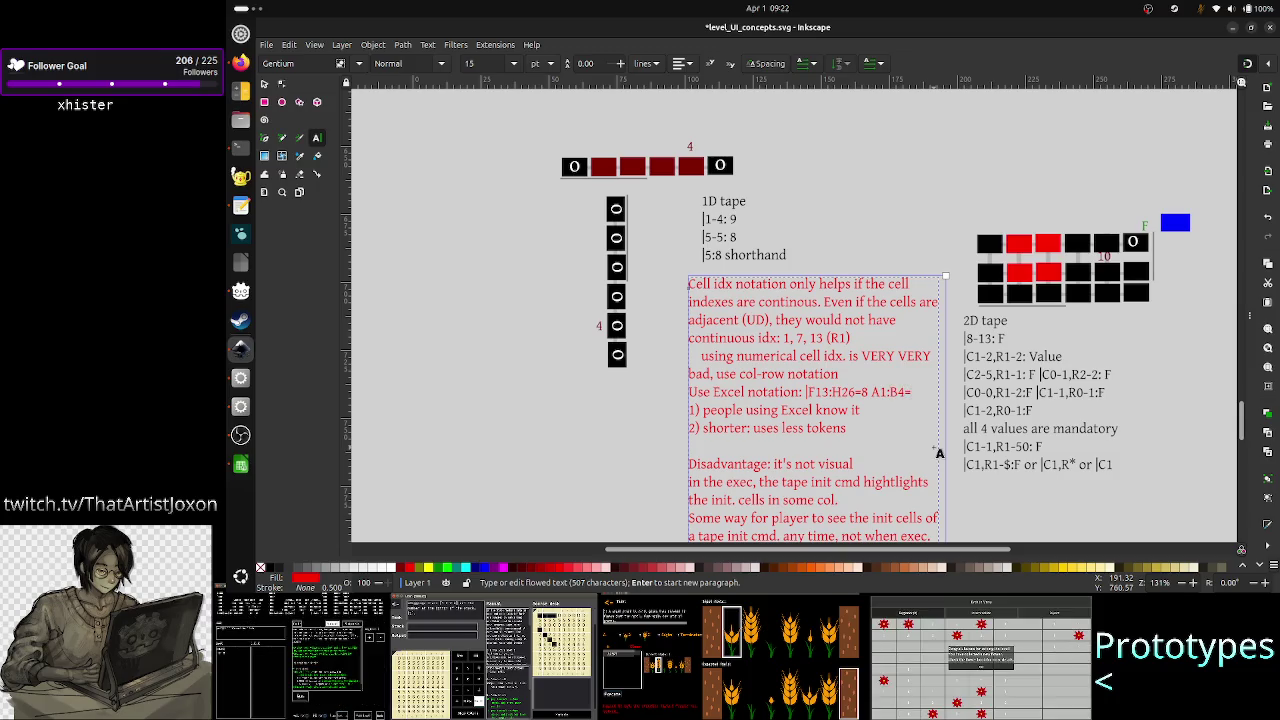
text(S)
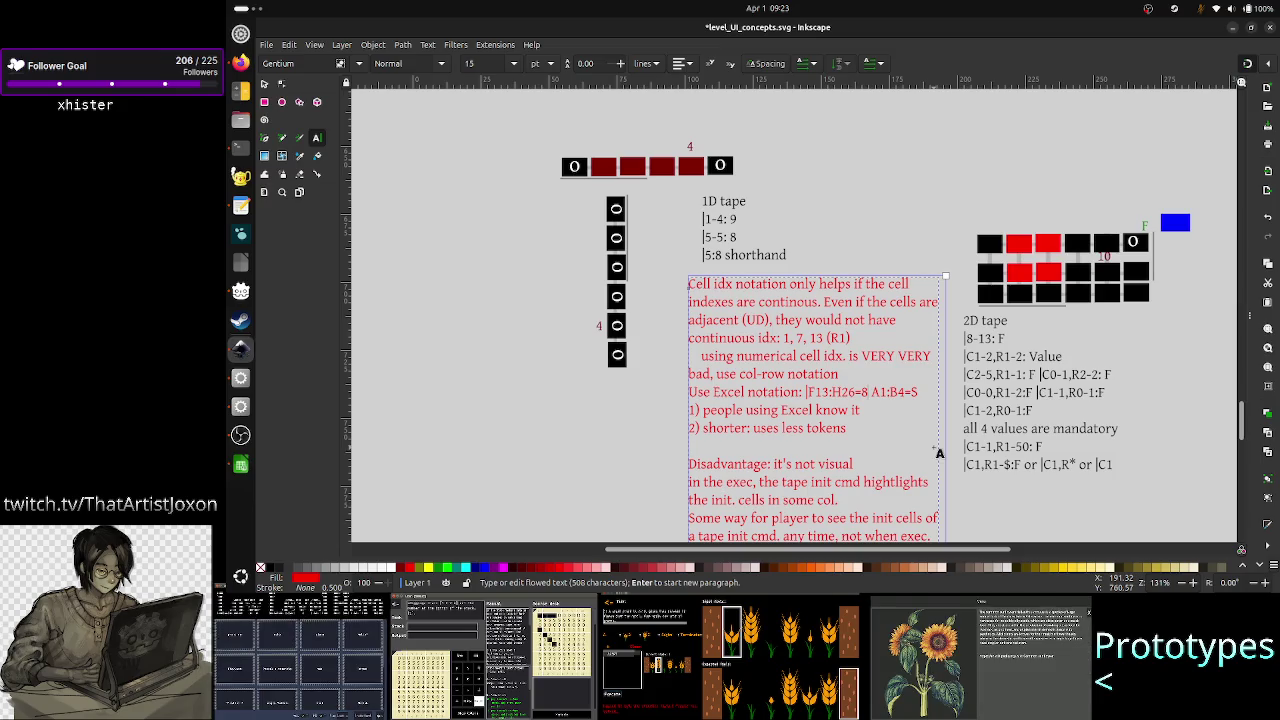
- Select F13:H15 in the spreadsheet and add cells F16 and G16 to the selection
click(240, 464)
mouse_move(520, 249)
mouse_down()
mouse_move(600, 303)
mouse_move(602, 273)
mouse_up()
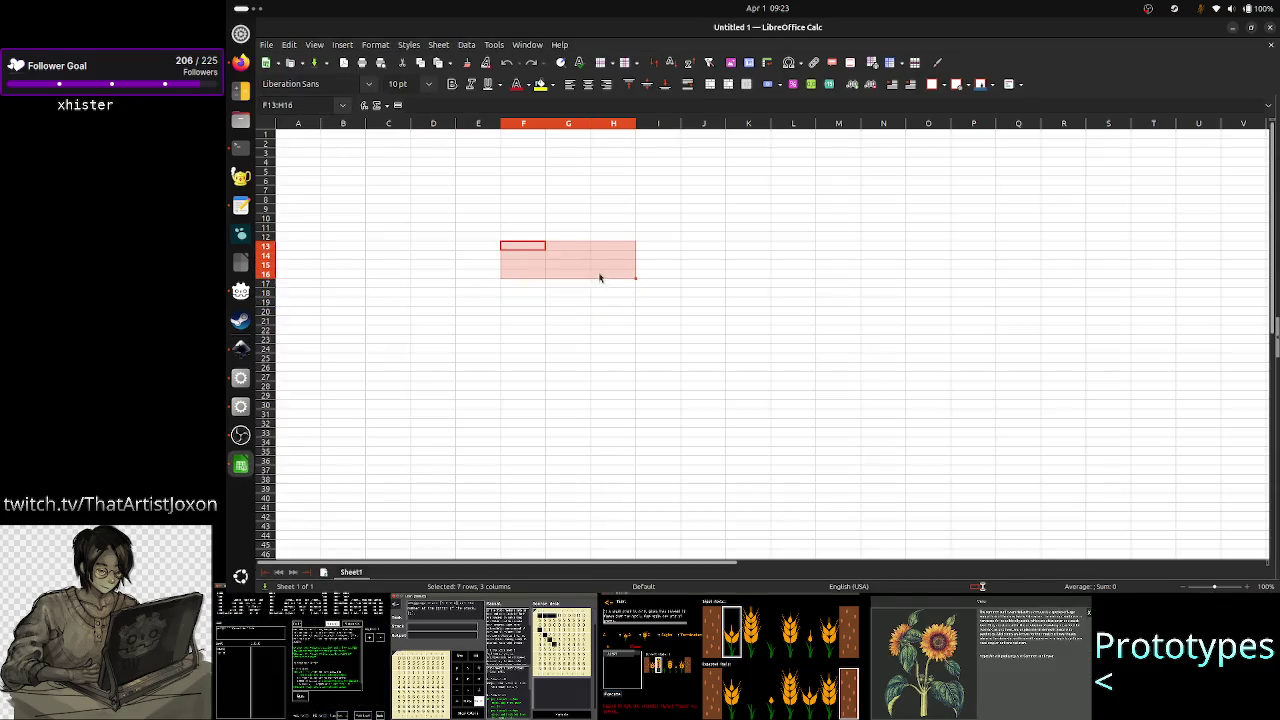
click(512, 274)
click(563, 277)
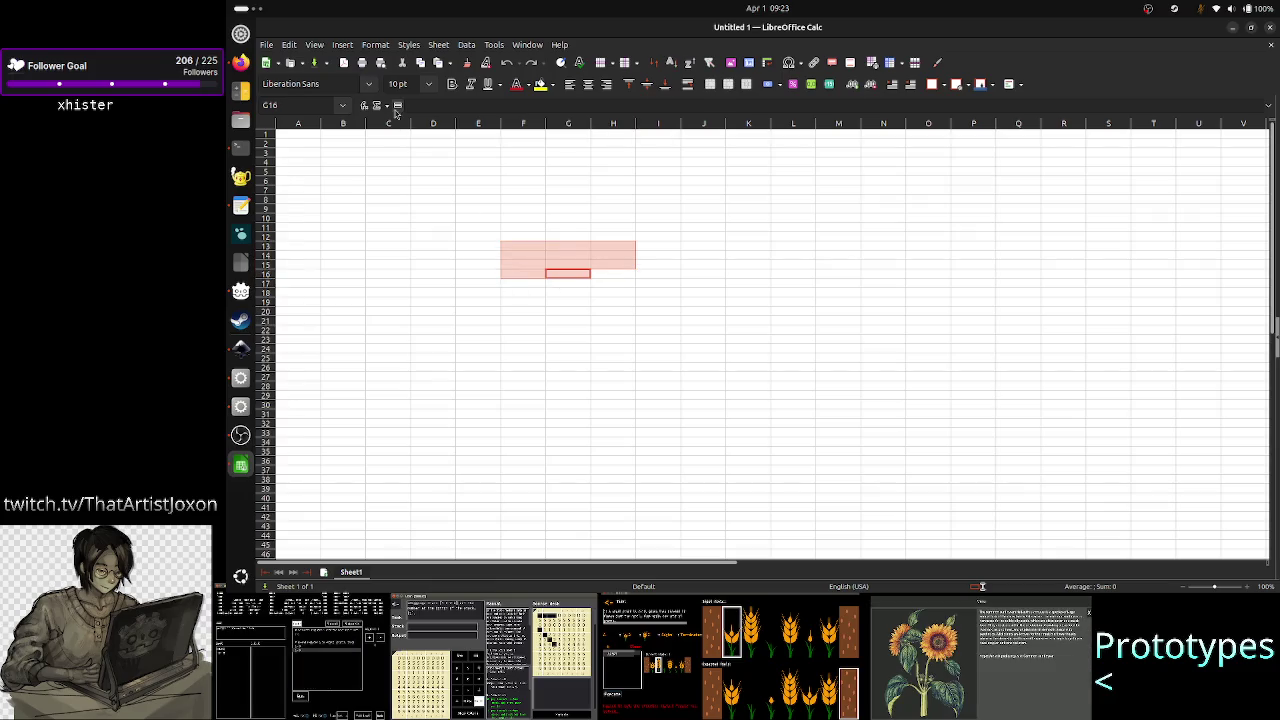
- Add a Less than condition with a comma inserted in its range, then open Manage Conditional Formatting
click(375, 45)
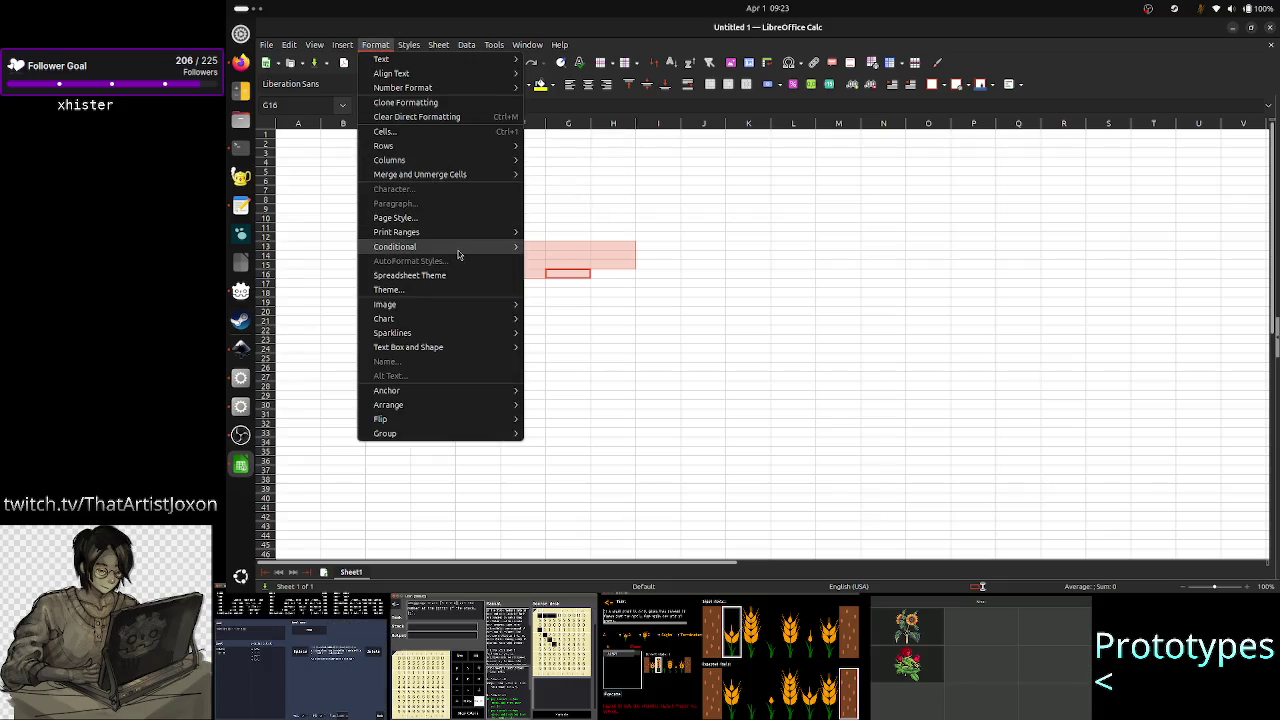
mouse_move(395, 246)
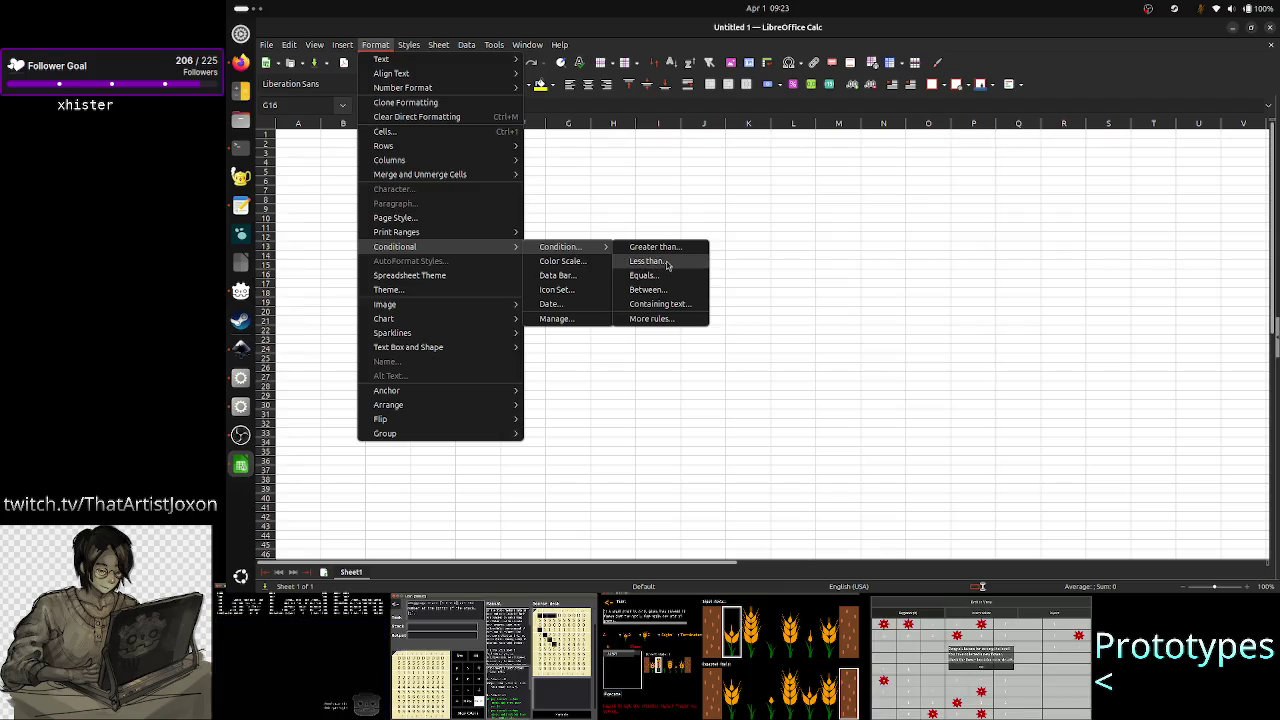
click(664, 262)
click(996, 339)
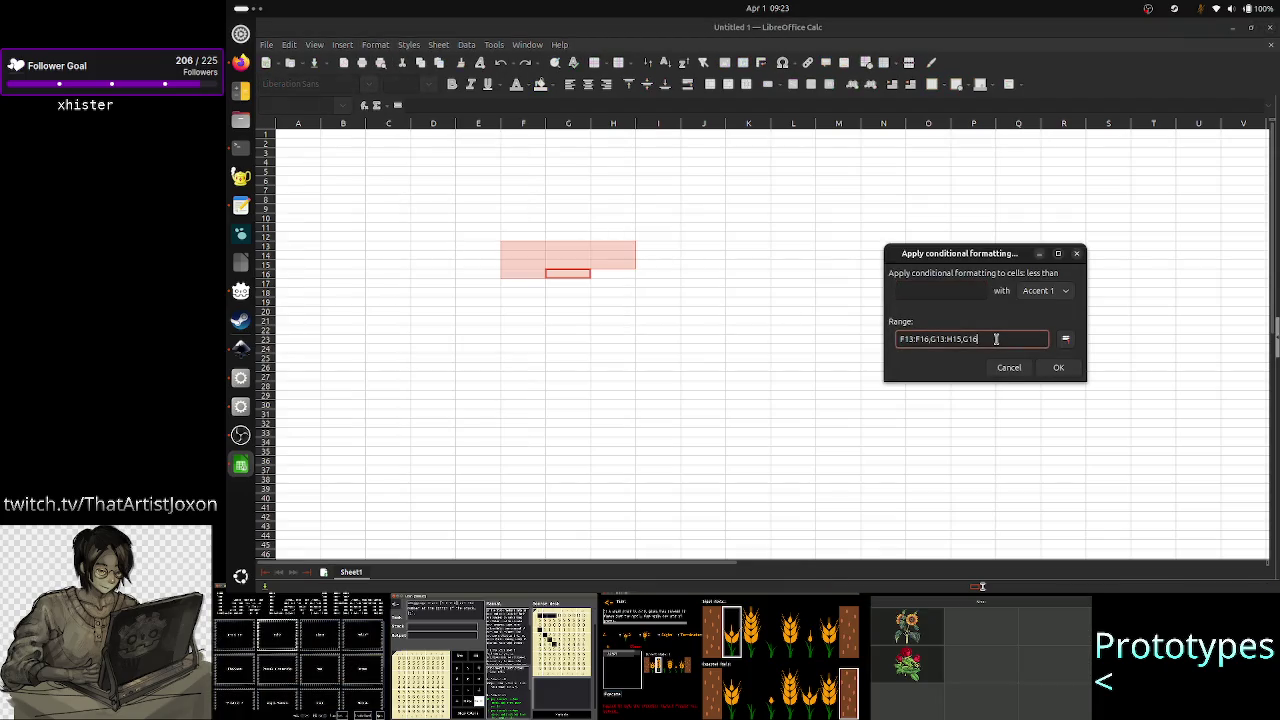
key(Left)
key(Left)
key(Left)
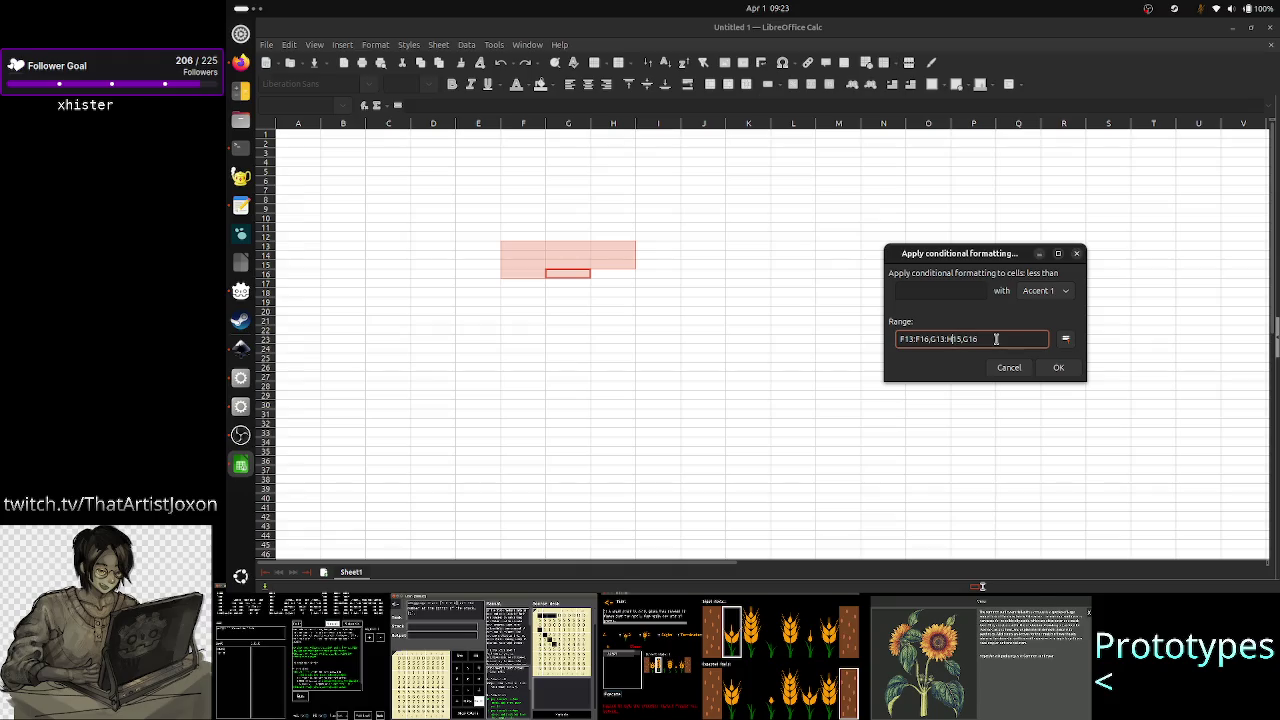
key(Left)
key(Left)
key(Left)
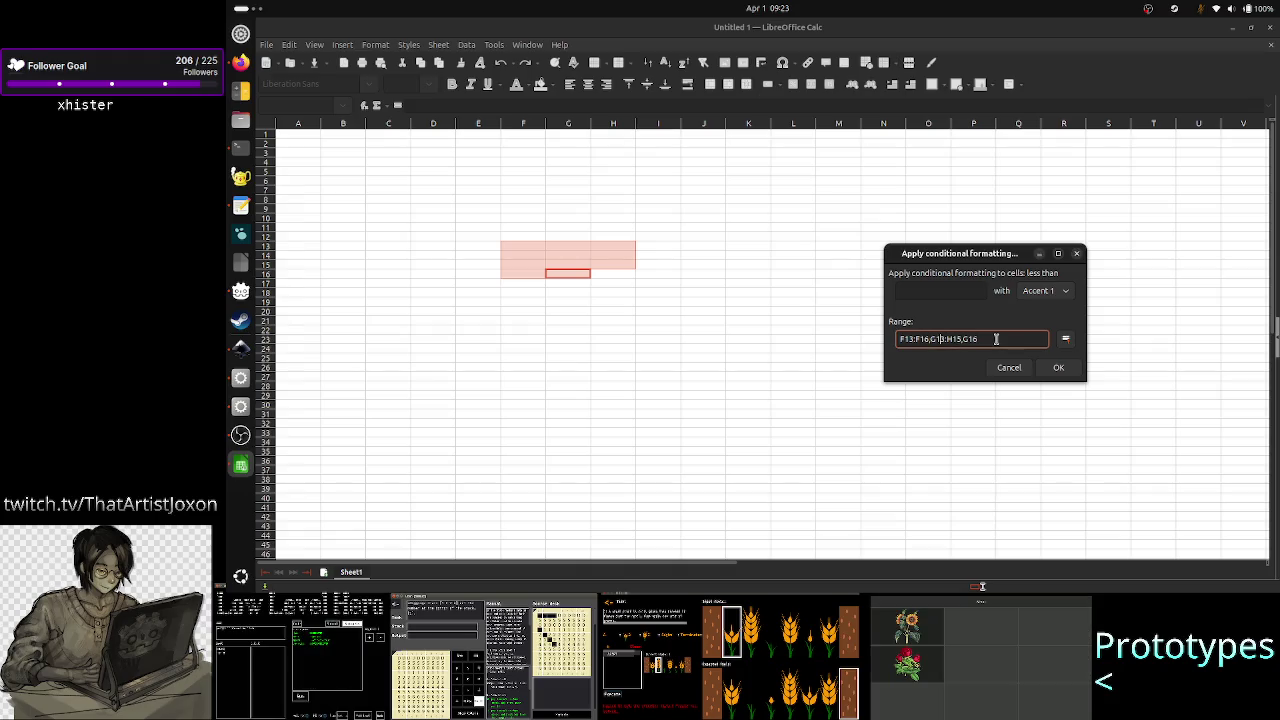
text(,)
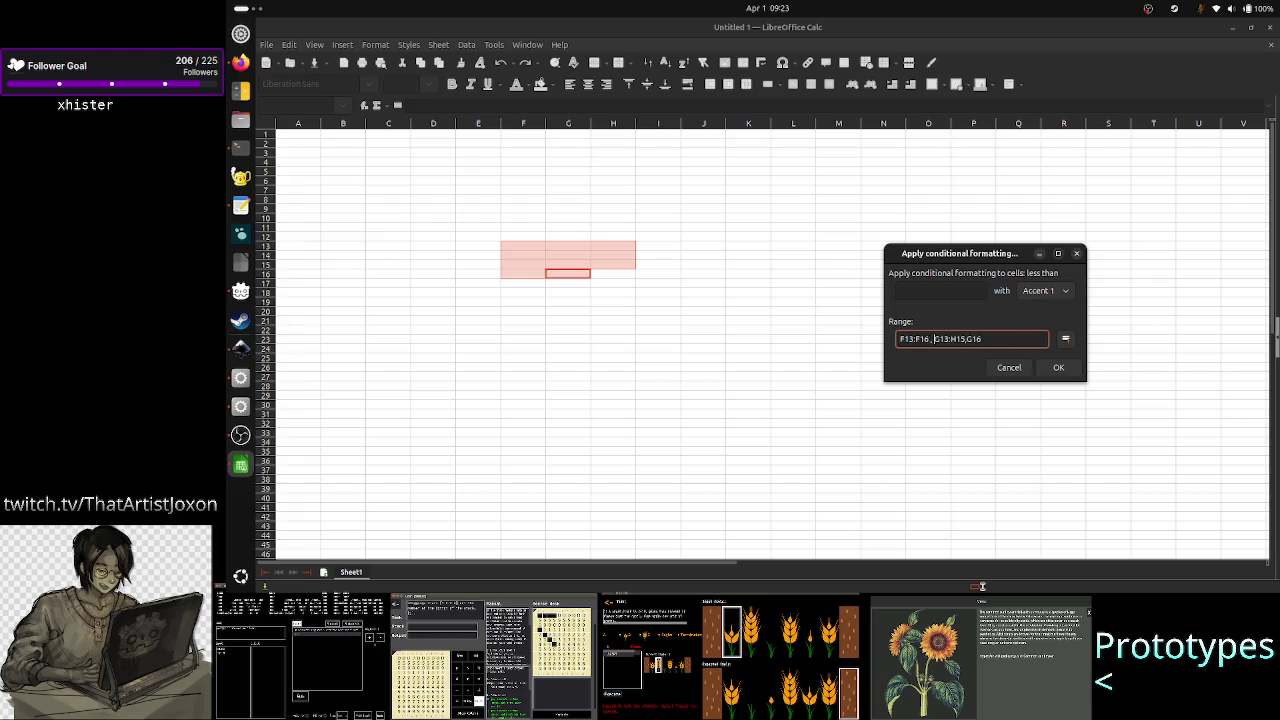
click(1058, 367)
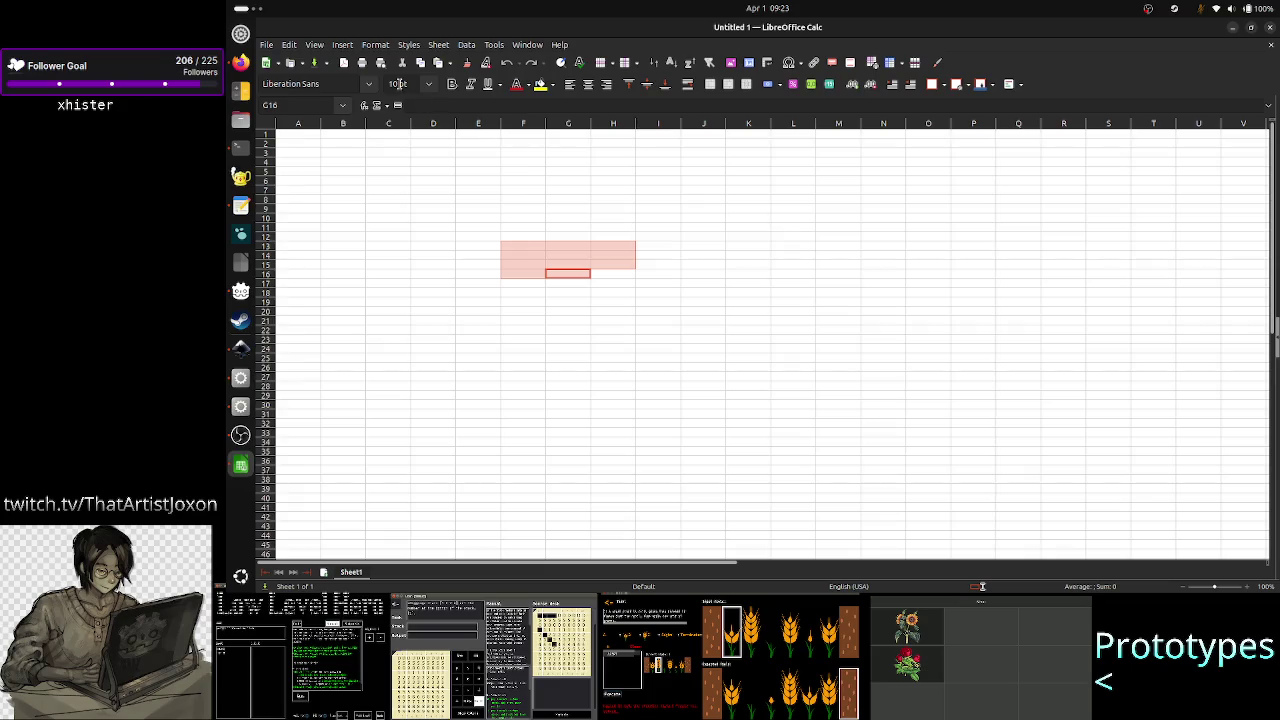
click(376, 45)
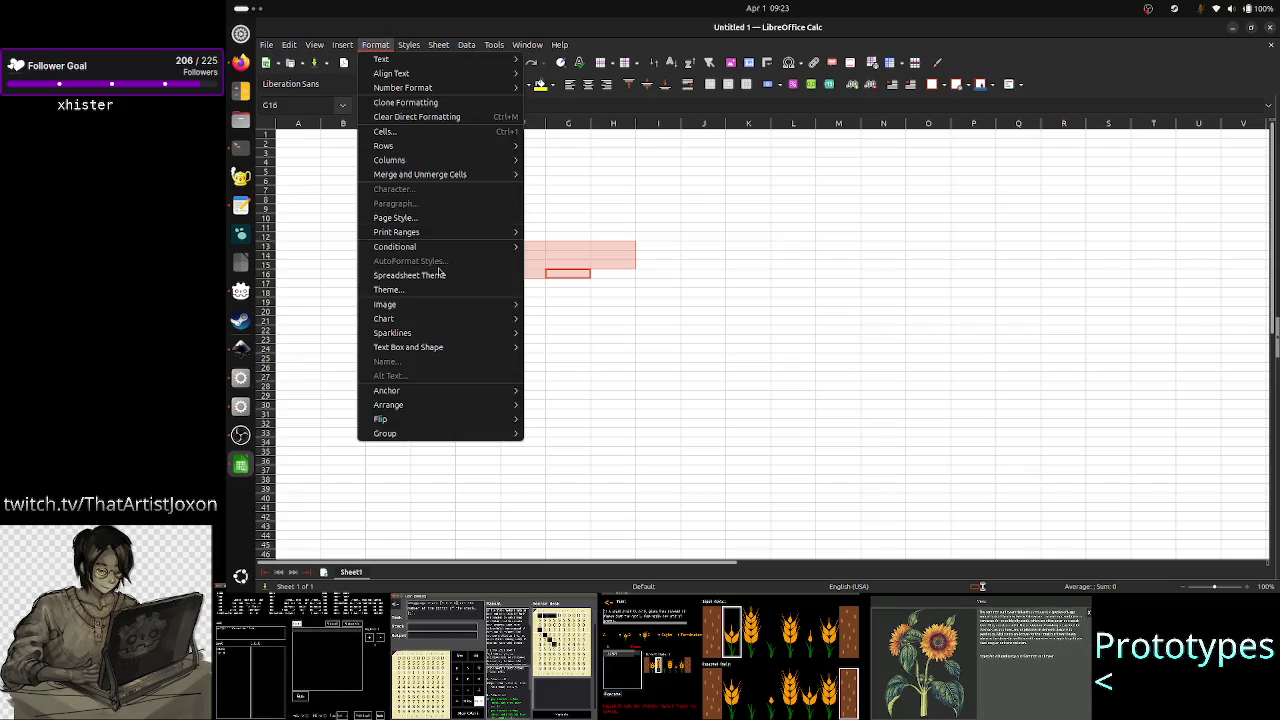
mouse_move(395, 246)
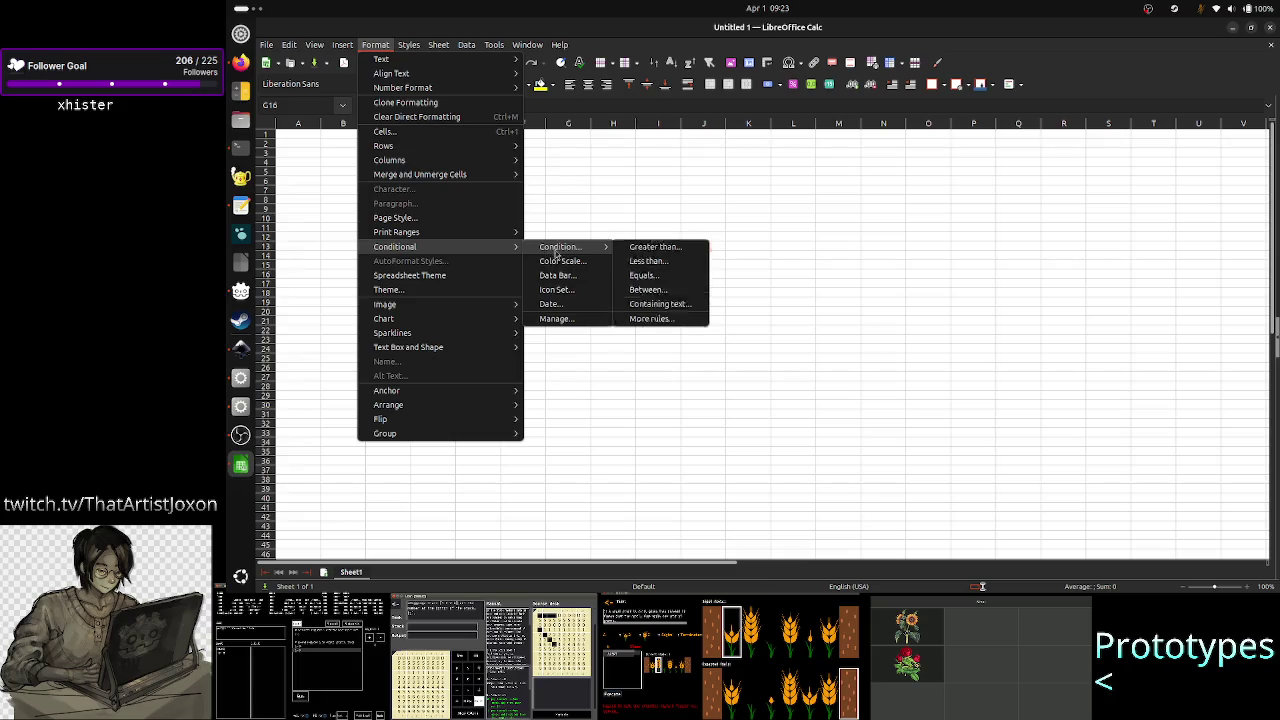
click(557, 325)
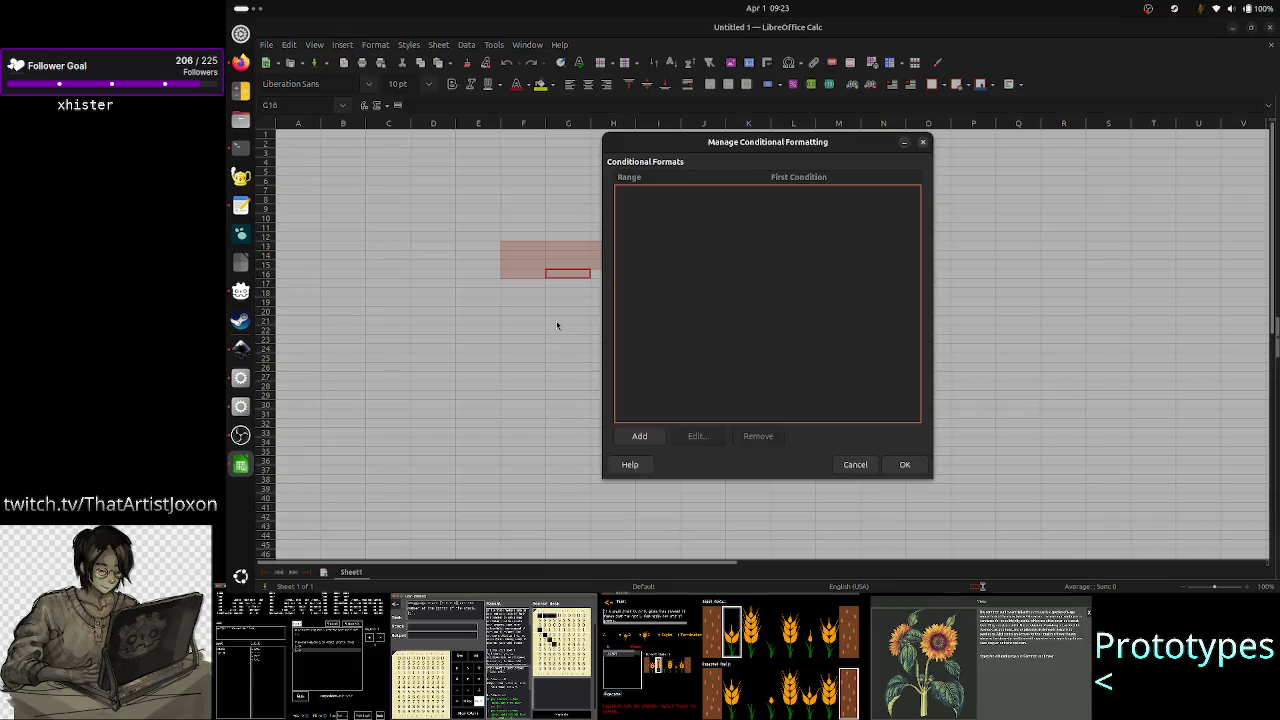
- Start a new conditional format, select its F13:F16,G13:H15,G16 range text, then switch to Inkscape
click(638, 439)
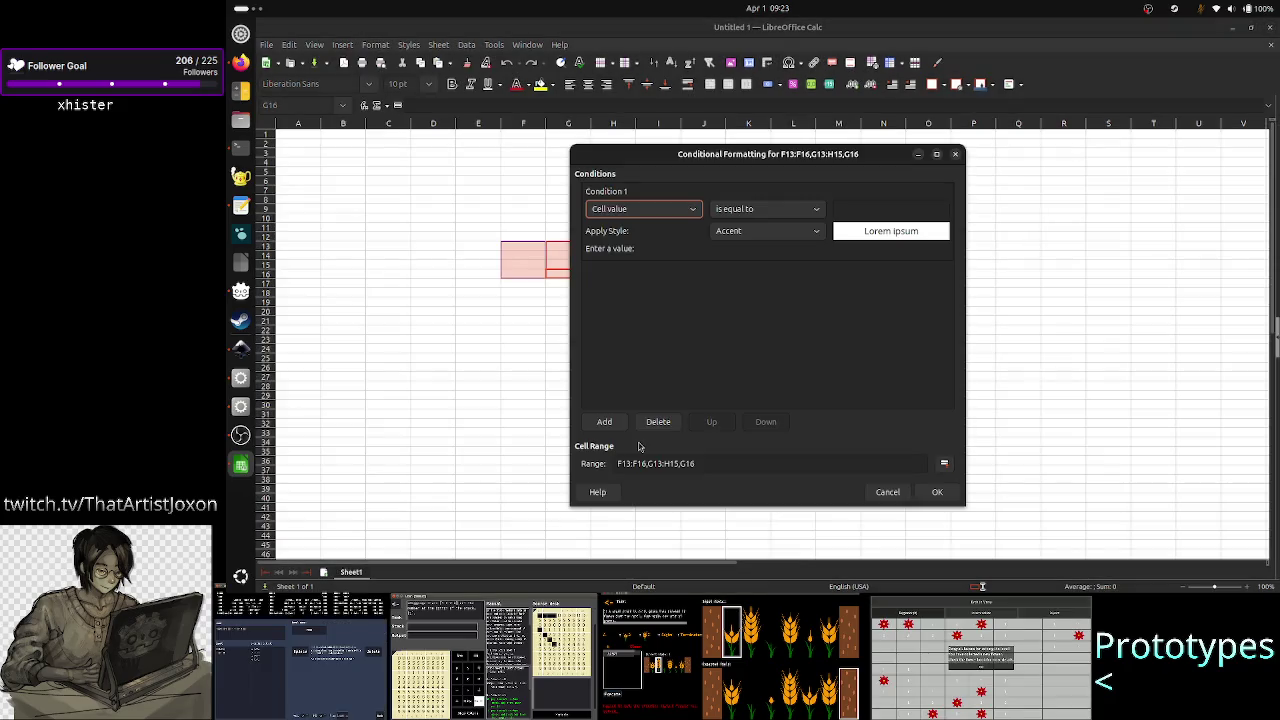
click(732, 465)
key(Left)
key(Left)
key(Left)
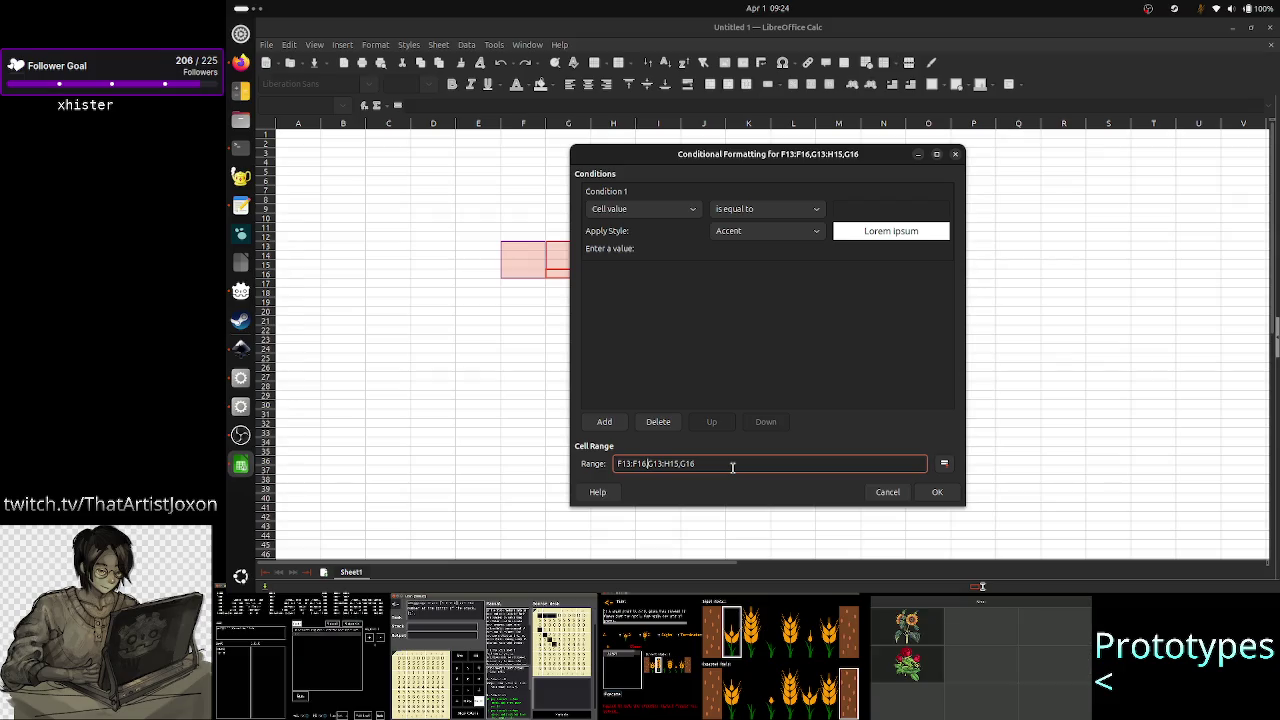
key(Right)
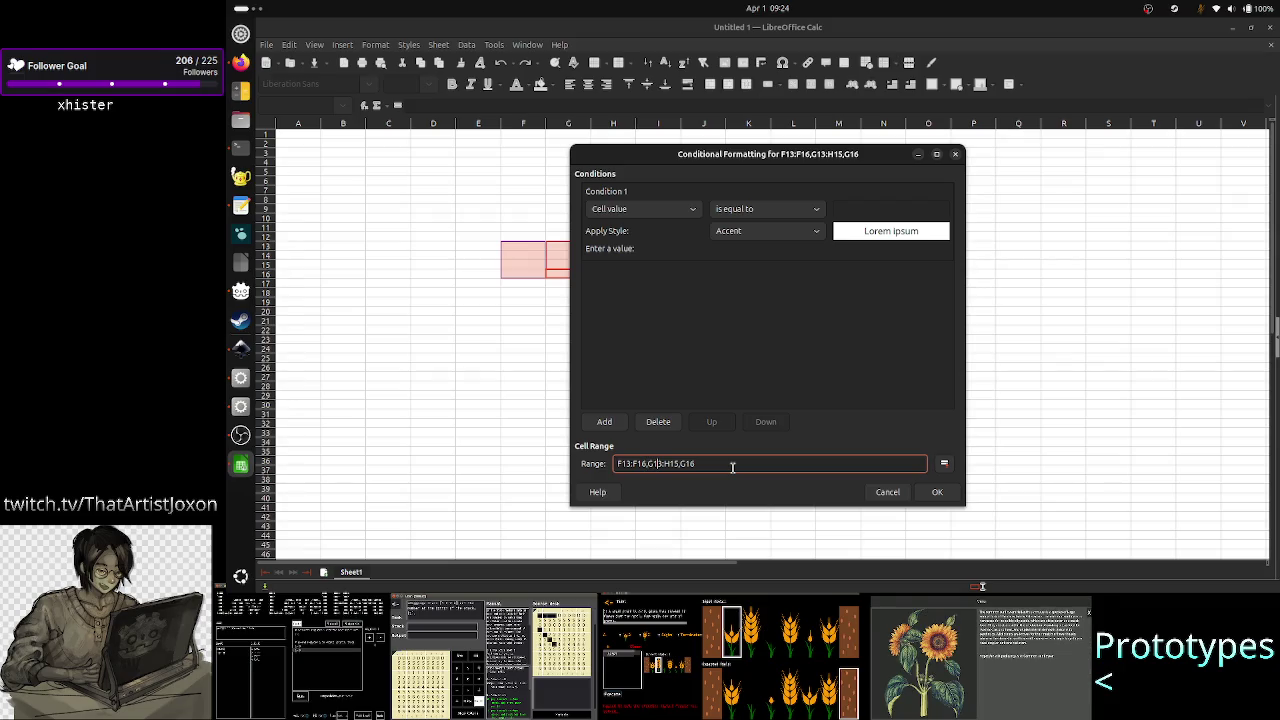
key(Right)
key(Right)
key(Right)
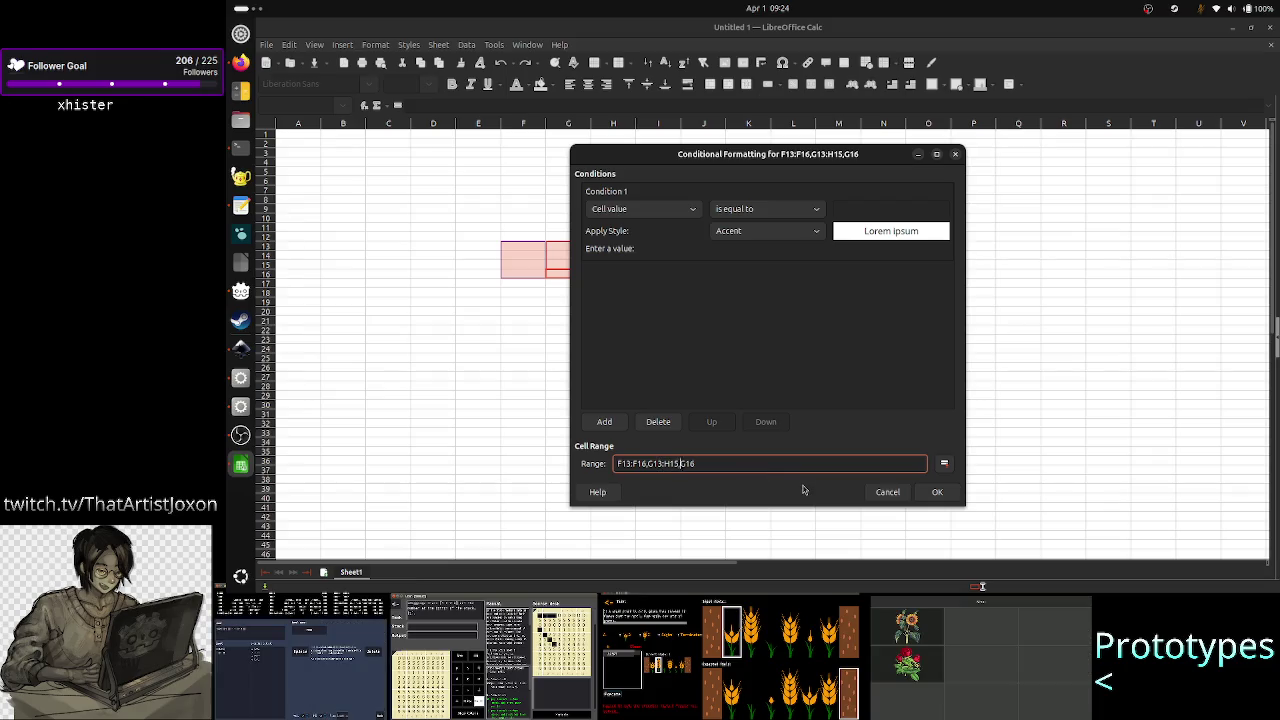
key(shift+Left)
key(shift+Left)
key(shift+Left)
key(shift+Left)
key(shift+Left)
key(shift+Left)
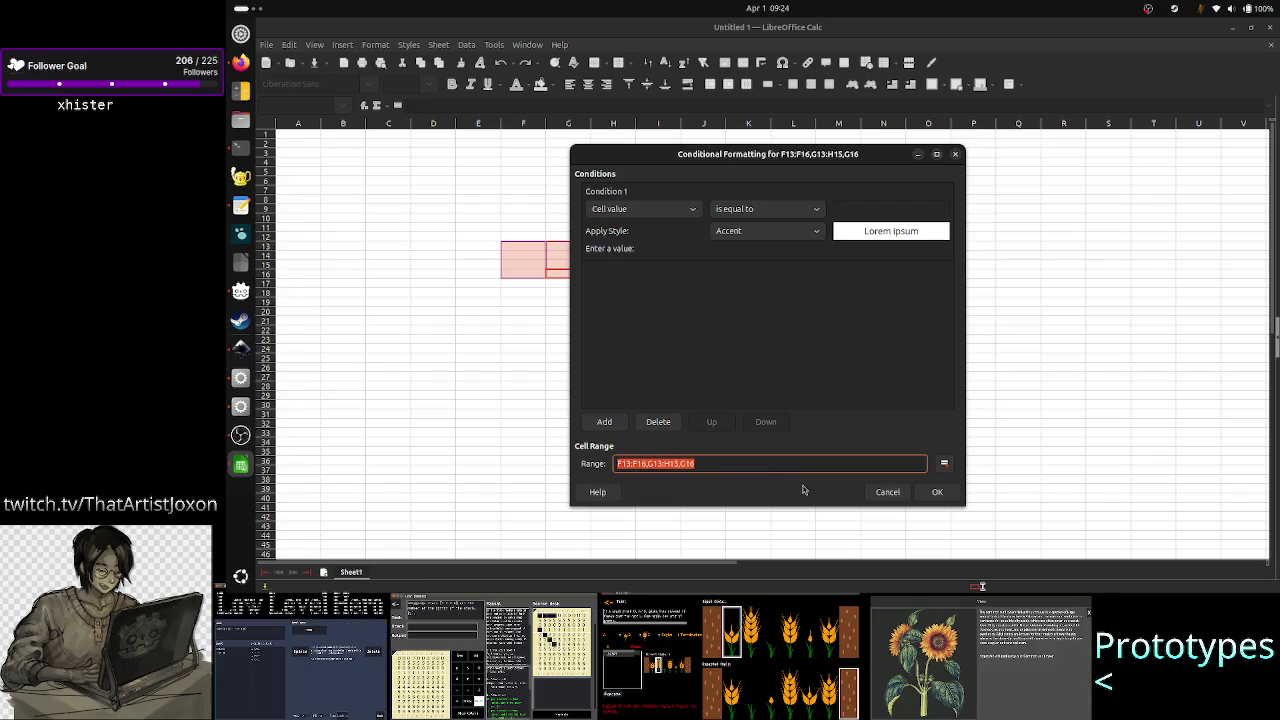
key(alt+Tab)
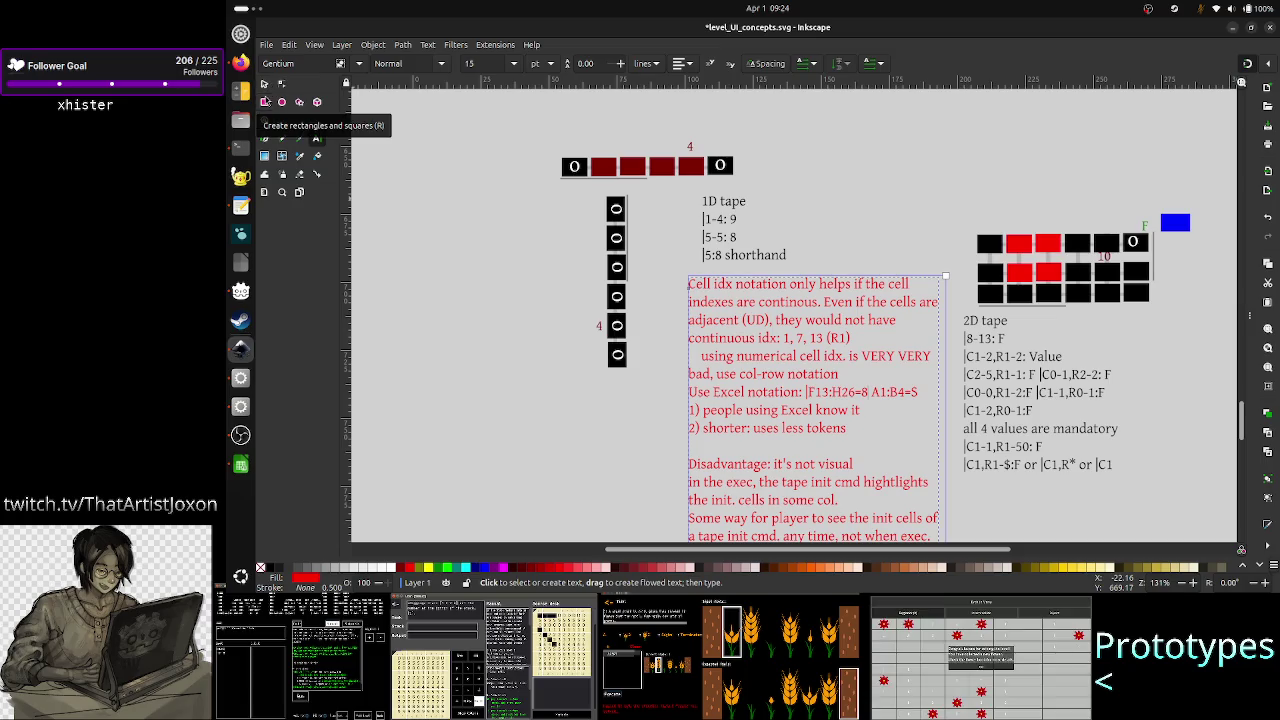
- Deselect the red notes text and scroll up to view the level UI mockup, then return to Calc
click(267, 84)
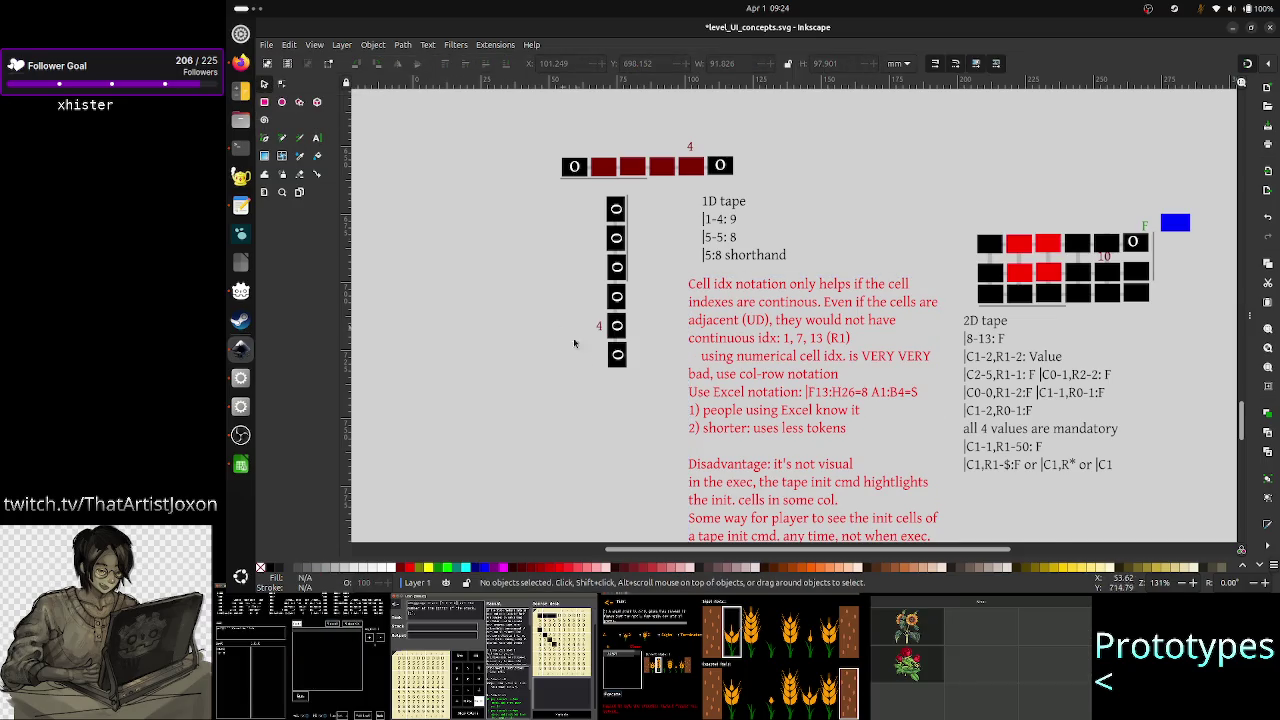
scroll(589, 364, up, 10)
scroll(589, 364, up, 5)
scroll(589, 364, up, 5)
scroll(620, 390, up, 5)
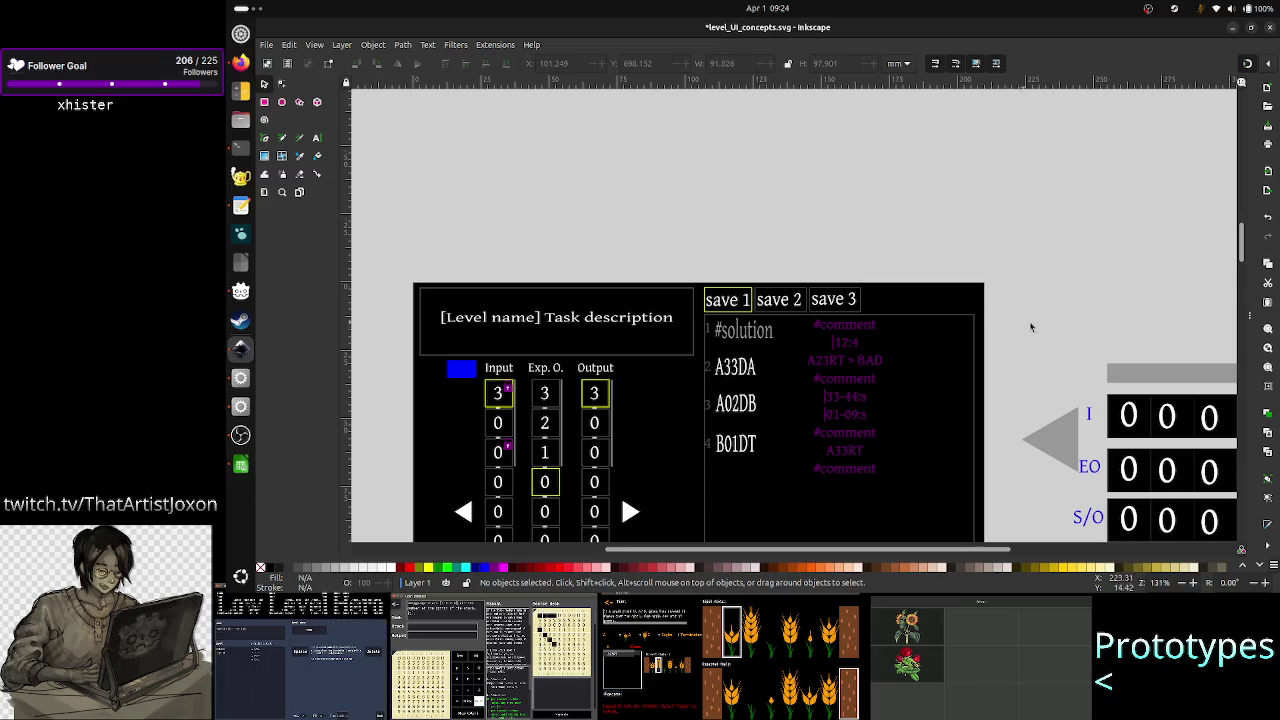
scroll(985, 320, down, 4)
key(alt+Tab)
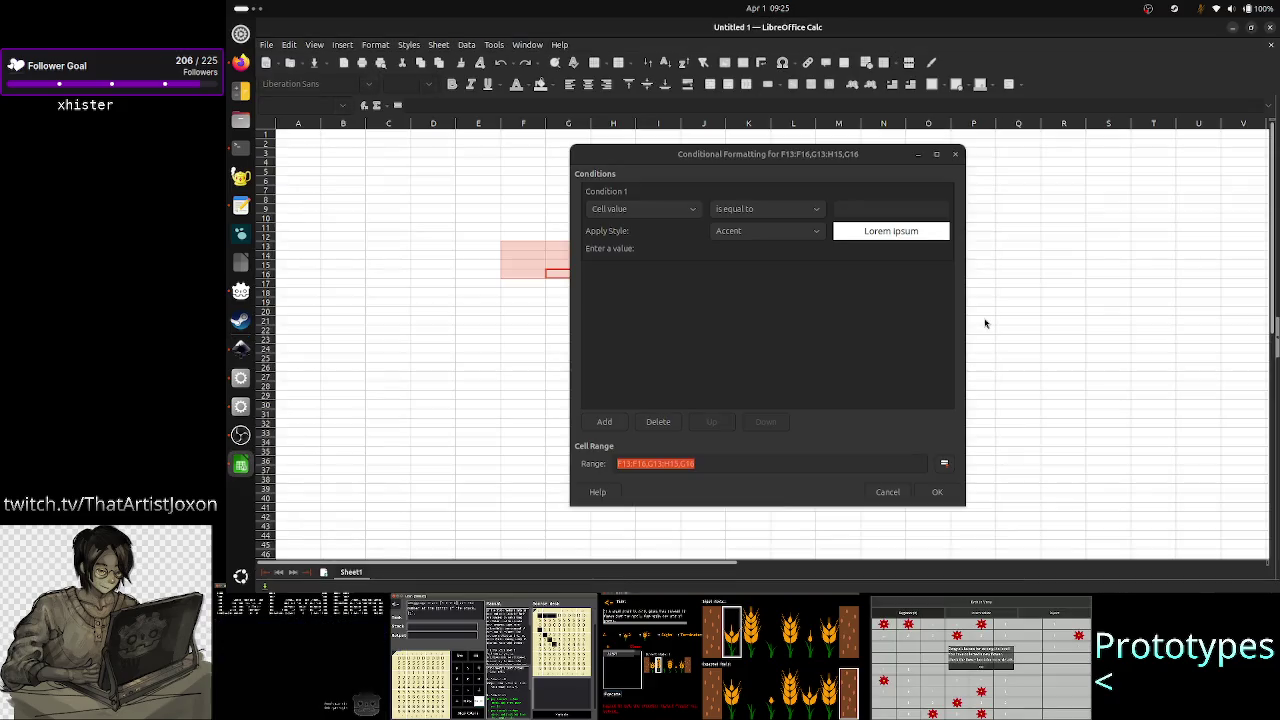
- Replace the space between H15 and G16 with a comma and check the range parts, then switch to Inkscape
click(730, 462)
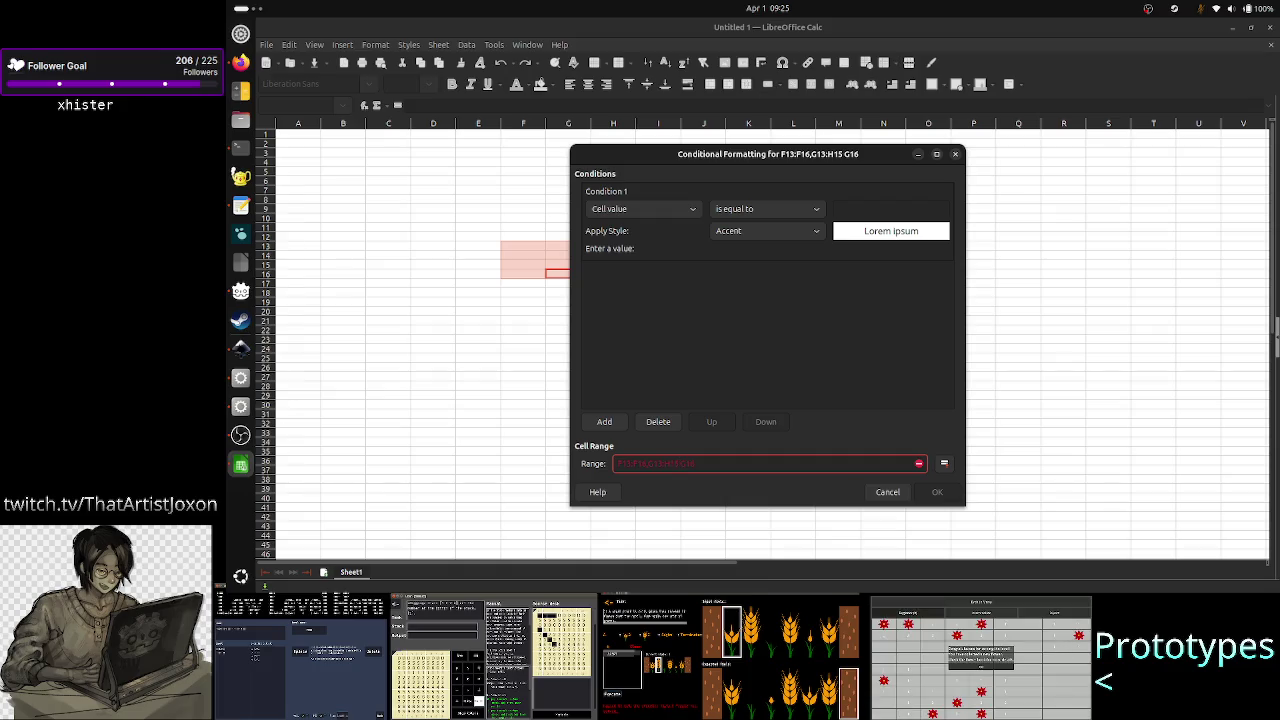
key(BackSpace)
text(,)
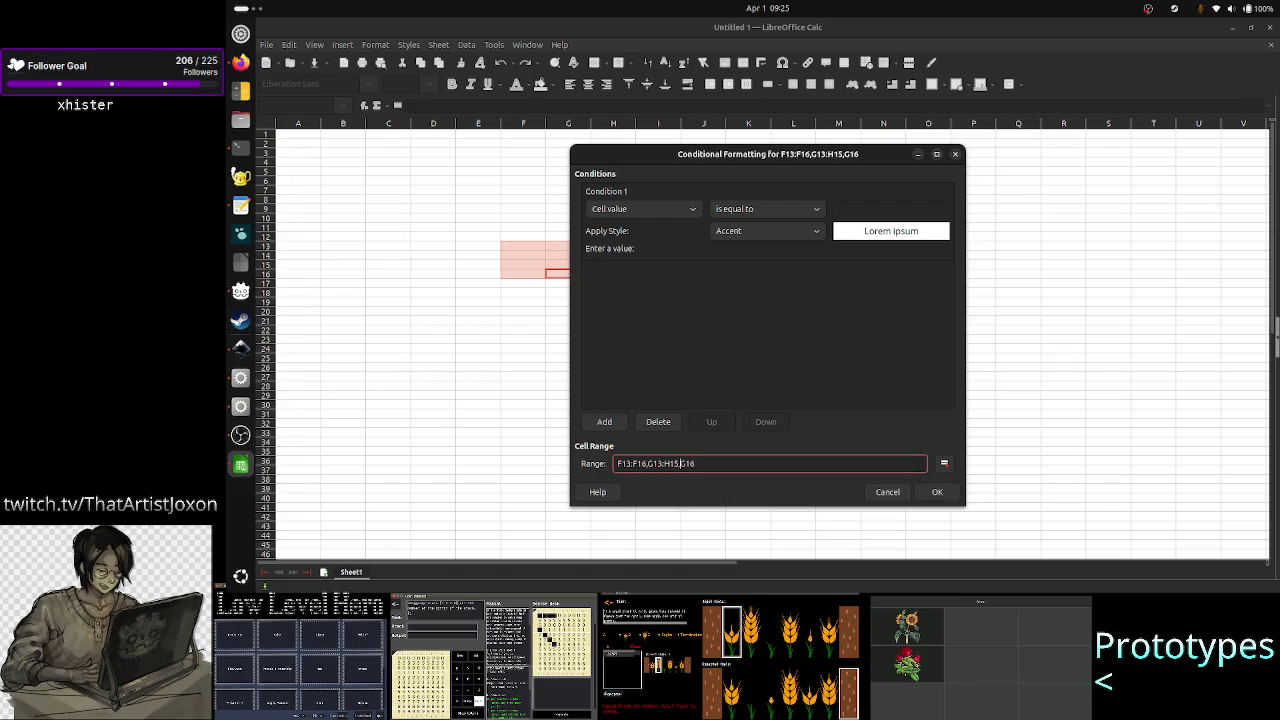
key(Home)
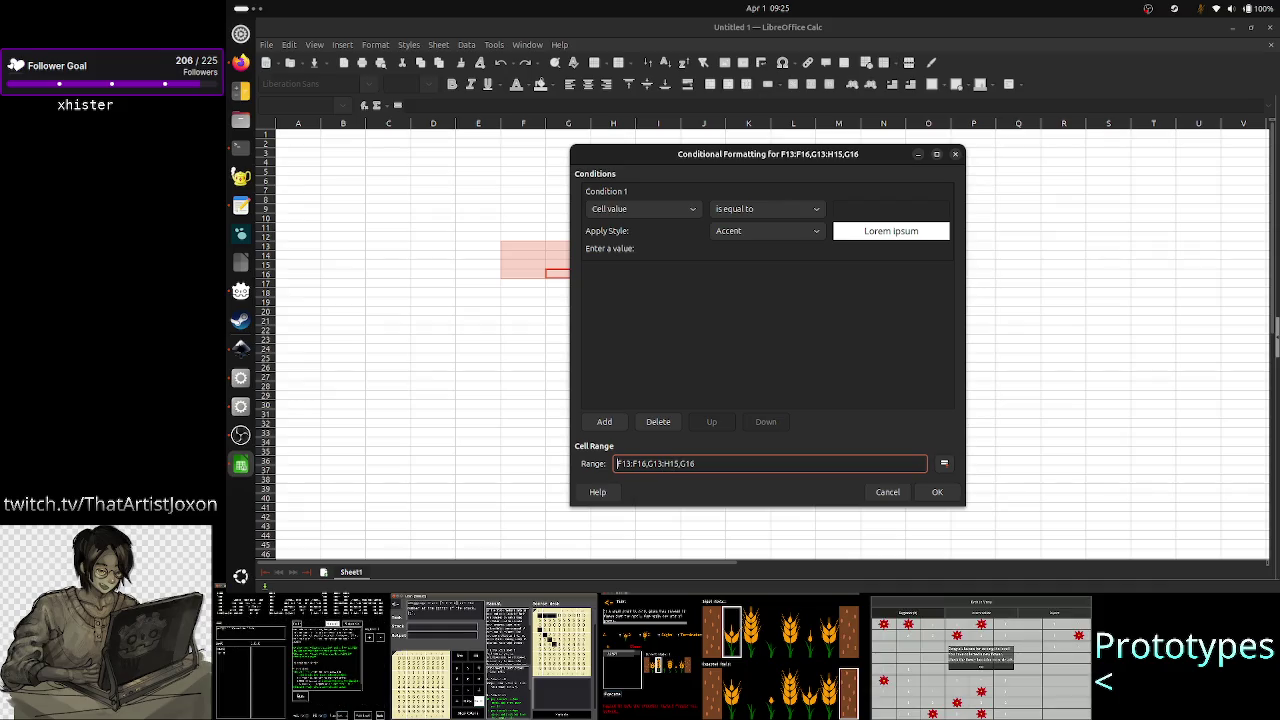
key(Right)
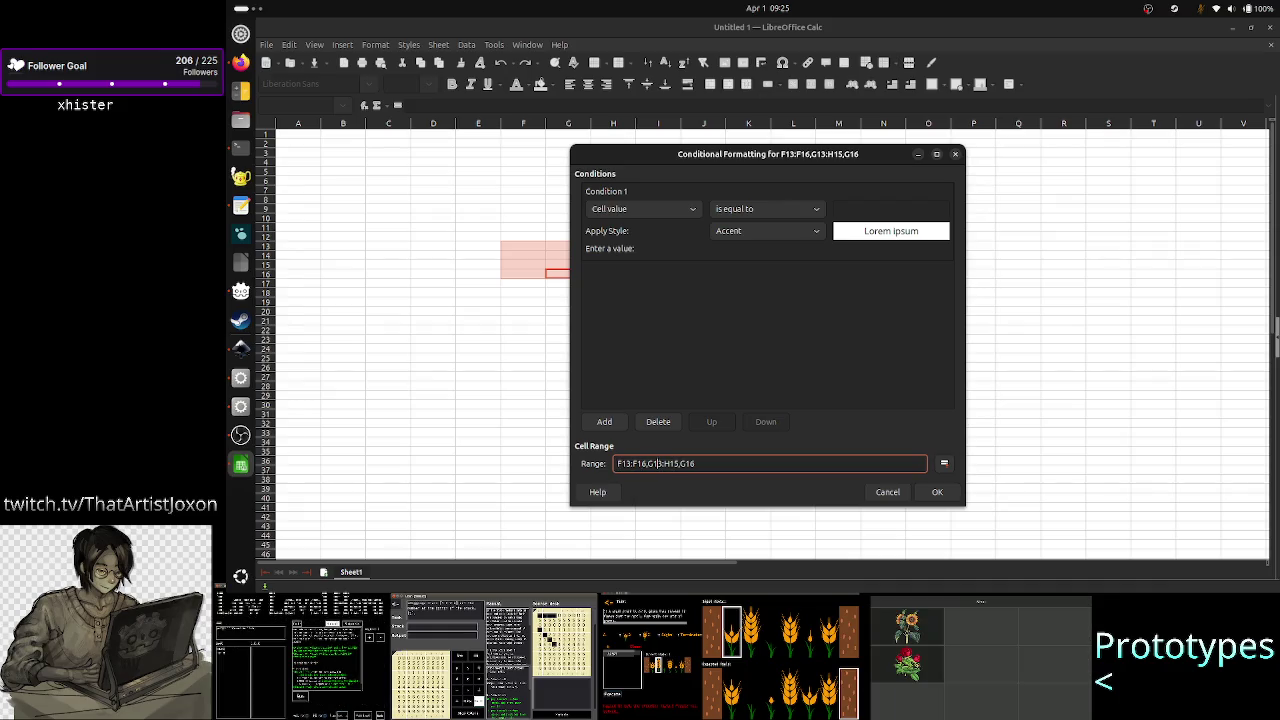
key(Right)
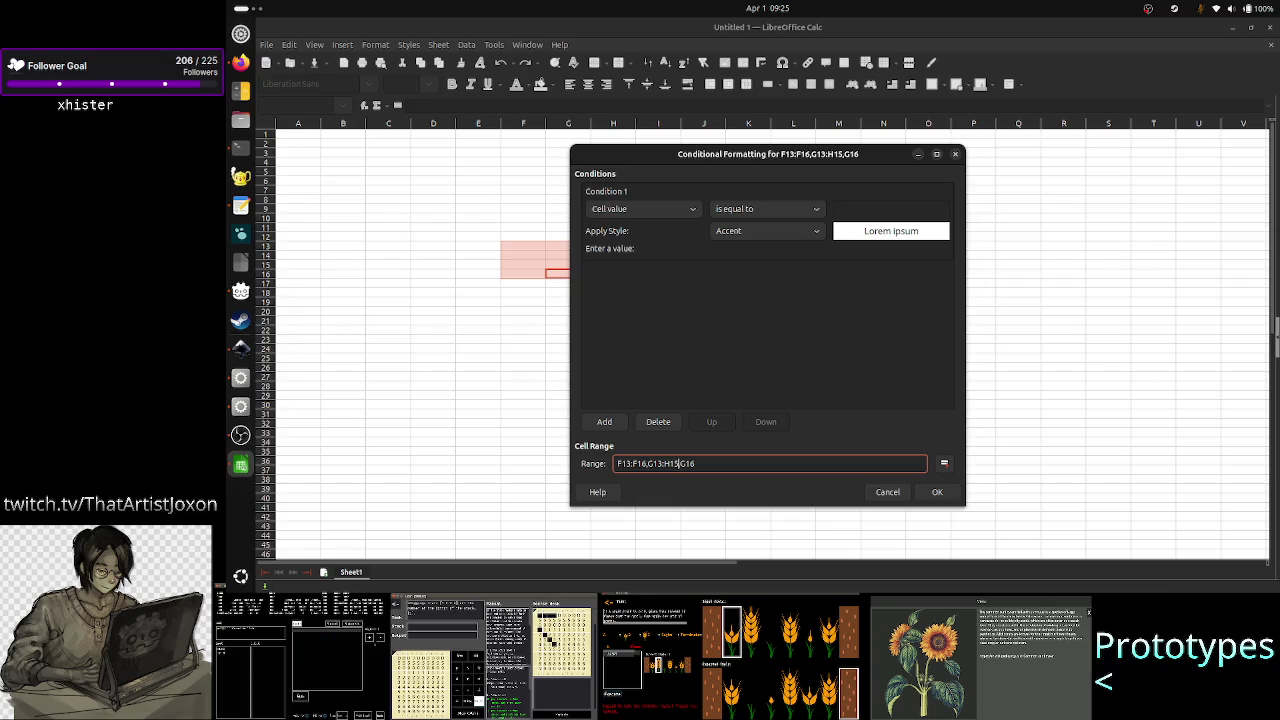
key(Right)
key(shift+Left)
key(shift+Left)
key(shift+Left)
key(shift+Left)
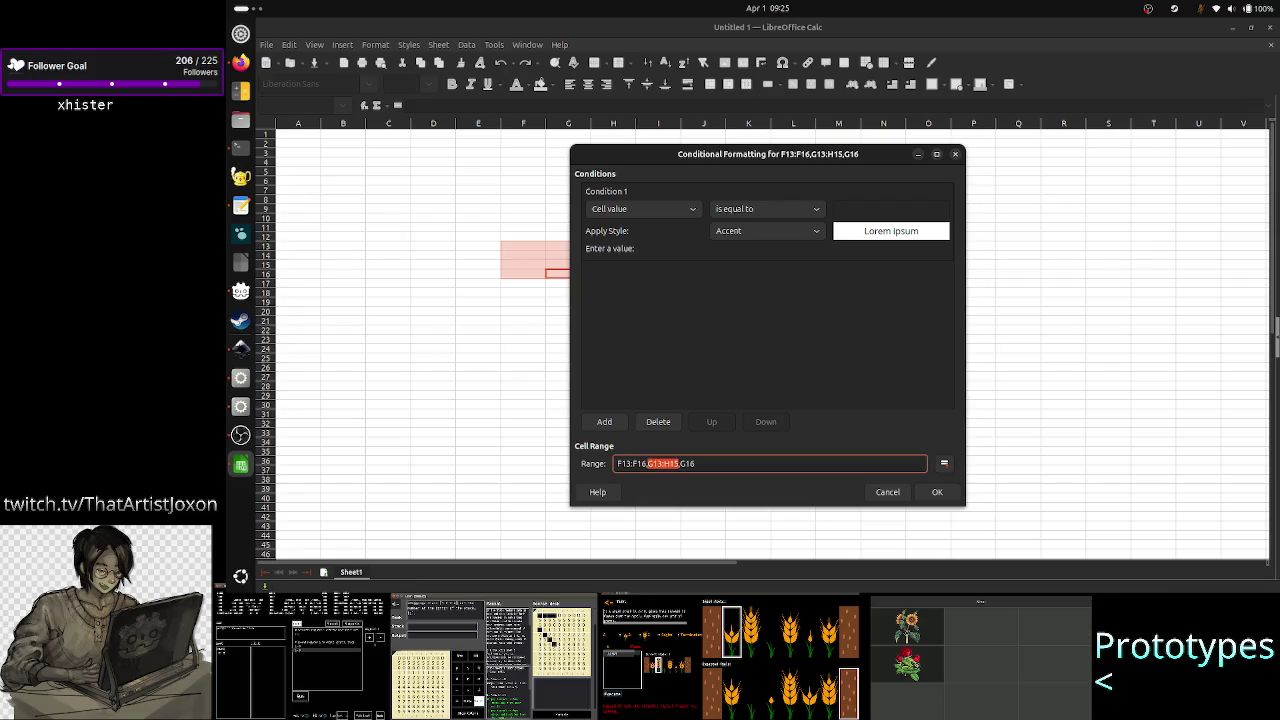
key(Right)
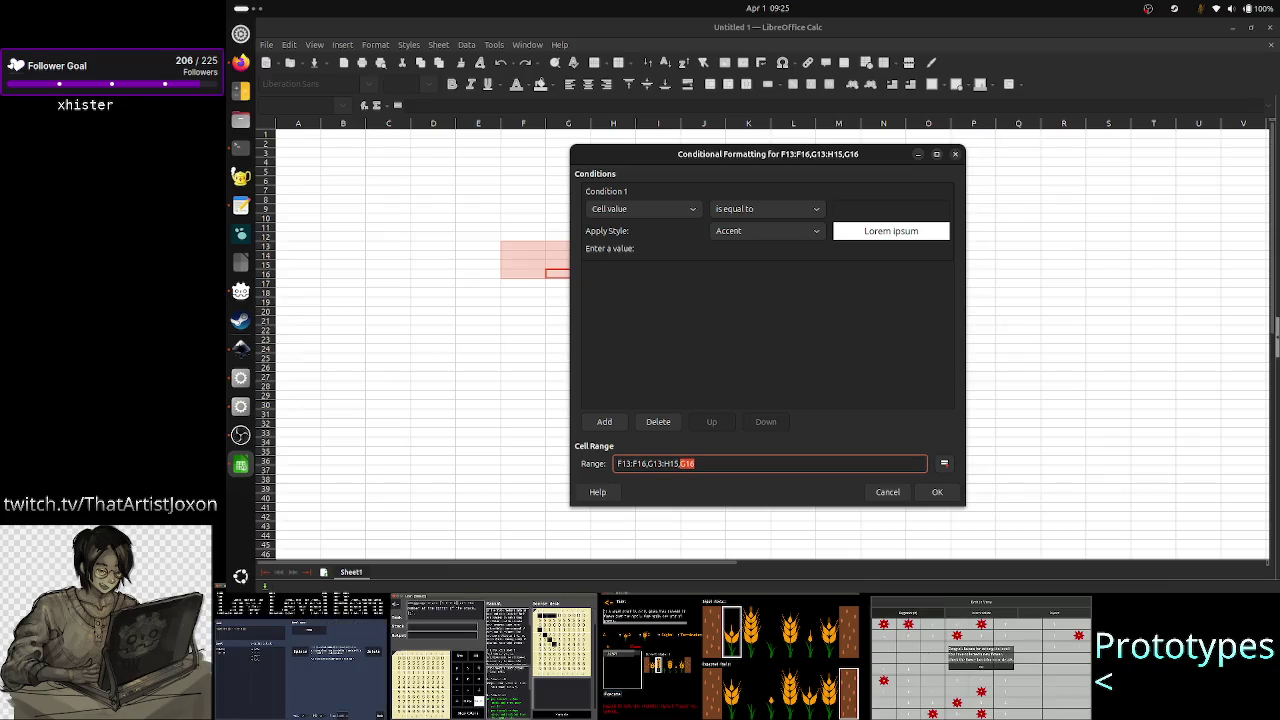
key(alt+Tab)
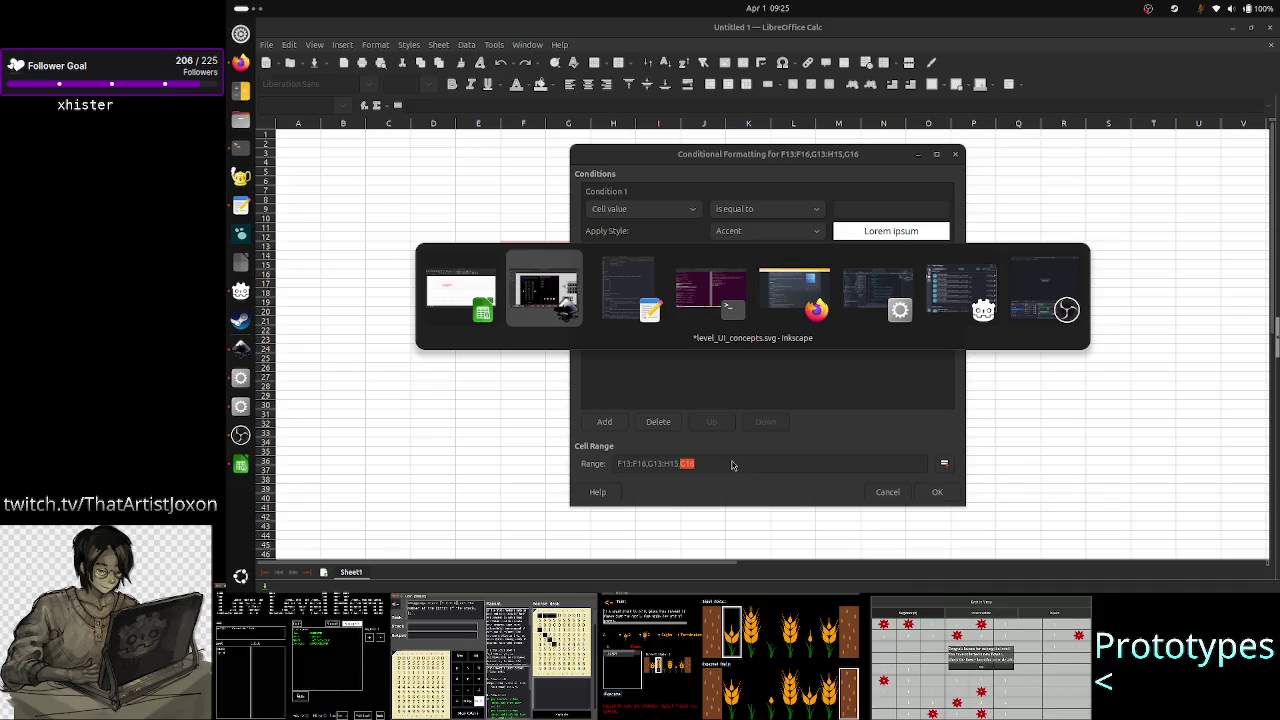
key(alt+Tab)
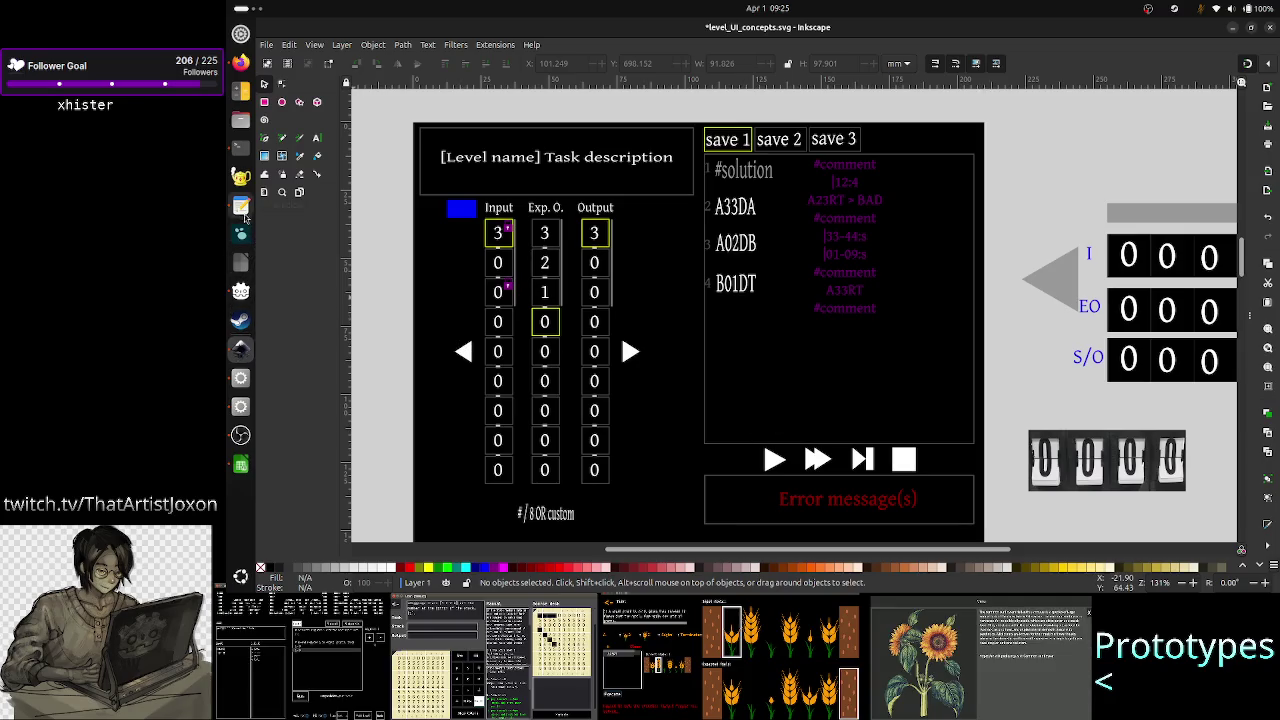
- Add a note line asking 'what about ini cell?' after the 'uses less tokens' point
scroll(714, 443, down, 5)
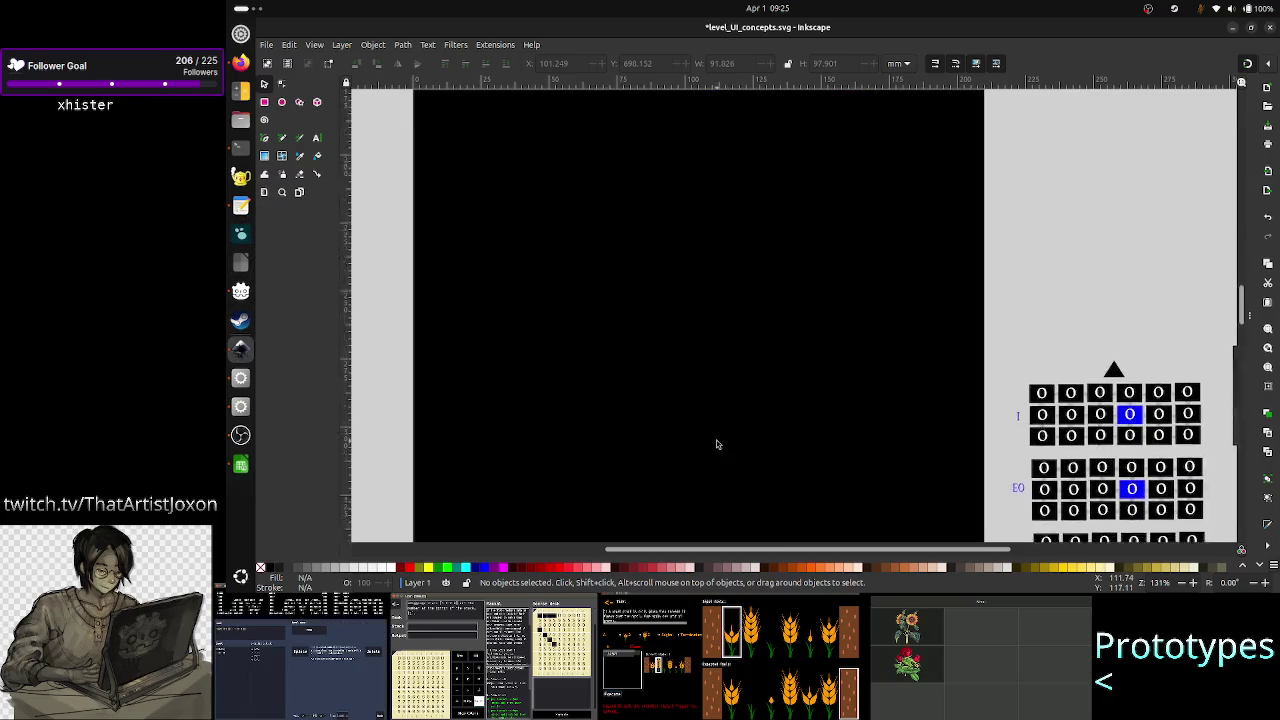
scroll(714, 443, down, 5)
scroll(717, 443, down, 5)
scroll(717, 443, down, 2)
scroll(717, 443, down, 3)
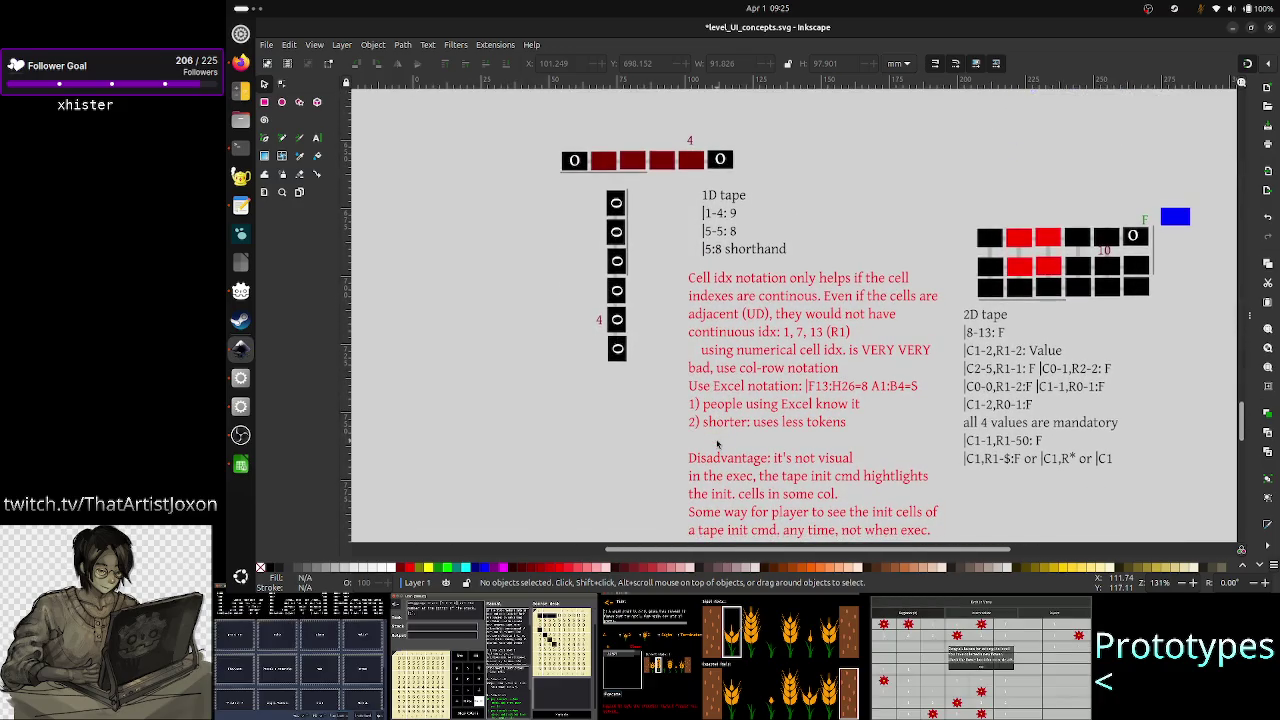
click(316, 137)
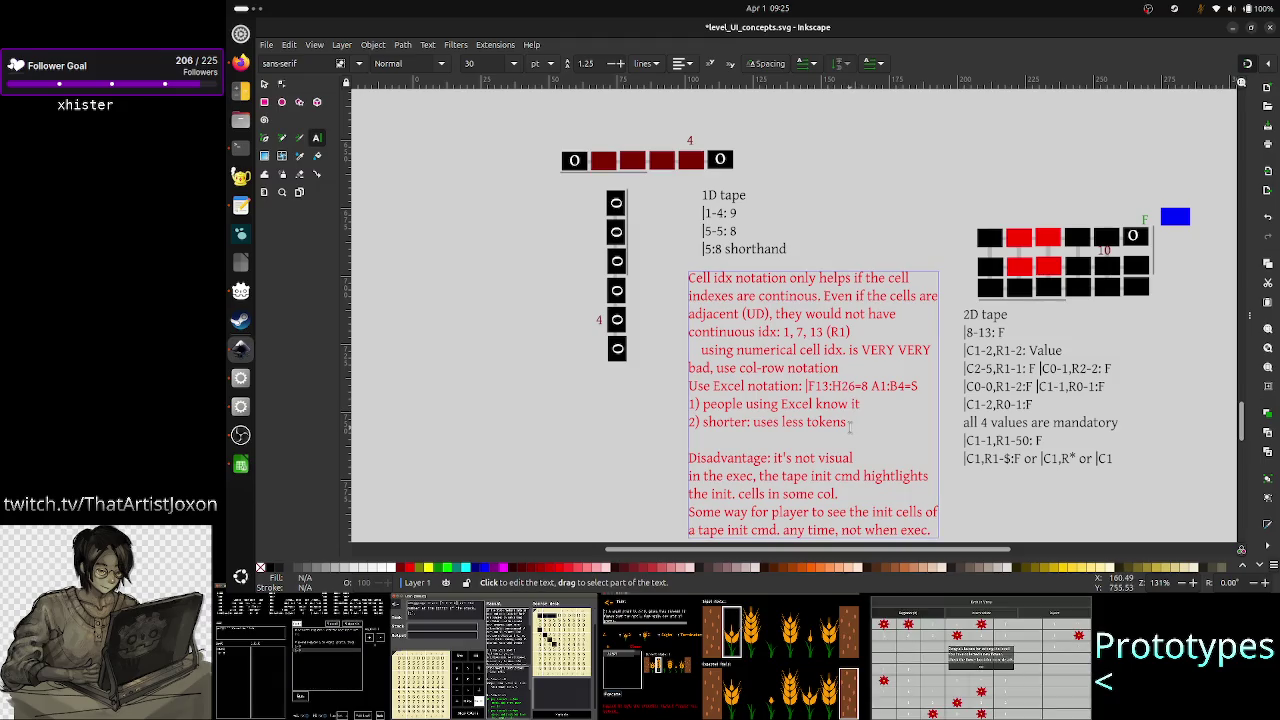
click(848, 422)
key(Return)
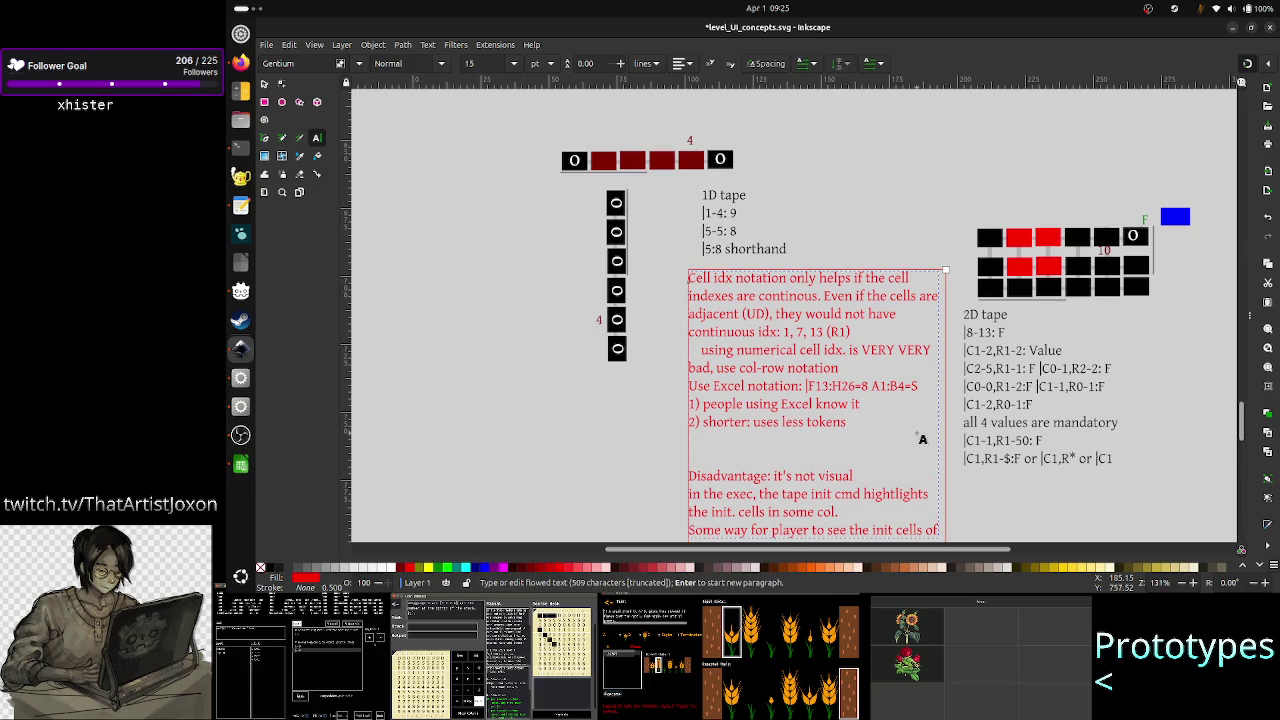
text(Proble)
key(BackSpace)
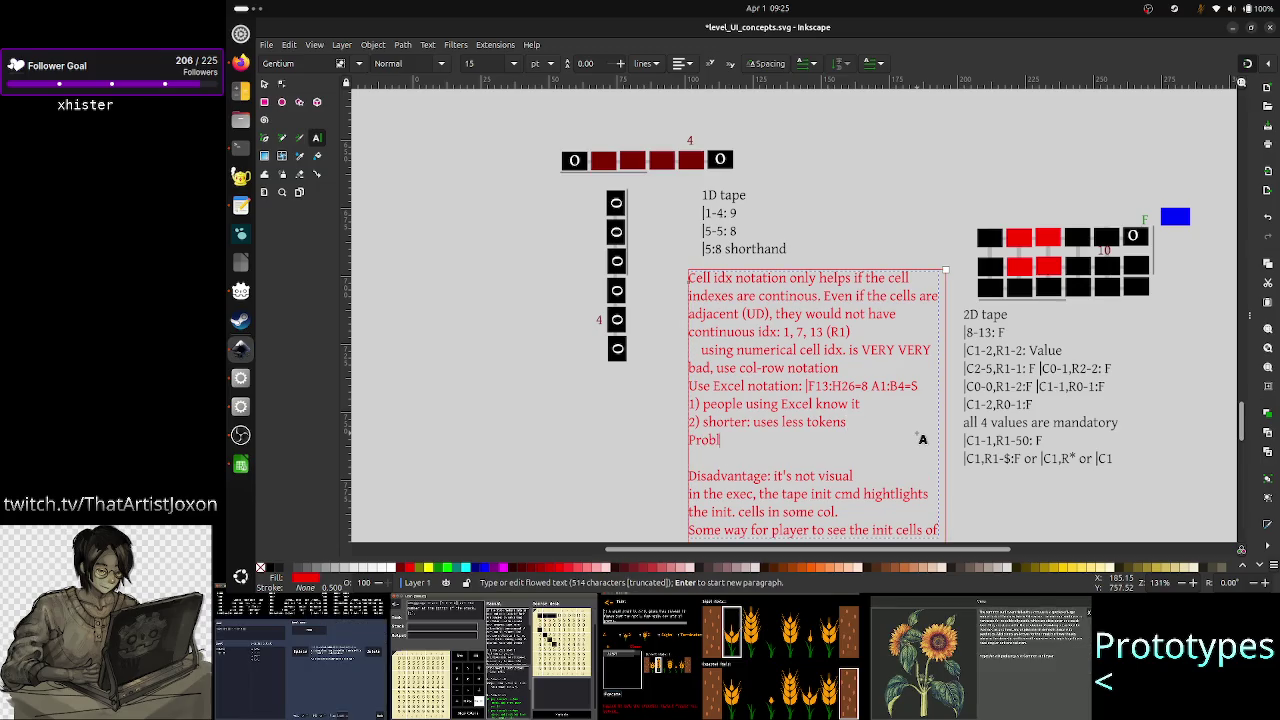
text(;)
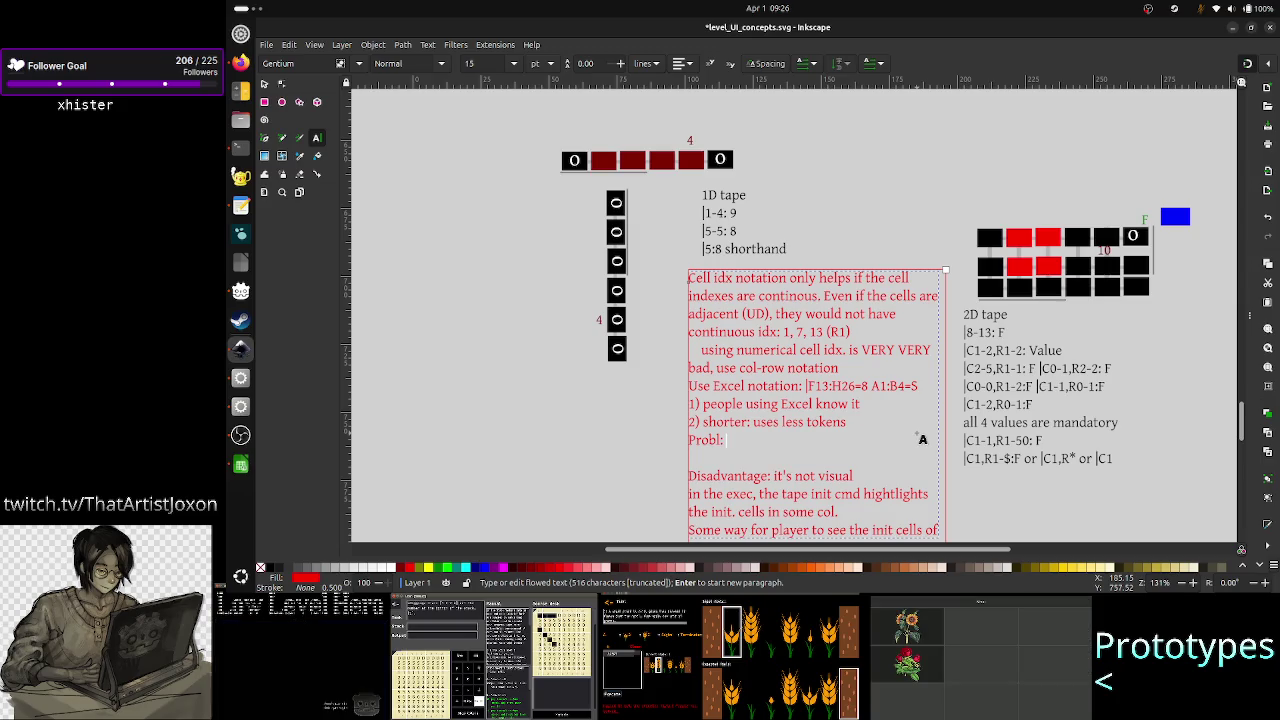
text( what abo)
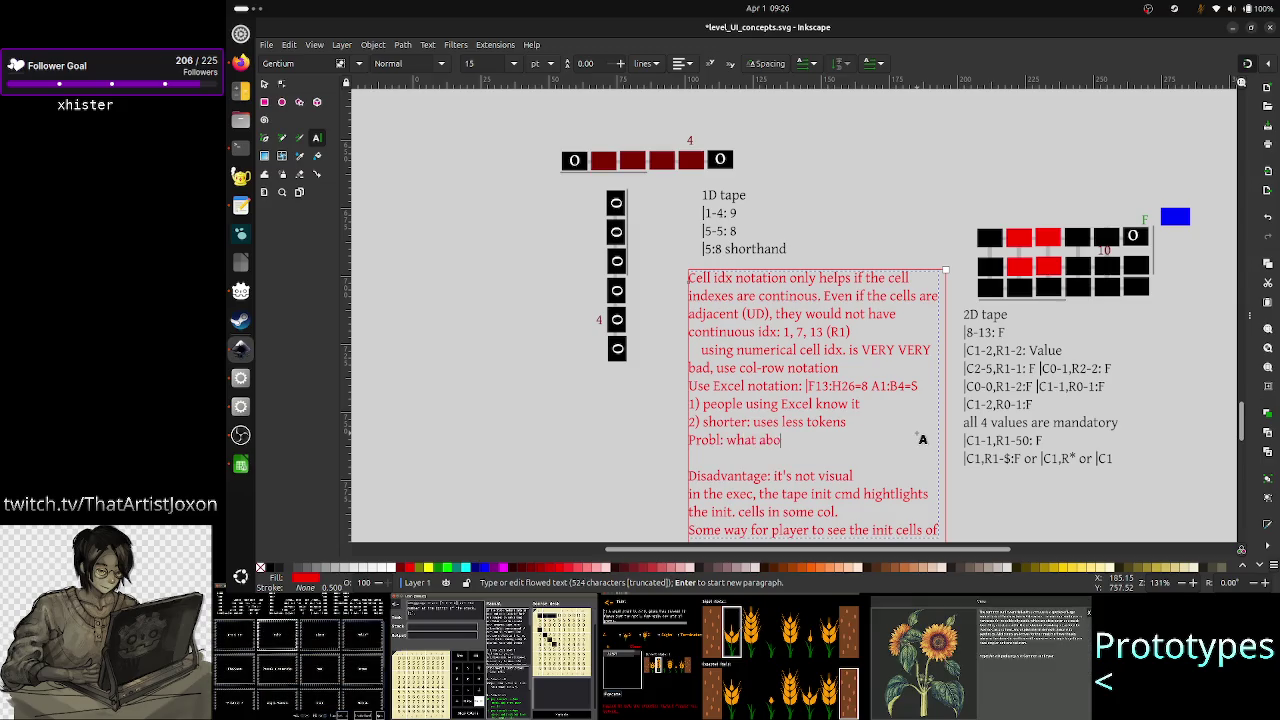
text(ut i)
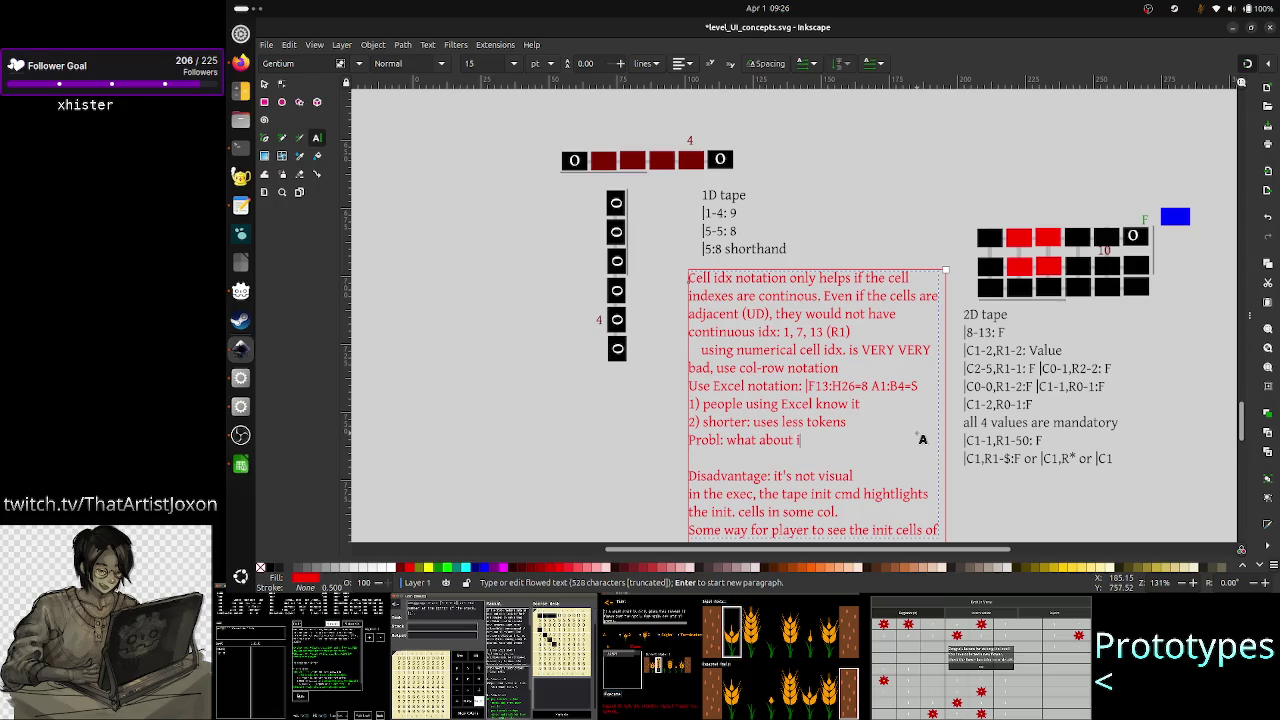
text(ni )
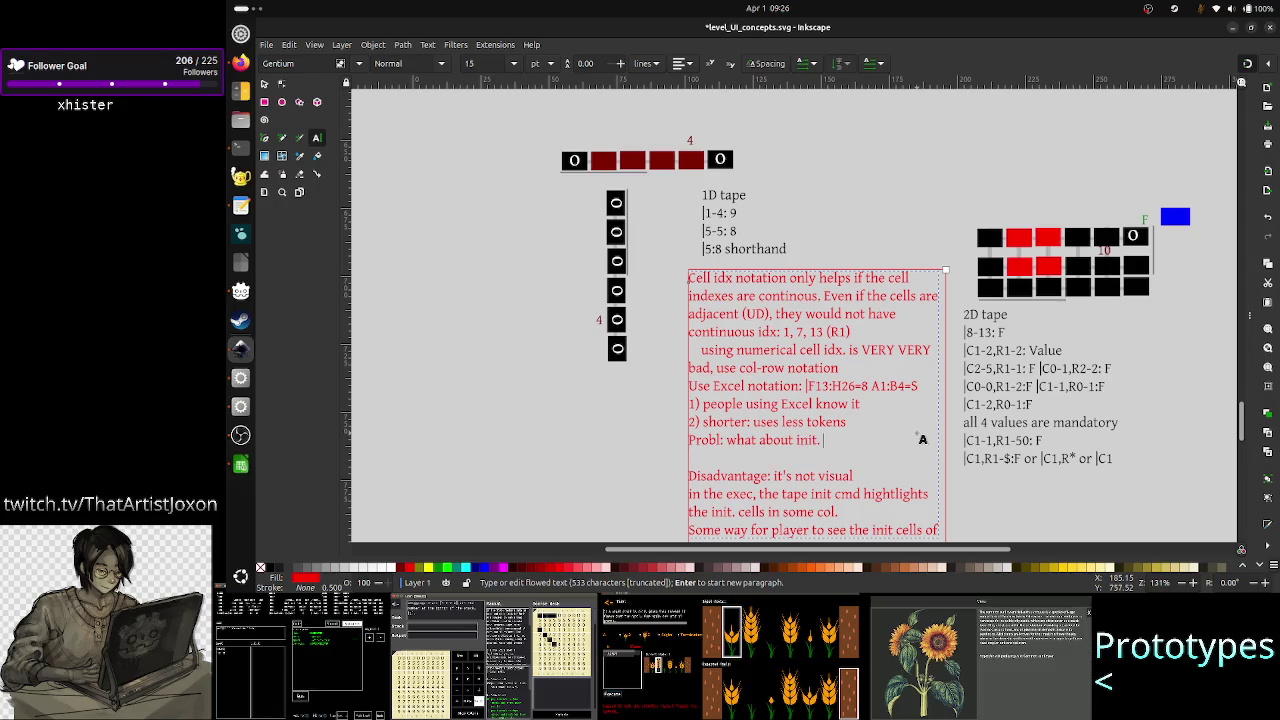
text( cell?)
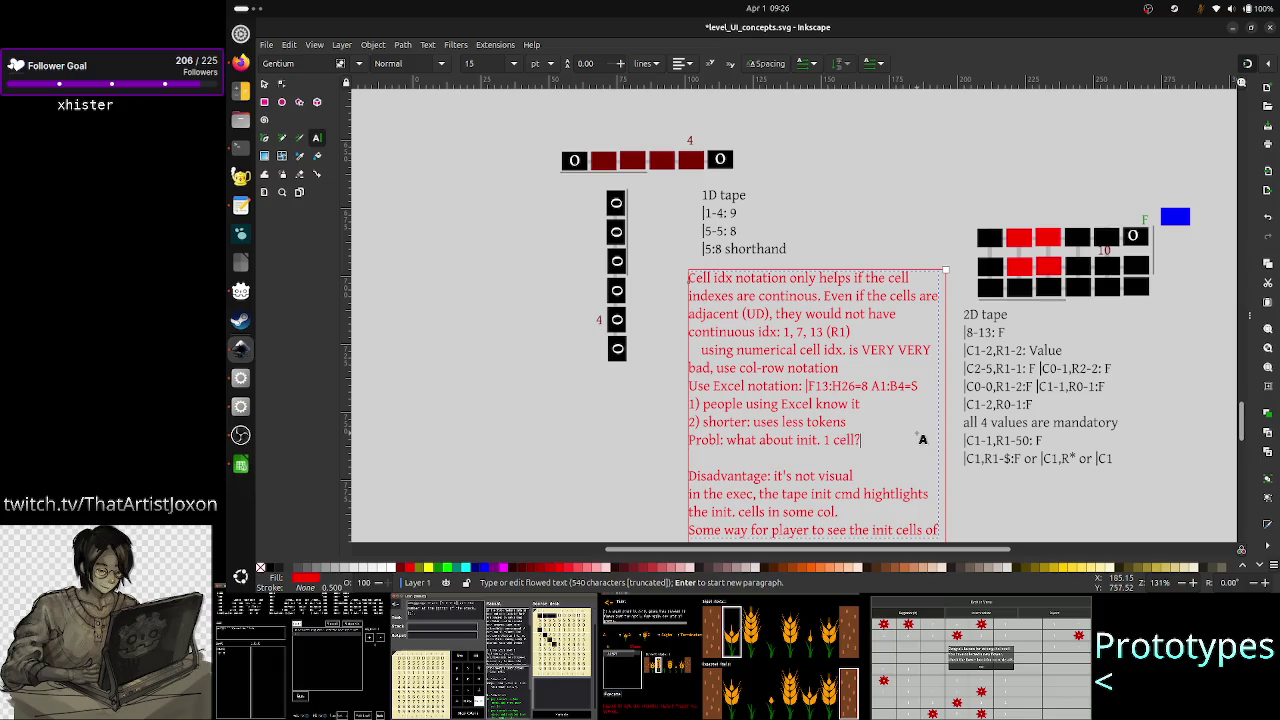
key(Return)
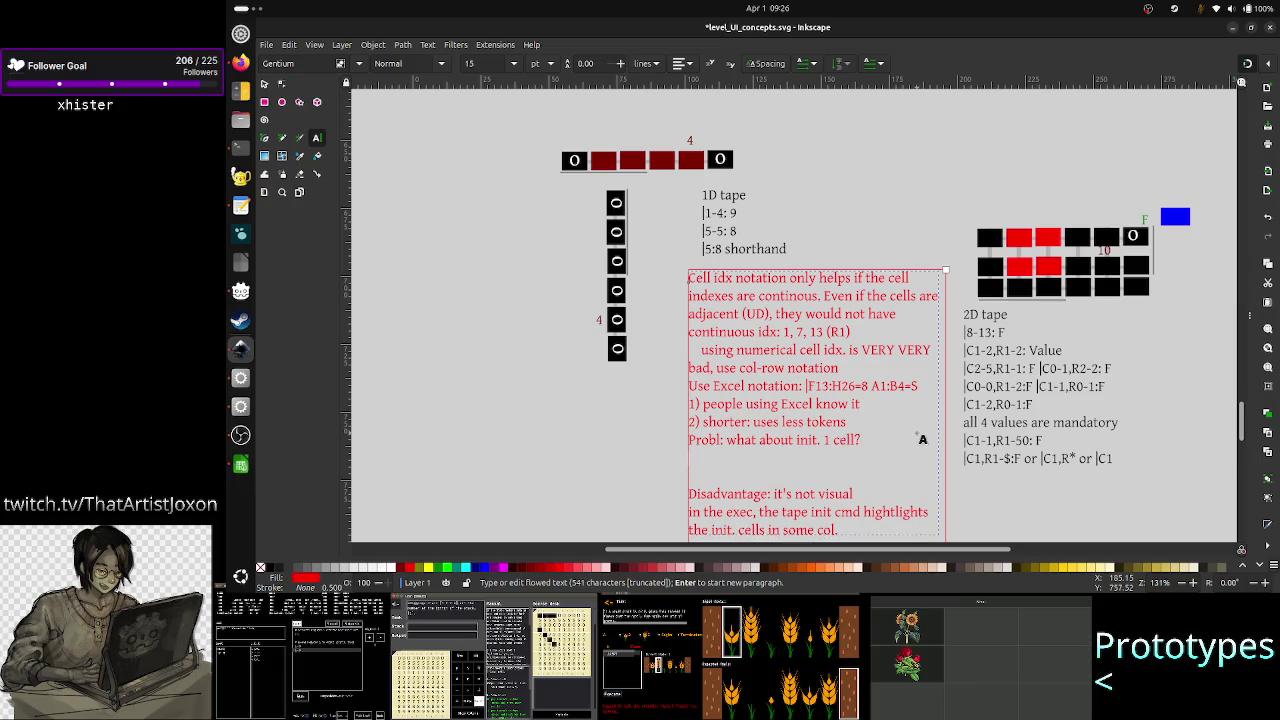
- Write the line 'A4:A4=7, a nice shorthand A4=7', fixing the typos
text(A4)
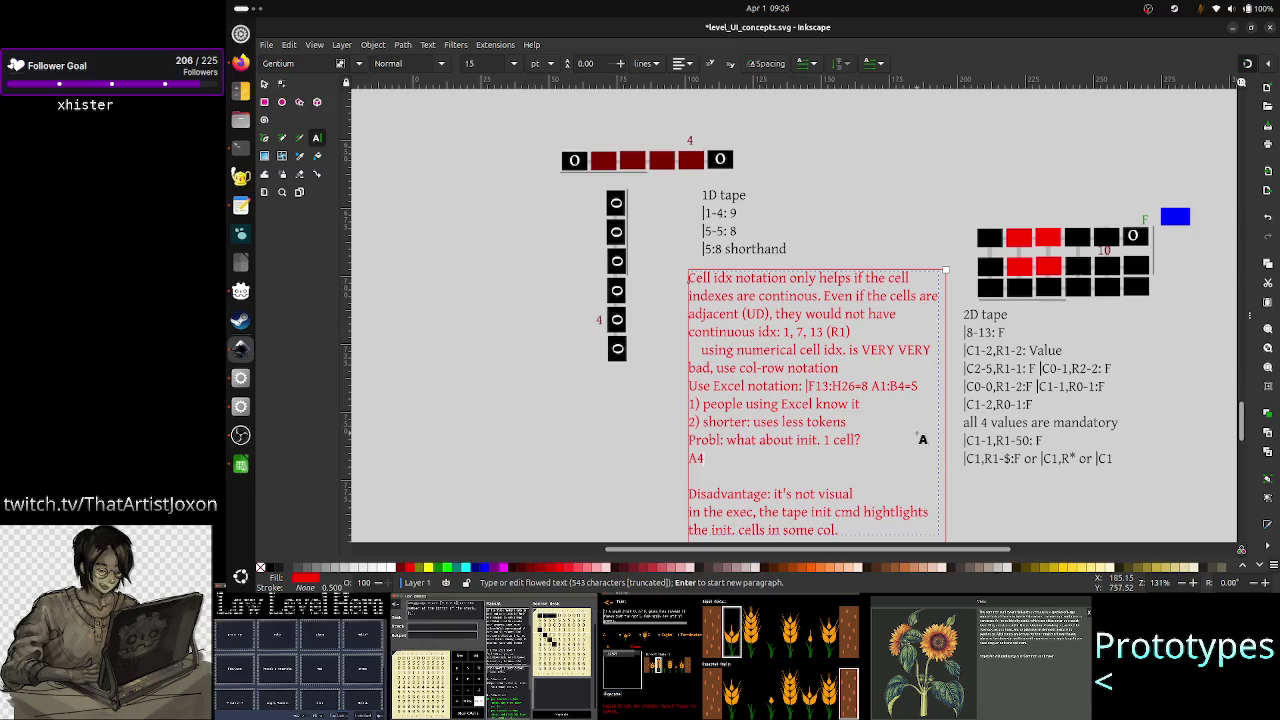
key(shift+Left)
key(shift+Left)
key(Right)
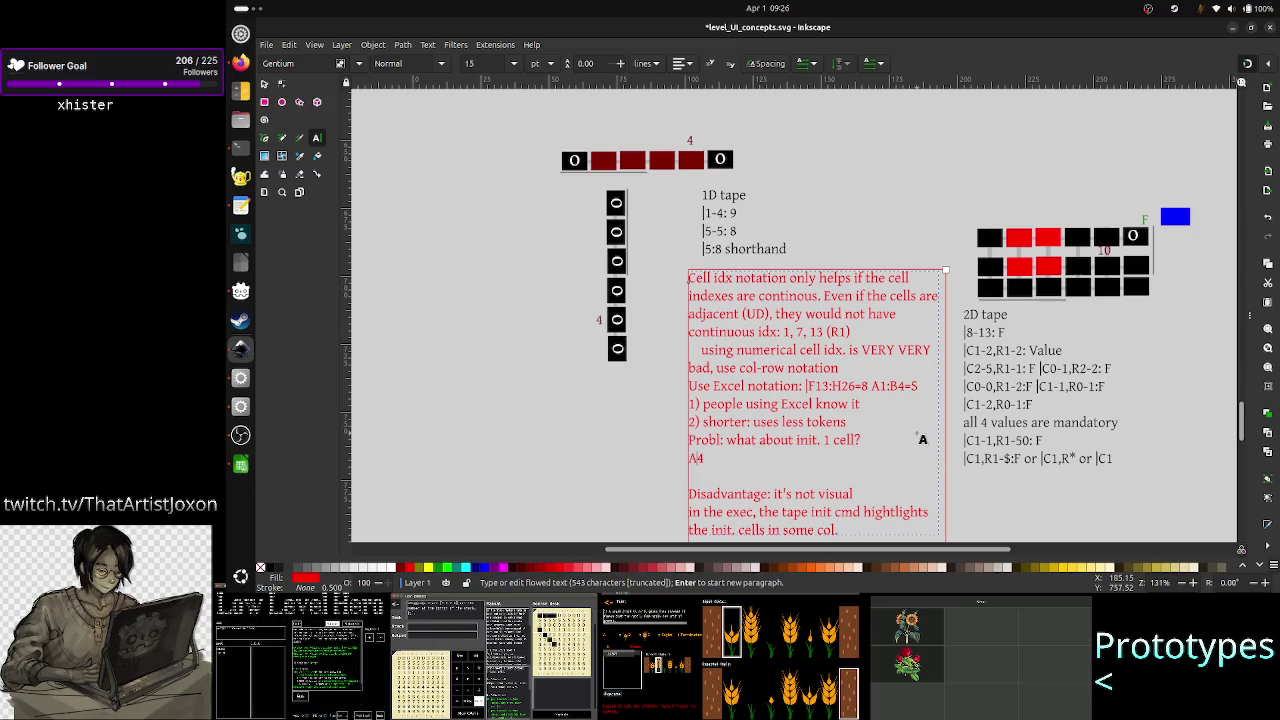
text(=)
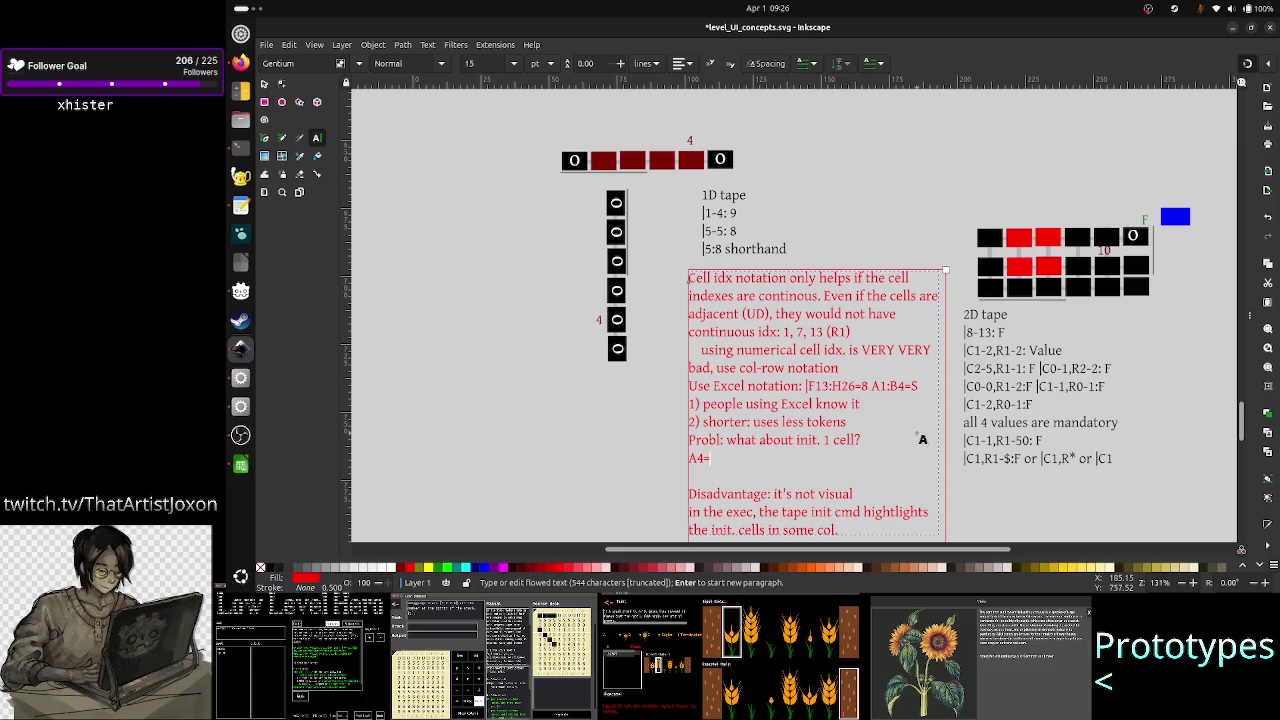
text(7)
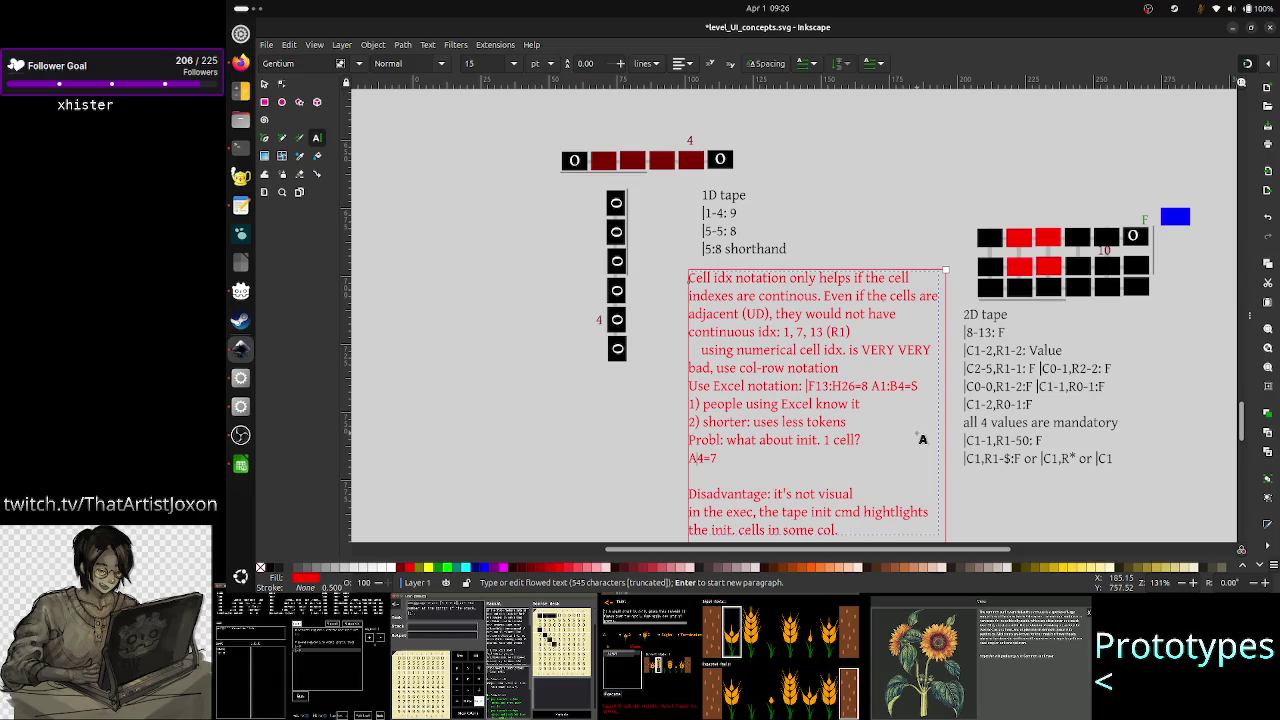
text(:A)
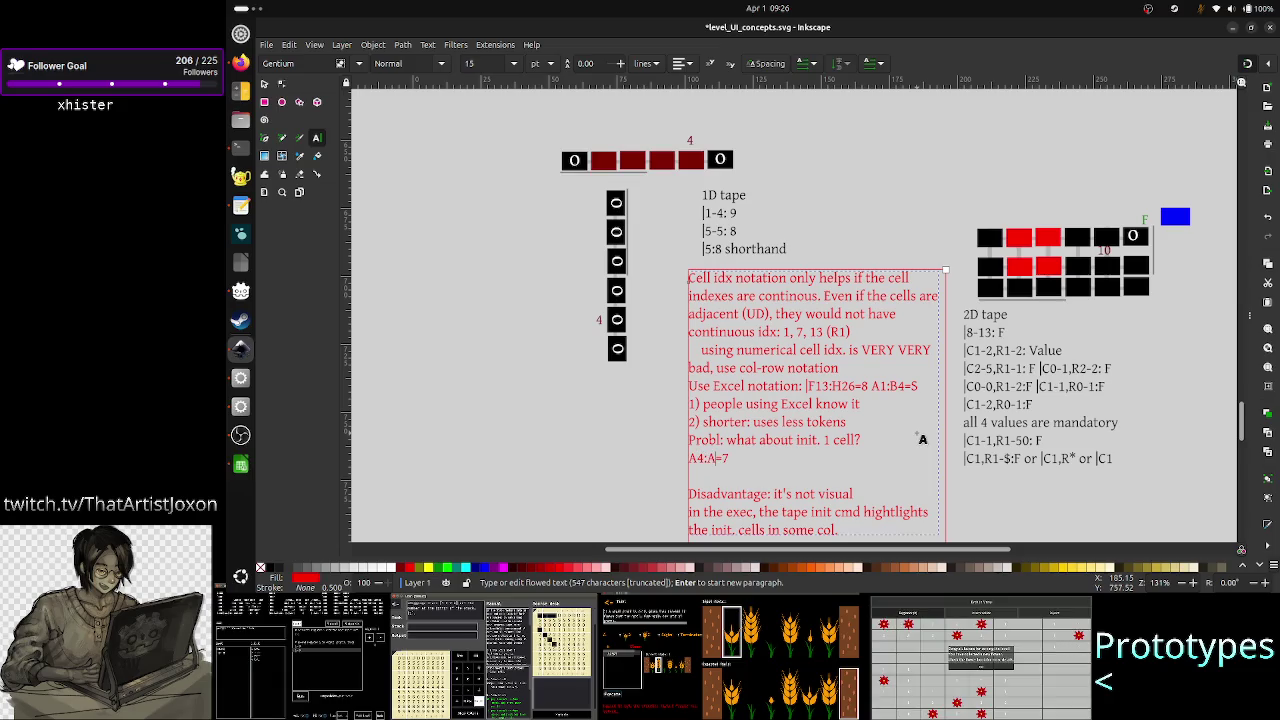
text(3)
key(BackSpace)
text(4)
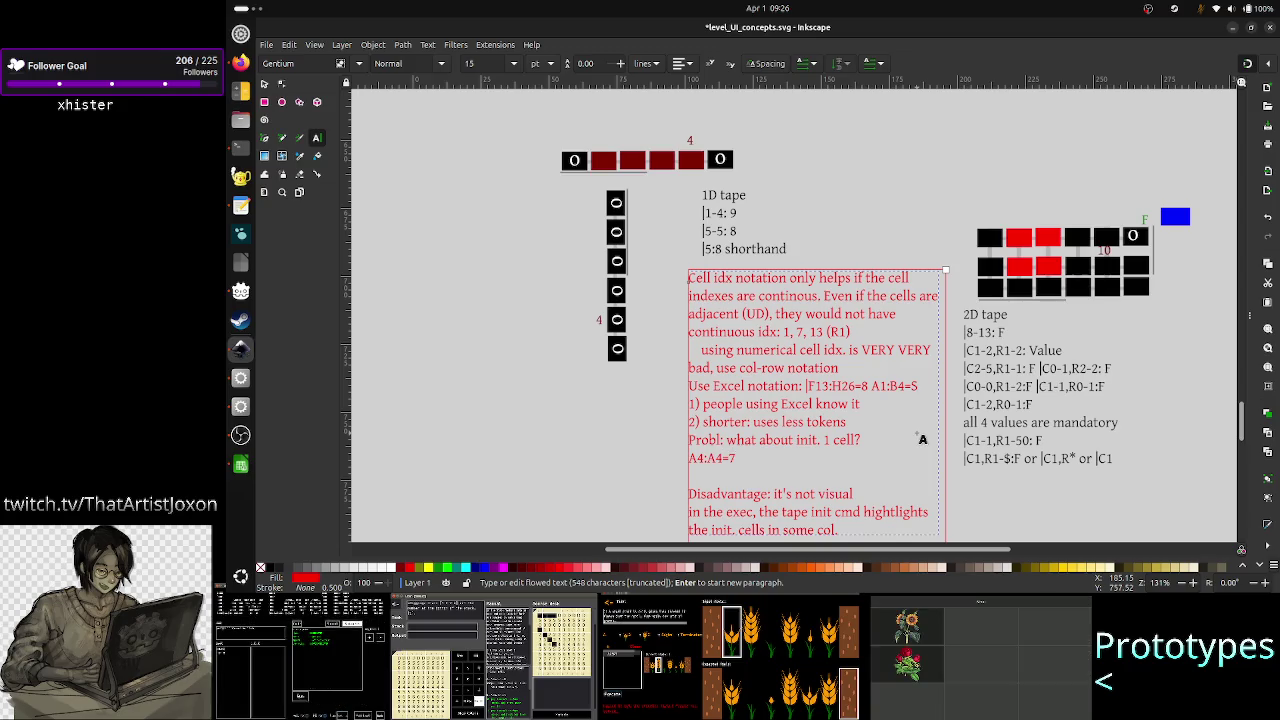
text(, )
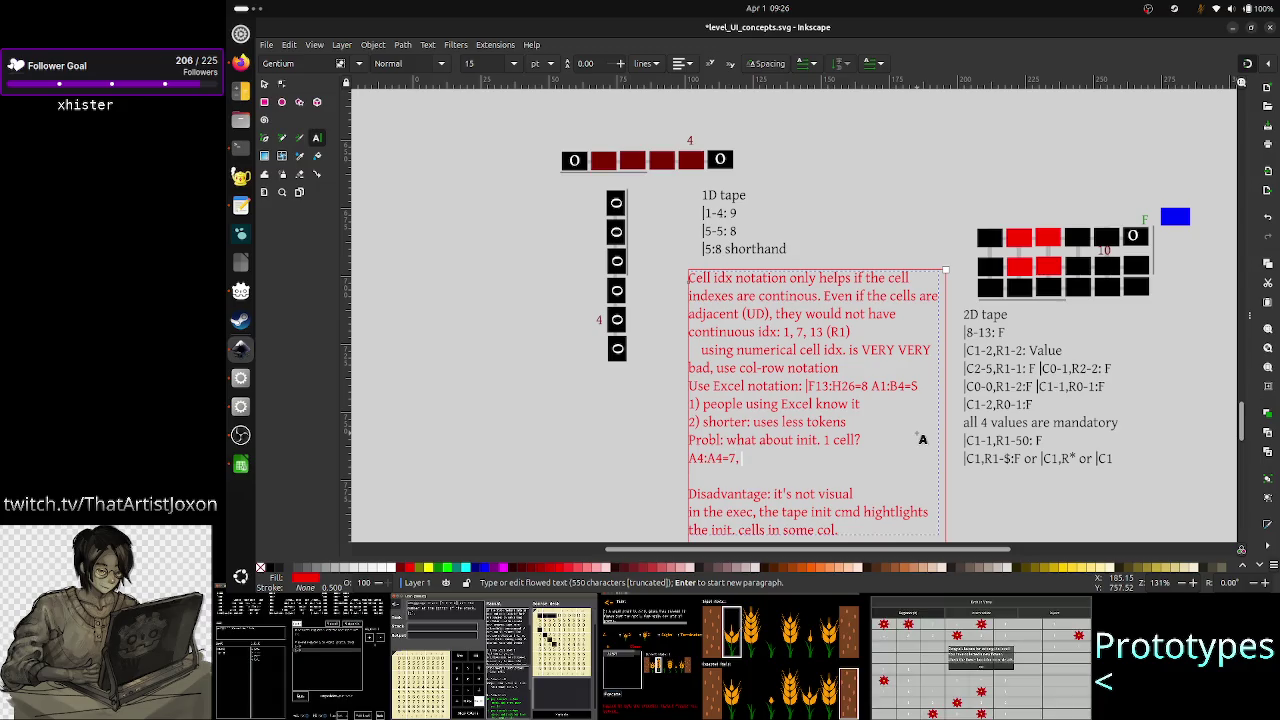
text(a nic)
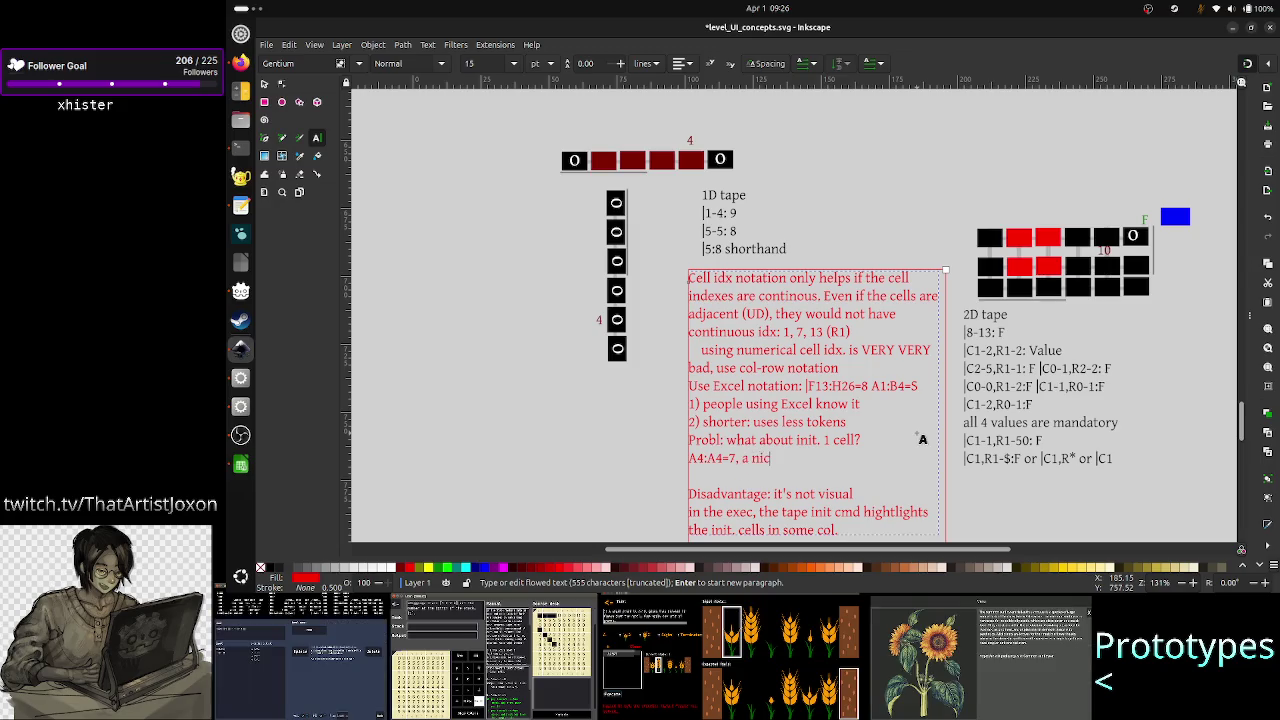
text(e to ha)
key(BackSpace)
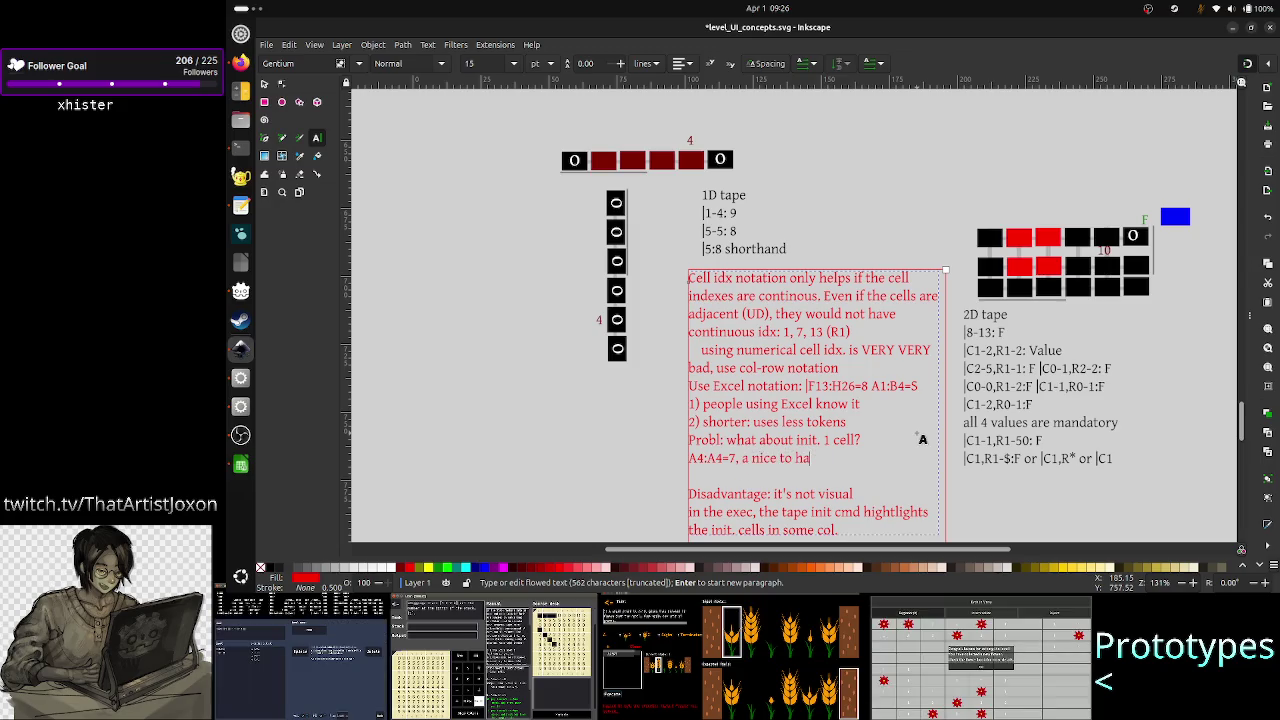
key(BackSpace)
key(BackSpace)
key(BackSpace)
key(BackSpace)
text(ce)
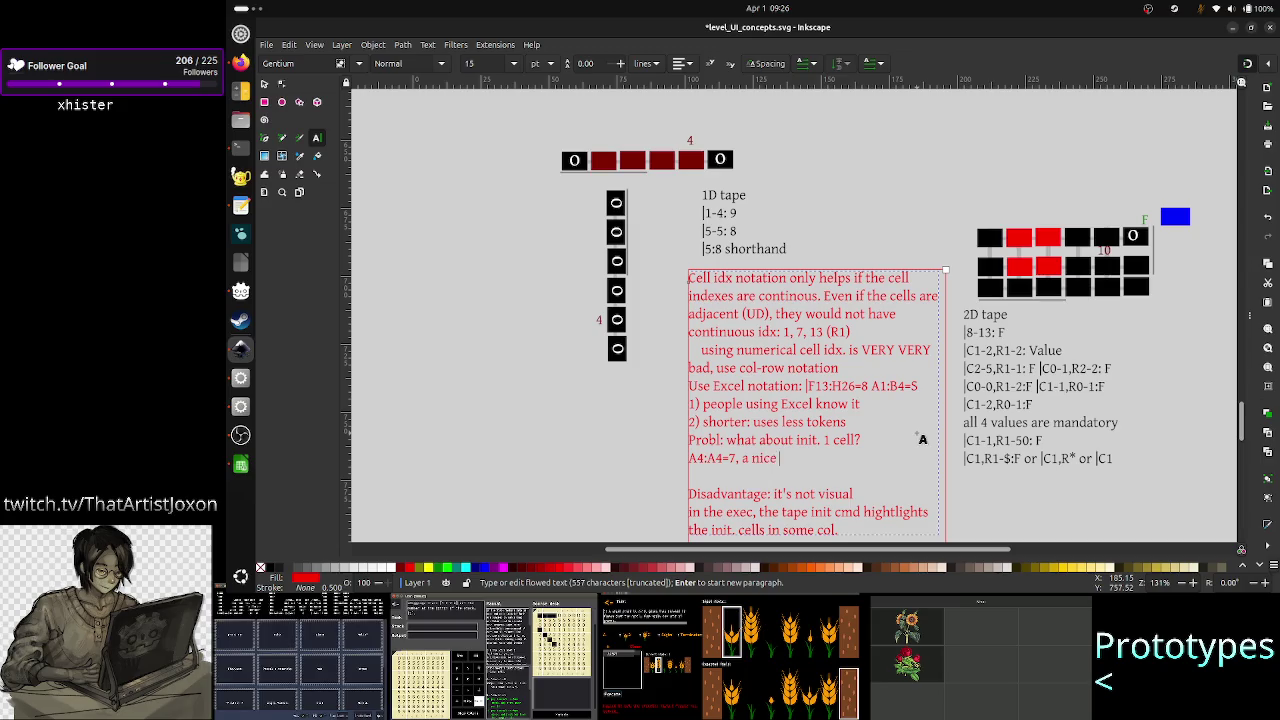
text( shorthand)
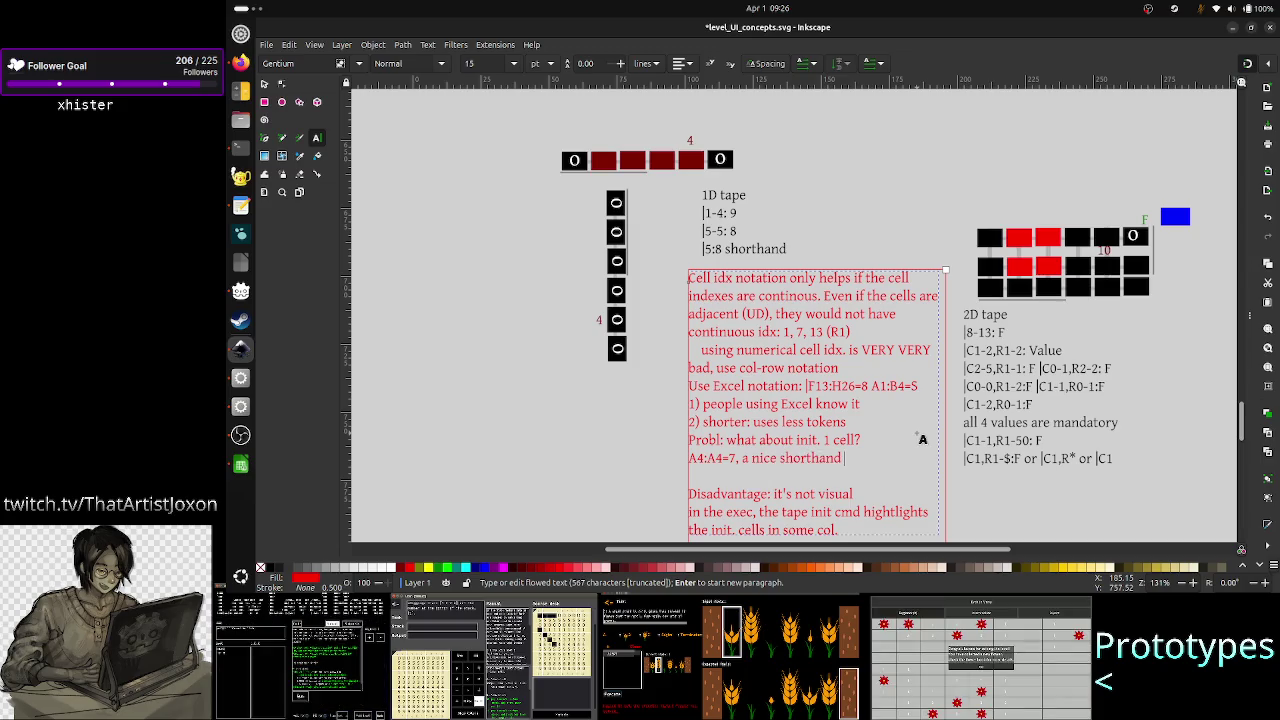
text( A4=)
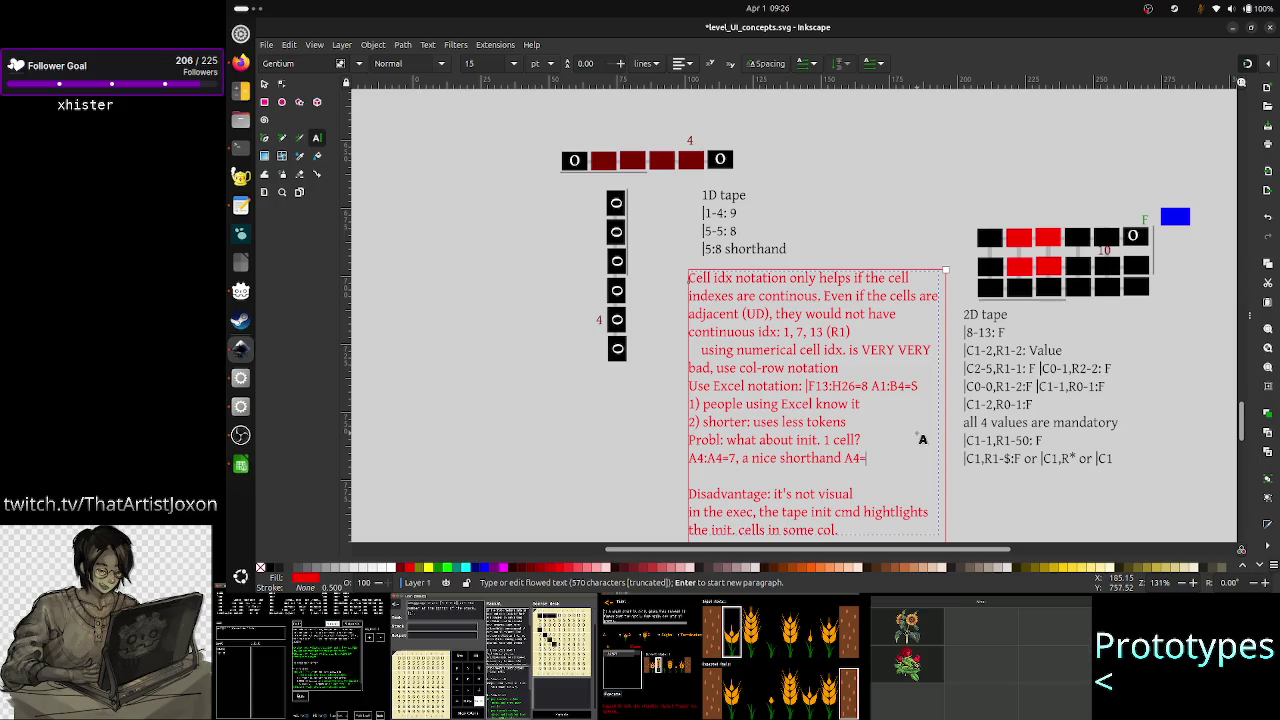
text(7)
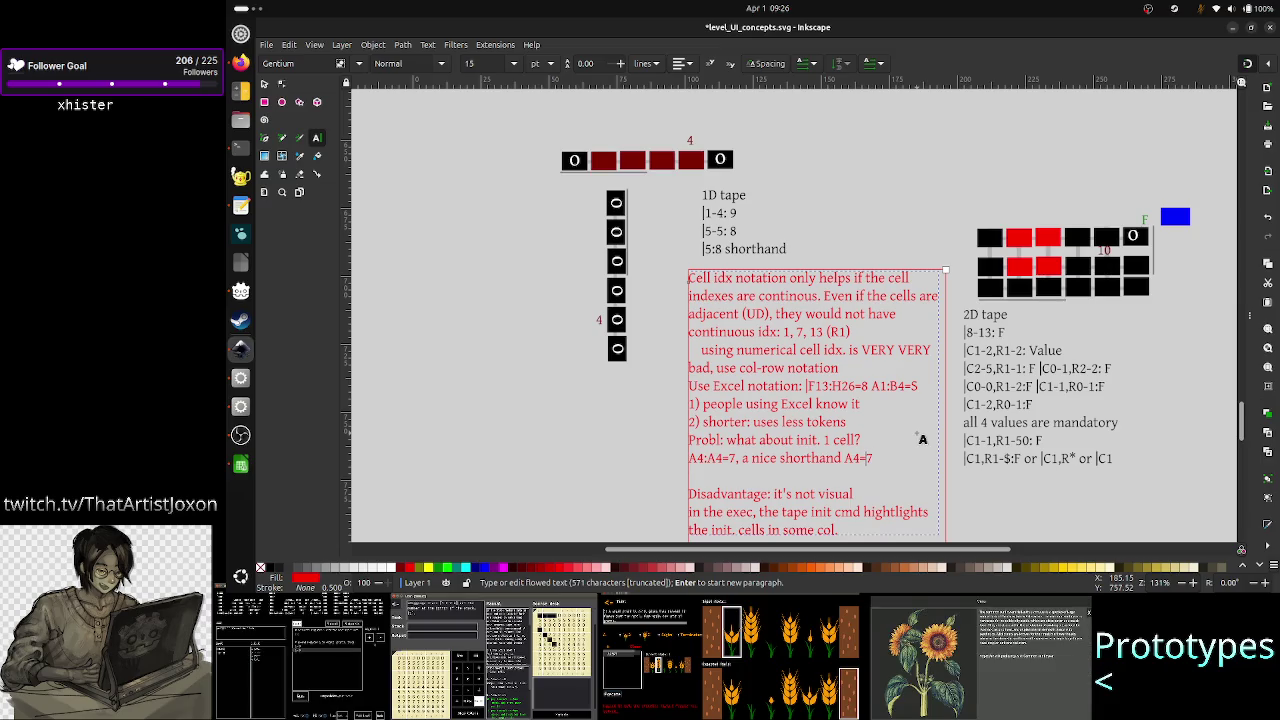
- Select the A4 and A4=7 parts of the new line to review them, then switch to Calc
key(Left)
key(shift+Left)
key(shift+Left)
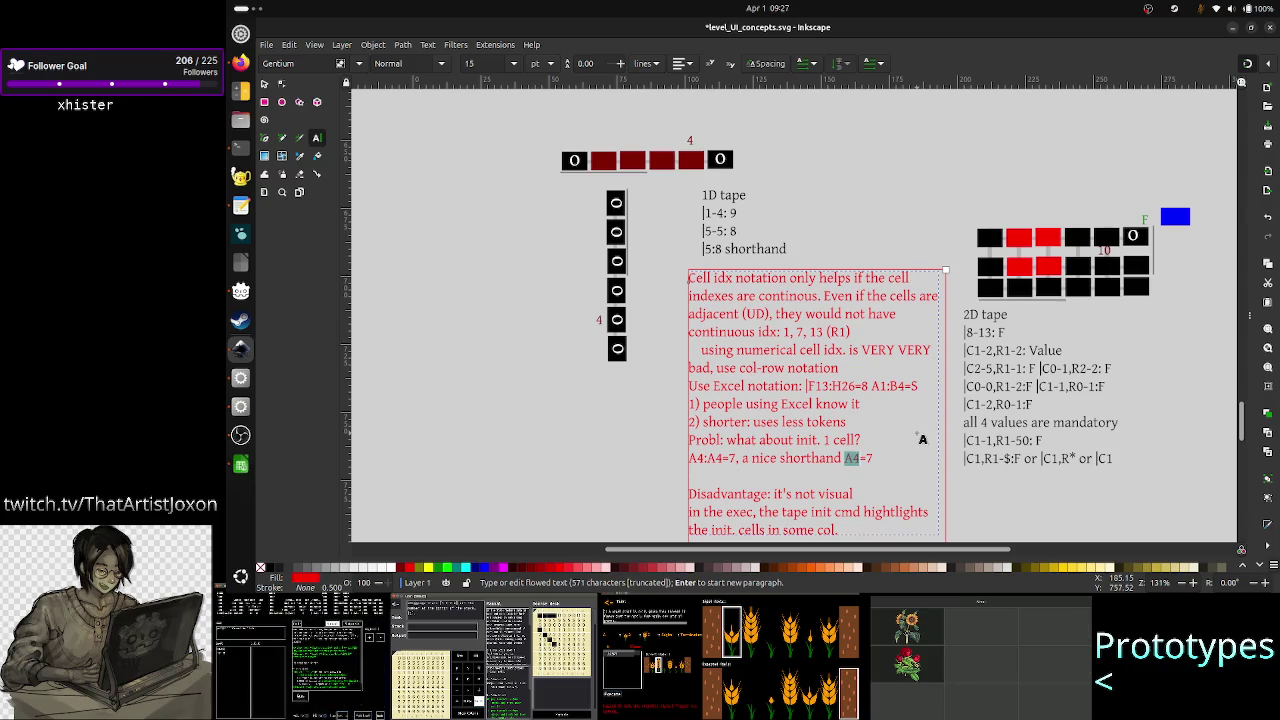
key(Right)
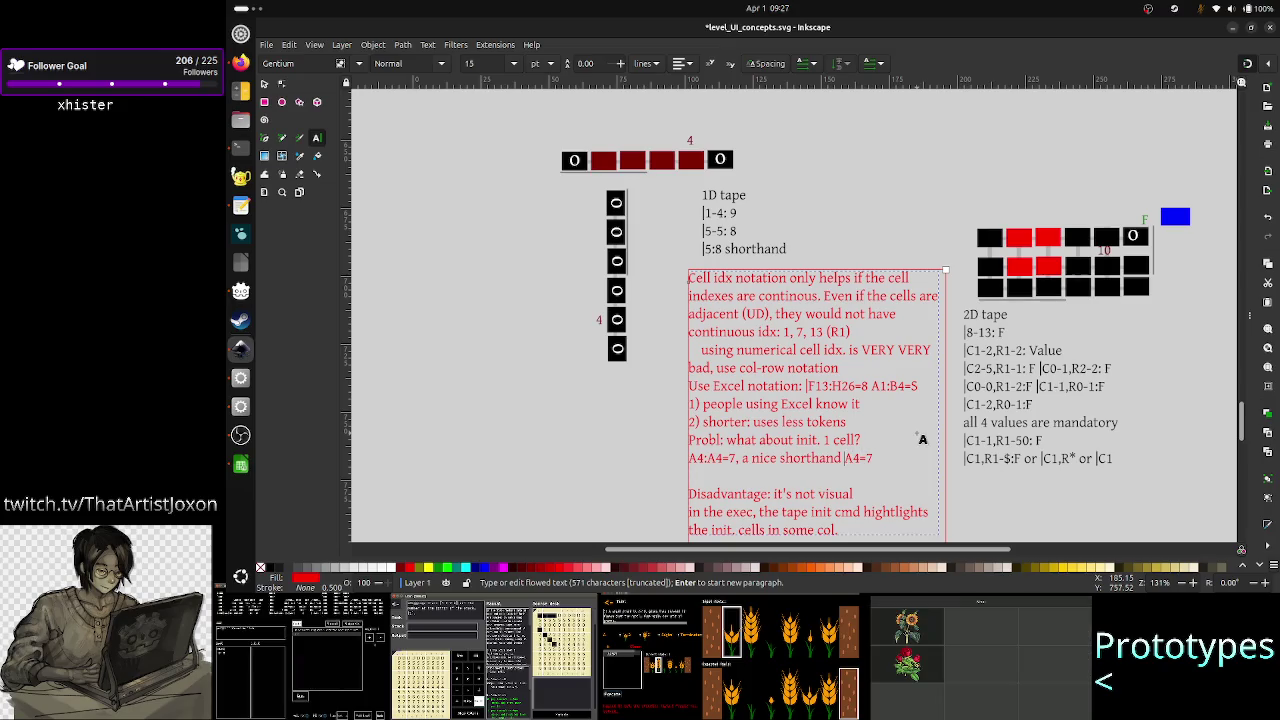
key(shift+Left)
key(shift+Left)
key(shift+End)
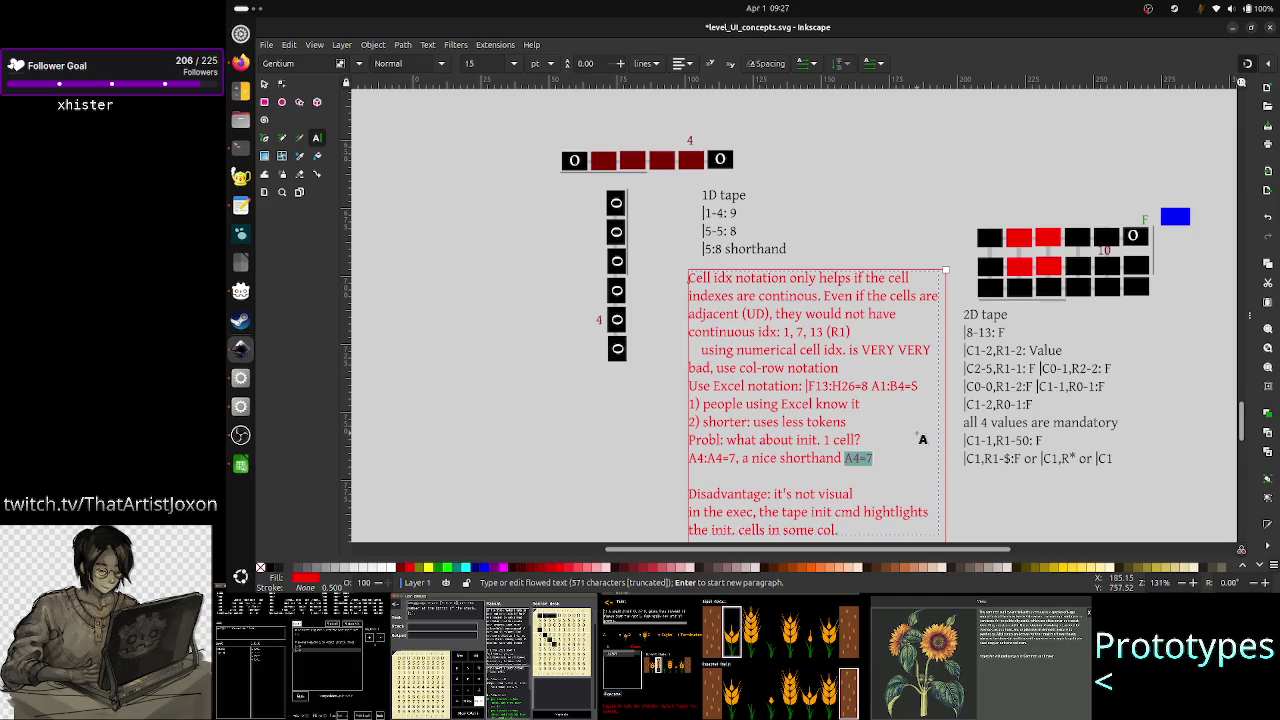
key(Left)
key(Left)
key(Left)
key(Left)
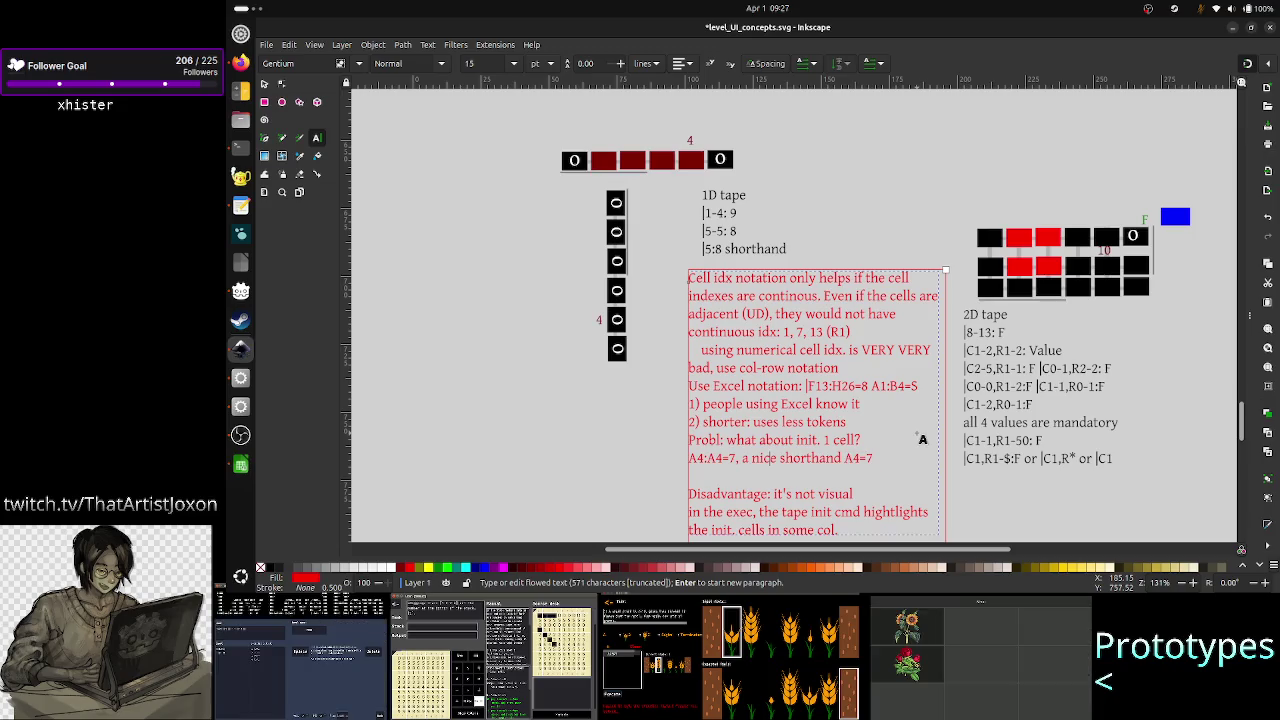
key(Right)
key(shift+Right)
key(shift+Right)
key(shift+Right)
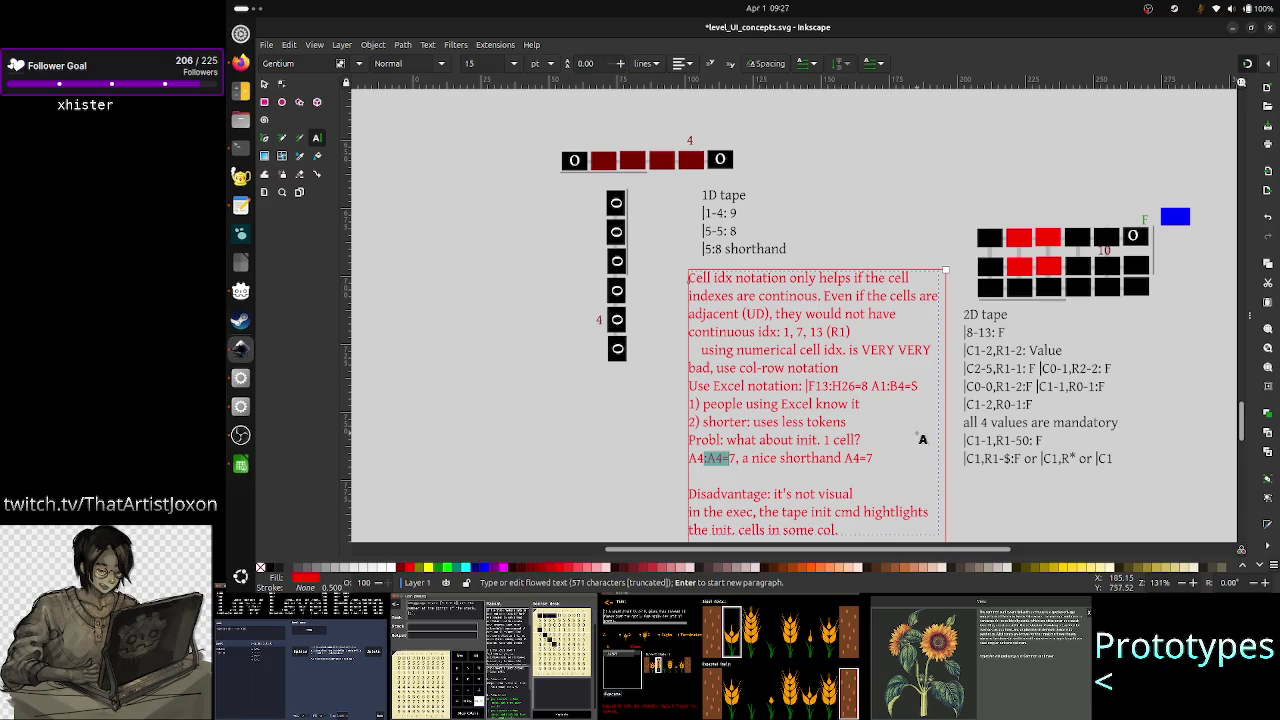
key(shift+Left)
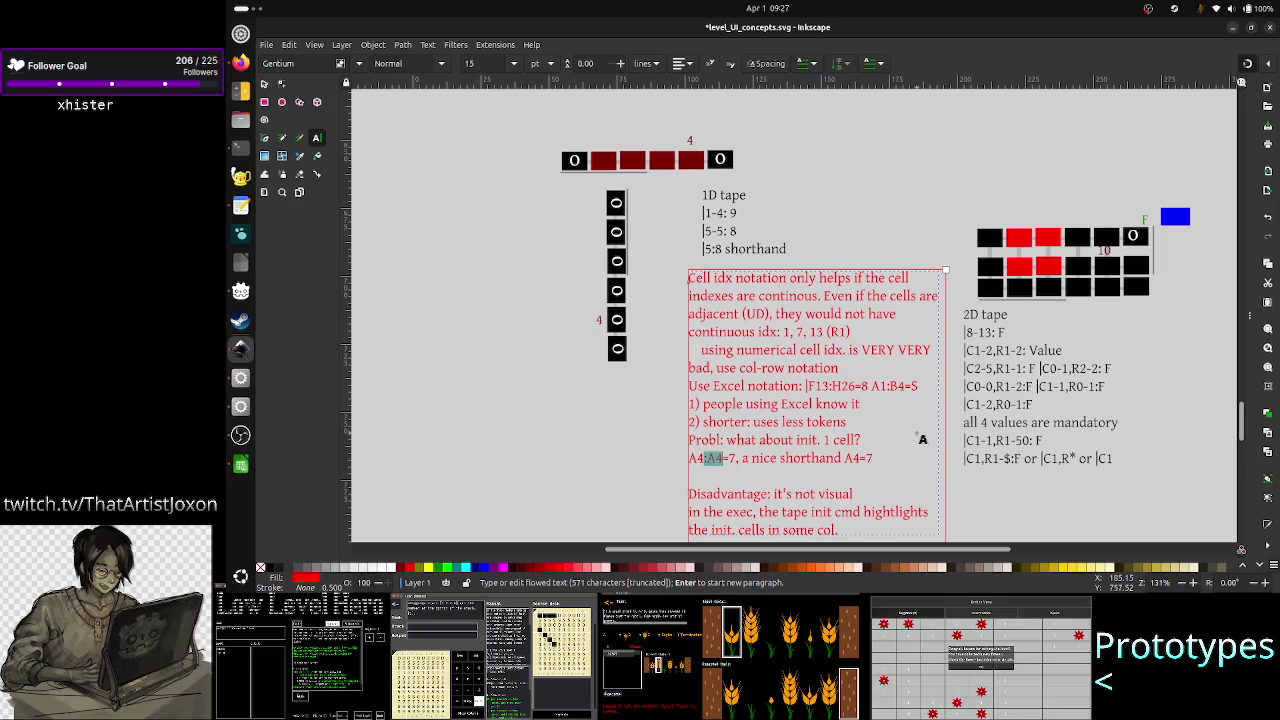
key(alt+Tab)
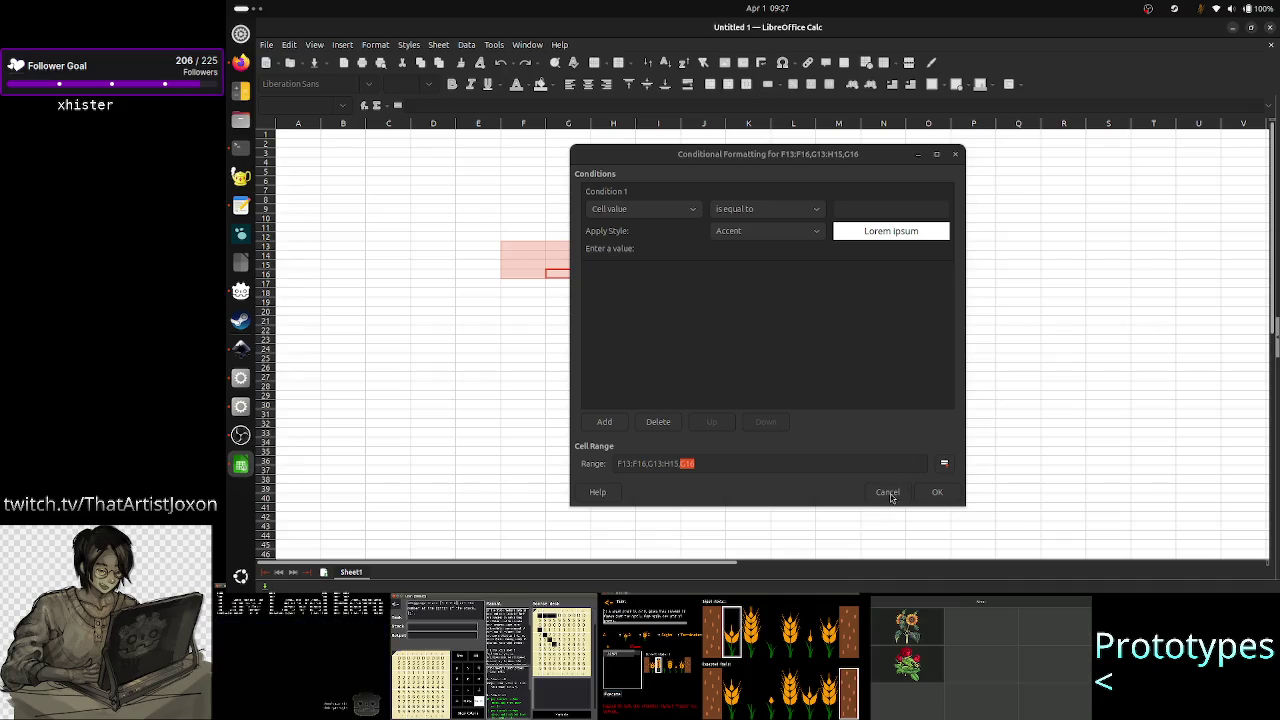
- Cancel the conditional format, close the manager, select G17:I24, and switch to the Vim terminal
click(888, 493)
click(869, 469)
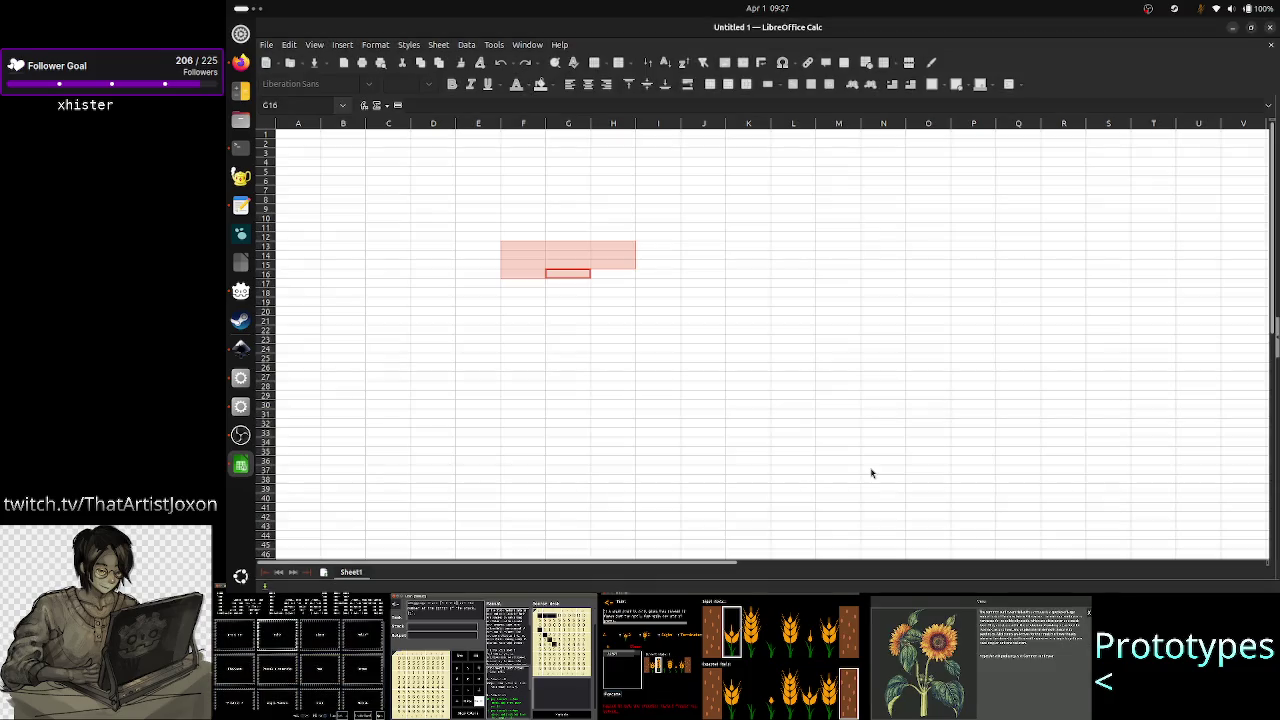
click(875, 422)
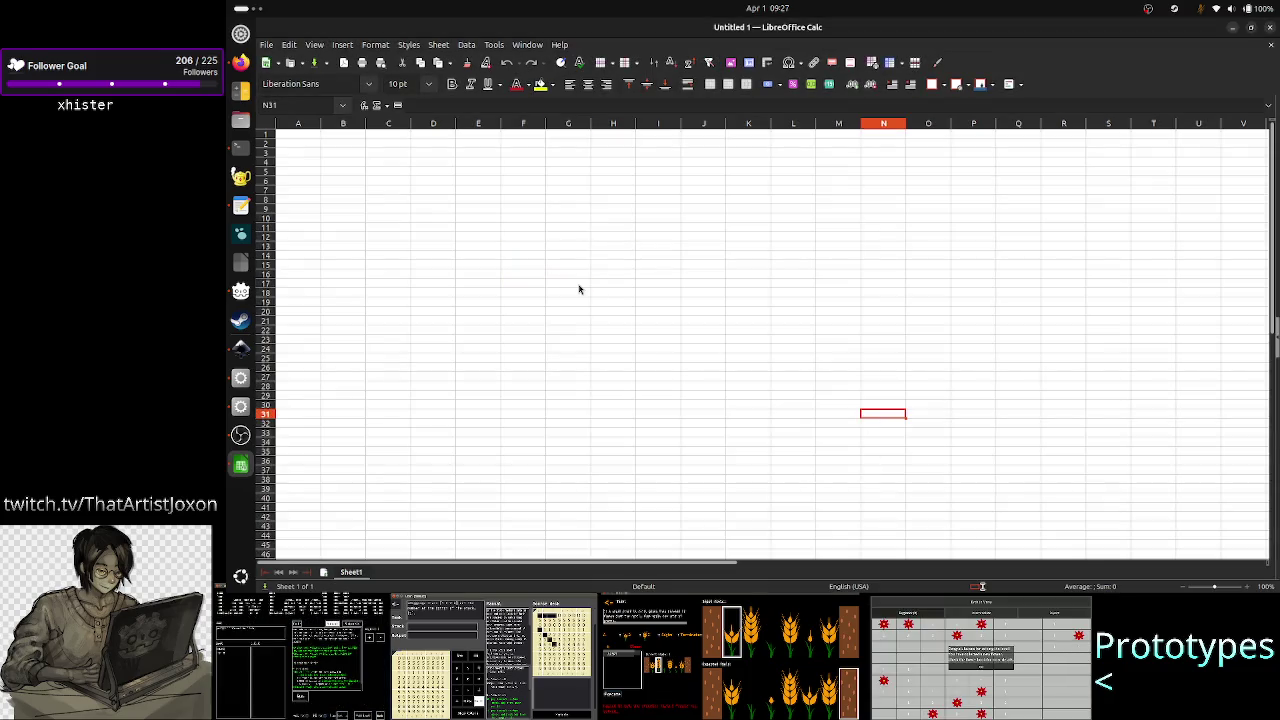
drag(580, 287, 636, 349)
key(alt+Tab)
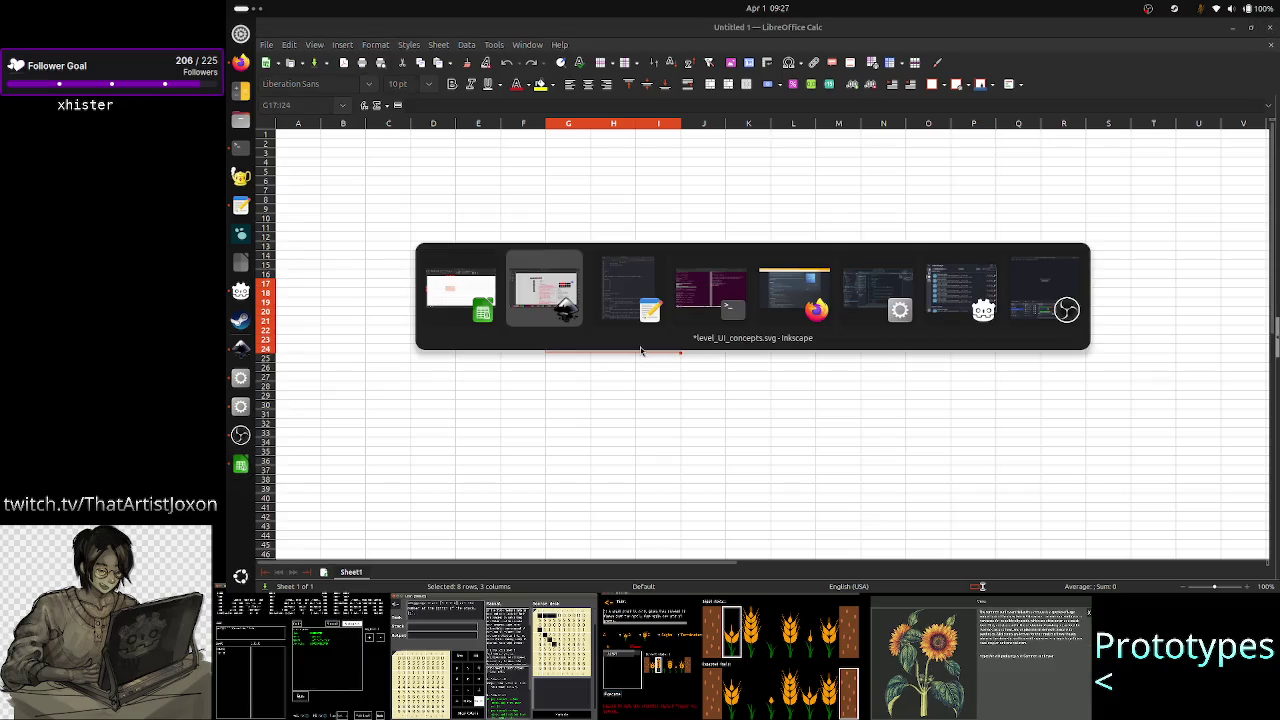
key(alt+Tab)
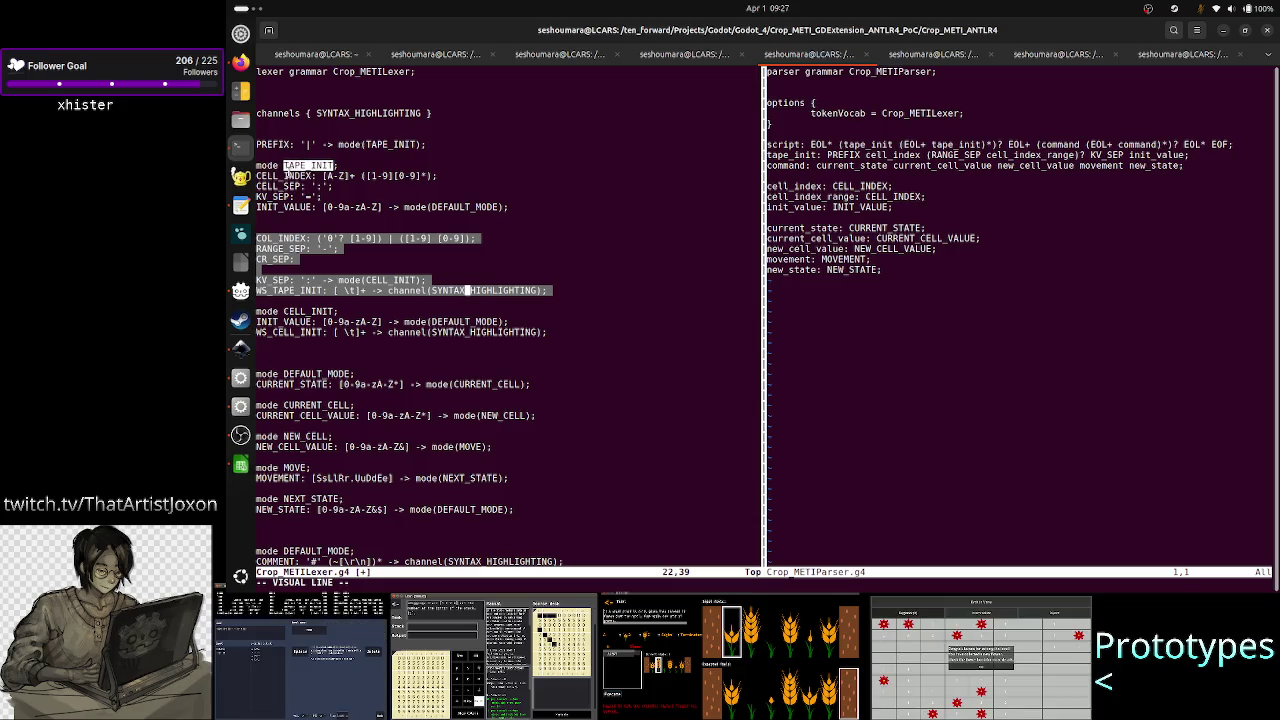
double_click(285, 175)
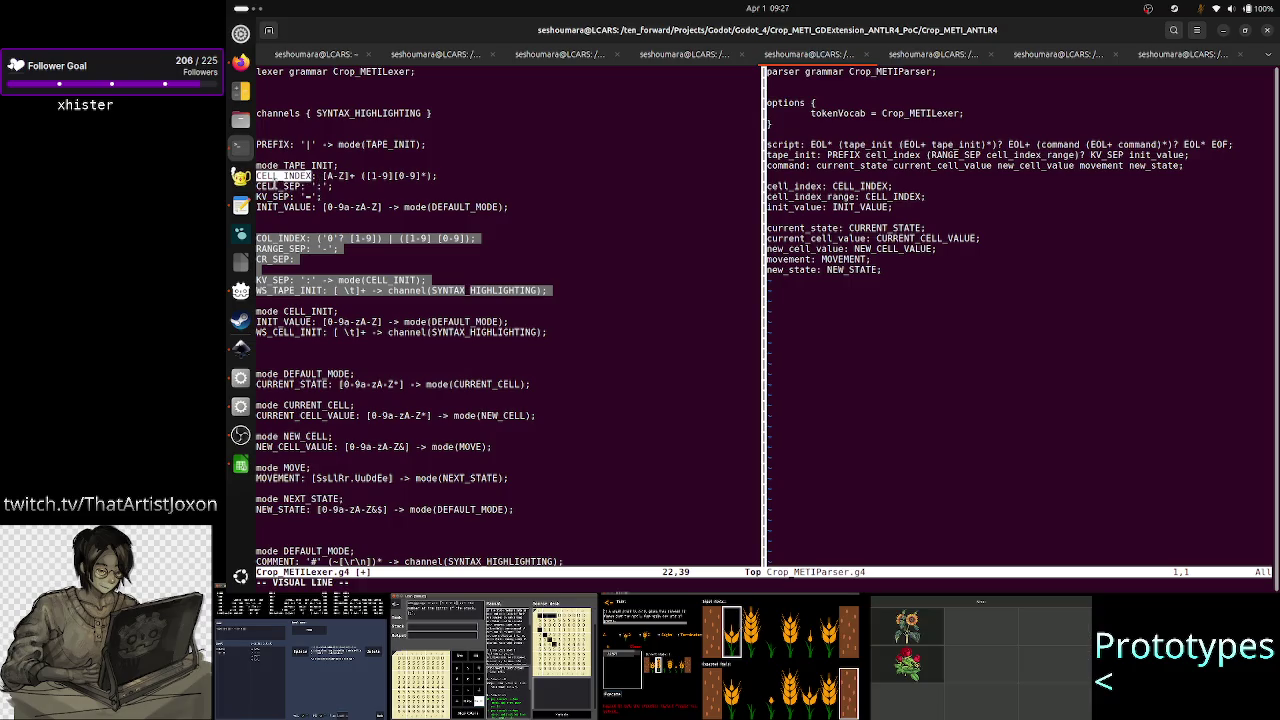
mouse_move(265, 186)
mouse_down()
mouse_move(333, 187)
mouse_move(310, 167)
mouse_up()
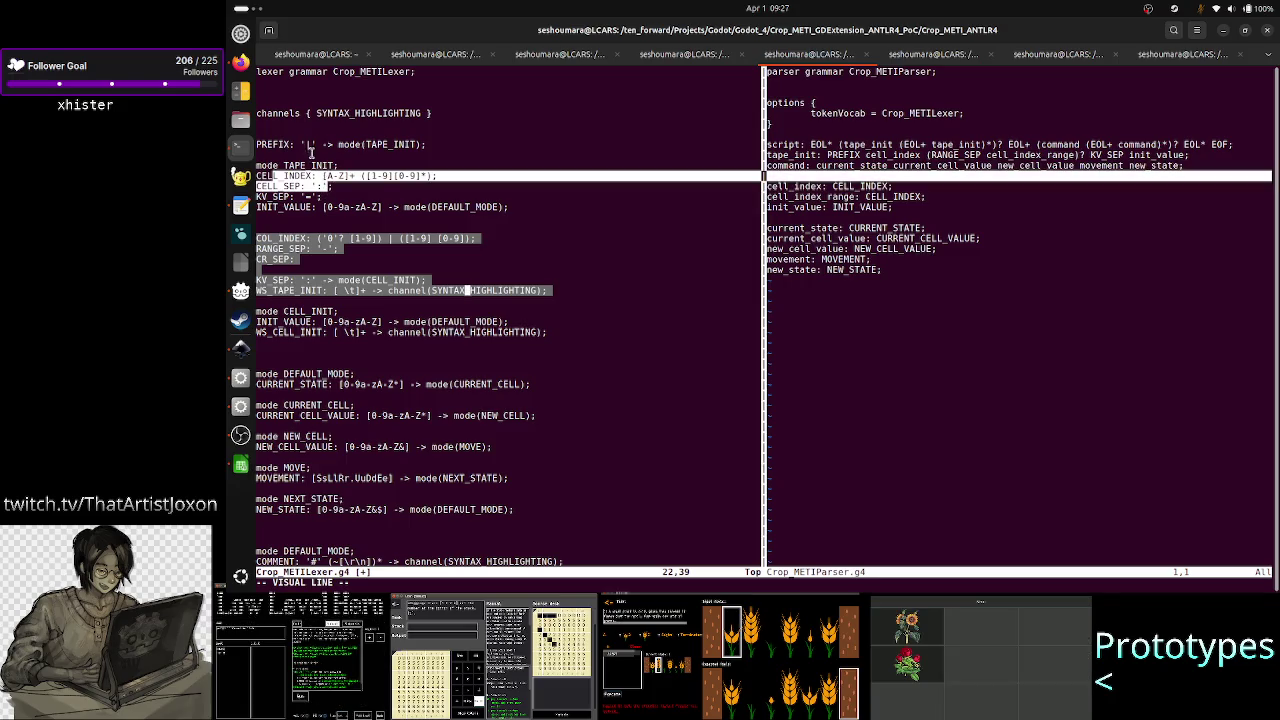
click(310, 167)
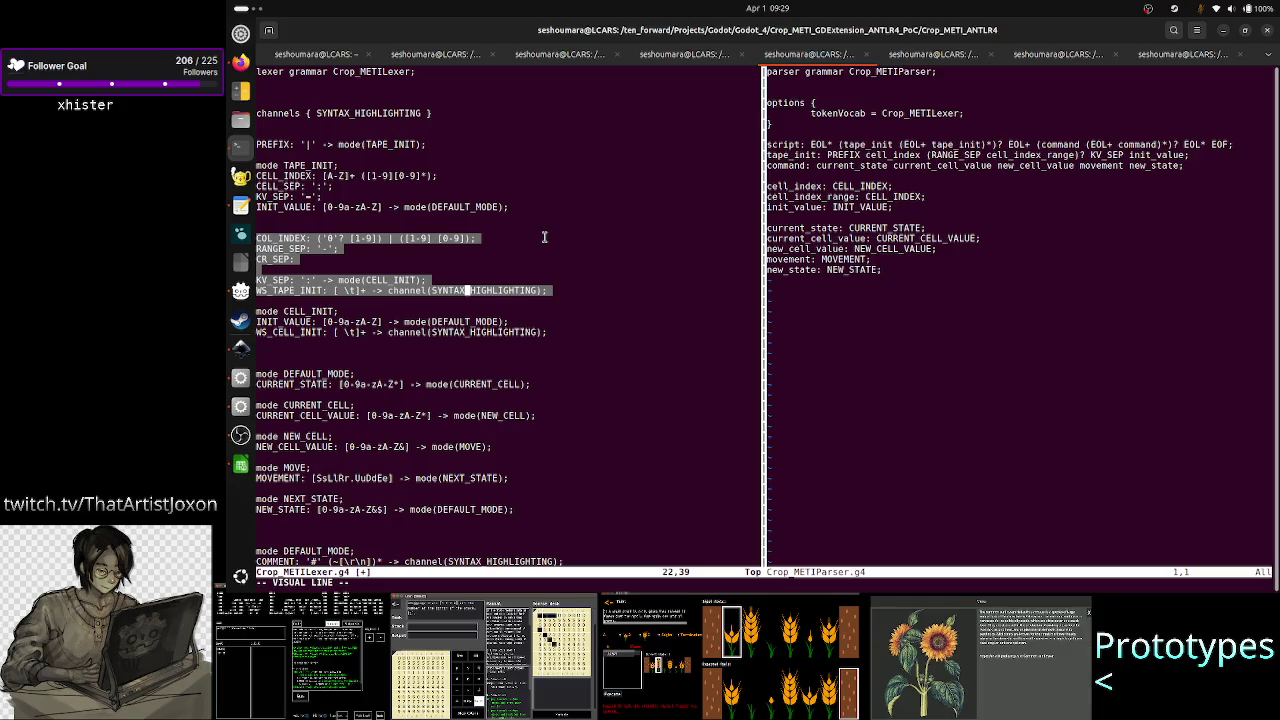
- Delete the six selected lexer lines and the CELL_INIT mode block with its blank line
key(d)
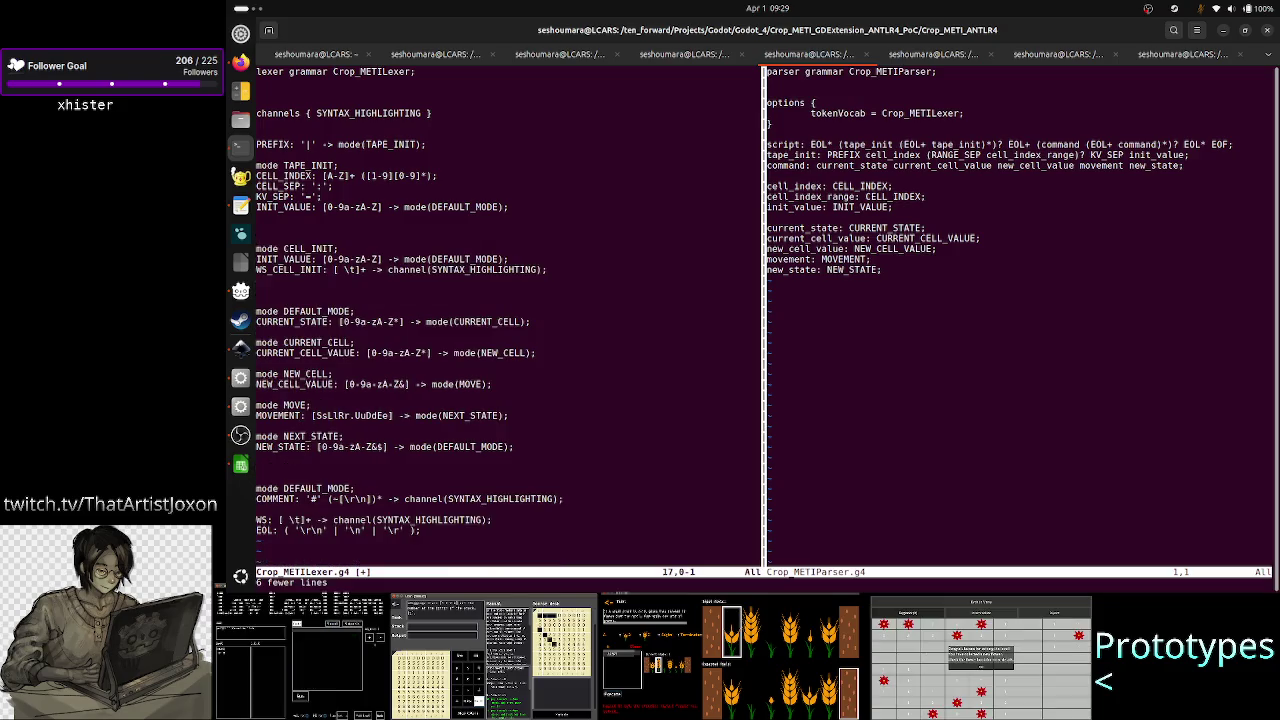
key(shift+v)
key(j)
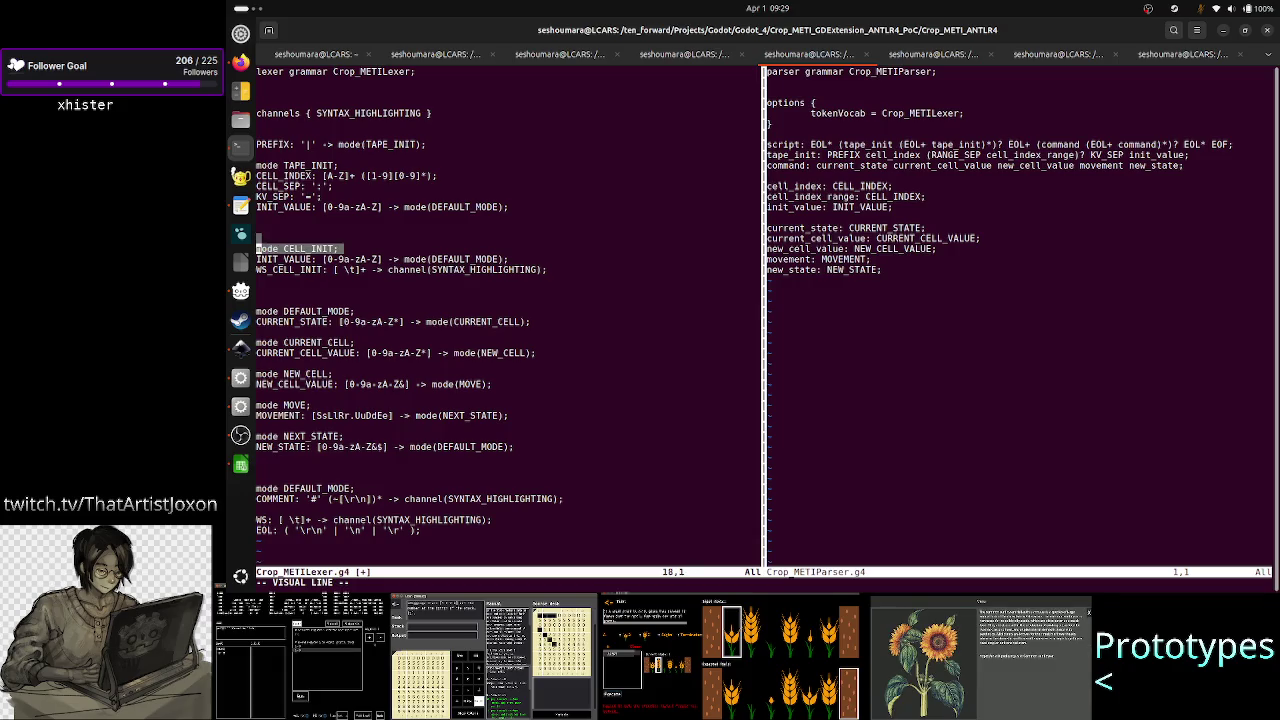
key(j)
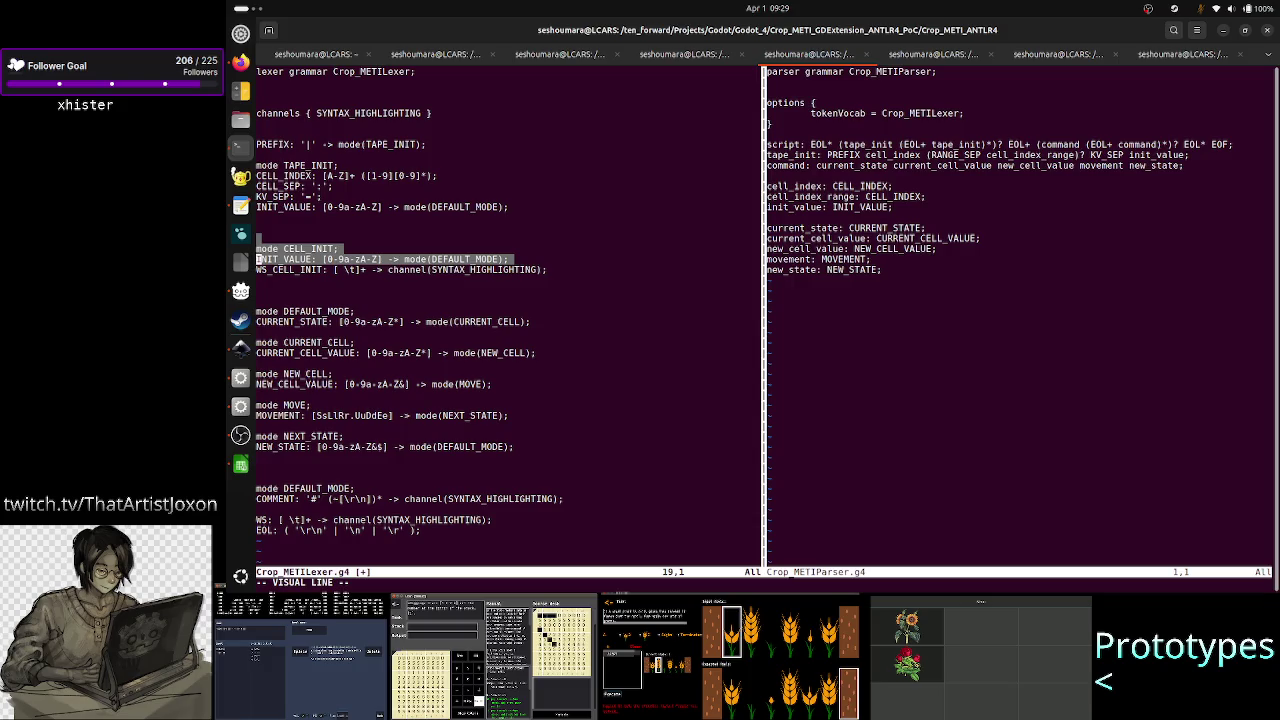
key(j)
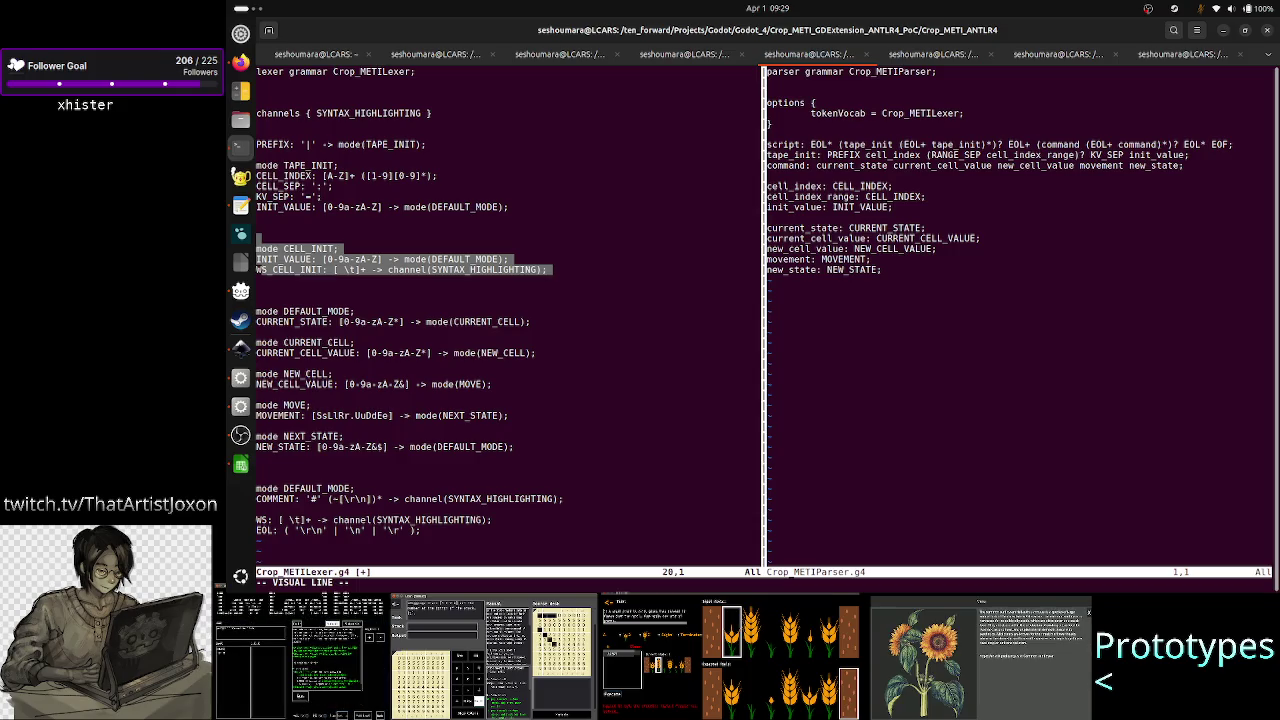
key(d)
key(k)
key(d)
key(d)
key(d)
key(d)
key(d)
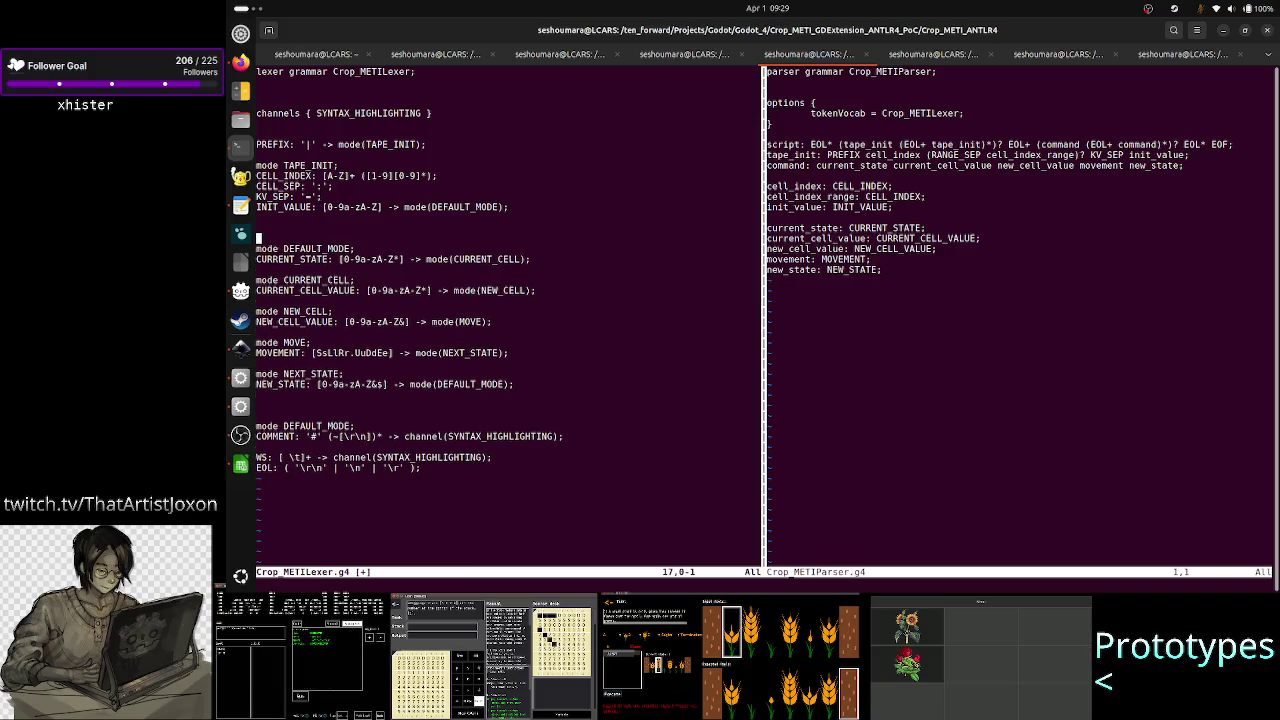
key(d)
key(d)
key(k)
key(k)
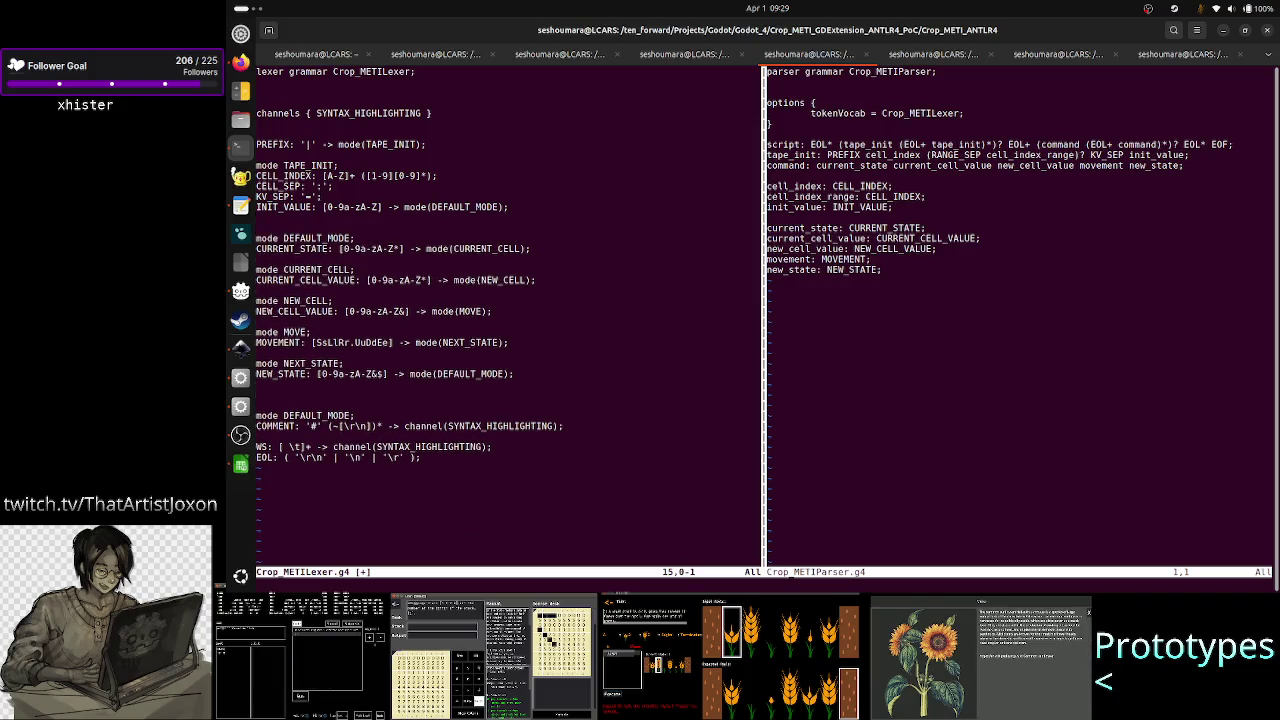
- Add a new blank line in the gap after the INIT_VALUE rule
key(j)
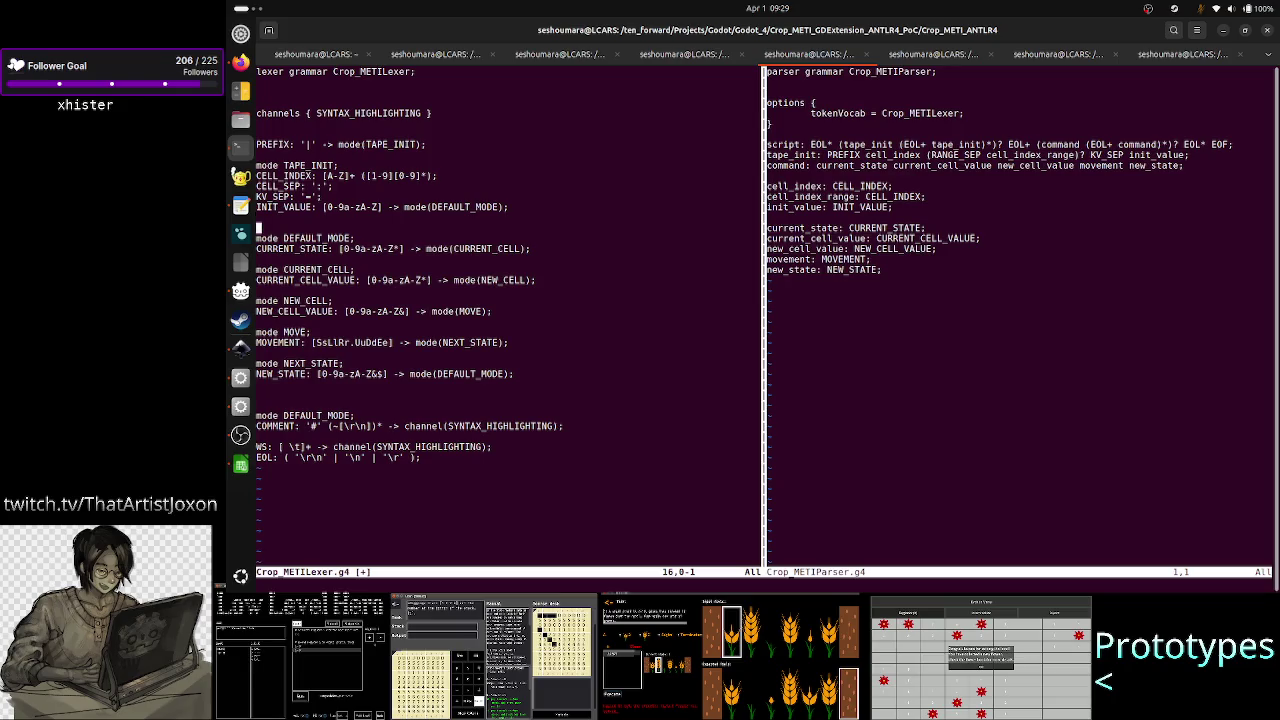
key(j)
key(j)
key(j)
key(j)
key(j)
key(j)
key(j)
key(j)
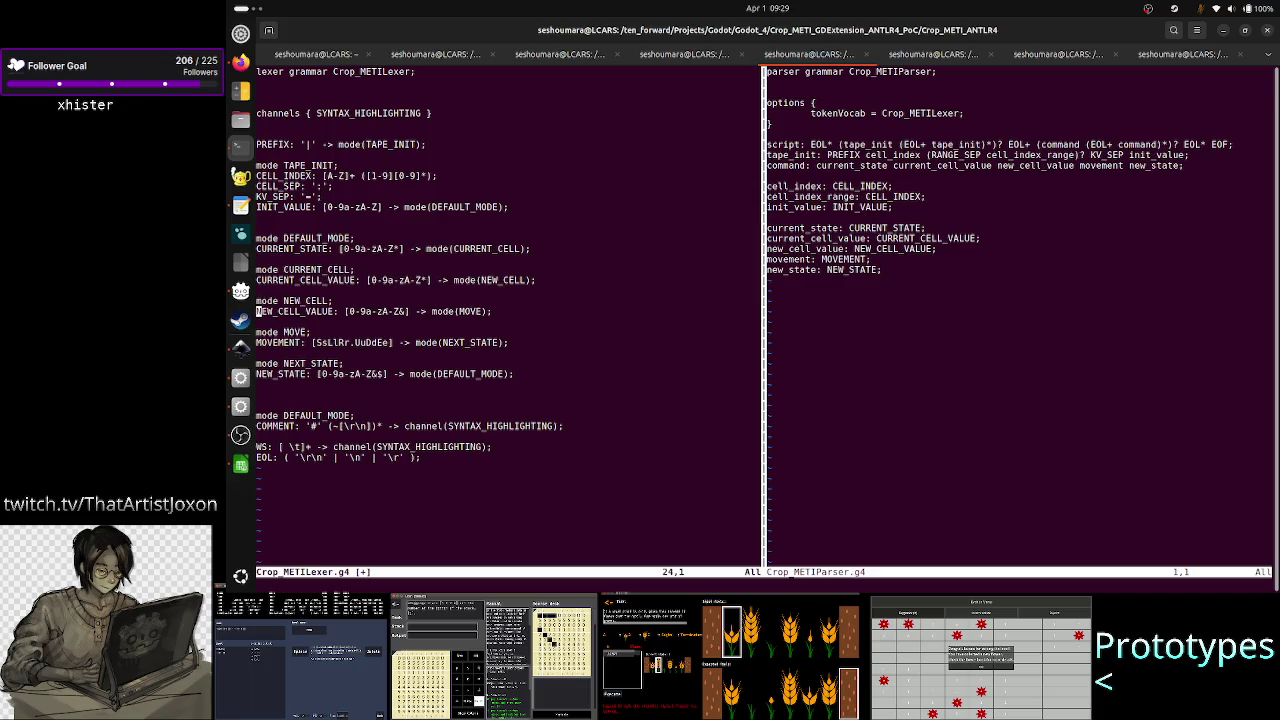
key(k)
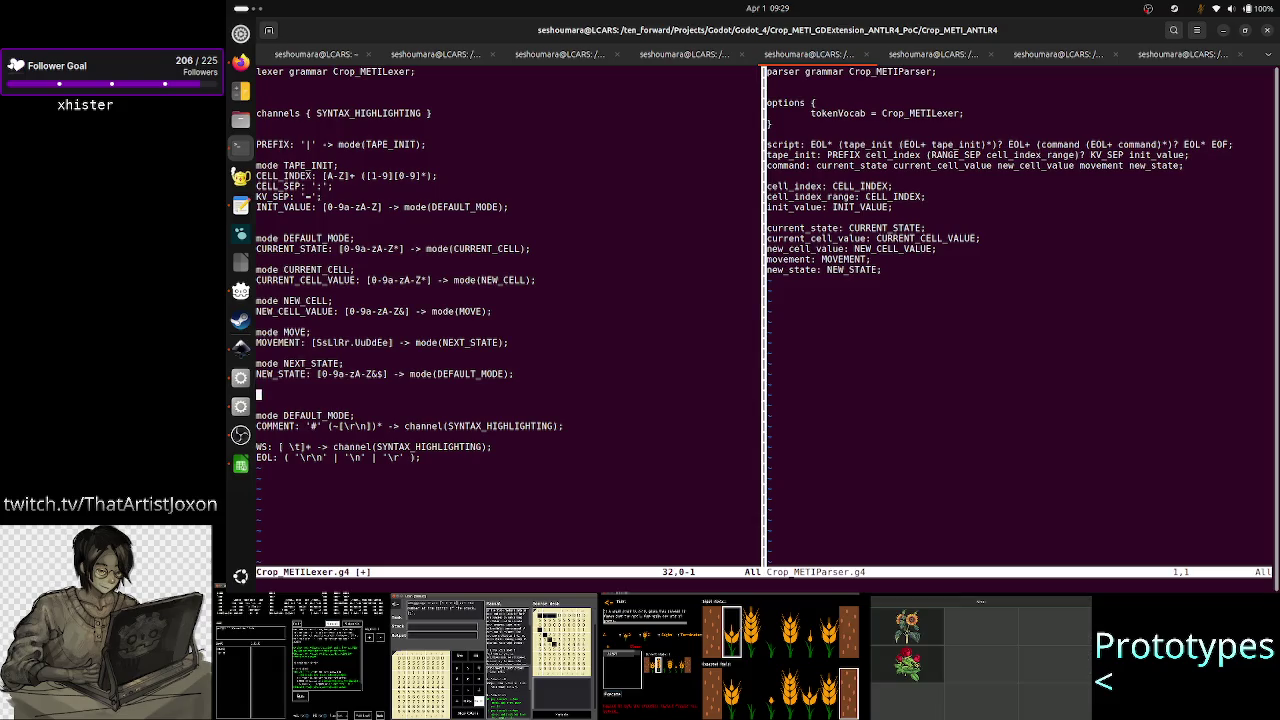
key(k)
key(k)
key(k)
key(k)
key(k)
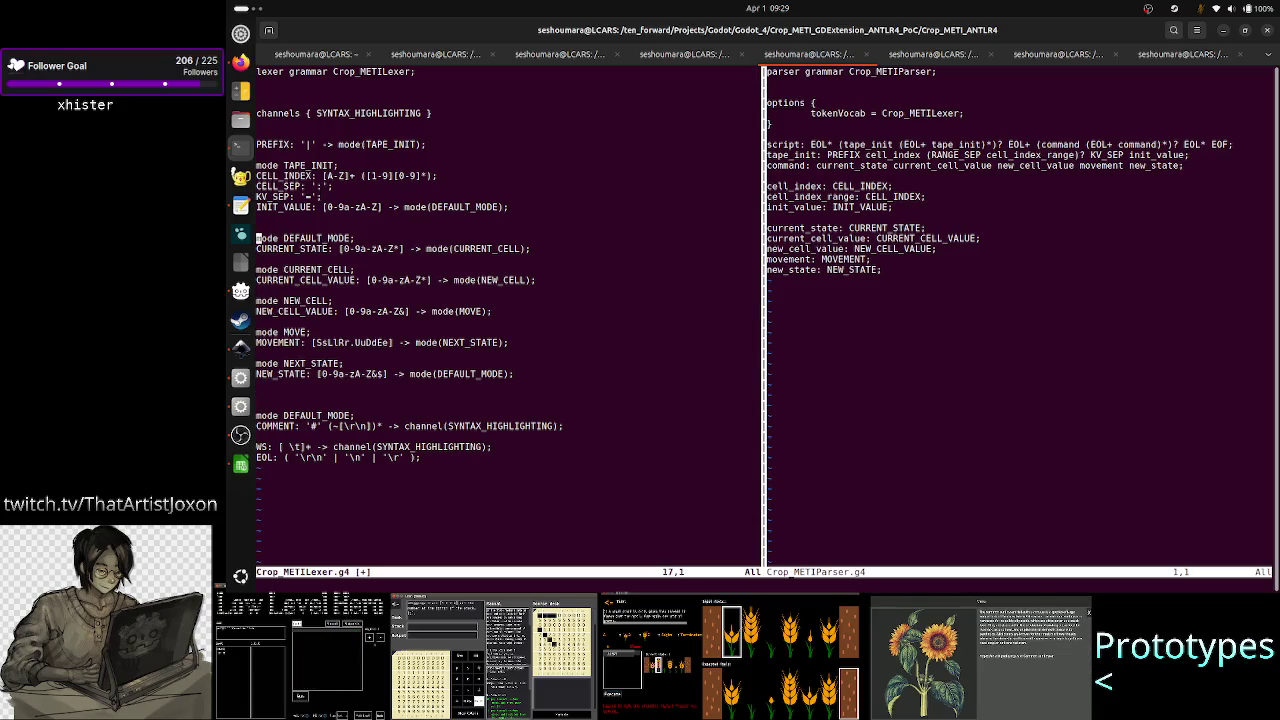
key(k)
key(k)
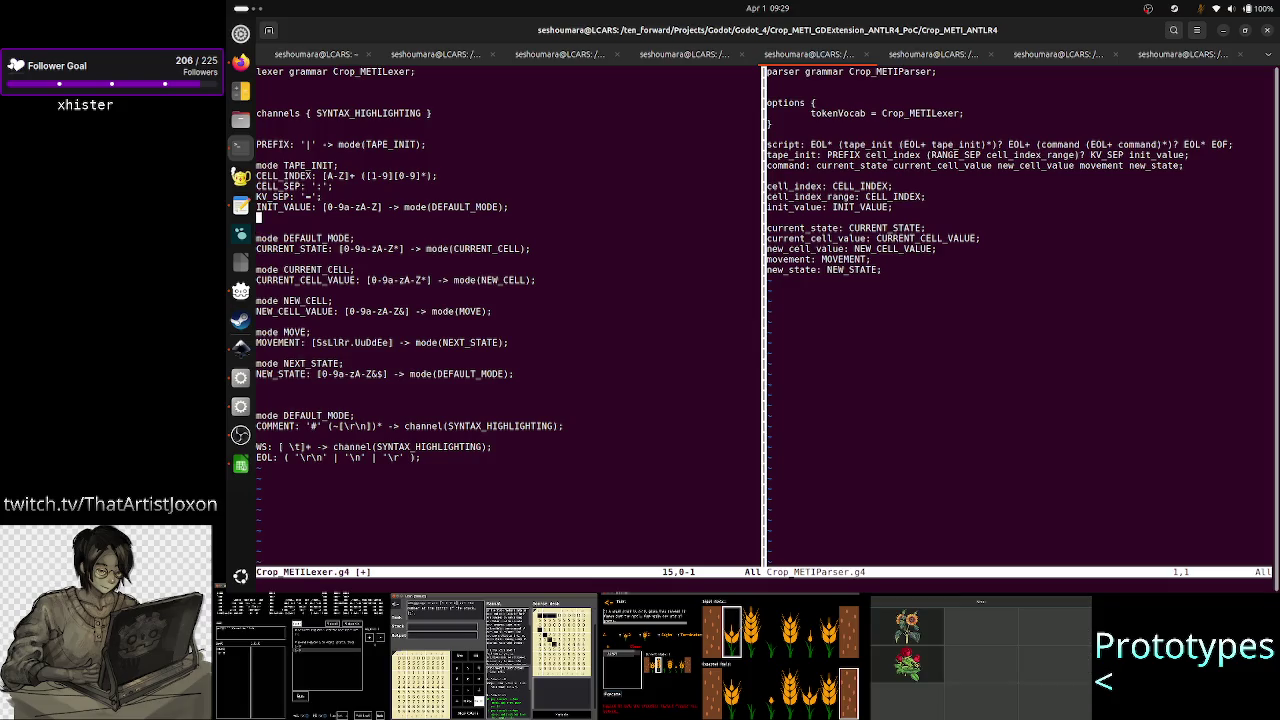
key(o)
key(Up)
key(Up)
key(Up)
key(Up)
key(Up)
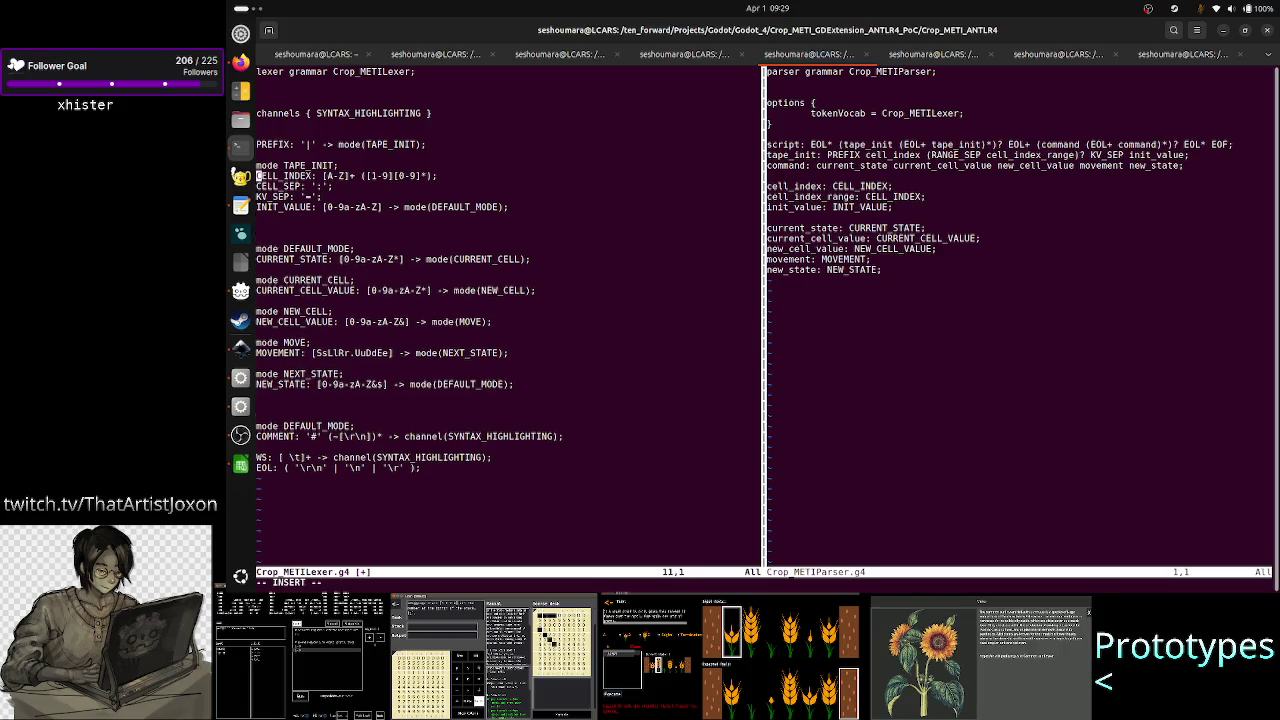
key(Up)
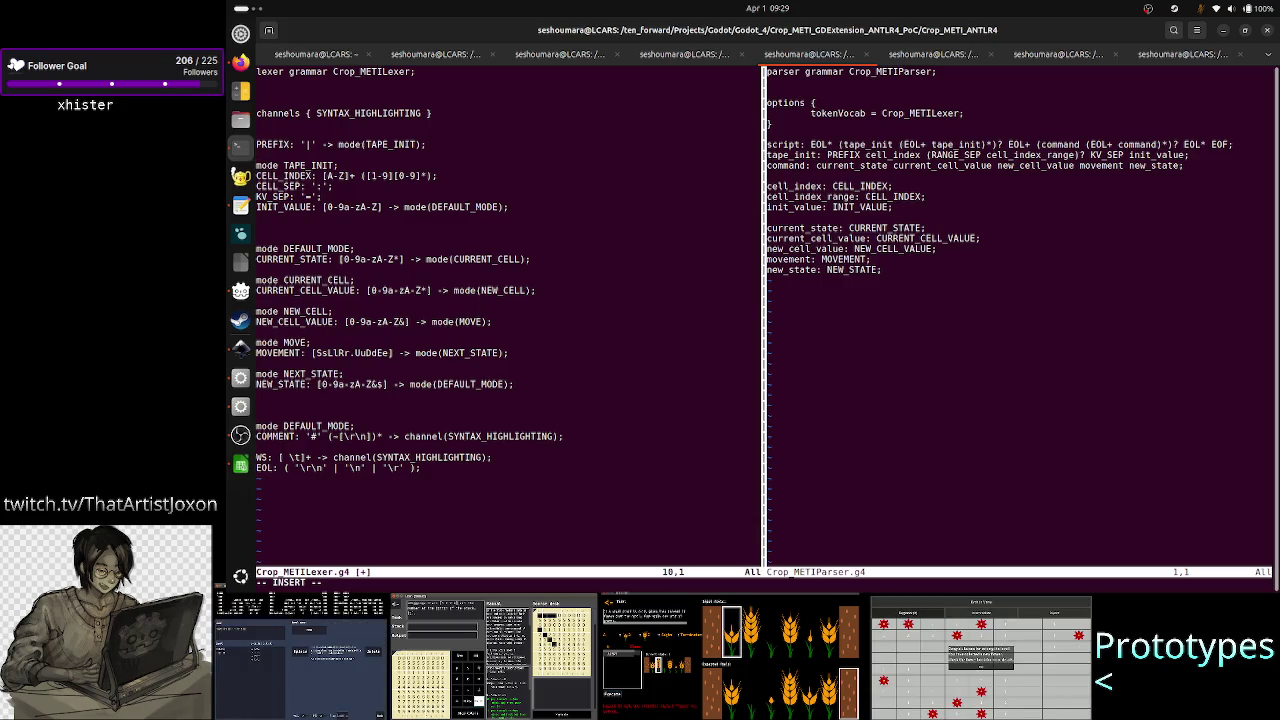
- Review the INIT_VALUE, KV_SEP, WS and DEFAULT_MODE rules in the lexer
key(Down)
key(Down)
key(Down)
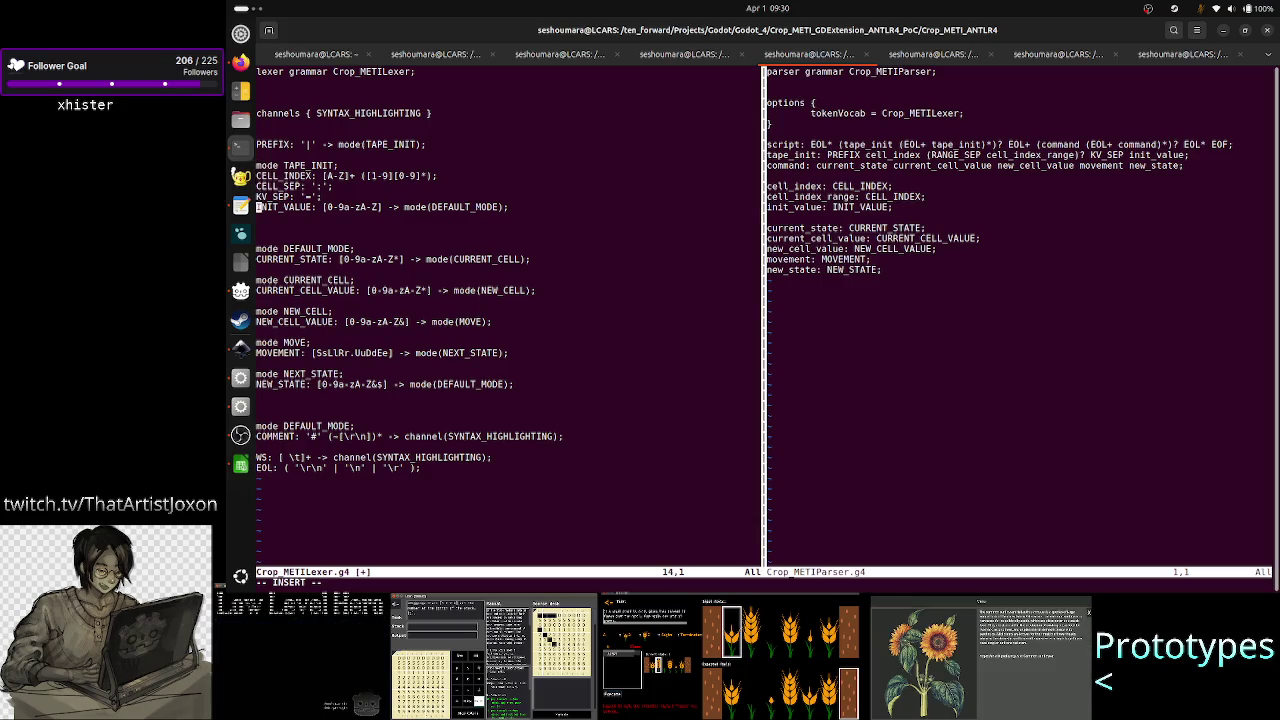
key(Right)
key(Right)
key(Right)
key(Right)
key(Right)
key(Right)
key(Right)
key(Right)
key(Right)
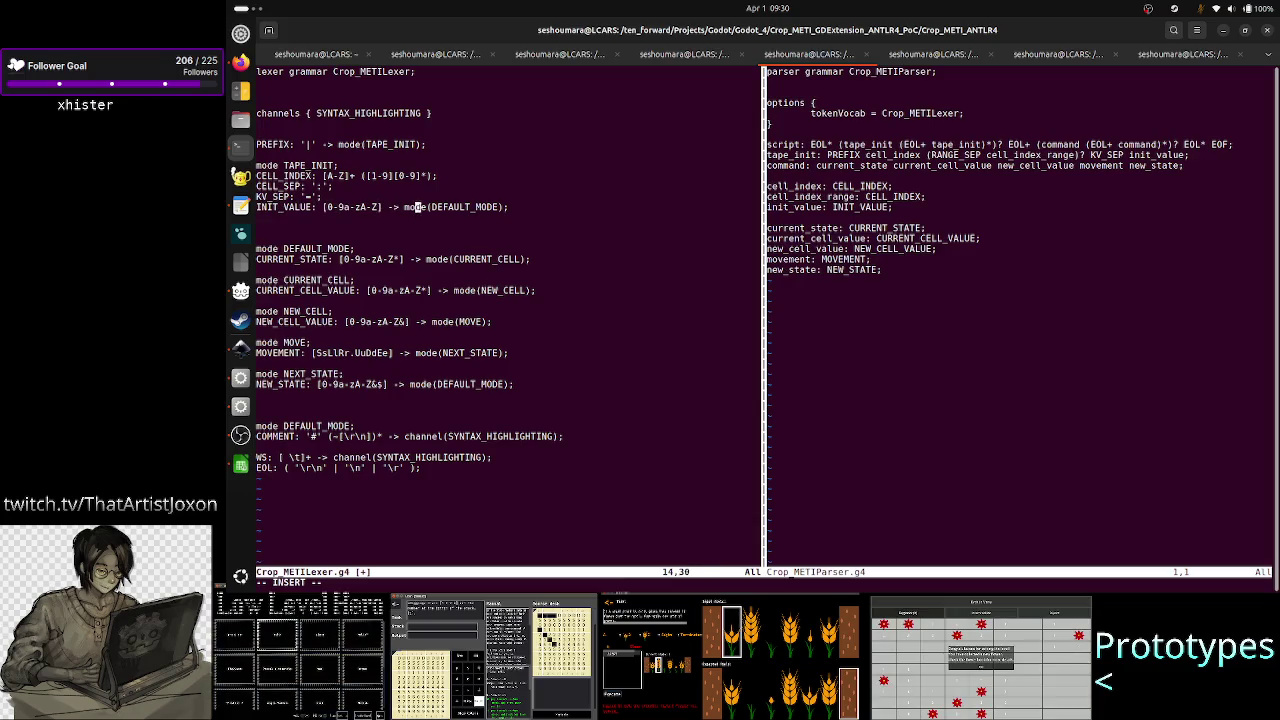
key(Right)
key(Right)
key(Right)
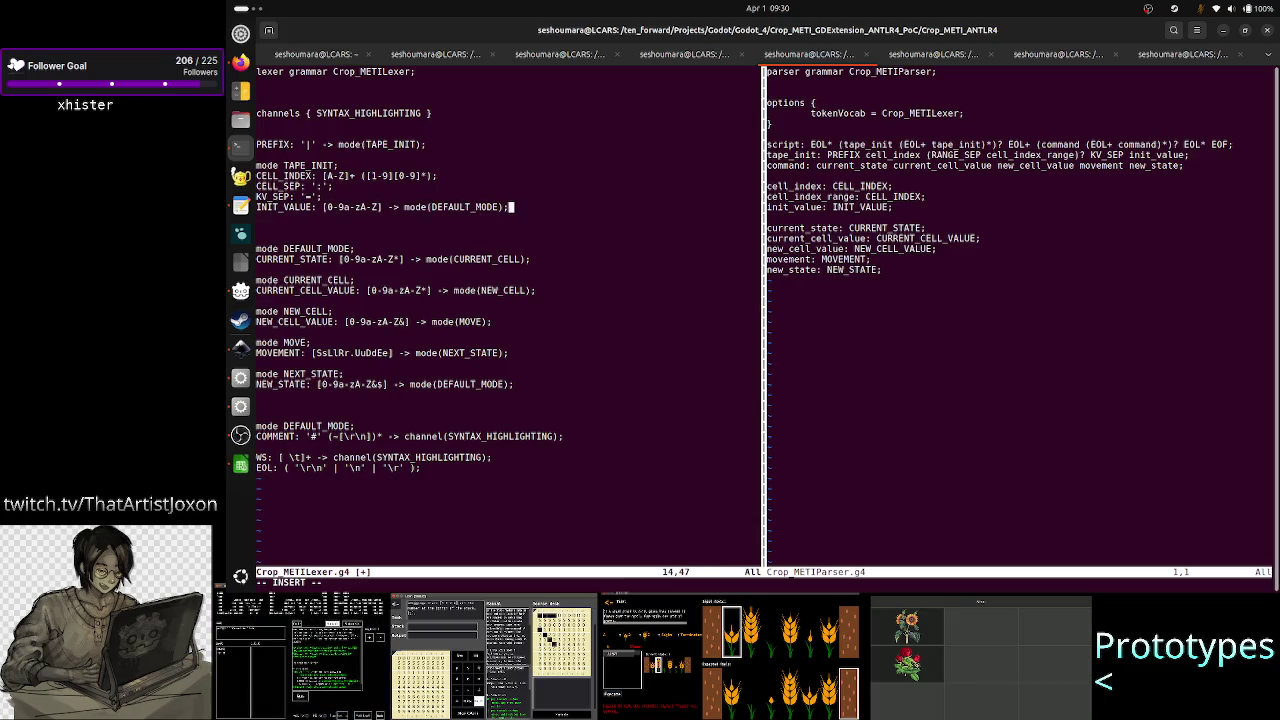
key(Up)
key(Up)
key(Up)
key(Up)
key(Up)
key(Up)
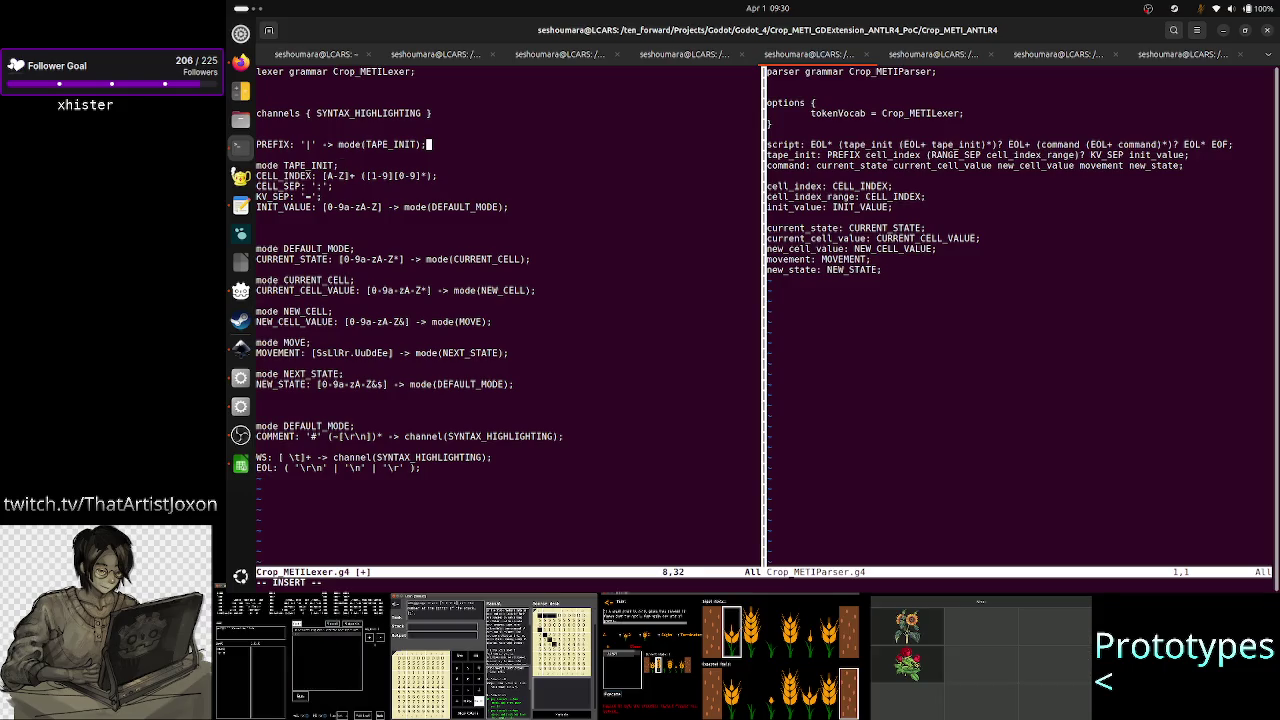
key(Down)
key(Down)
key(Down)
key(Down)
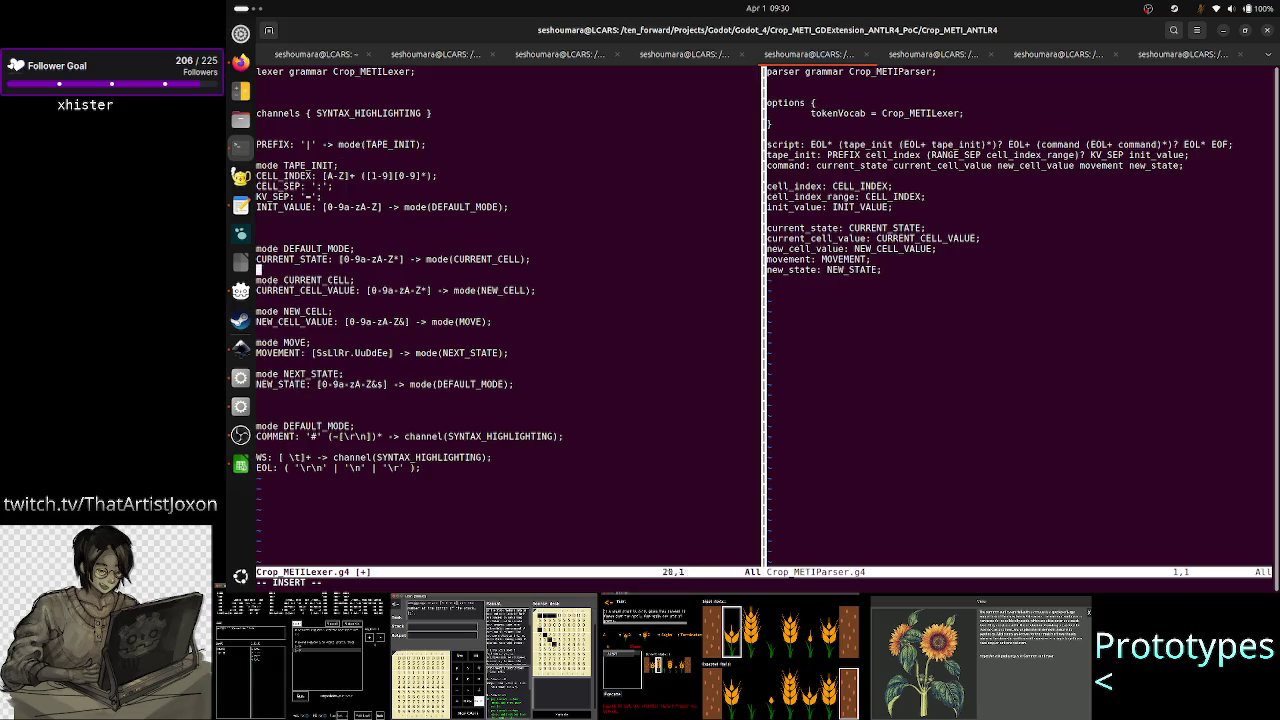
key(Down)
key(Down)
key(Down)
key(Down)
key(End)
key(Left)
key(Left)
key(Left)
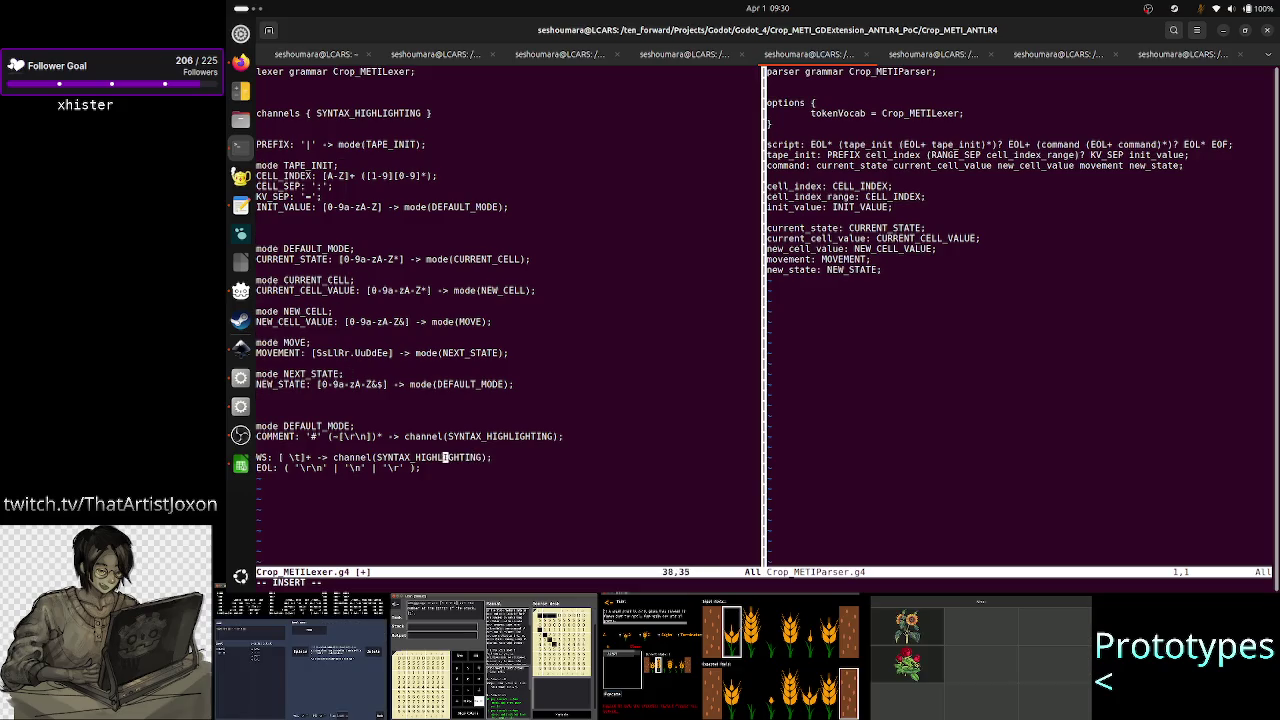
key(Left)
key(Left)
key(Left)
key(Left)
key(Left)
key(Left)
key(Up)
key(Up)
key(Up)
key(Left)
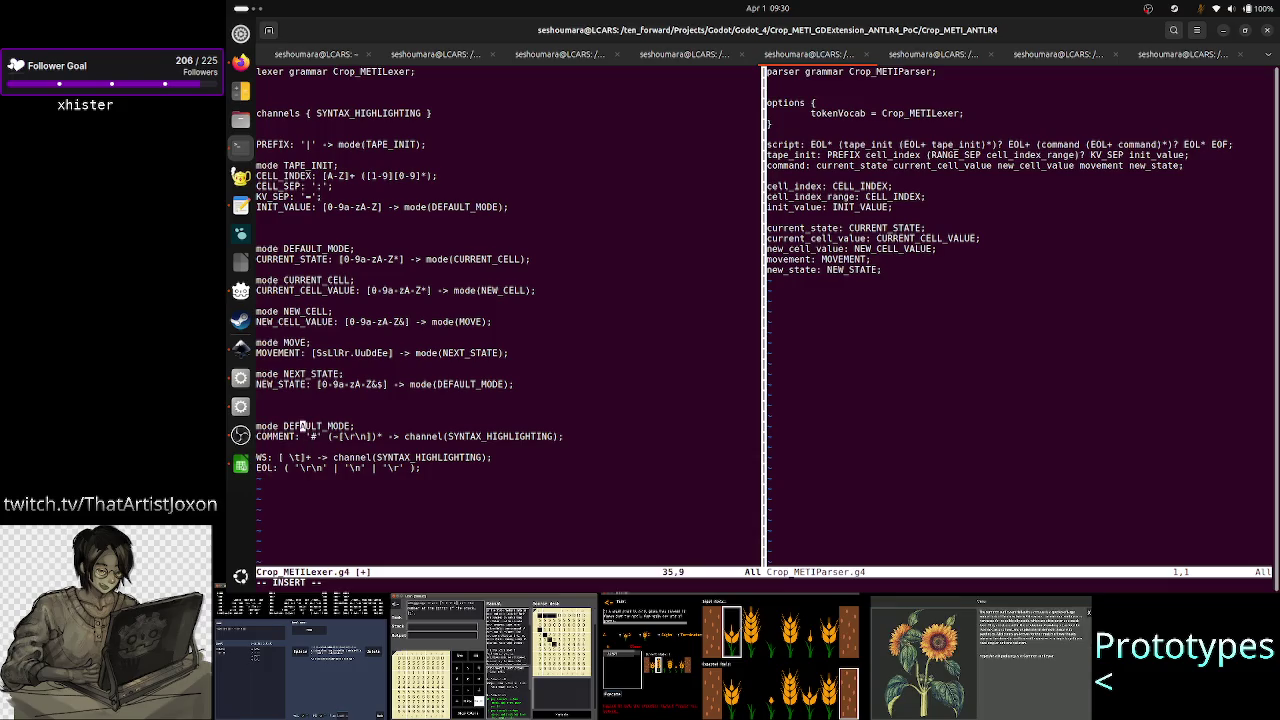
key(Left)
key(Right)
key(Right)
key(Down)
key(Down)
key(Down)
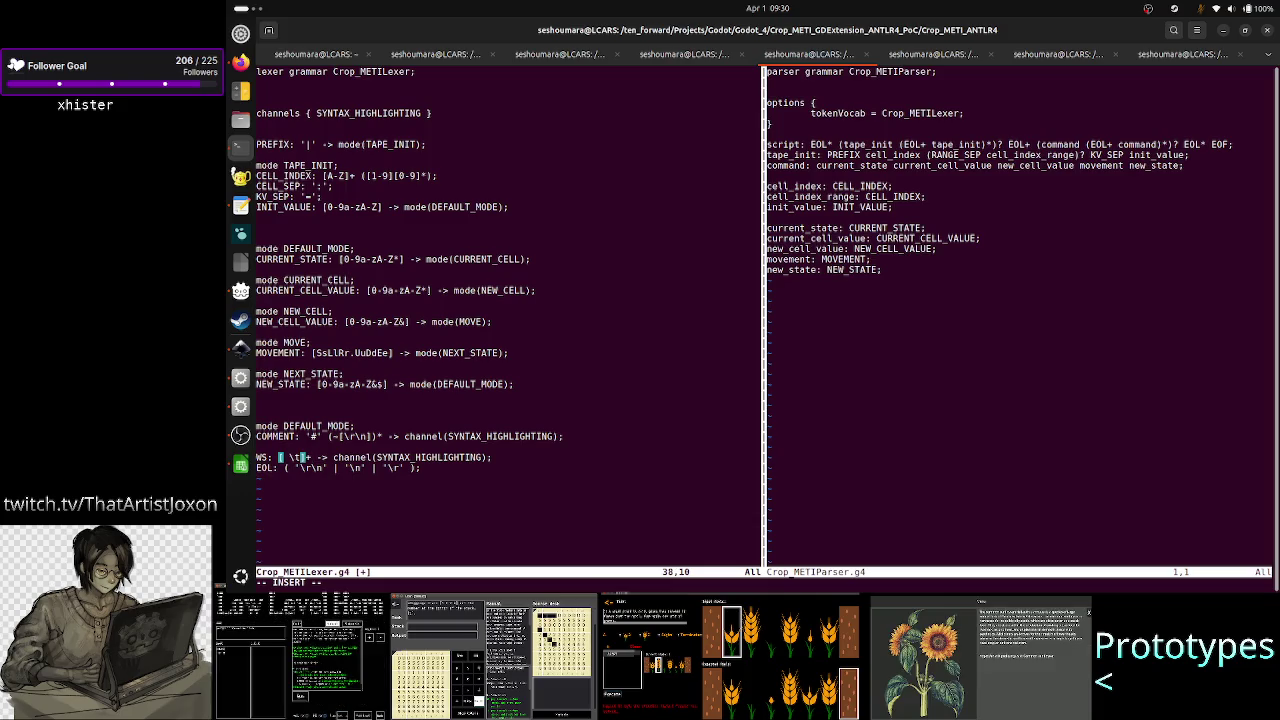
key(Up)
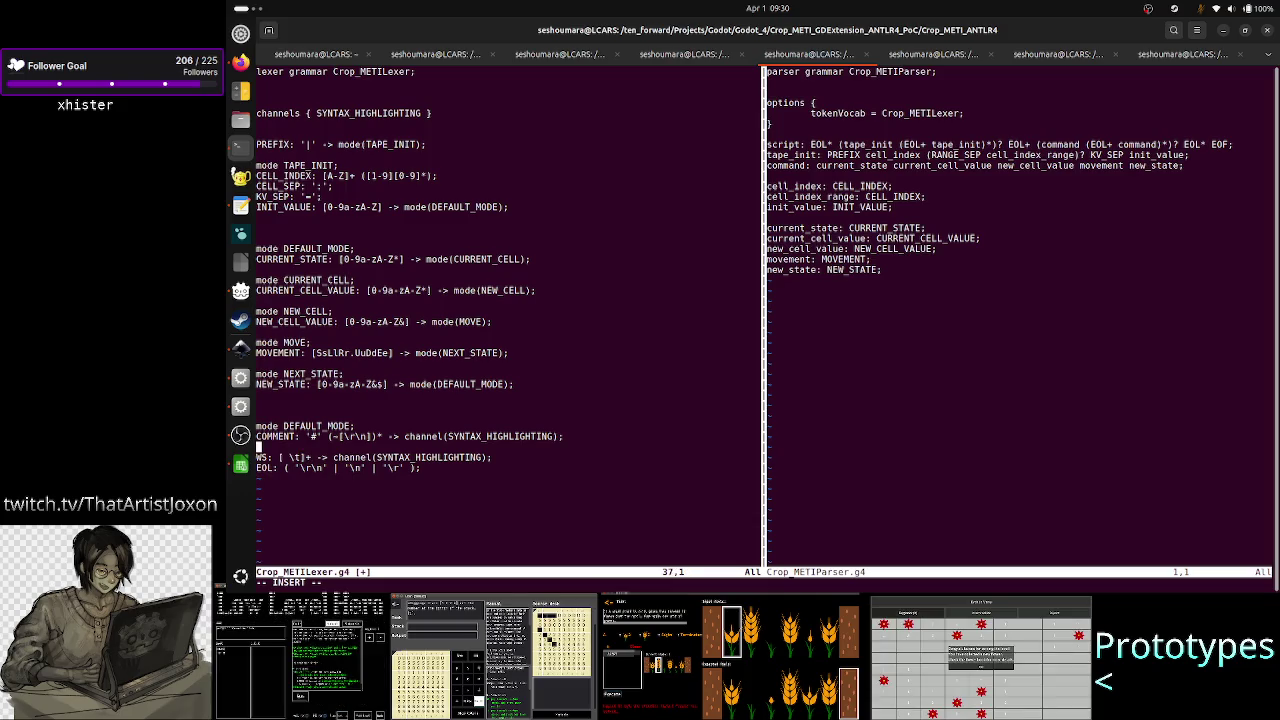
key(Up)
key(Up)
key(Up)
key(Up)
key(Up)
key(Up)
key(Up)
key(Up)
key(Up)
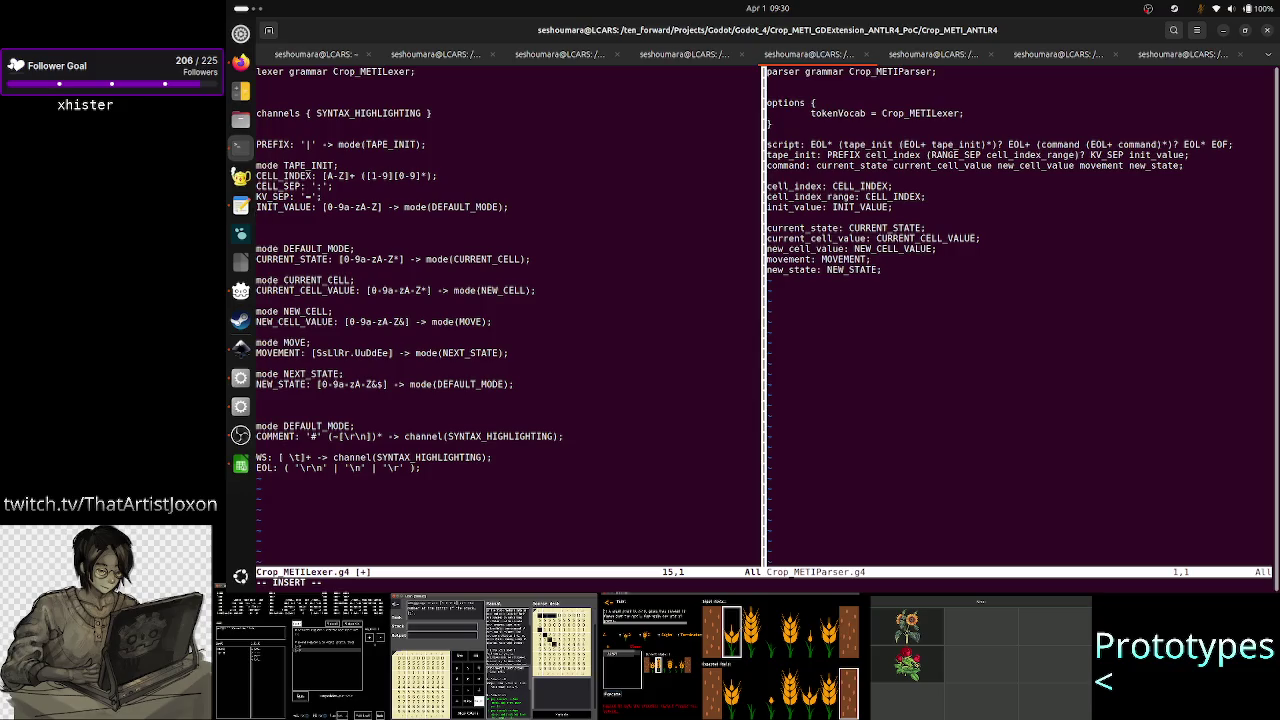
- Save Crop_METILexer.g4 with :w (39 lines, 711 bytes)
key(Escape)
text(:w)
key(Return)
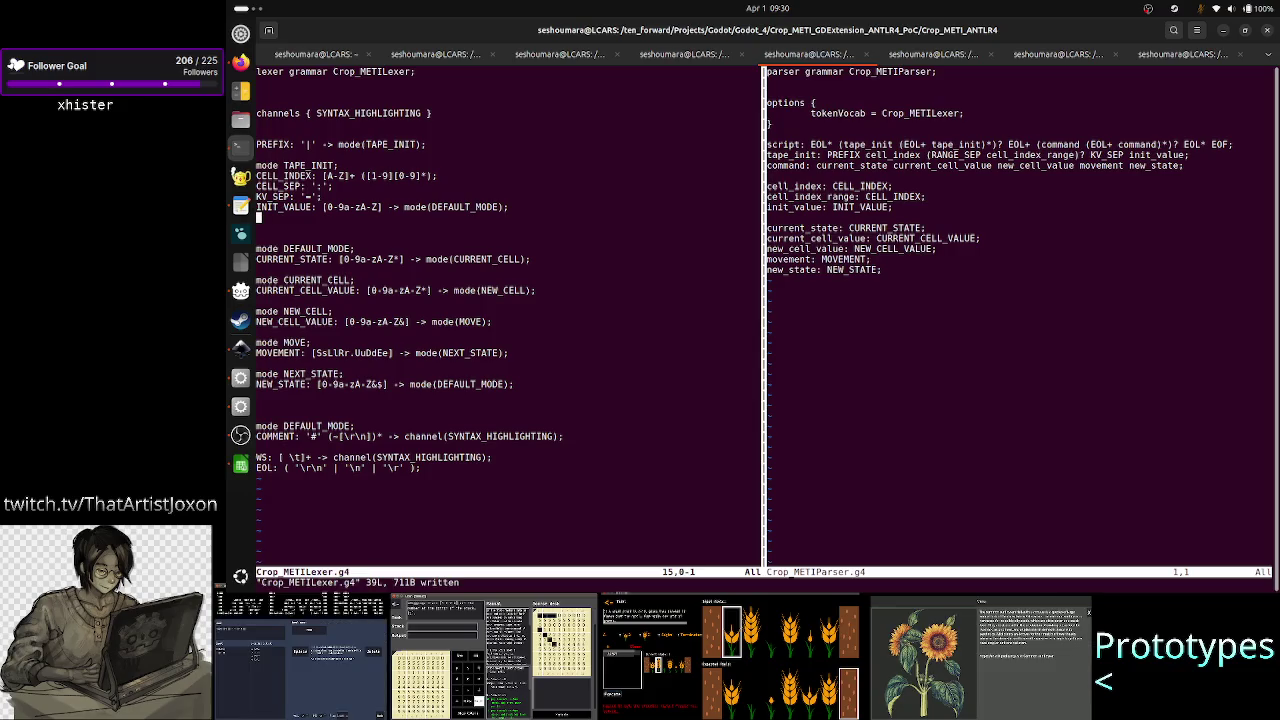
key(ctrl+w)
key(l)
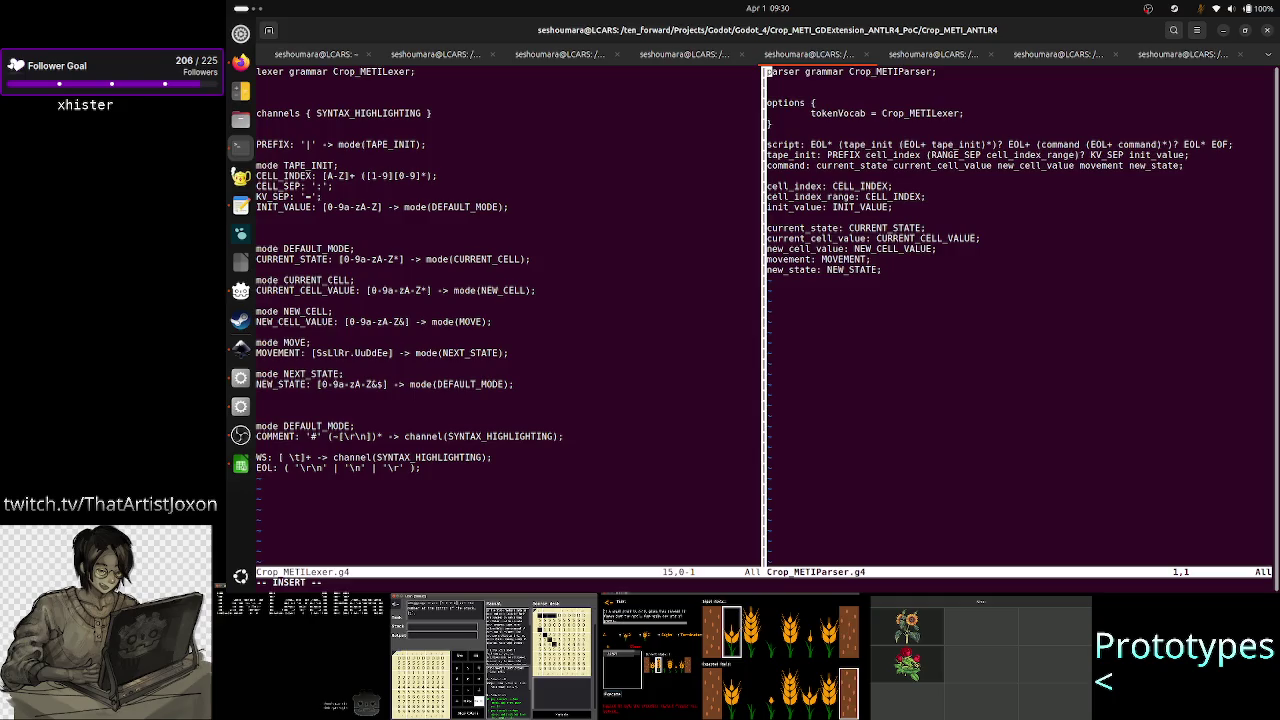
key(j)
key(j)
key(j)
key(j)
key(j)
key(j)
key(j)
key(j)
key(i)
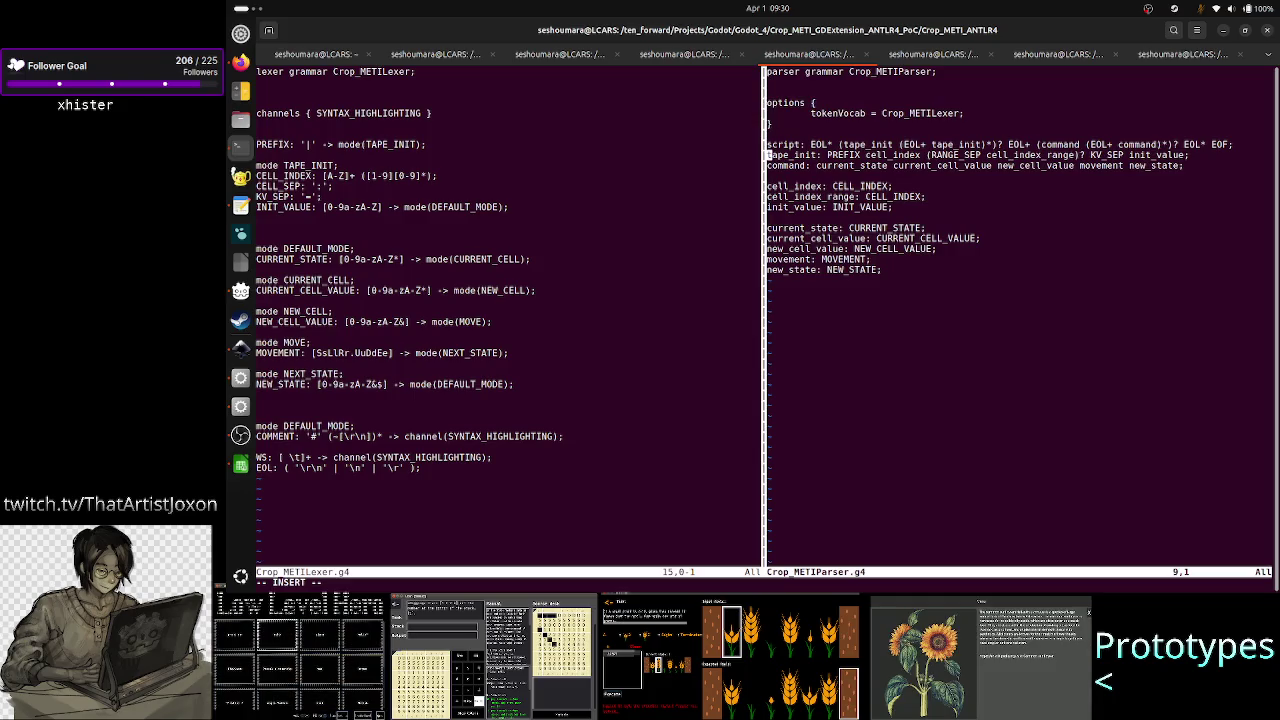
key(Up)
key(Right)
key(Right)
key(Right)
key(Right)
key(Right)
key(Right)
key(Right)
key(Right)
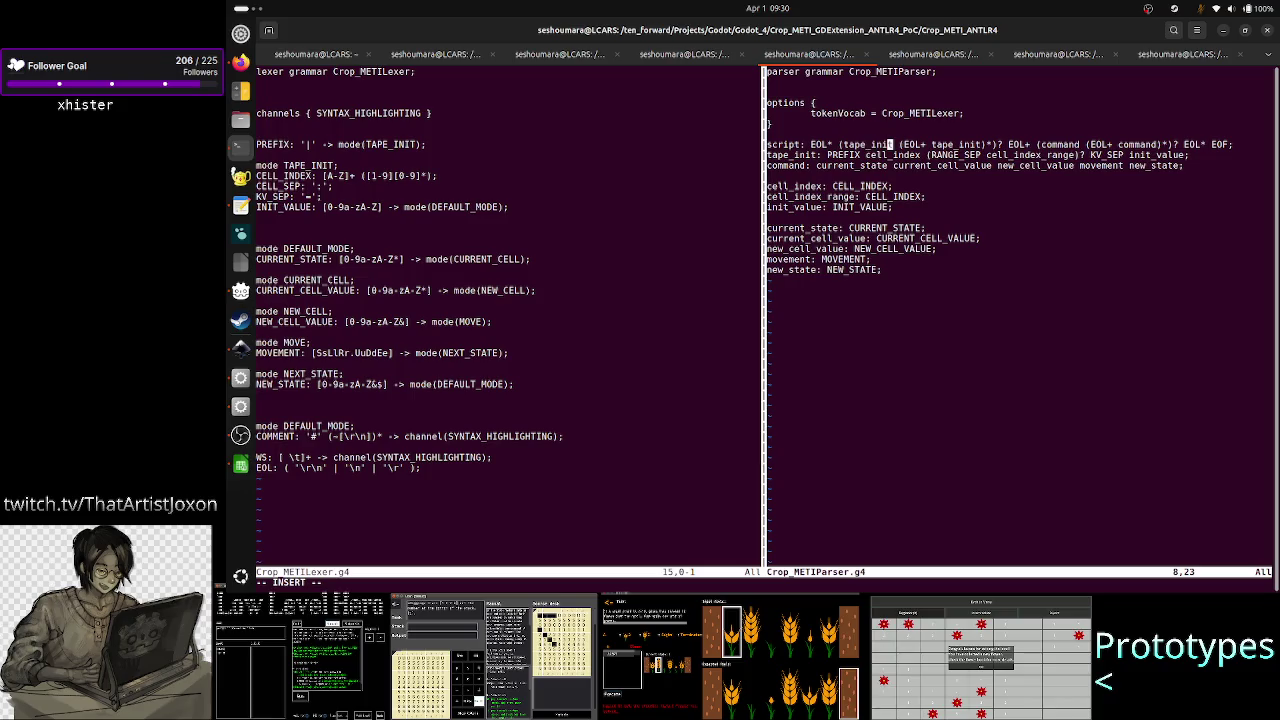
key(Left)
key(Left)
key(Left)
key(Left)
key(Left)
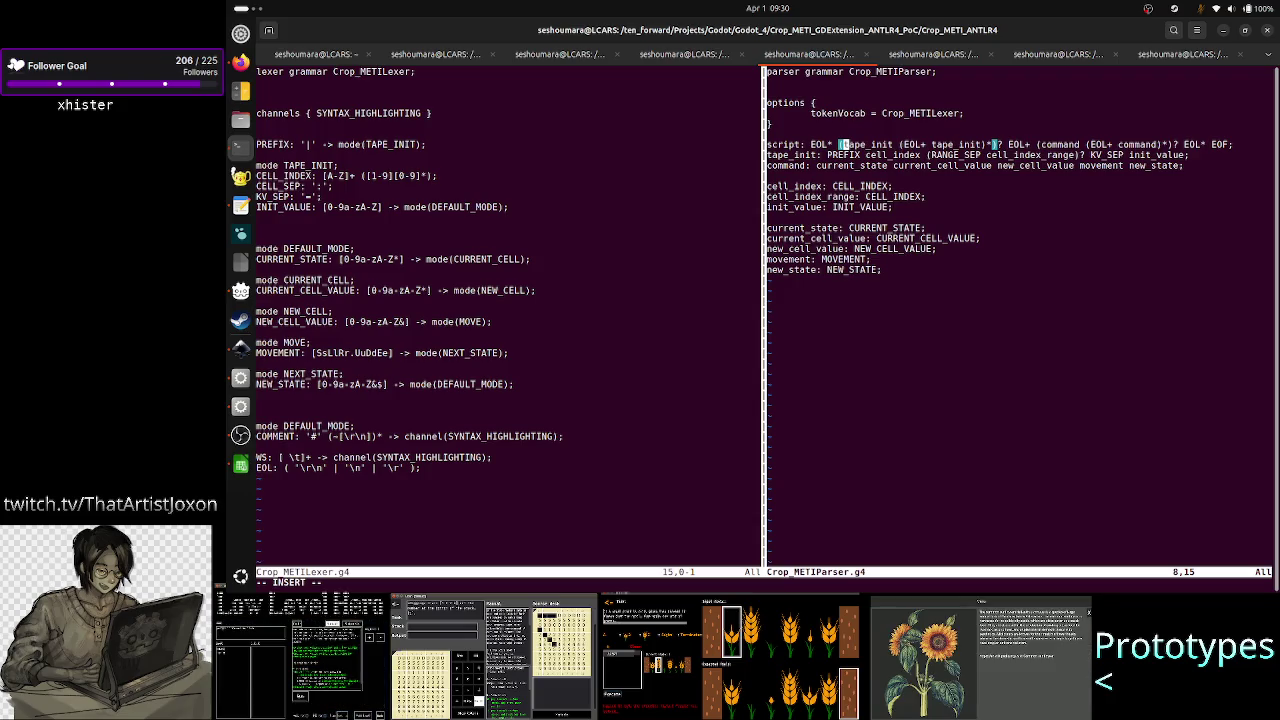
key(Escape)
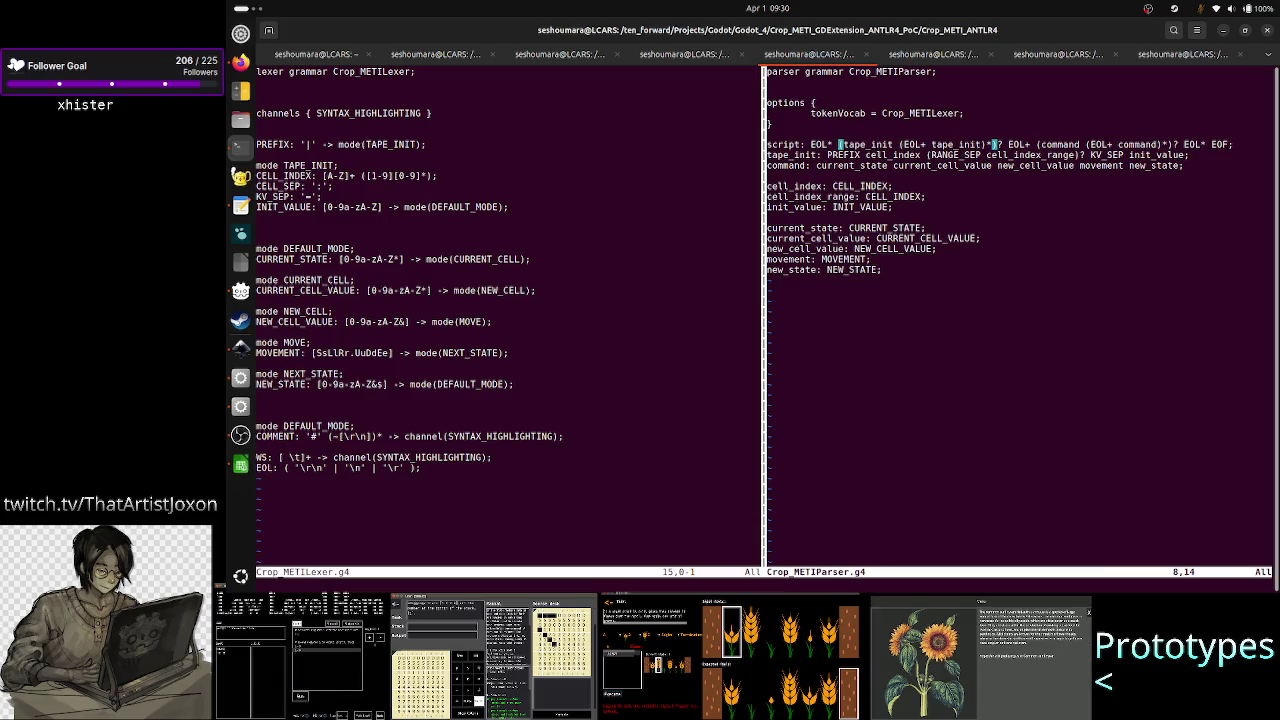
key(ctrl+w)
key(h)
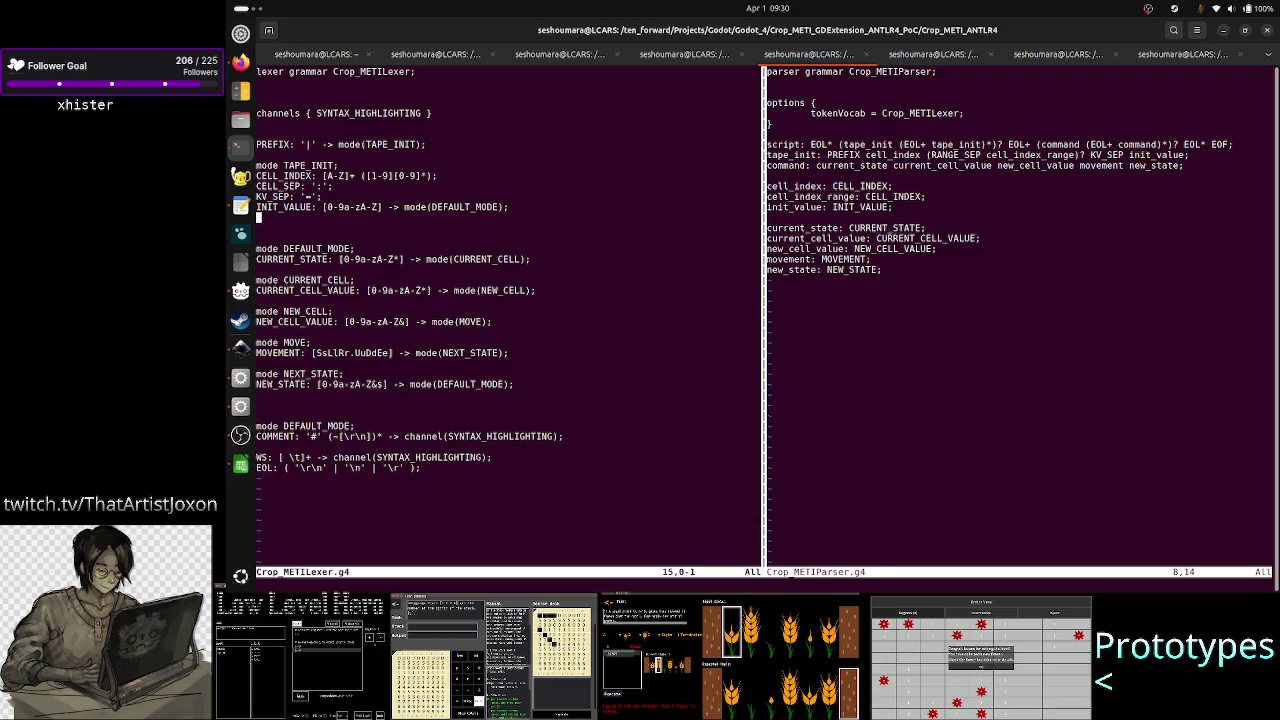
key(j)
click(258, 384)
click(258, 457)
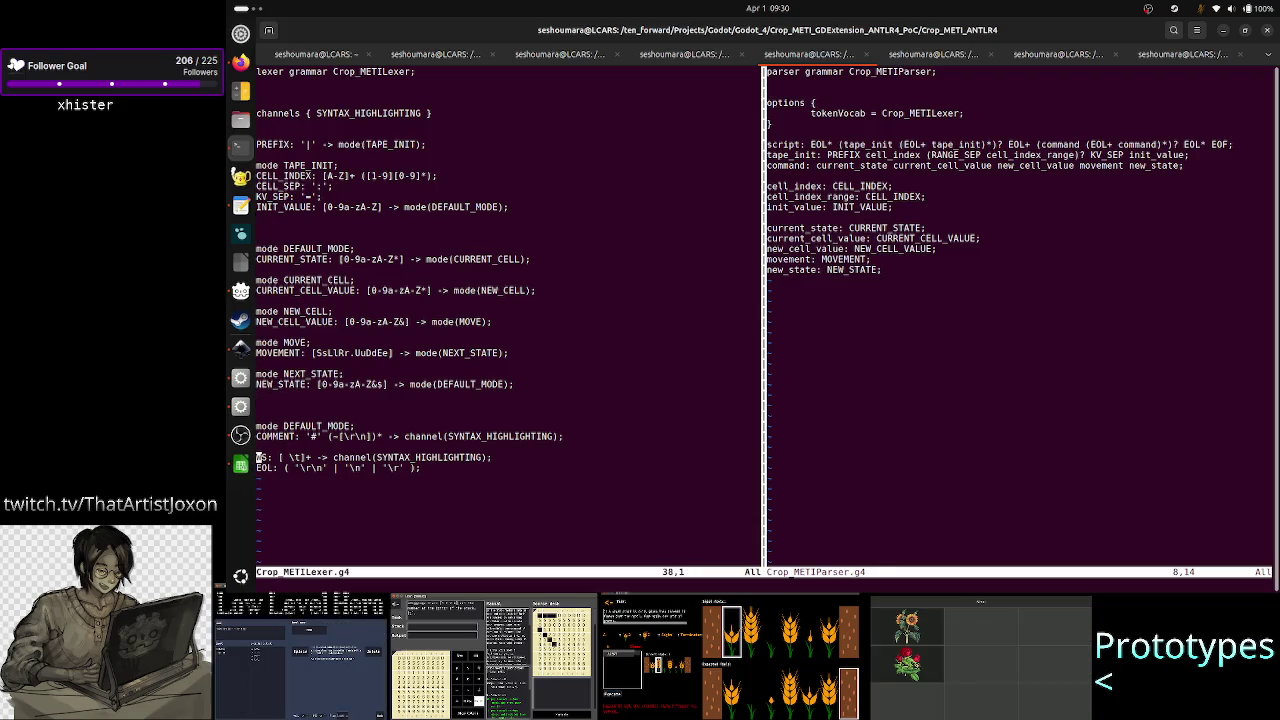
key(l)
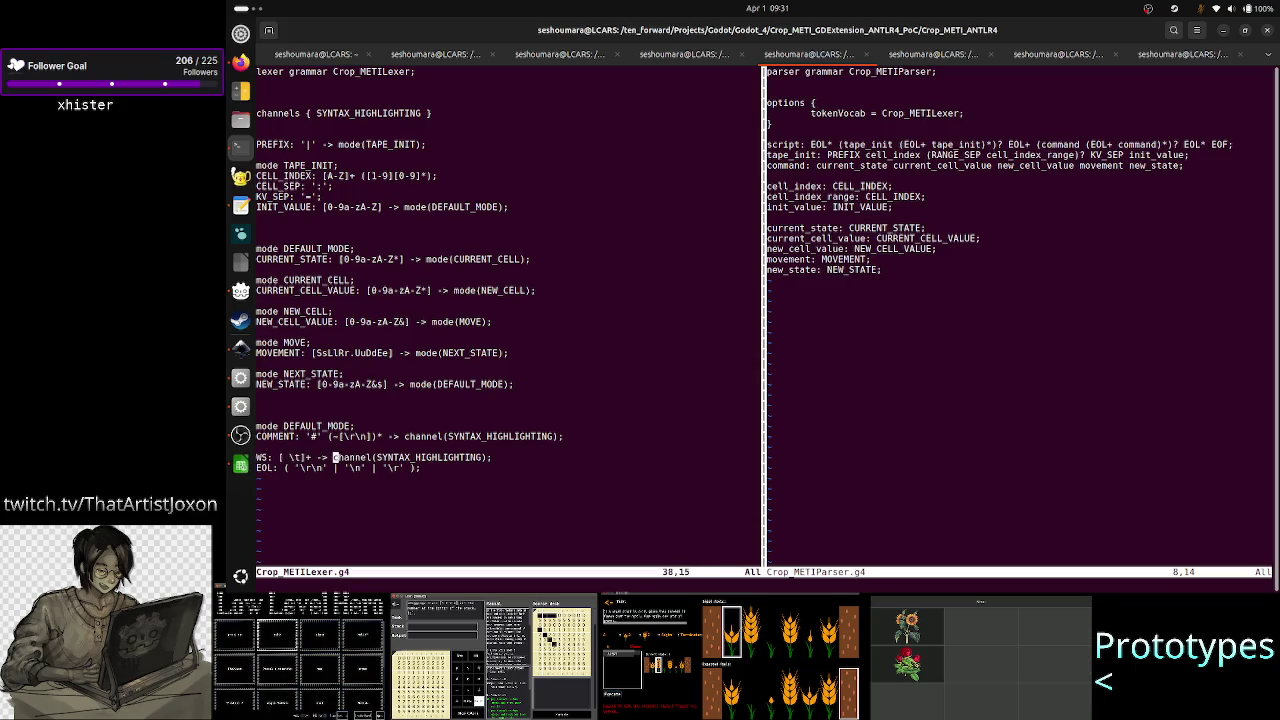
click(343, 457)
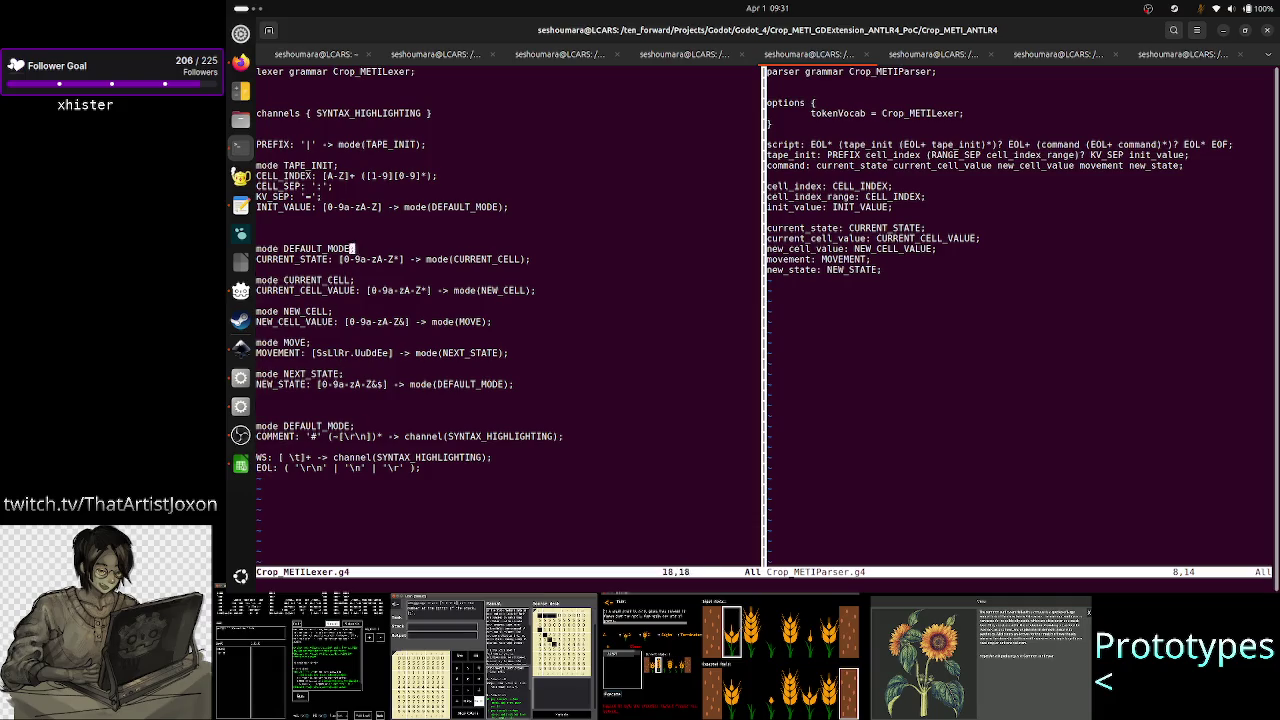
click(329, 186)
key(j)
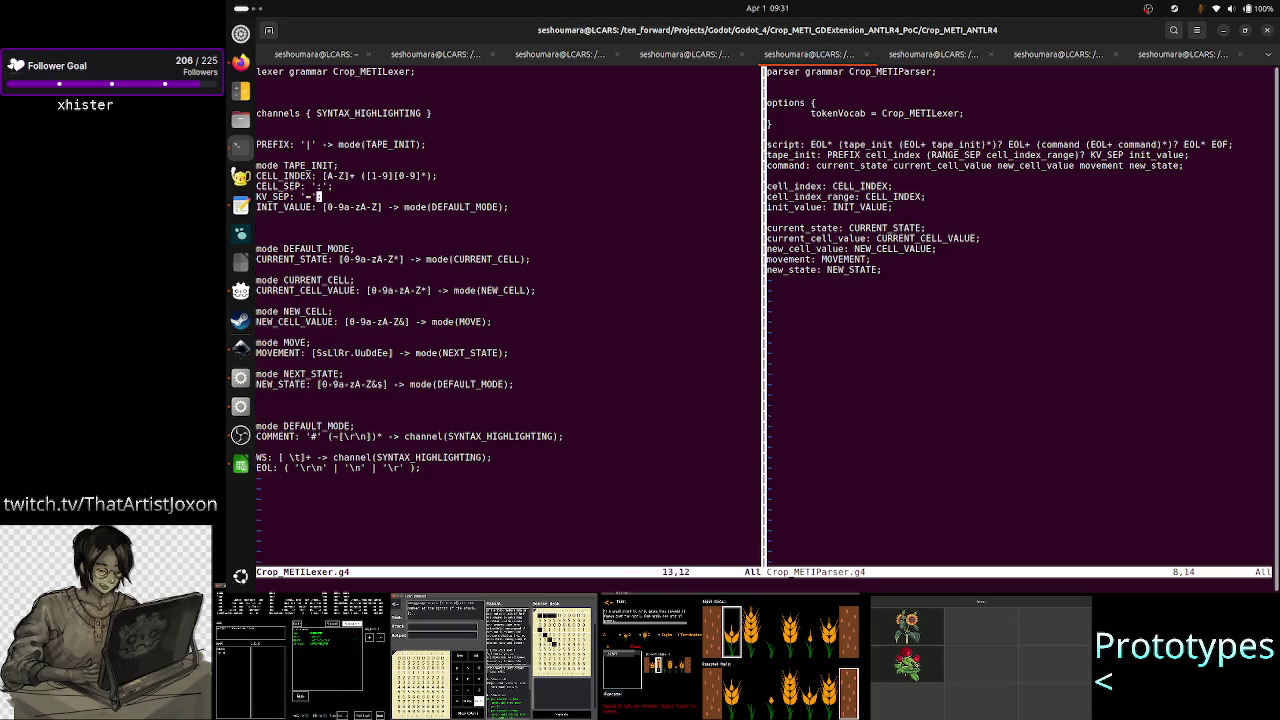
click(352, 207)
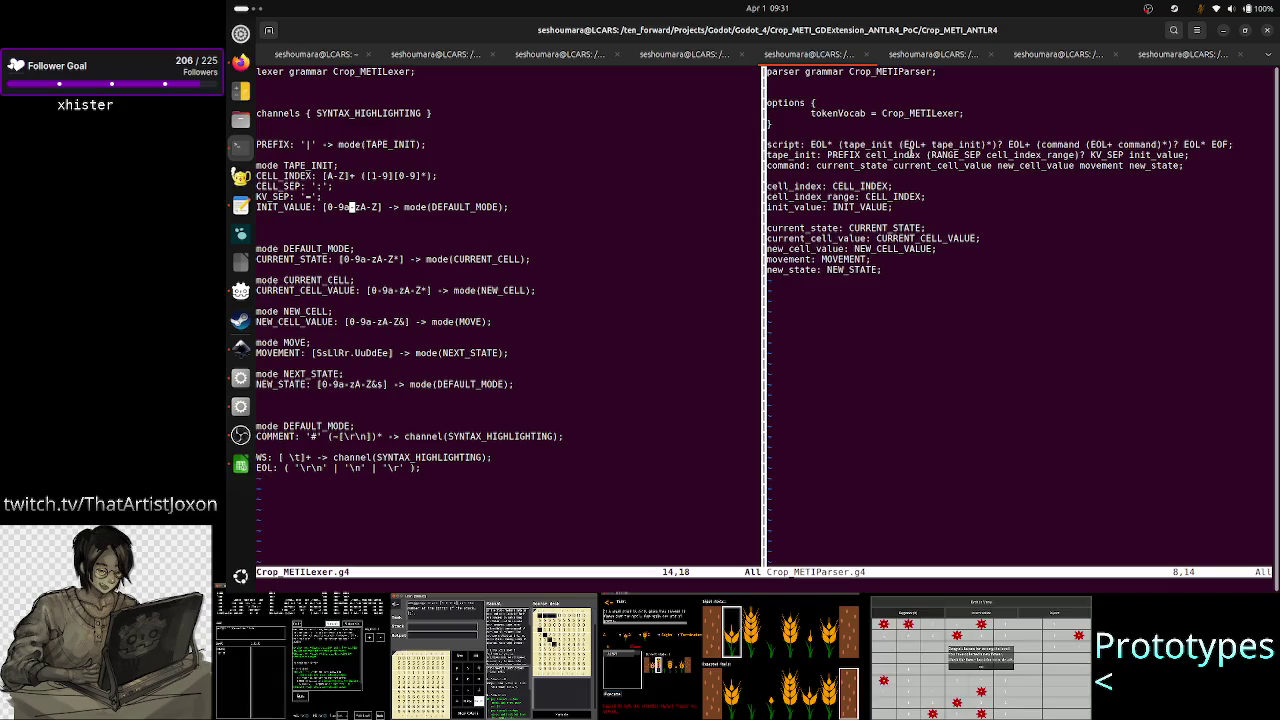
- Select the tape_init group and EOL+ in the parser's script rule, then switch to Inkscape
drag(838, 144, 919, 144)
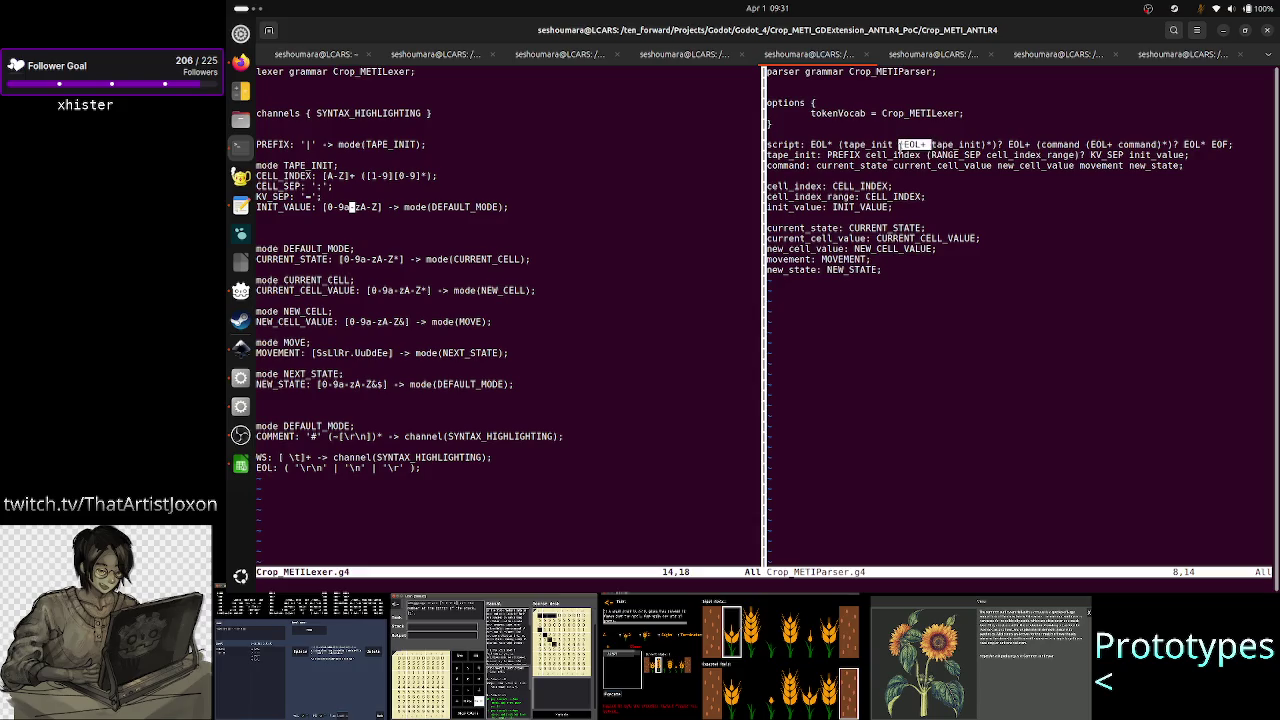
drag(921, 145, 935, 147)
double_click(955, 145)
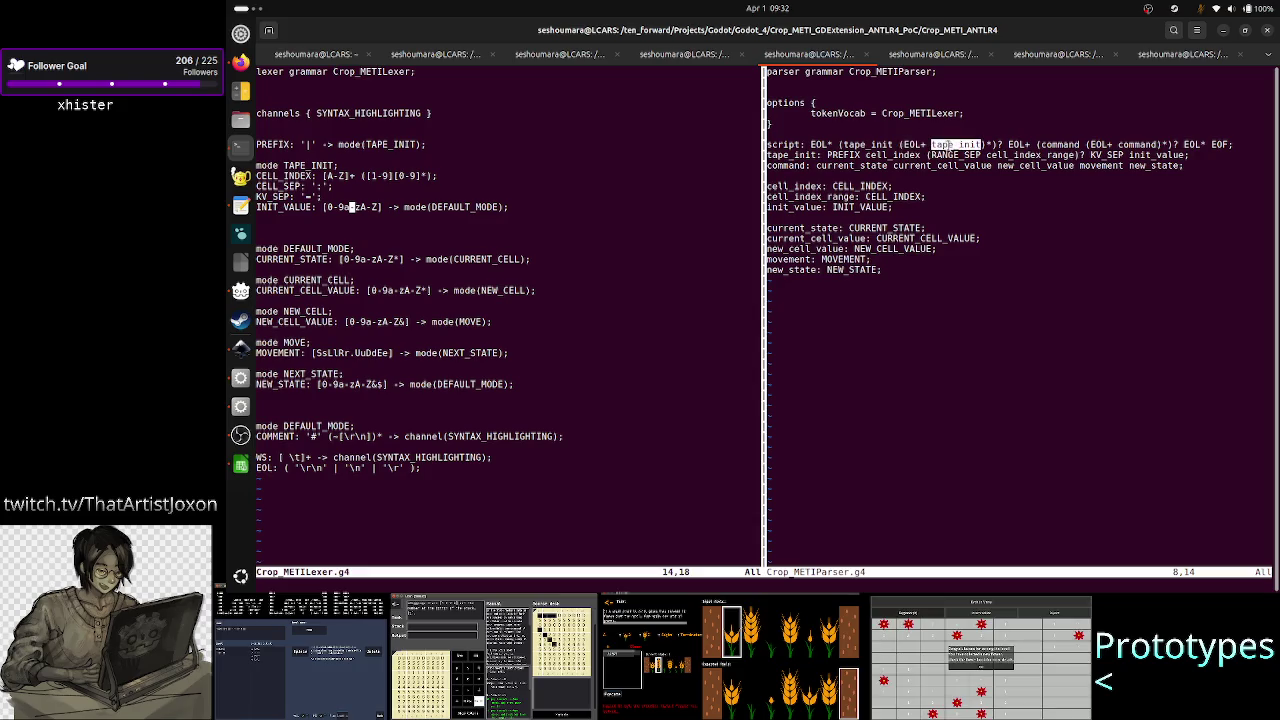
double_click(913, 145)
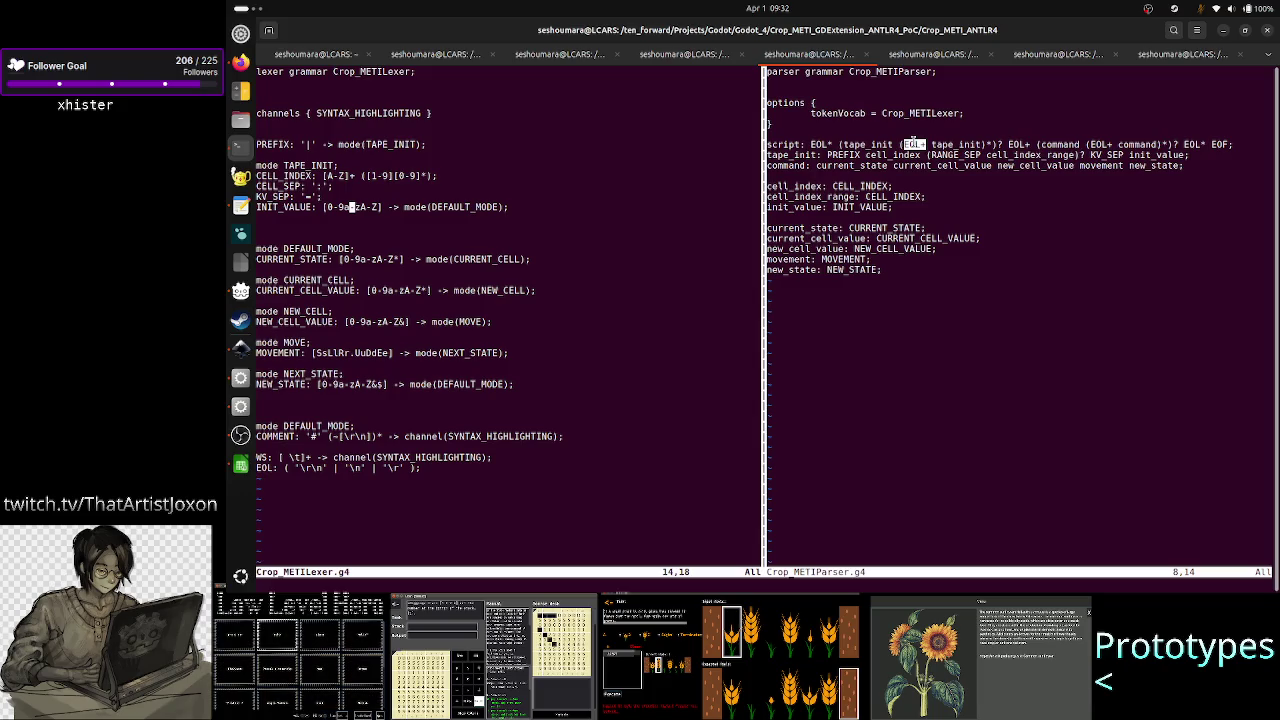
click(986, 236)
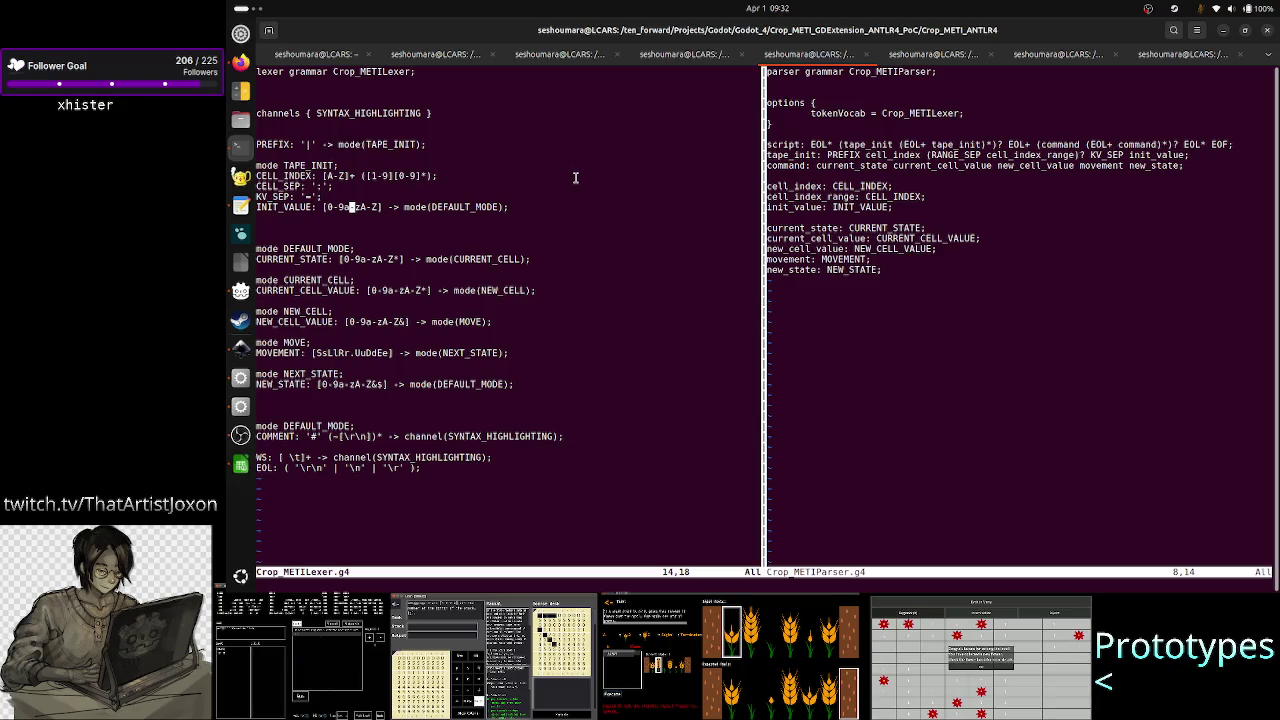
mouse_move(838, 144)
mouse_down()
mouse_move(971, 155)
mouse_move(838, 146)
mouse_up()
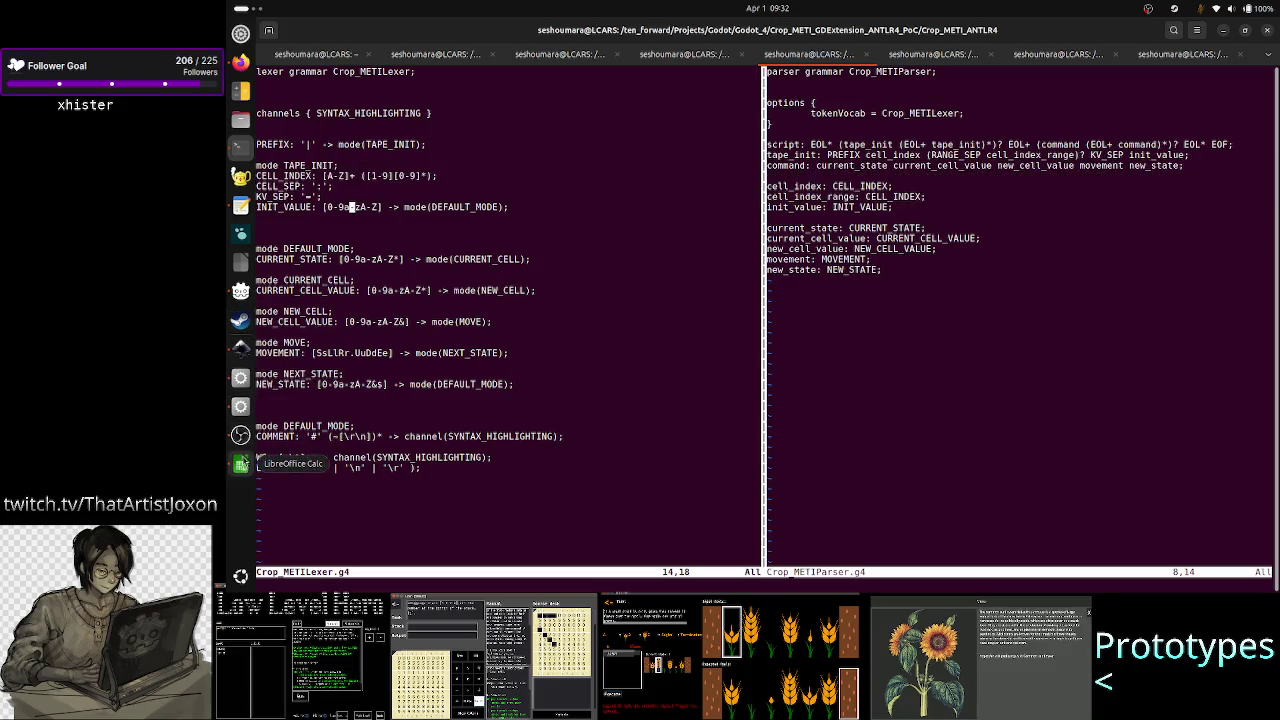
click(240, 347)
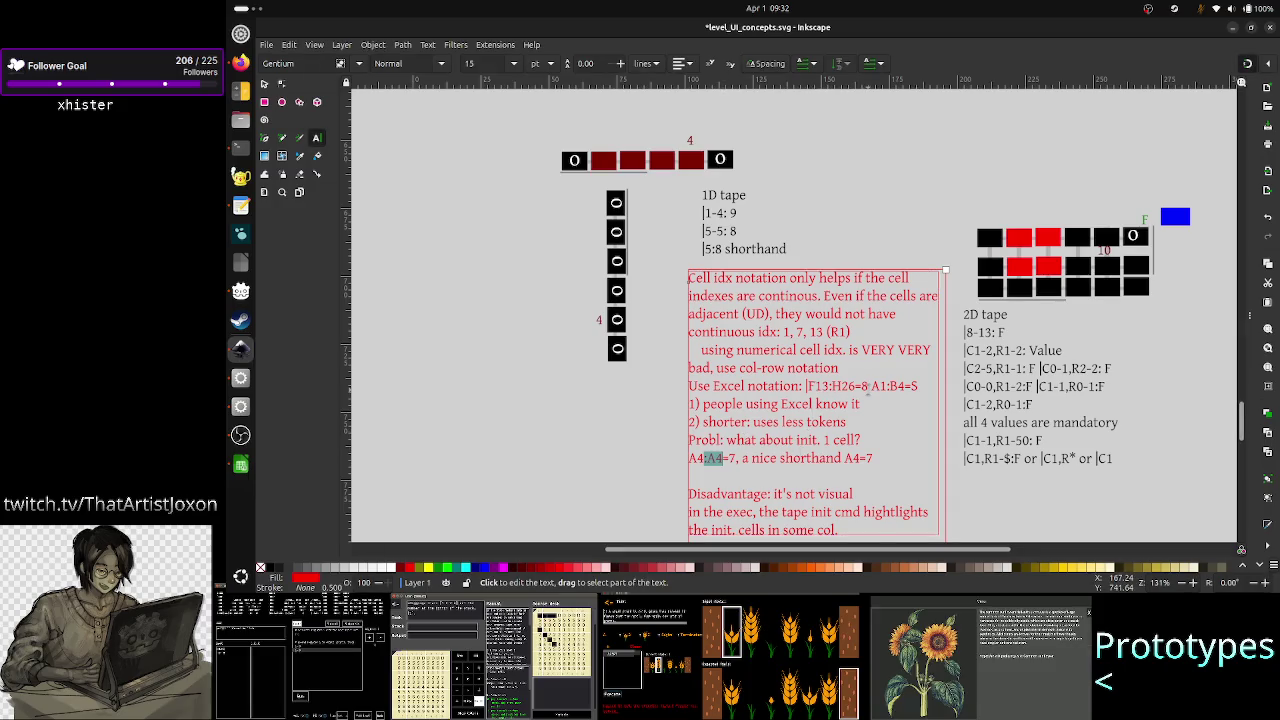
- Select the A1:B4=5 example on the note's Excel notation line, then return to the terminal
click(815, 385)
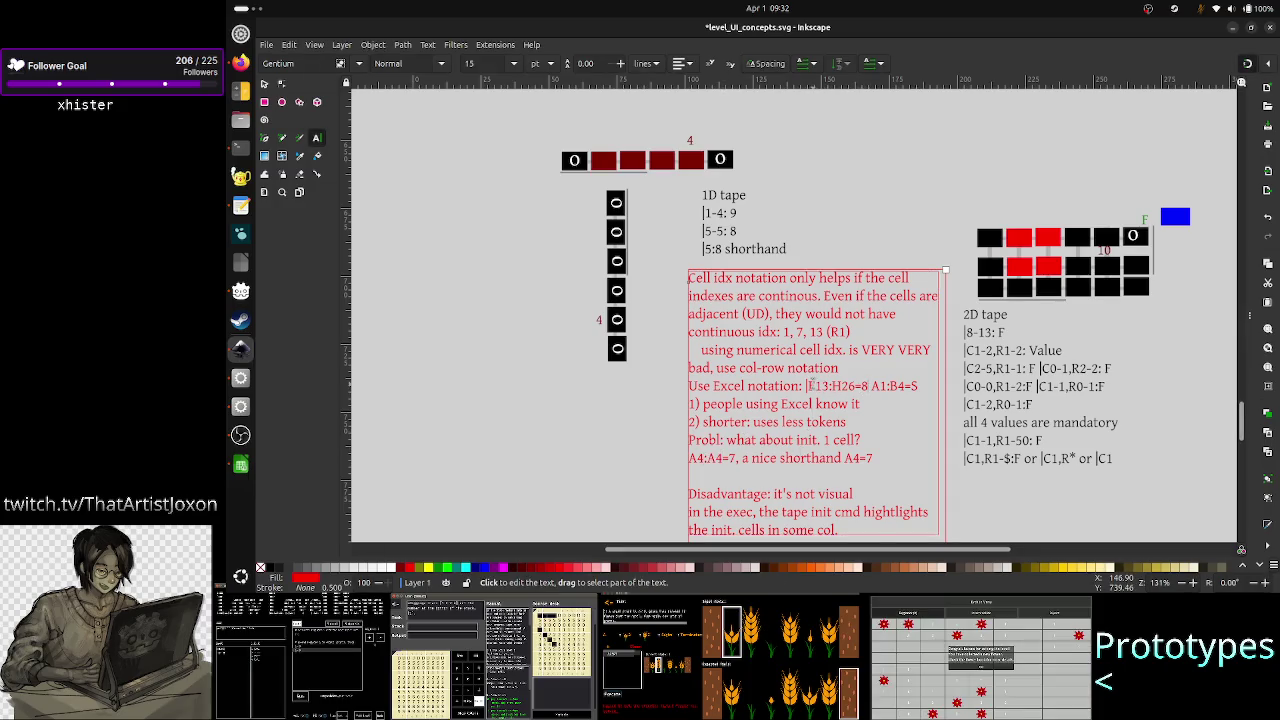
drag(807, 385, 791, 386)
key(Right)
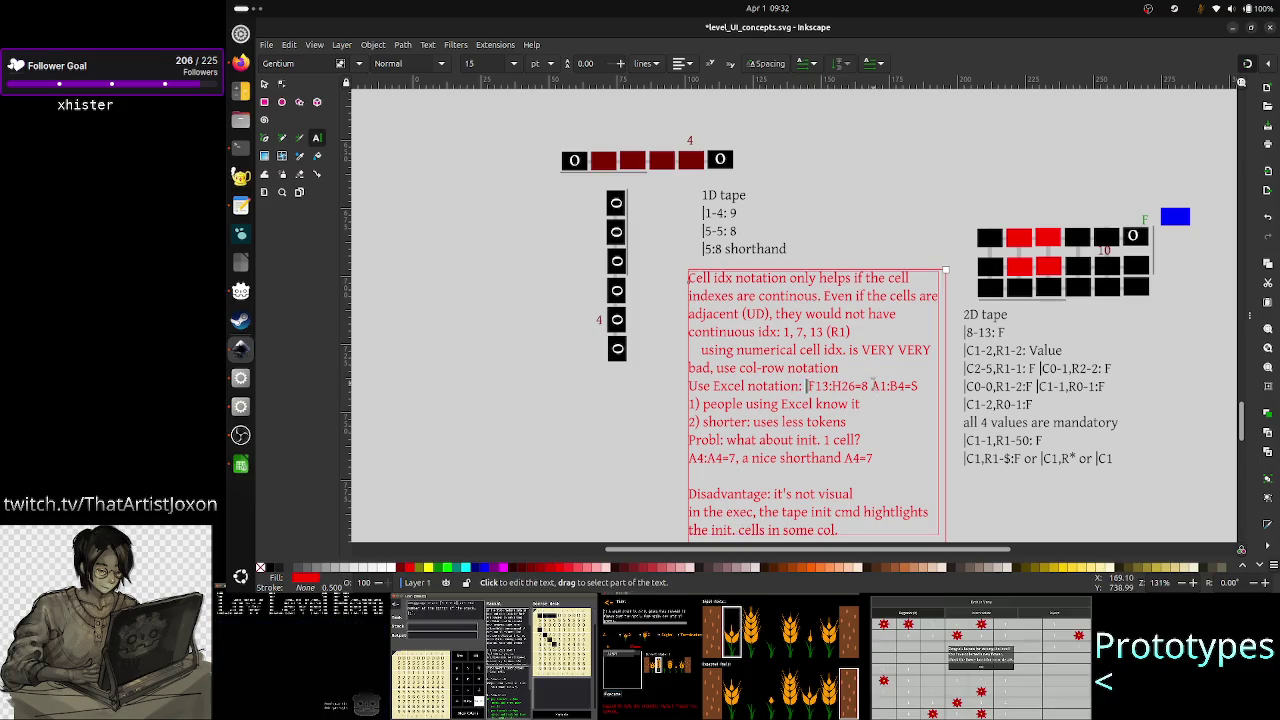
double_click(876, 385)
drag(880, 386, 917, 386)
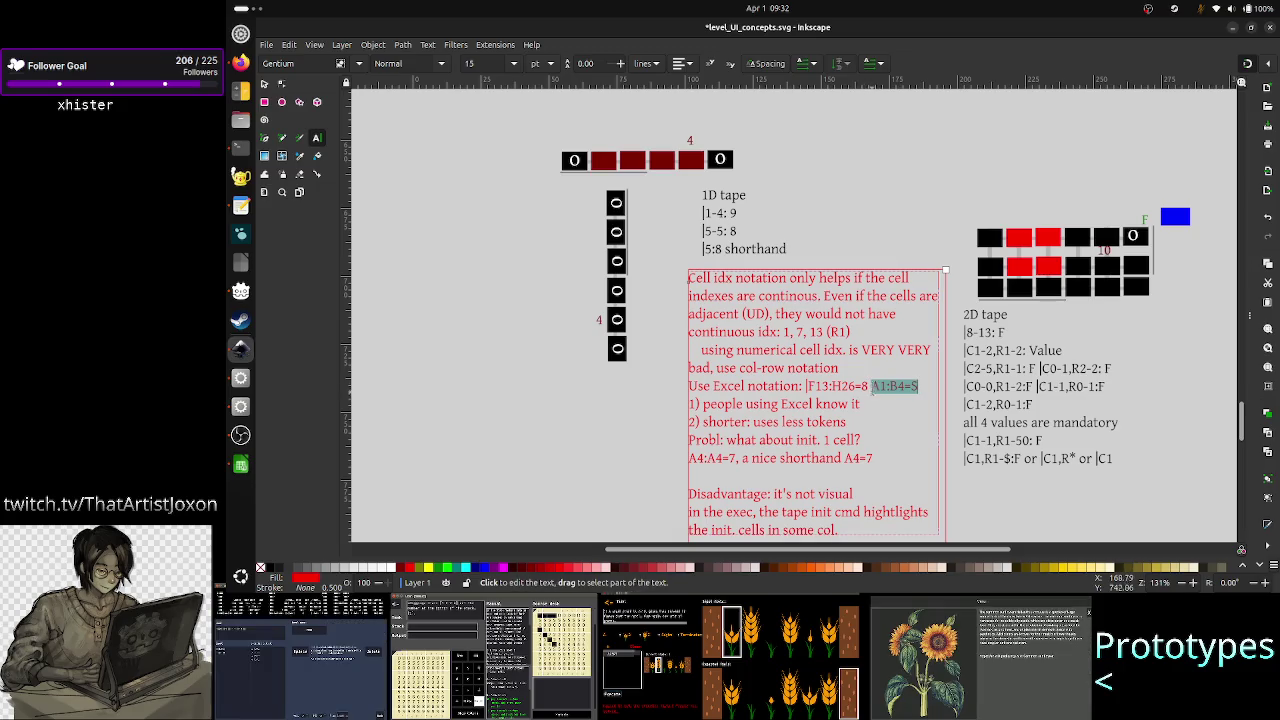
click(240, 147)
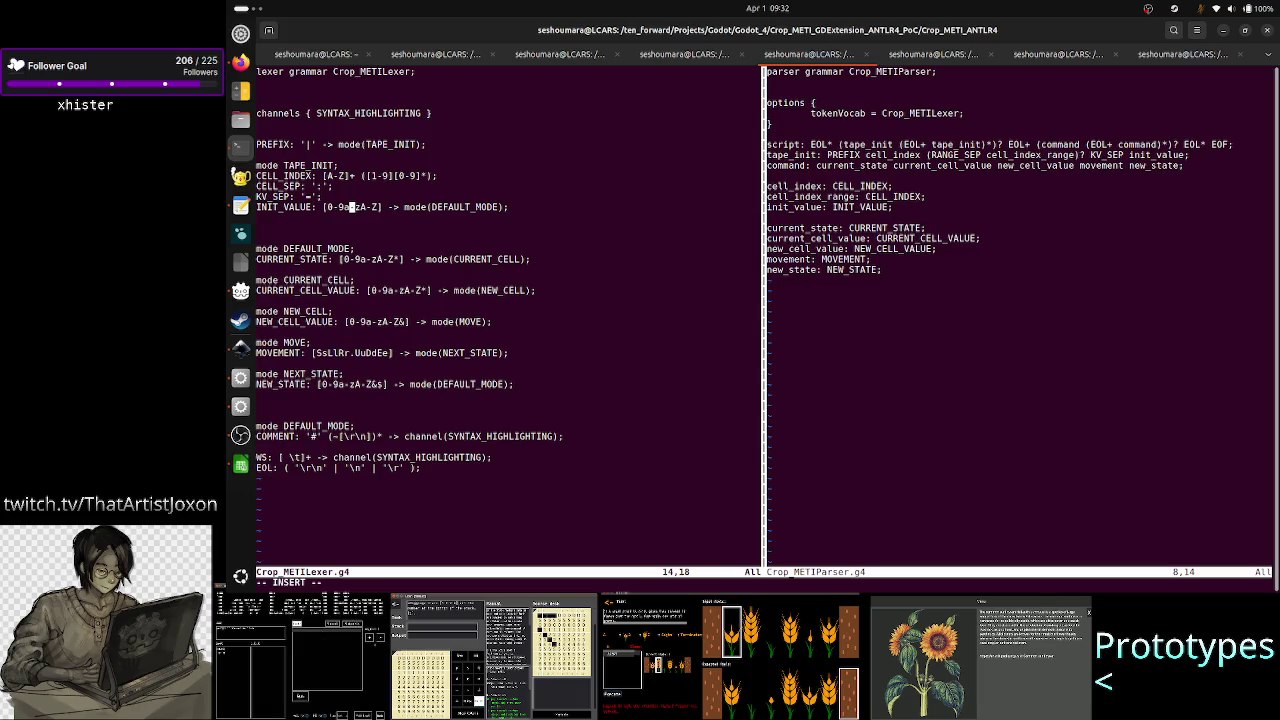
- Try adding a blank line below the INIT_VALUE rule, then delete it again
key(w)
key(w)
key(w)
key(e)
key(a)
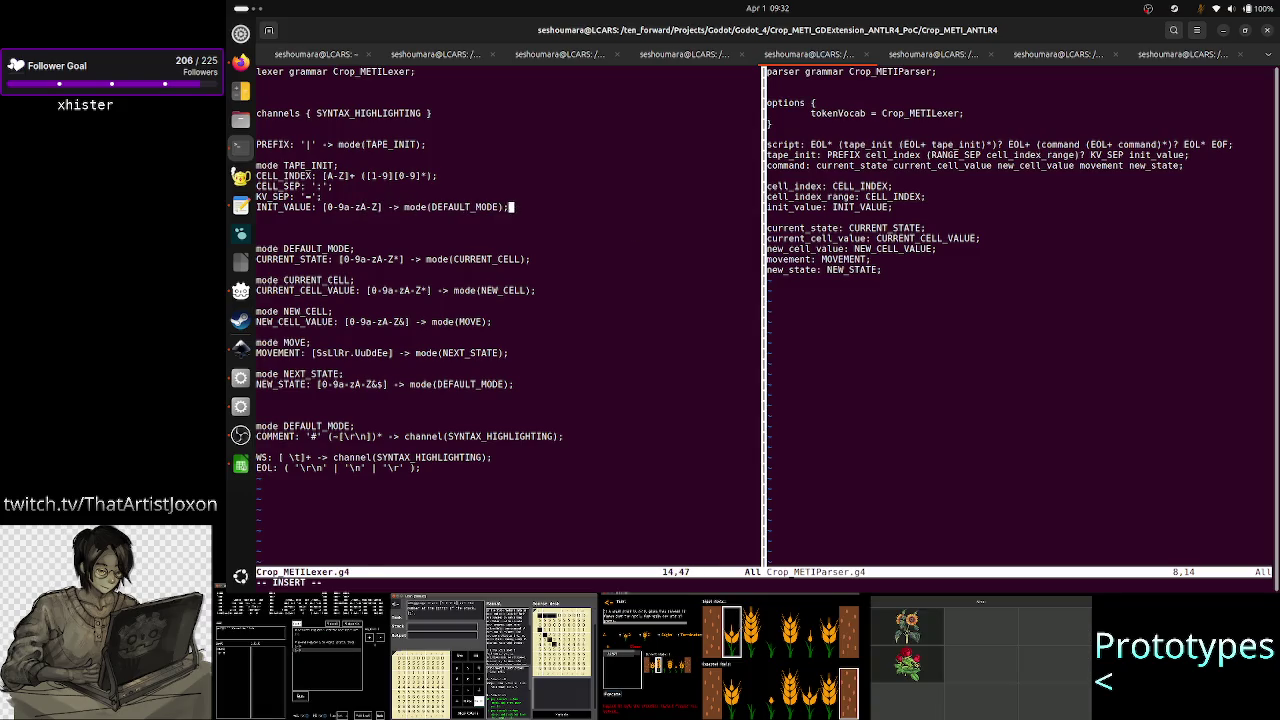
key(Escape)
key(o)
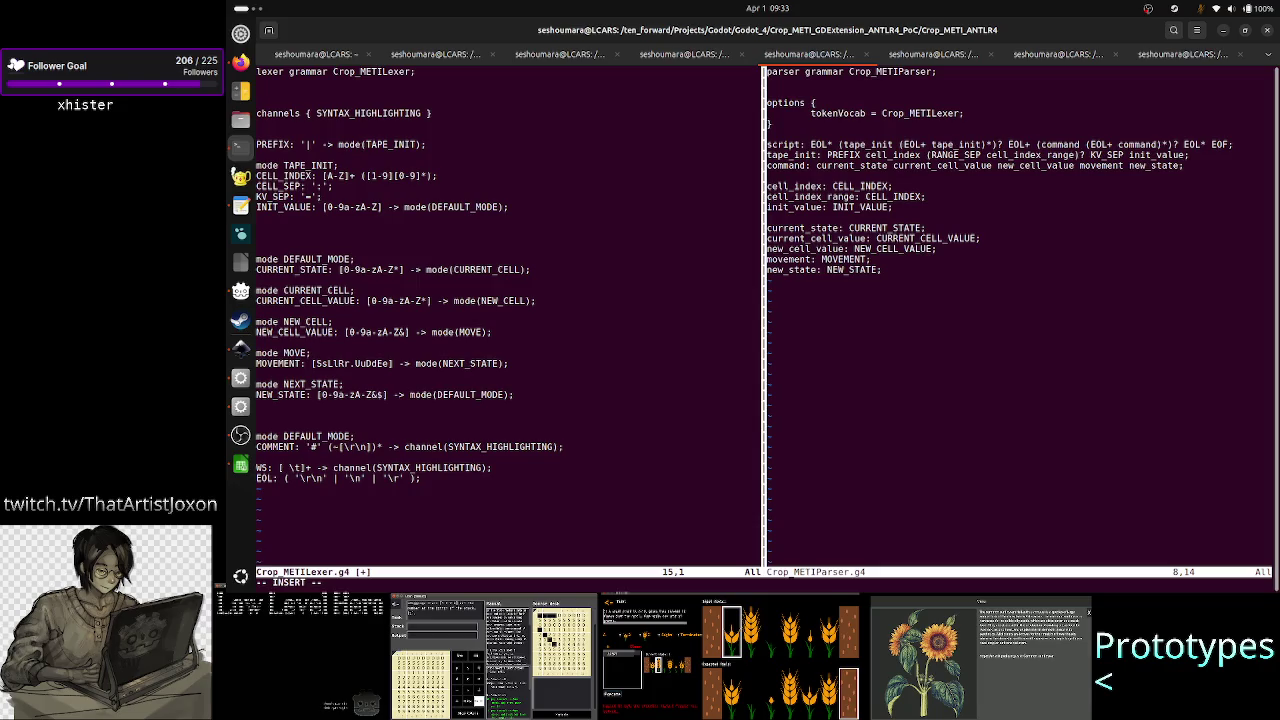
key(BackSpace)
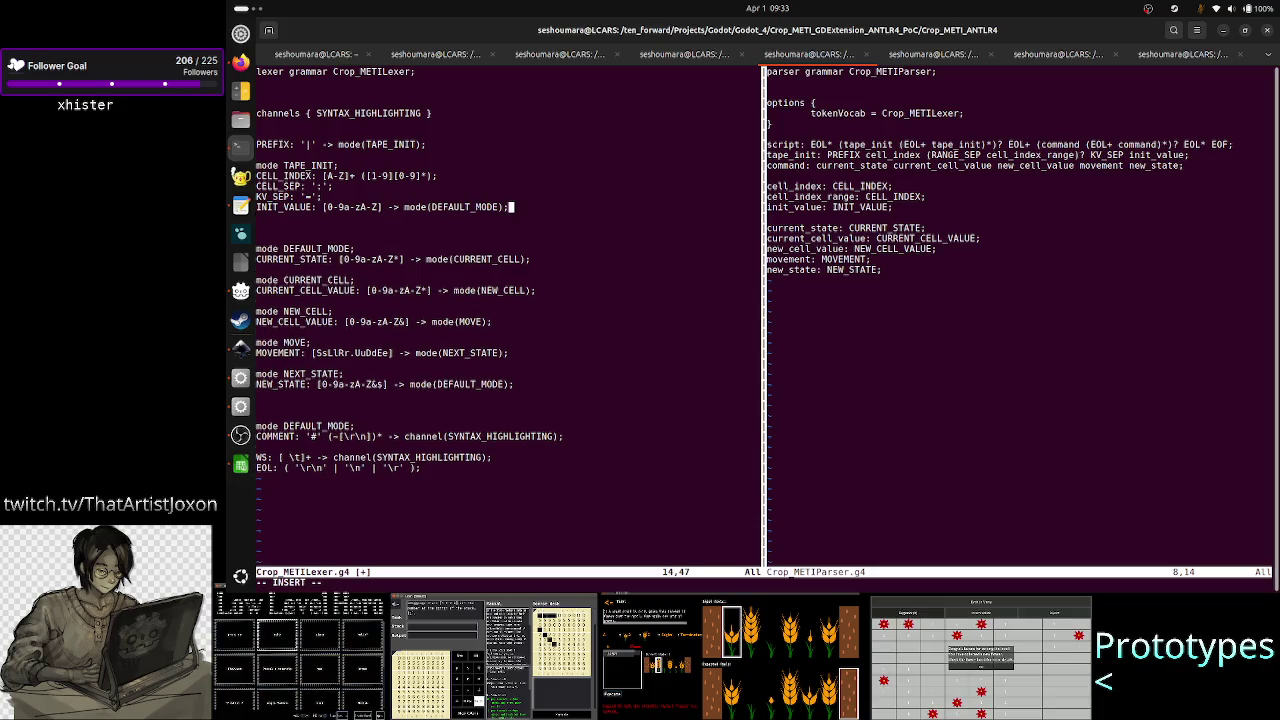
- Open an empty line after the PREFIX '|' rule and check the nearby TAPE_INIT rules
key(Up)
key(Up)
key(Up)
key(Up)
key(Up)
key(Up)
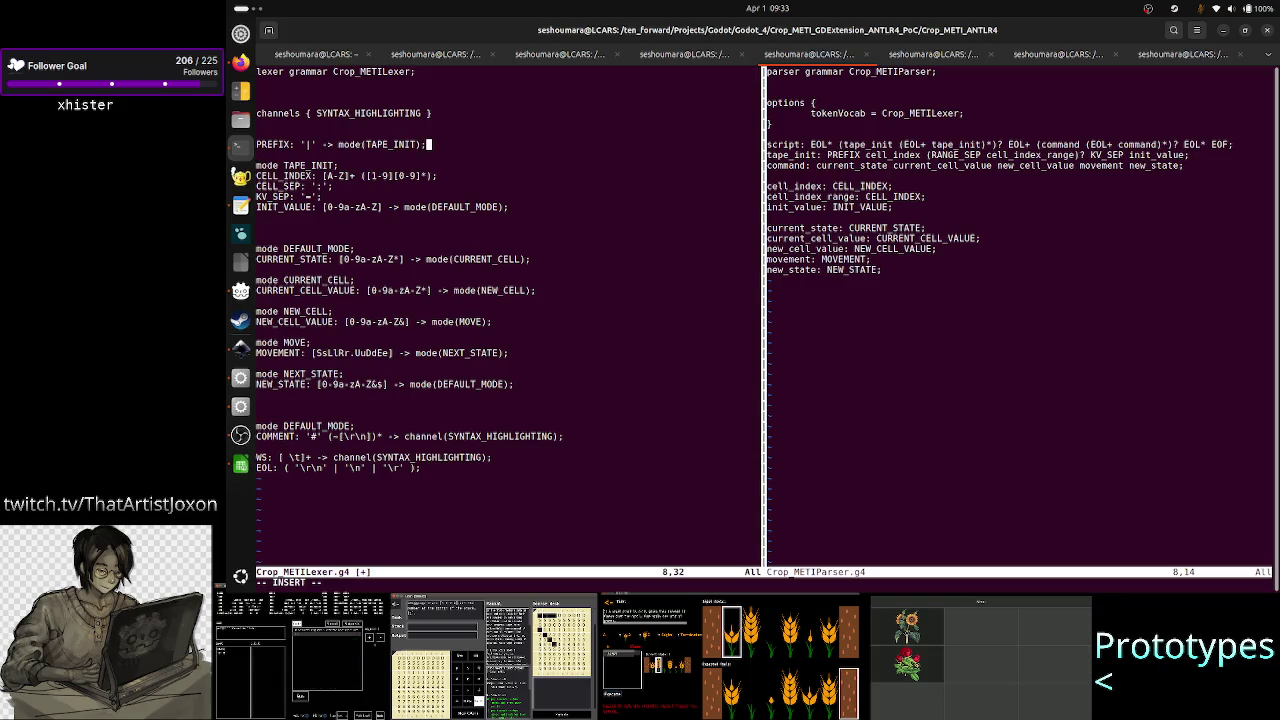
key(Return)
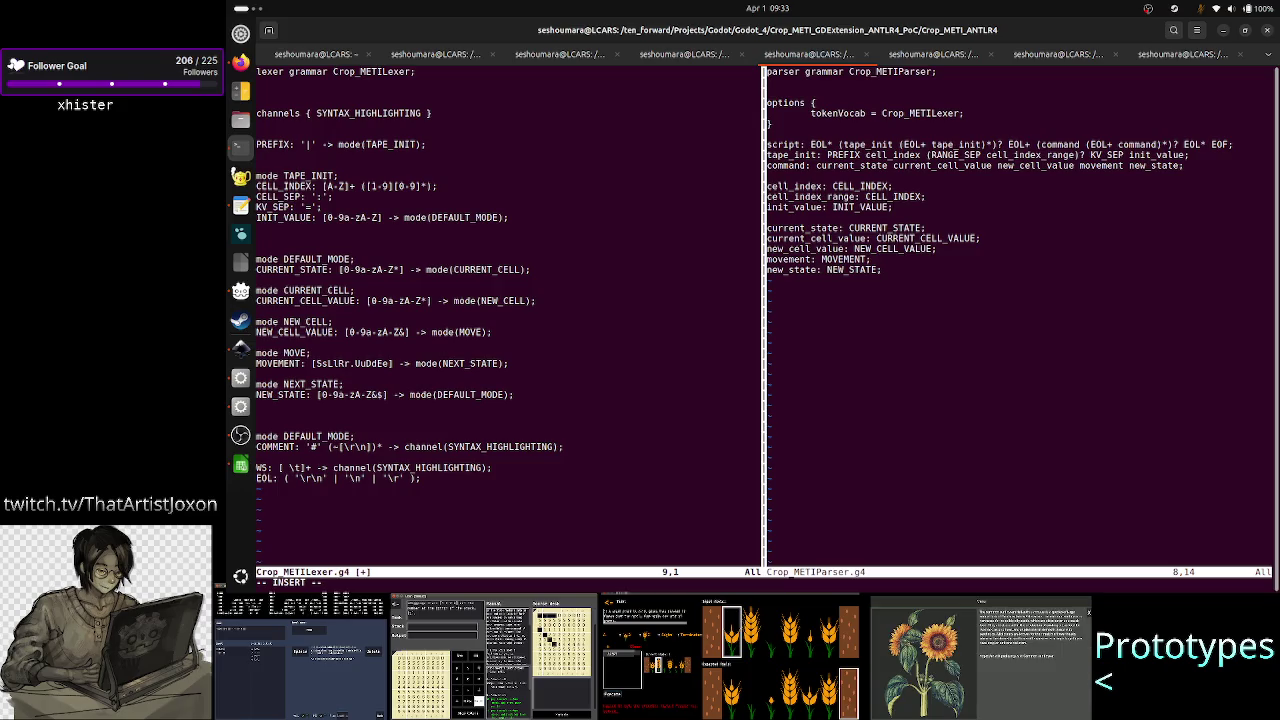
click(258, 176)
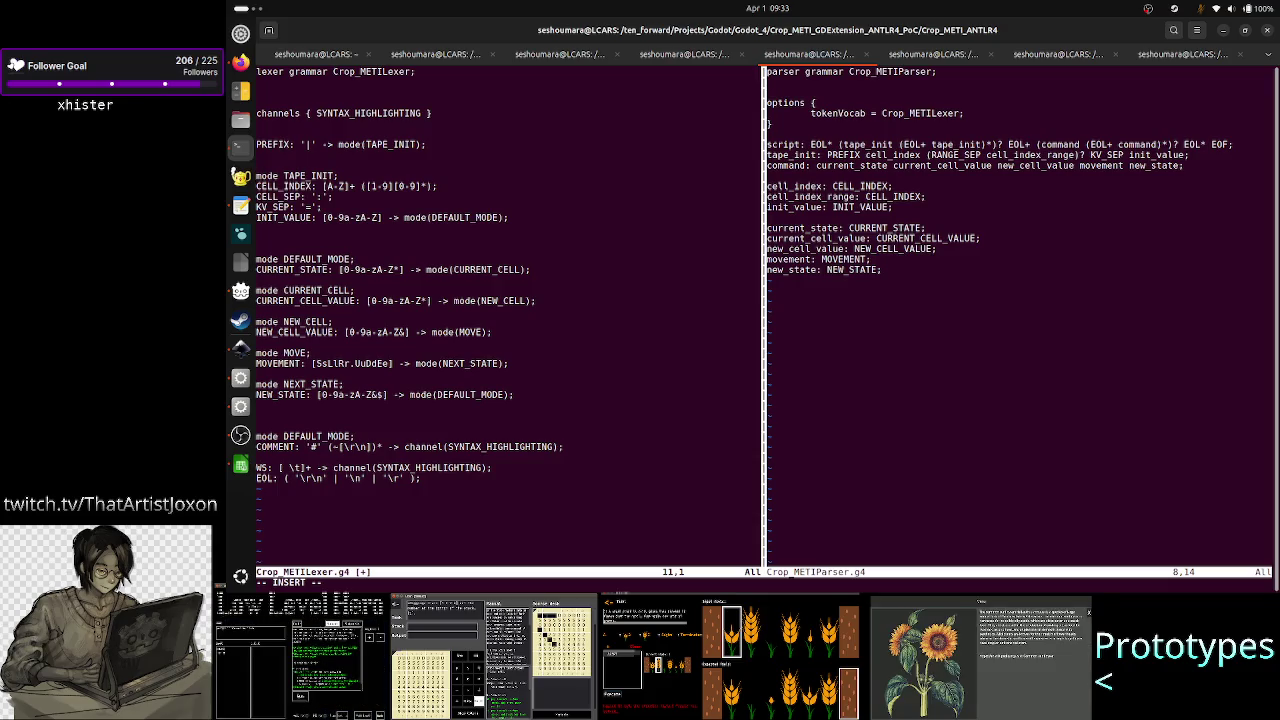
click(258, 186)
key(Down)
key(Down)
key(Down)
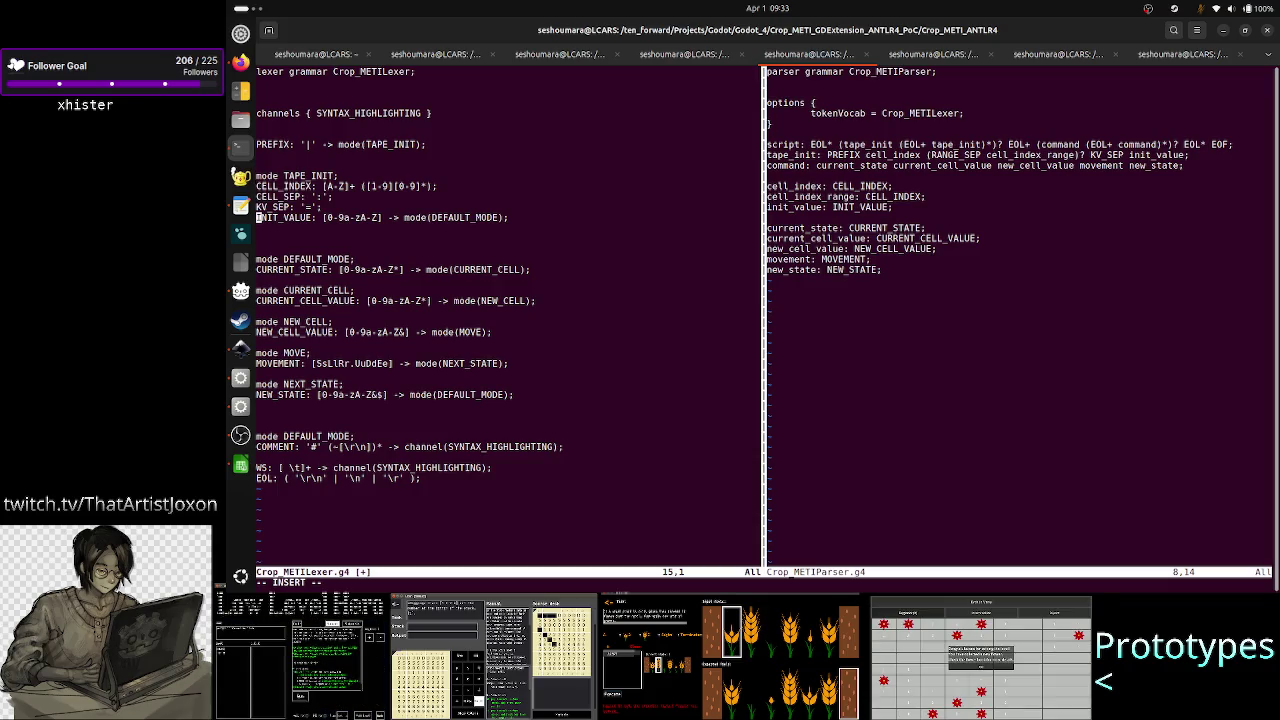
click(258, 207)
key(Up)
key(Up)
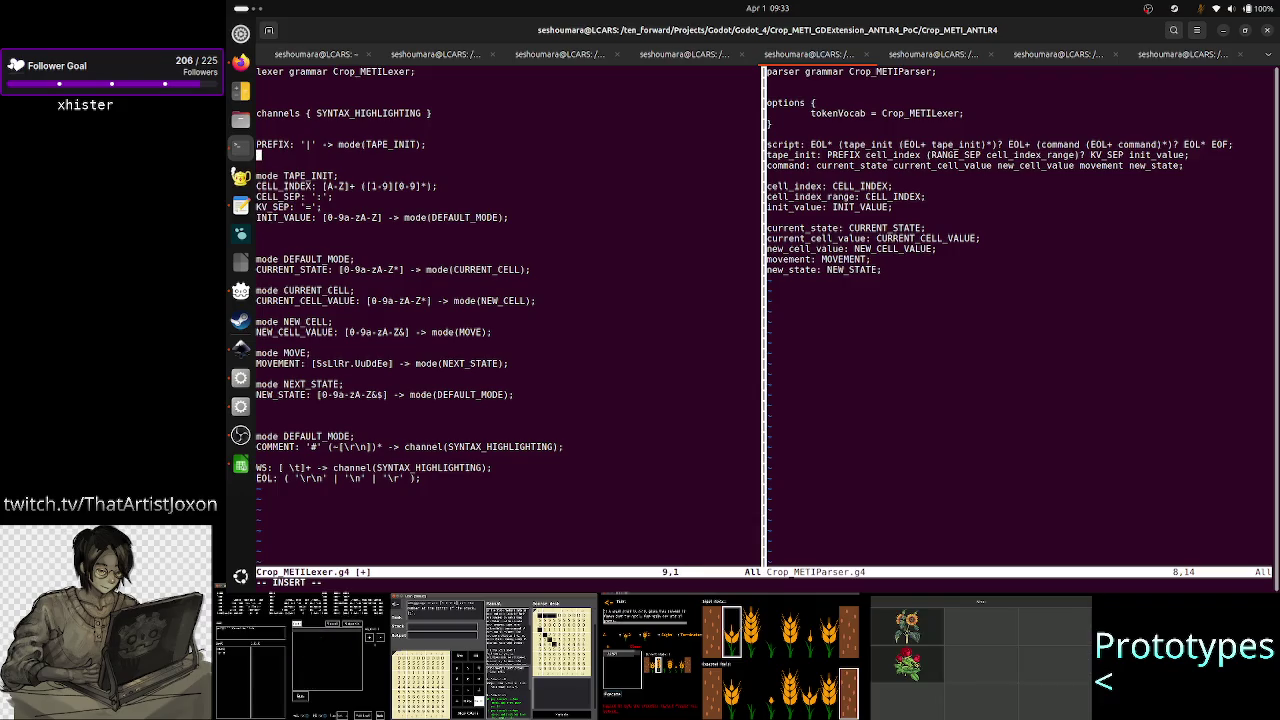
key(Up)
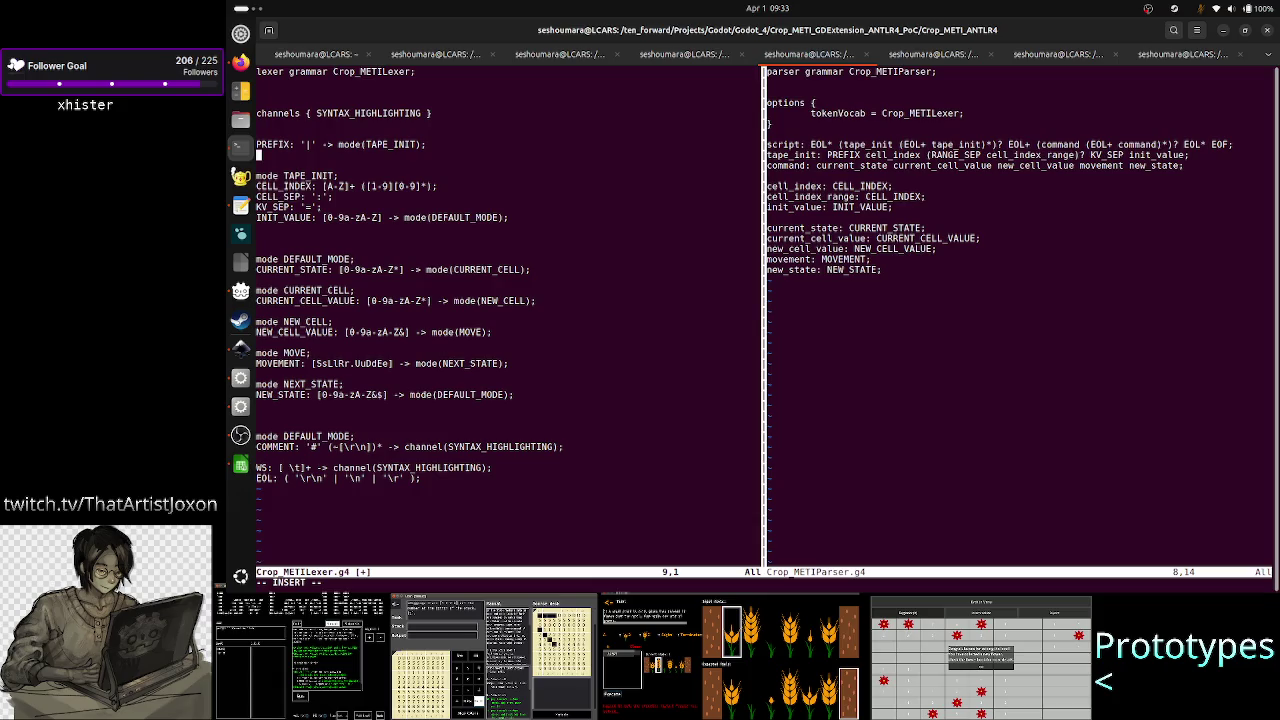
- Write the lexer rule TAPE_INIT_SEP: ';' on the new line, correcting the quotes
text(TAPE_)
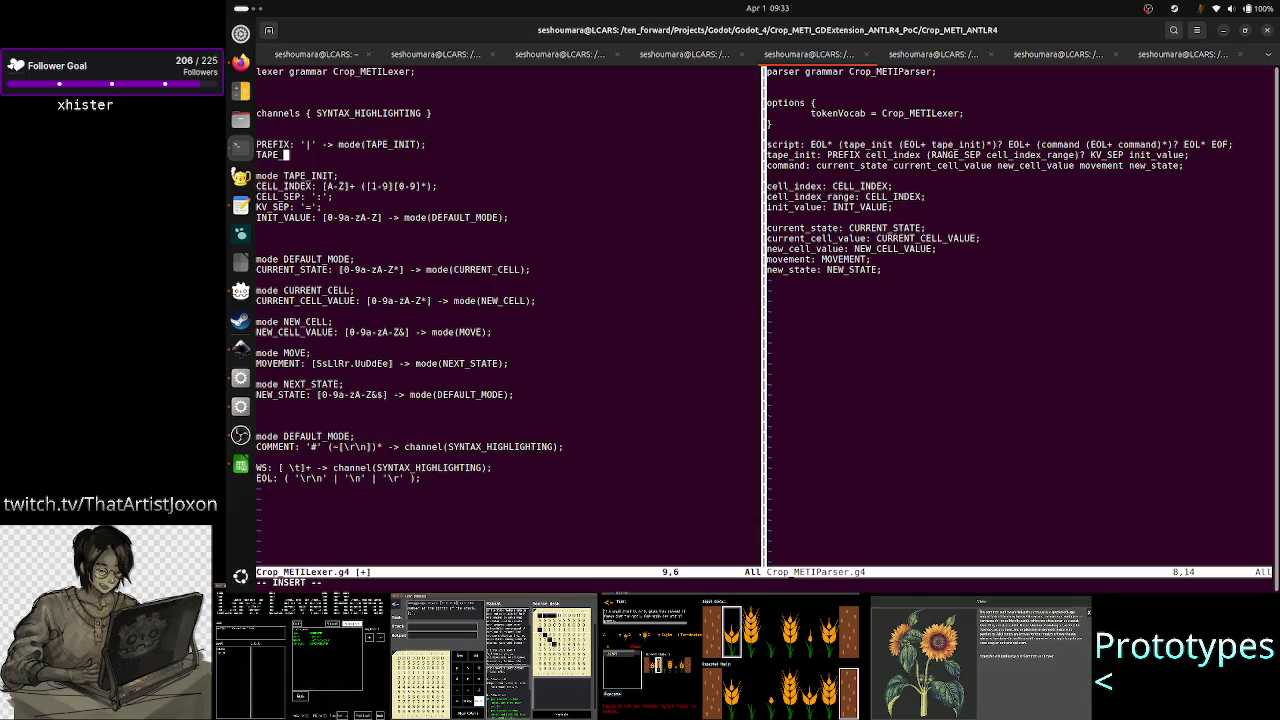
text(INIT_SEP)
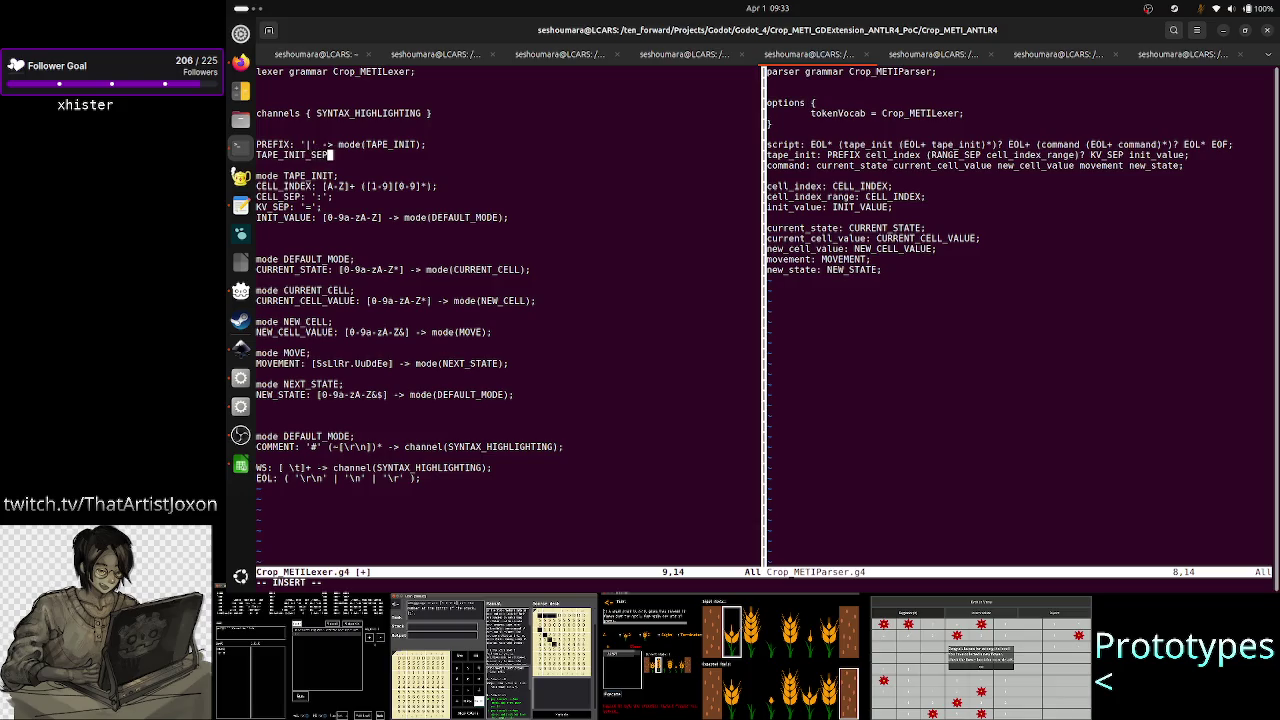
text(:)
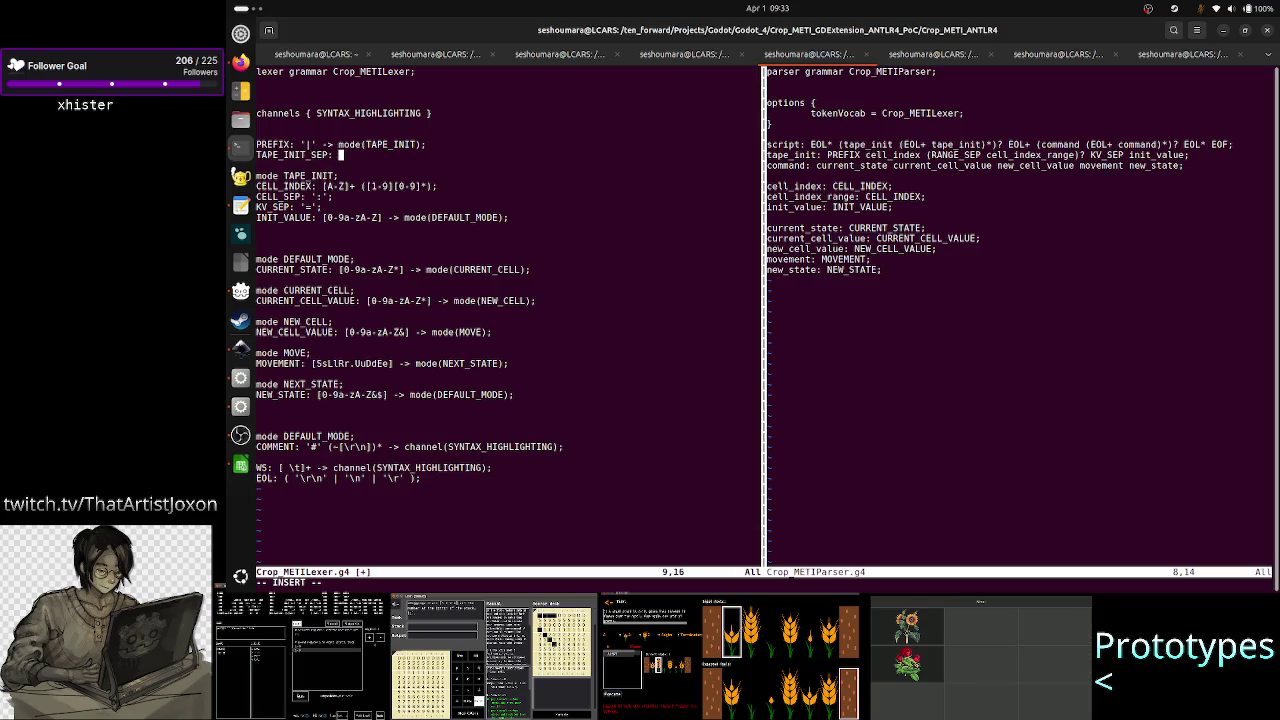
text( '';)
key(Left)
key(Left)
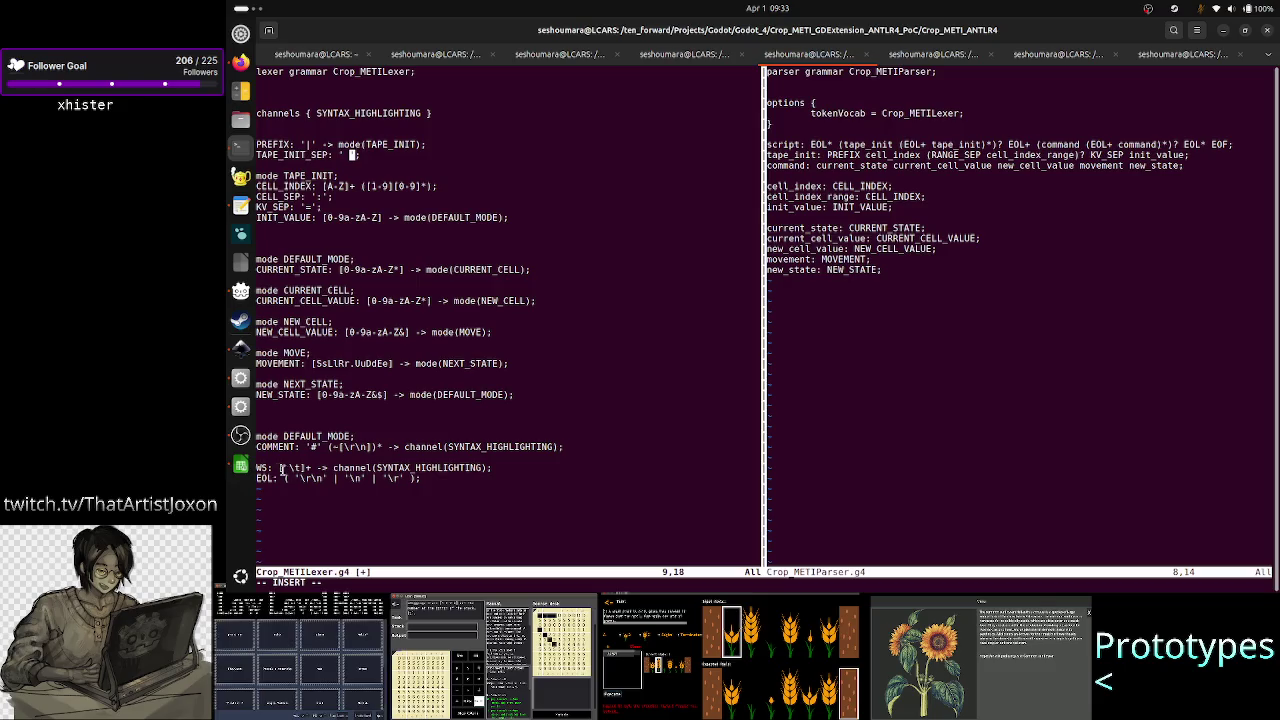
drag(278, 467, 306, 468)
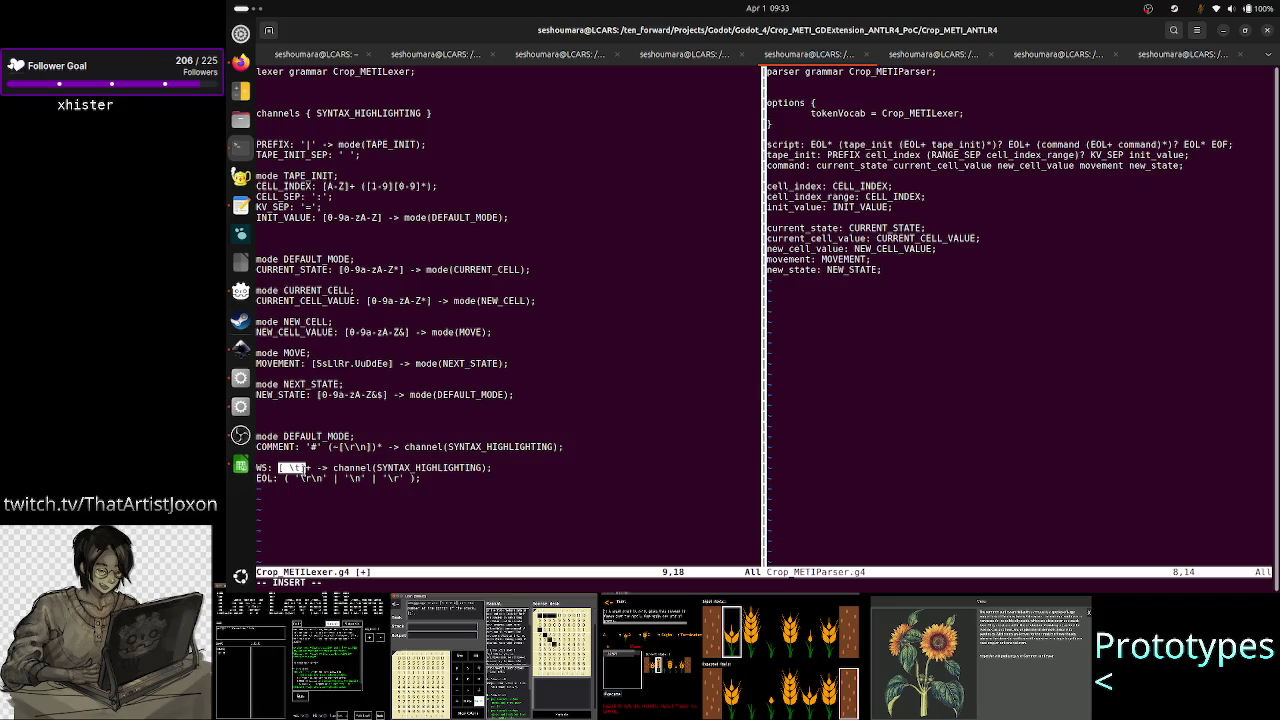
click(337, 390)
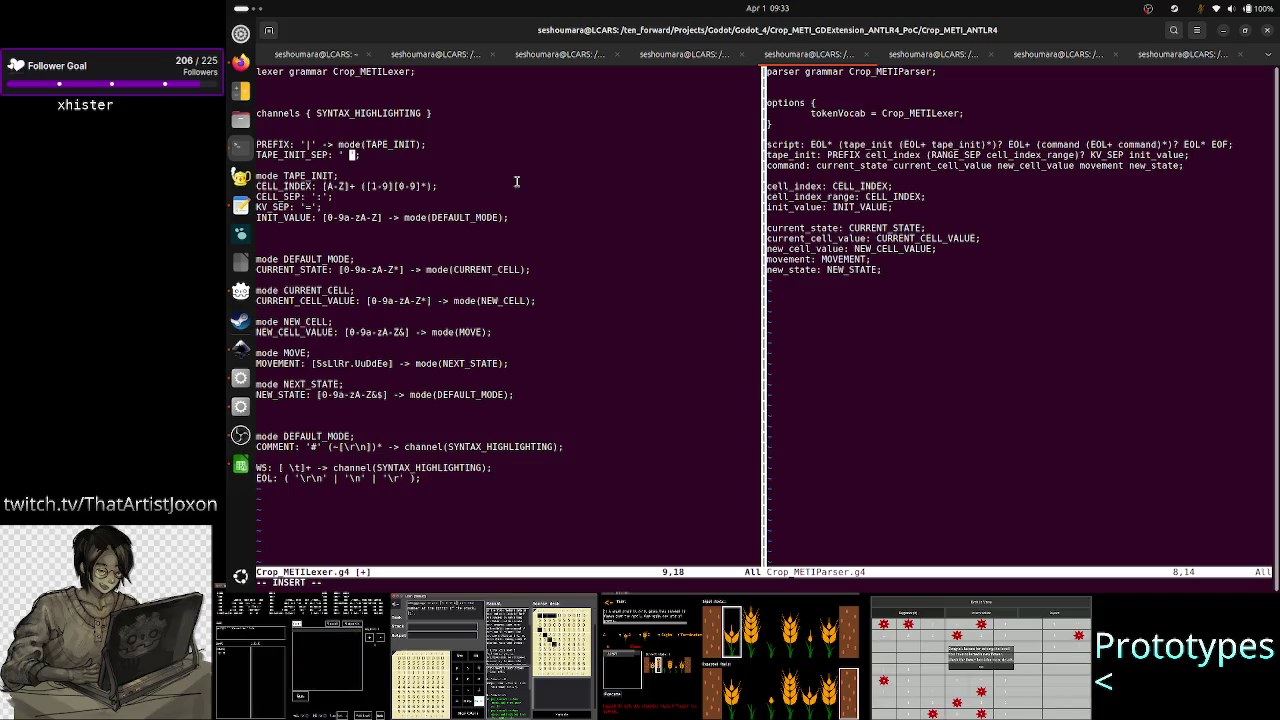
key(BackSpace)
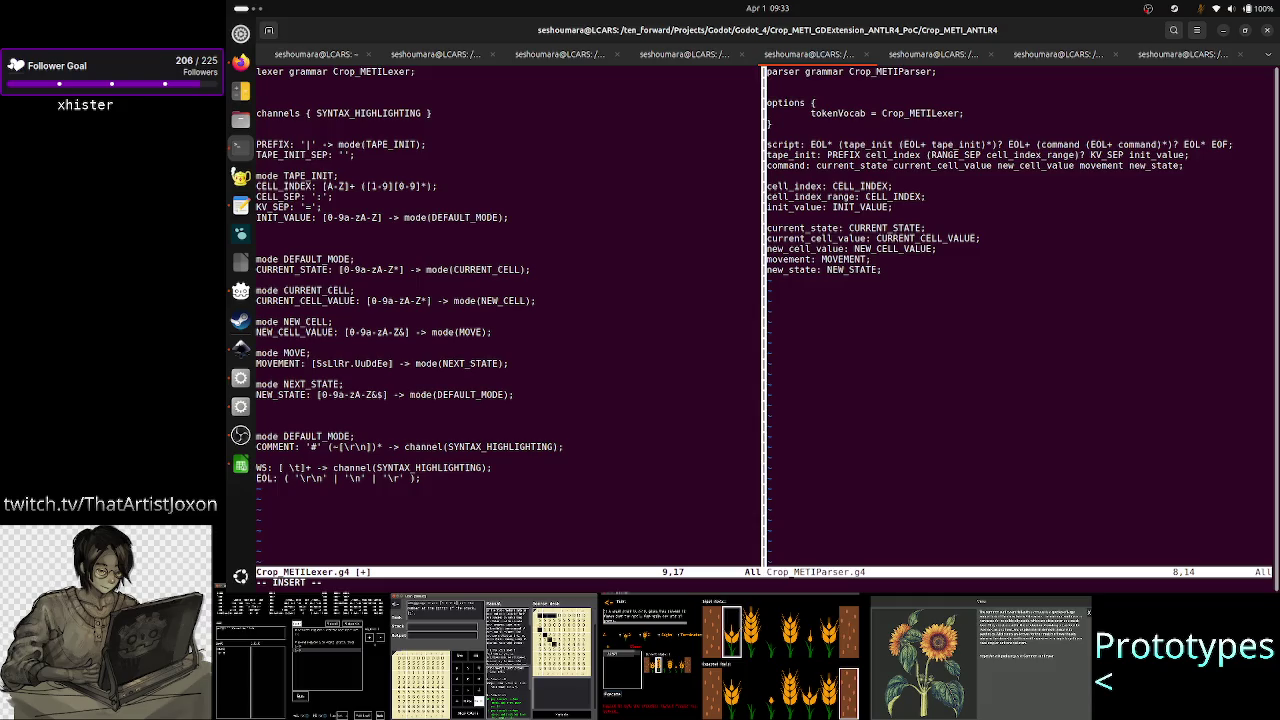
text(;)
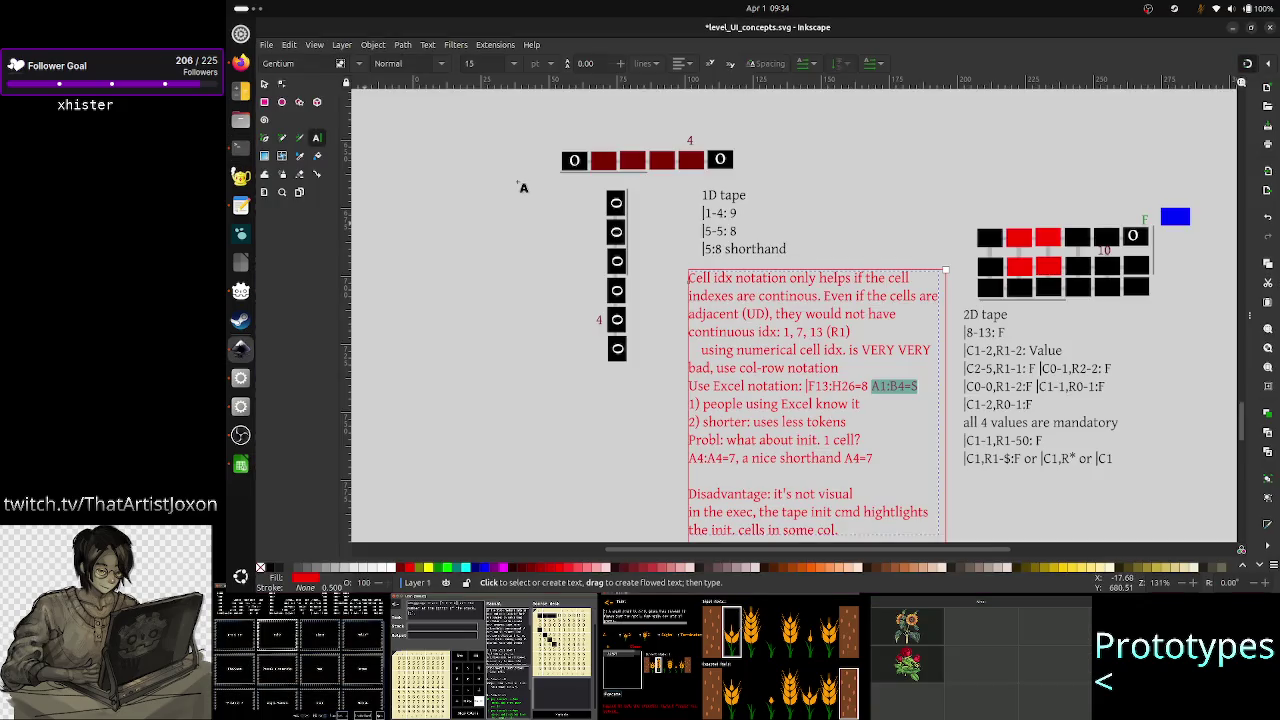
- Replace the space before A1:B4=S in the Inkscape note so it reads F13:H26=8;A1:B4=S
key(alt+Tab)
key(Left)
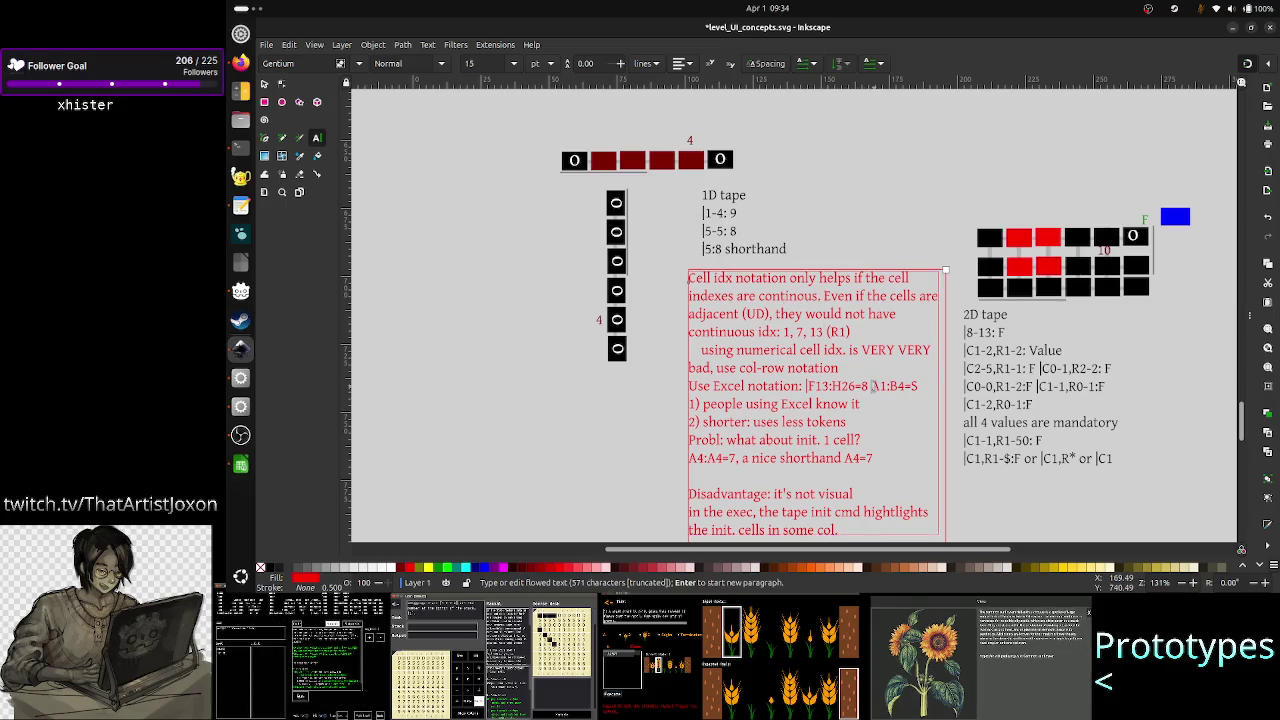
key(BackSpace)
text(;)
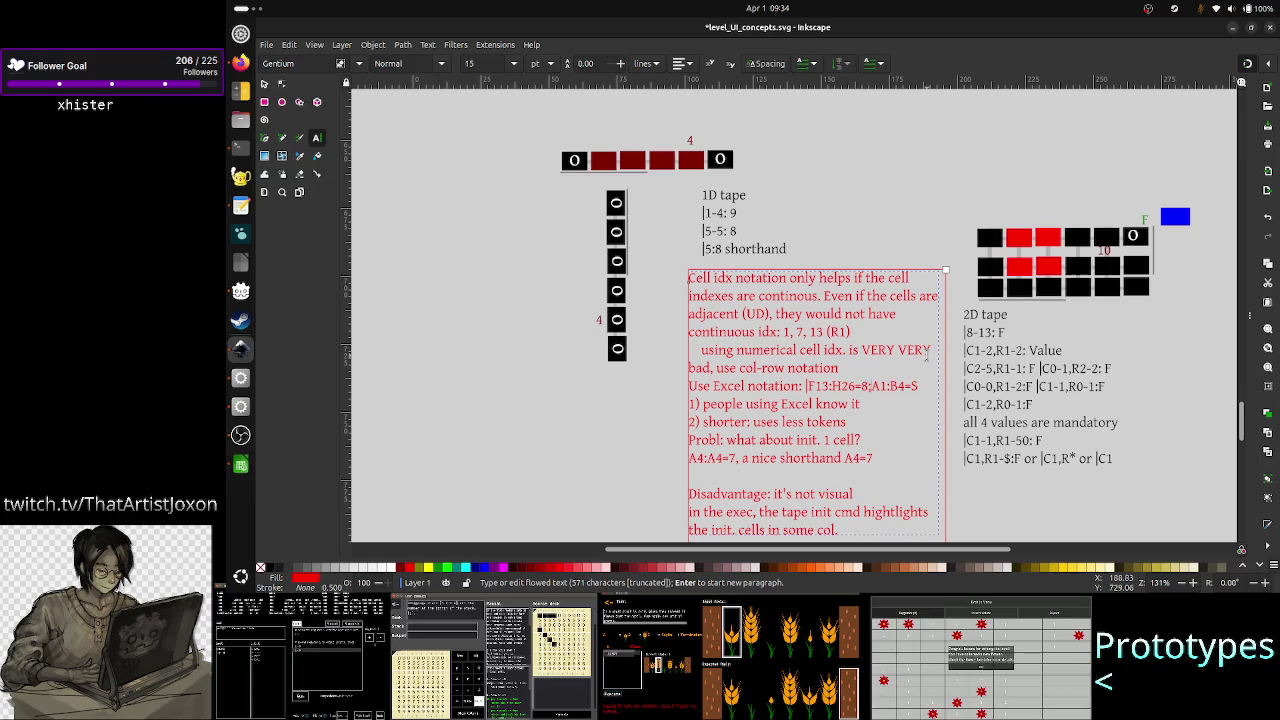
- Switch between Inkscape and Vim, settling on the lexer grammar near the CELL_INDEX rule
key(alt+Tab)
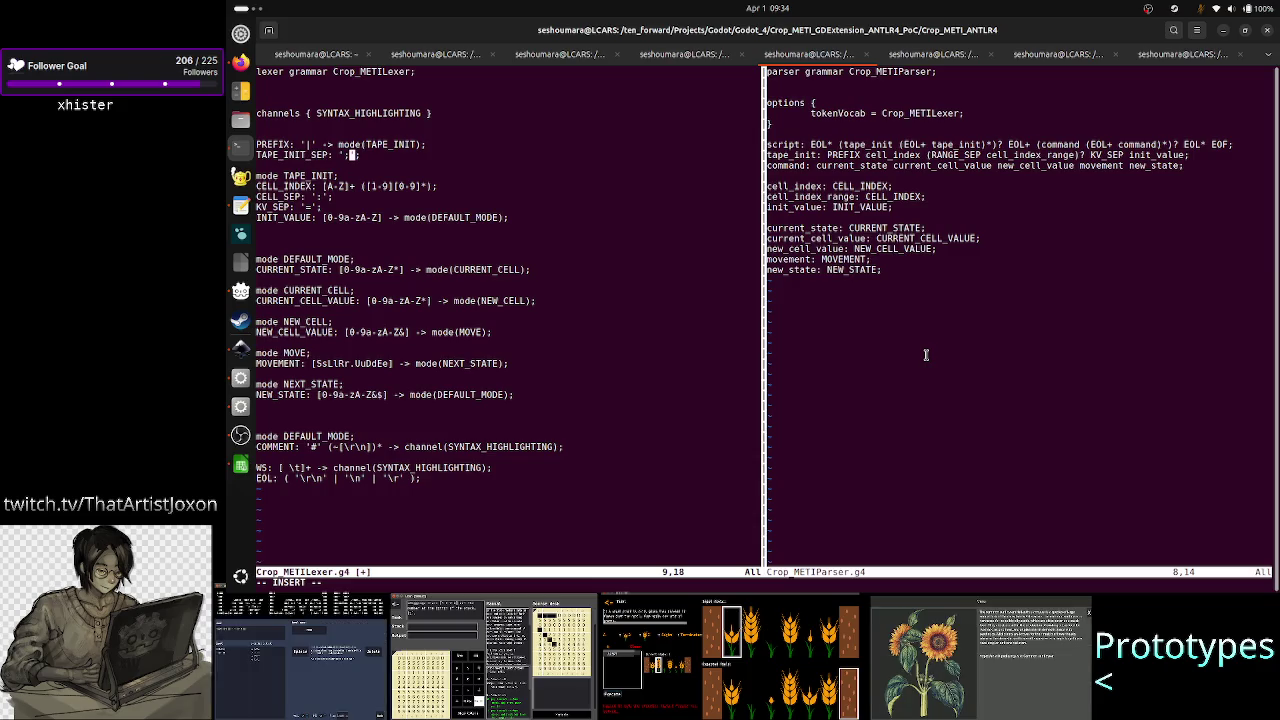
key(alt+Tab)
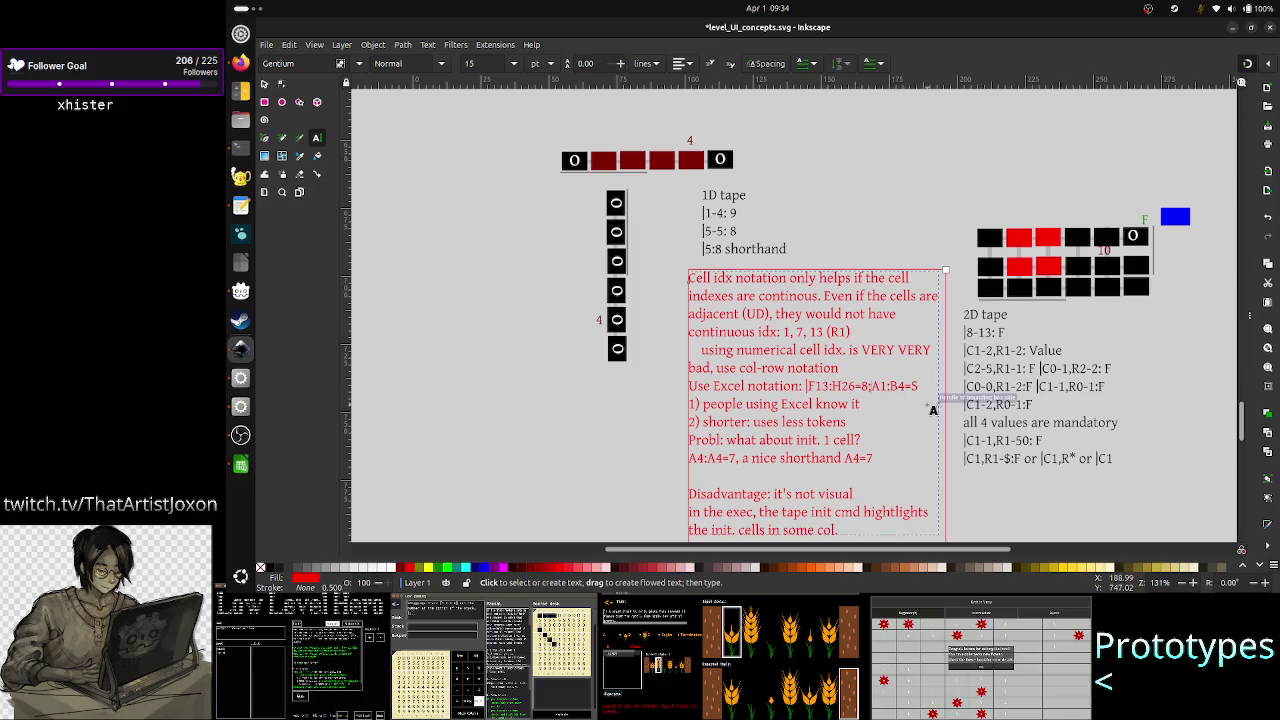
key(alt+Tab)
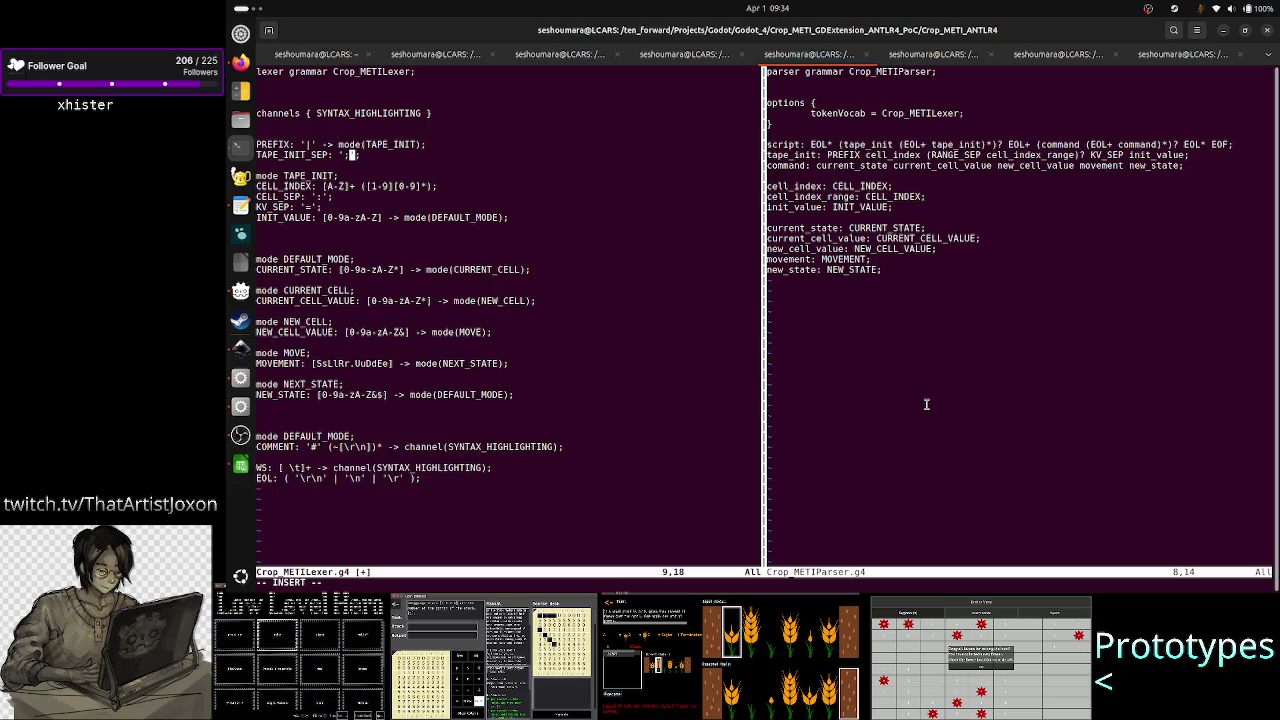
key(Down)
key(Down)
key(Down)
- Move the cursor along the INIT_VALUE rule toward its DEFAULT_MODE target
key(Down)
key(Down)
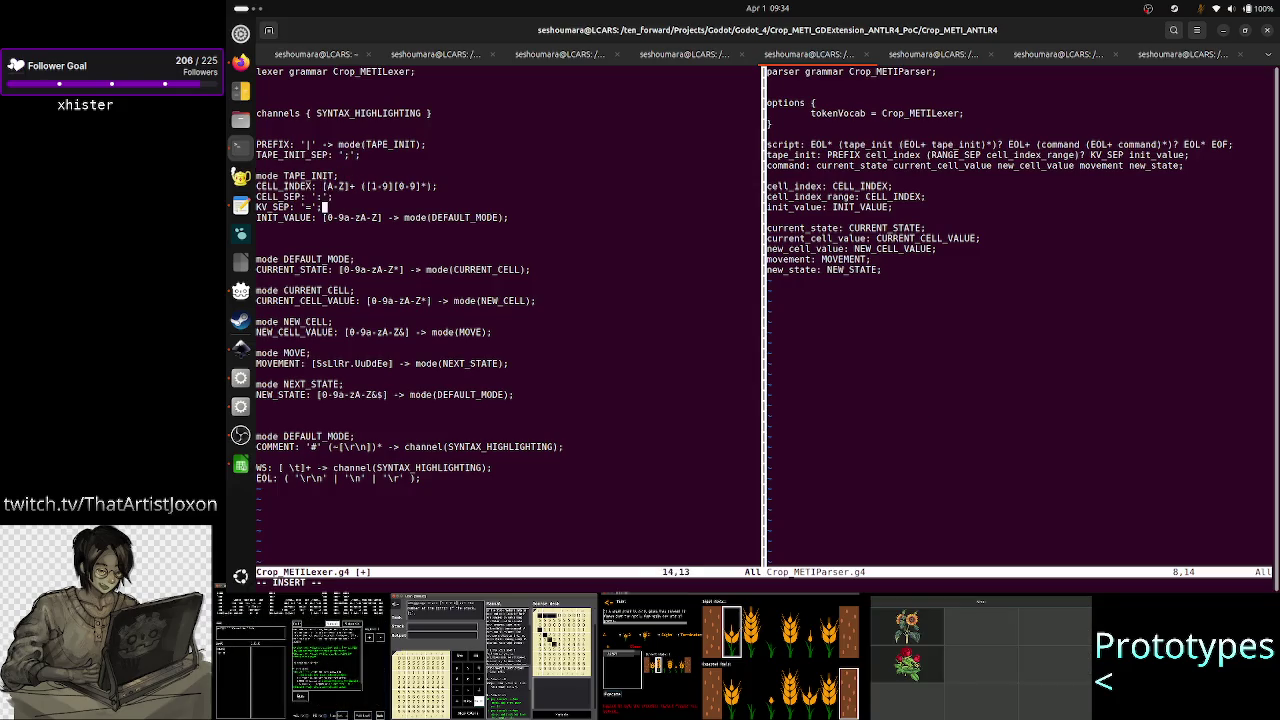
key(Down)
key(Left)
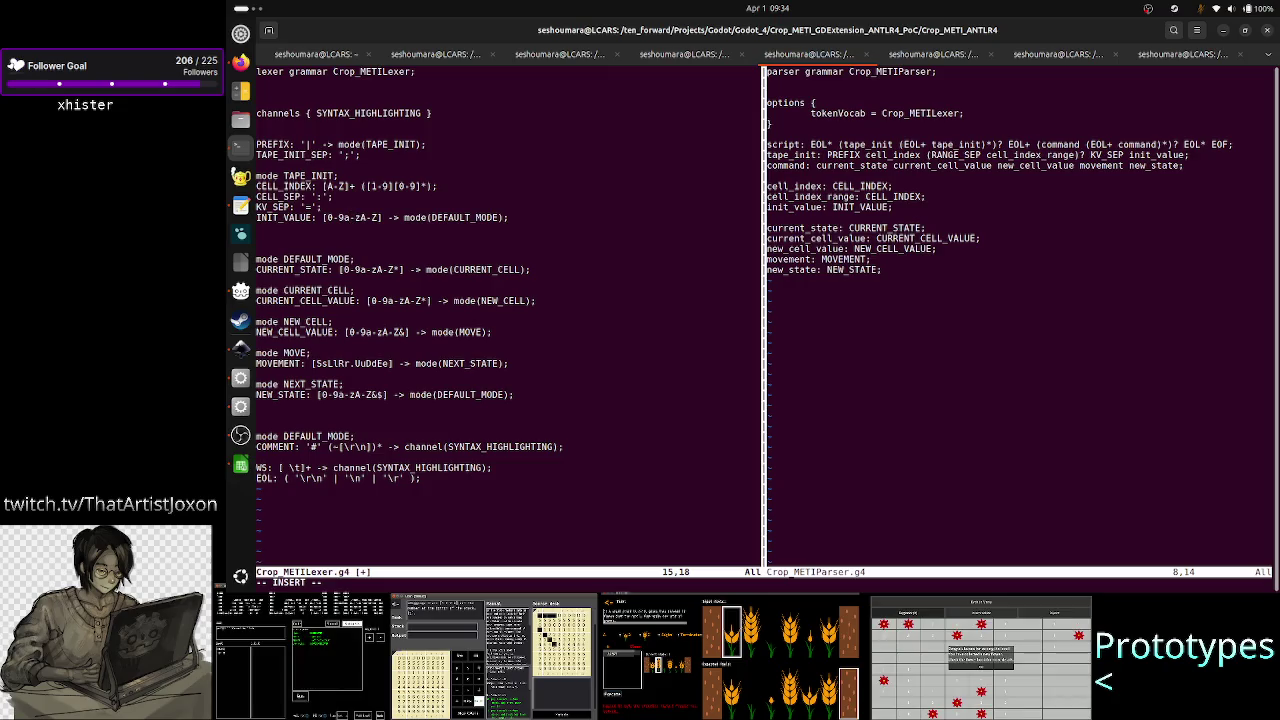
key(Left)
key(Left)
key(Left)
key(Left)
key(Left)
key(Left)
key(Left)
key(Right)
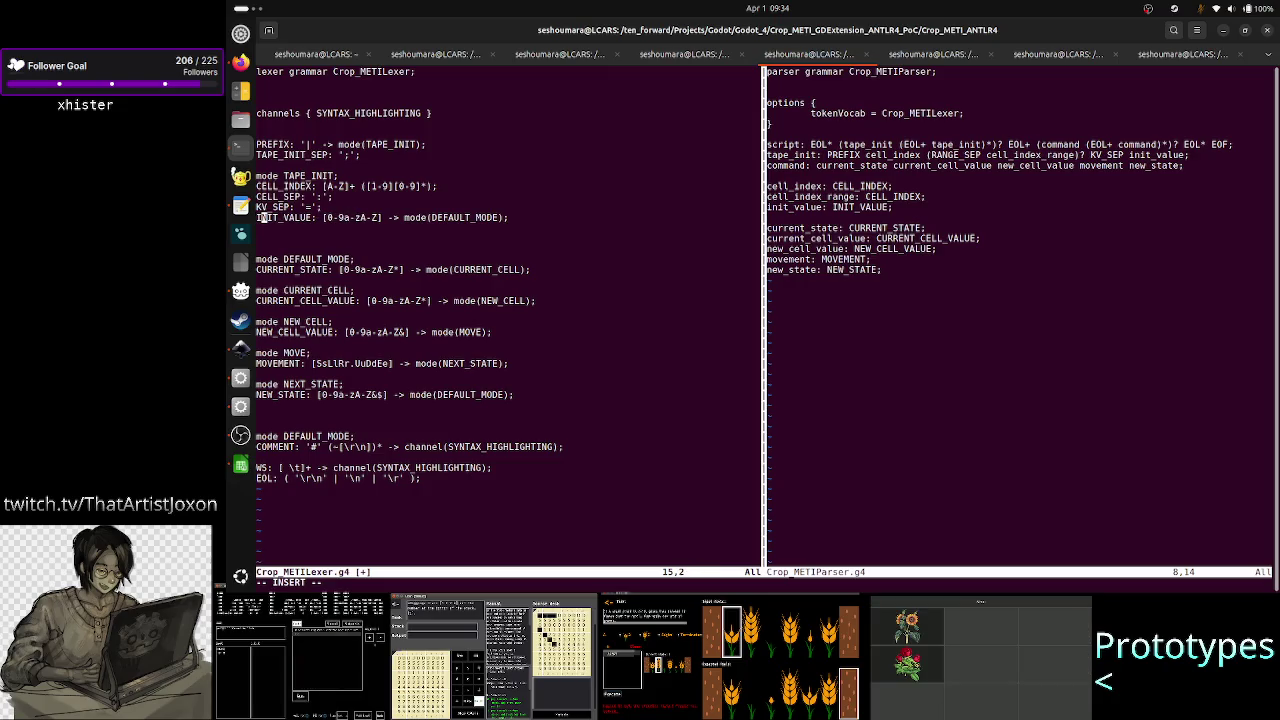
key(Right)
key(Right)
key(Right)
key(Right)
key(Right)
key(Right)
key(Right)
key(Right)
key(Right)
key(Right)
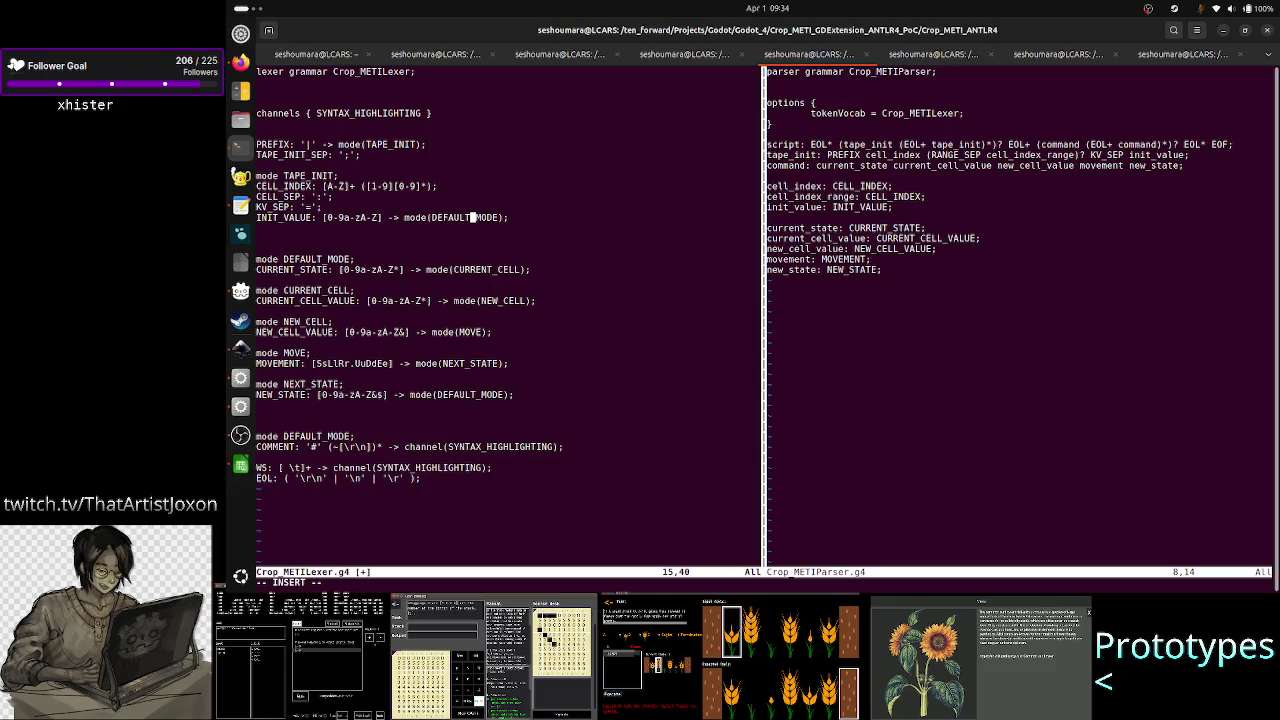
key(Right)
key(Right)
key(Right)
key(Right)
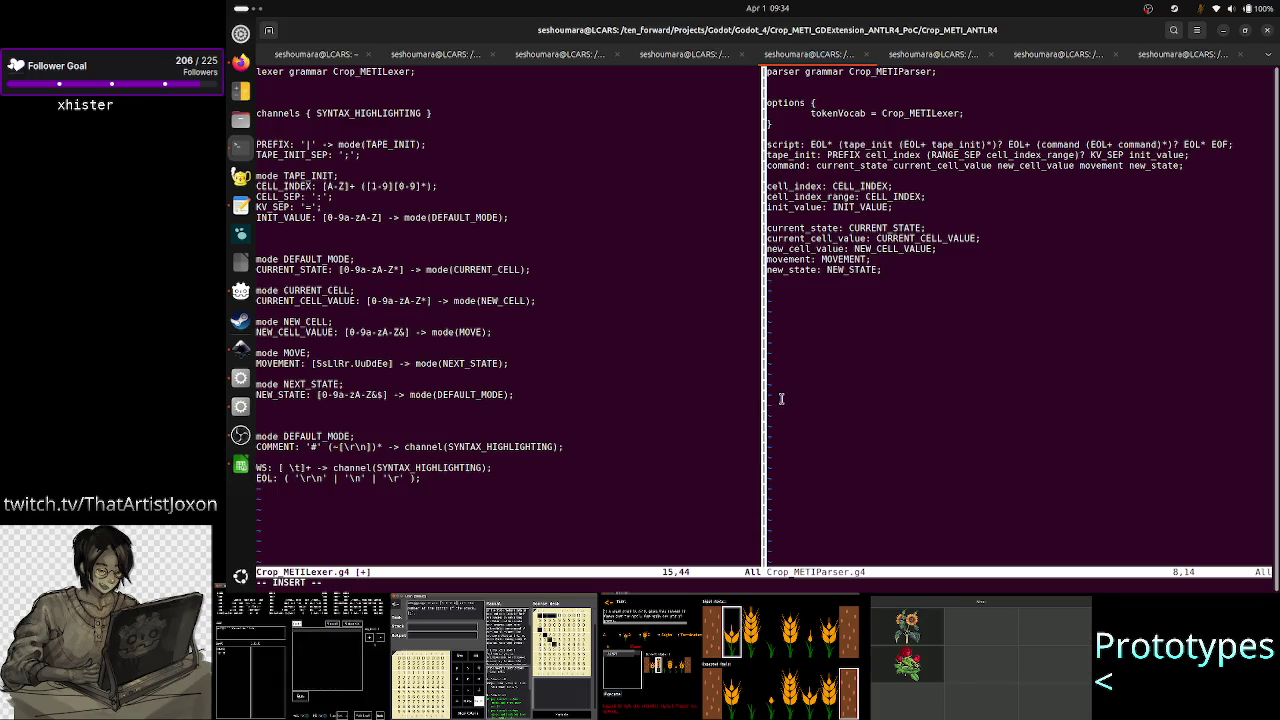
- Highlight the TAPE_INIT mode name, the INIT_VALUE token and the TAPE_INIT rules to review them
double_click(316, 174)
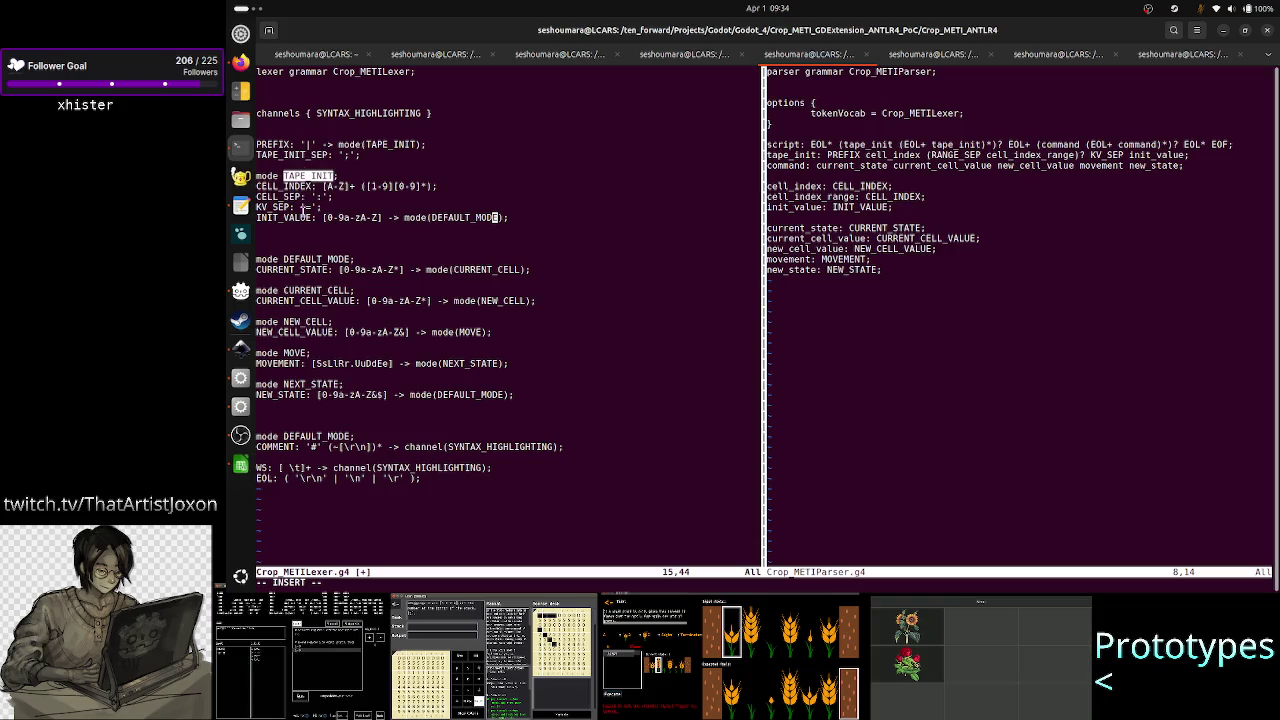
double_click(300, 217)
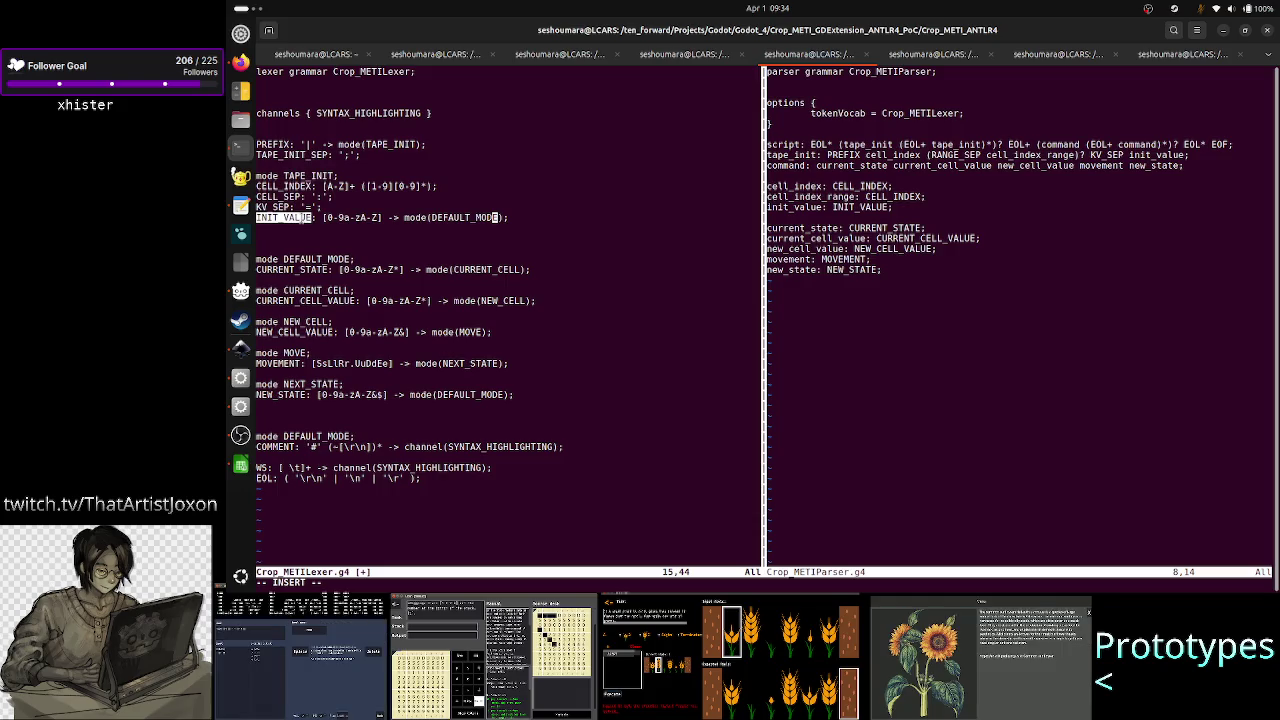
click(292, 219)
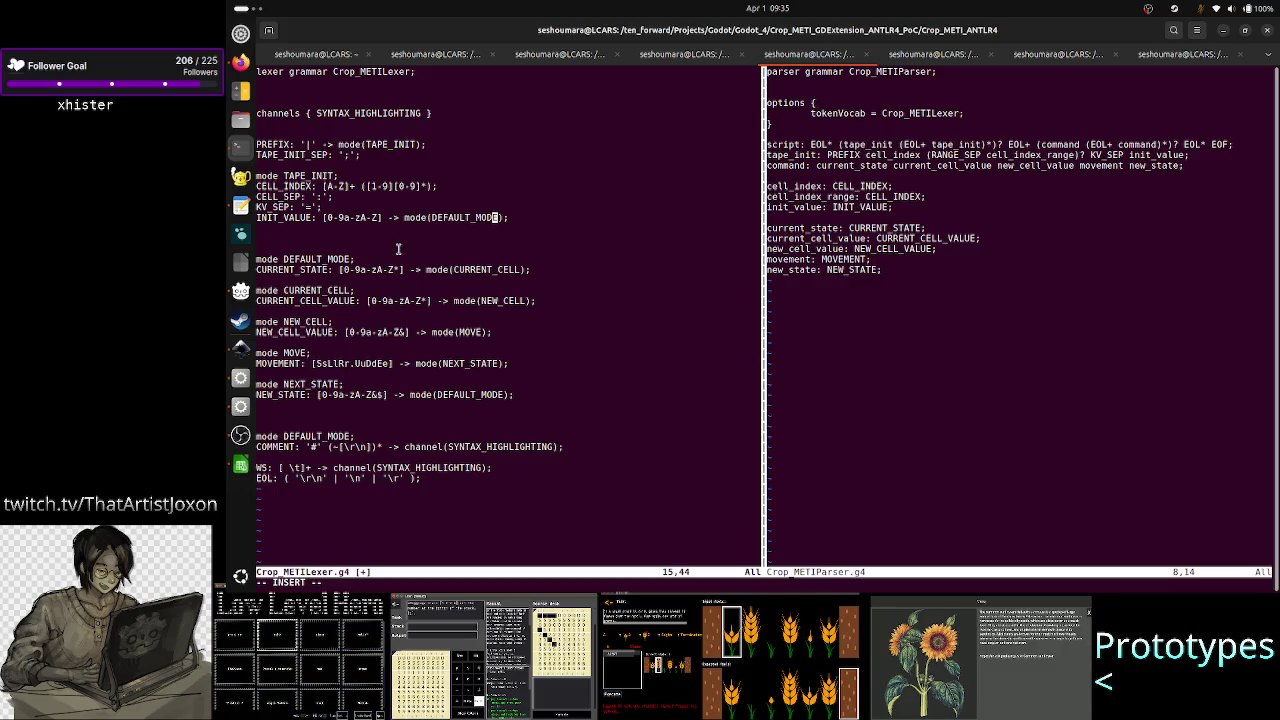
double_click(304, 217)
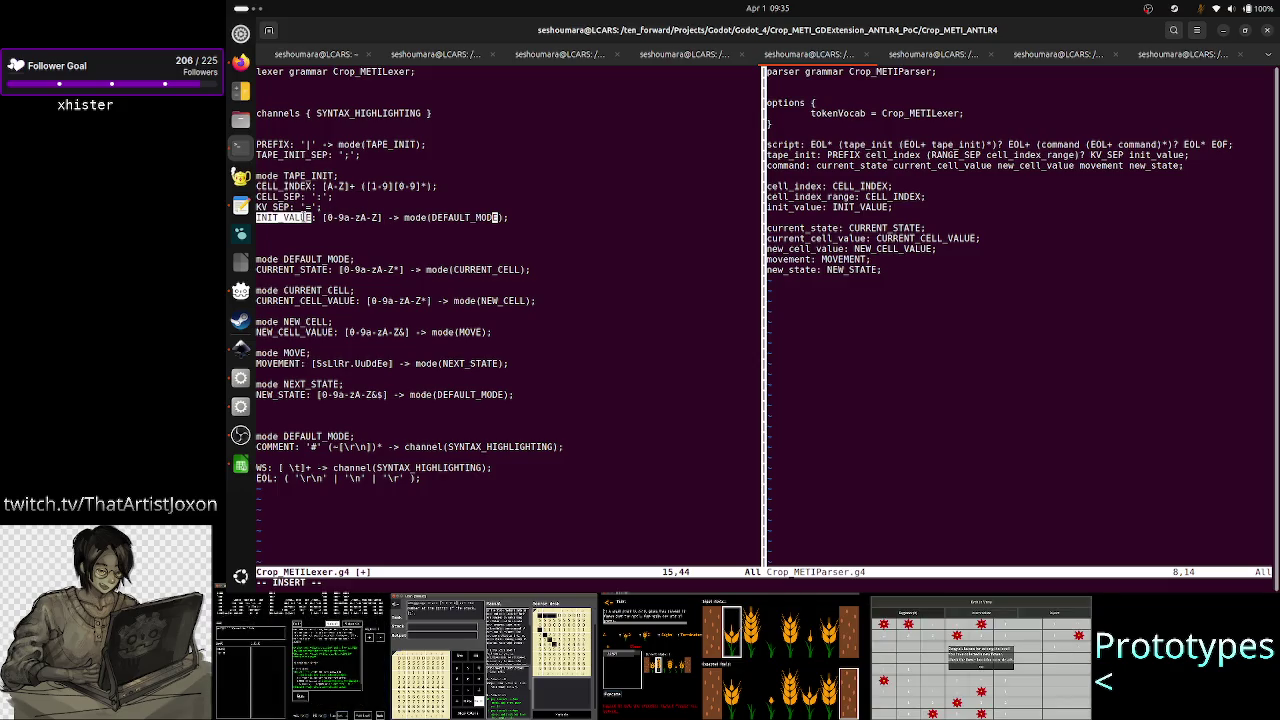
double_click(306, 176)
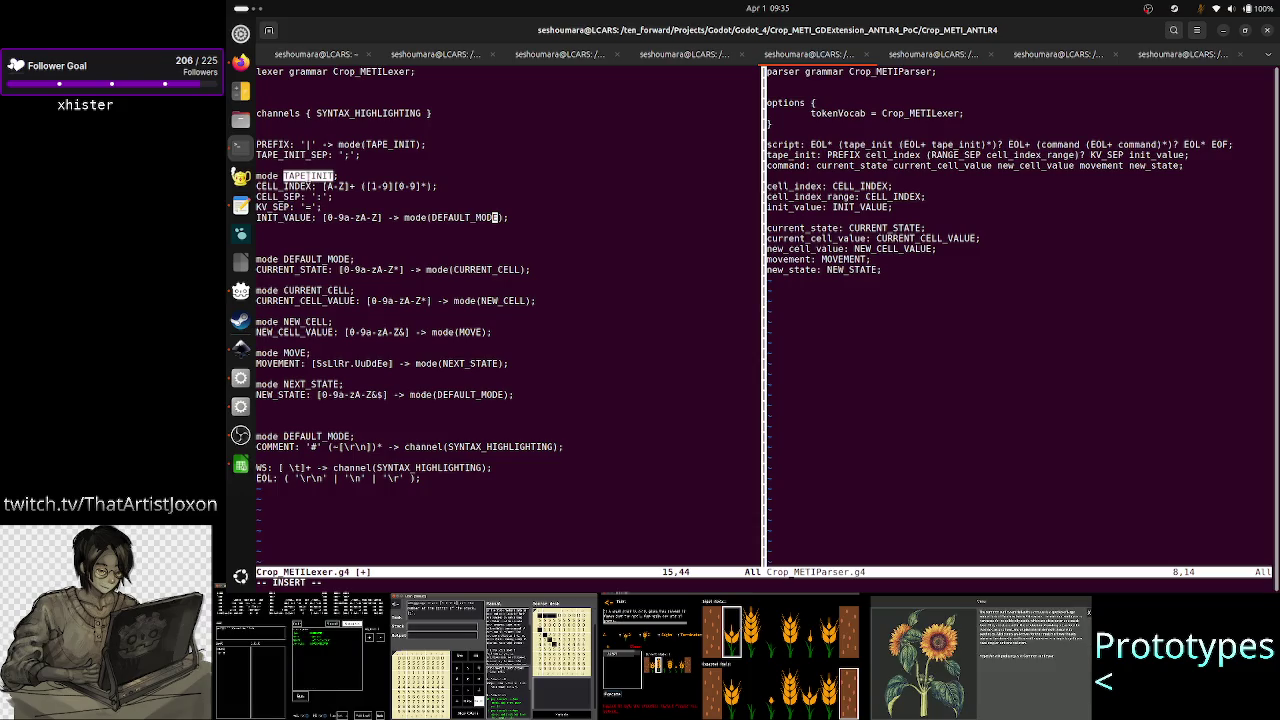
click(304, 218)
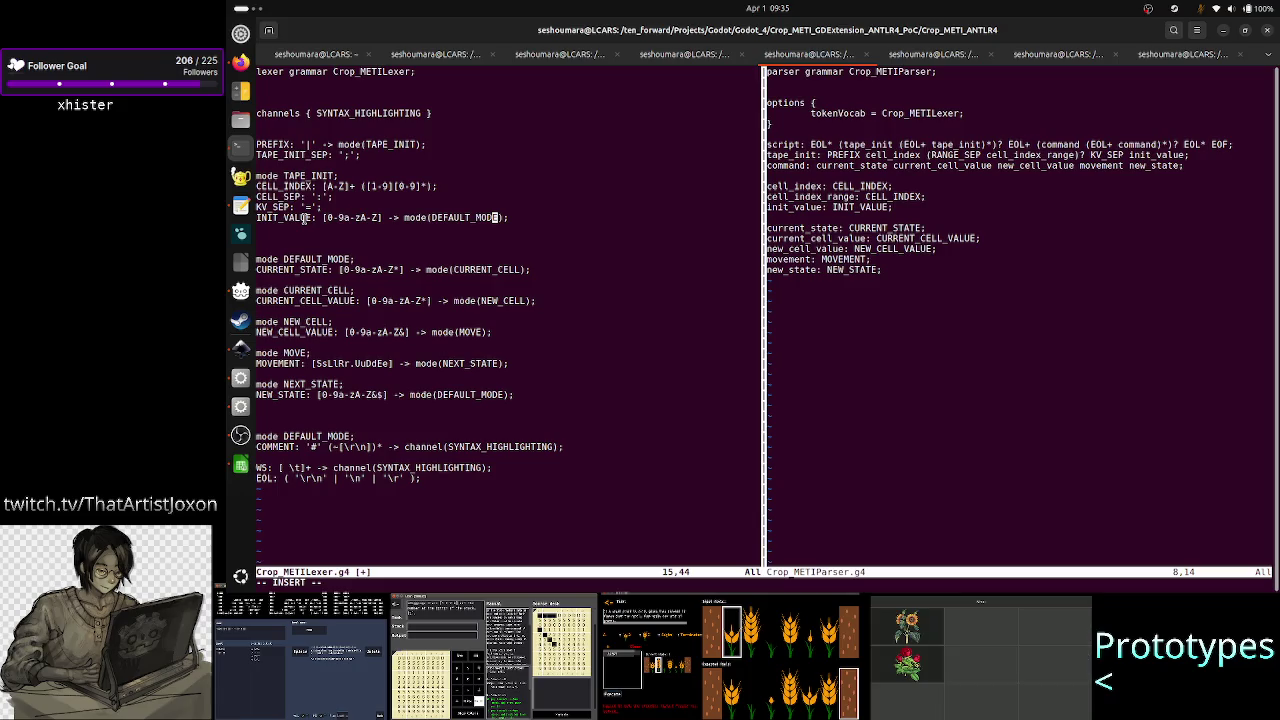
drag(277, 218, 305, 176)
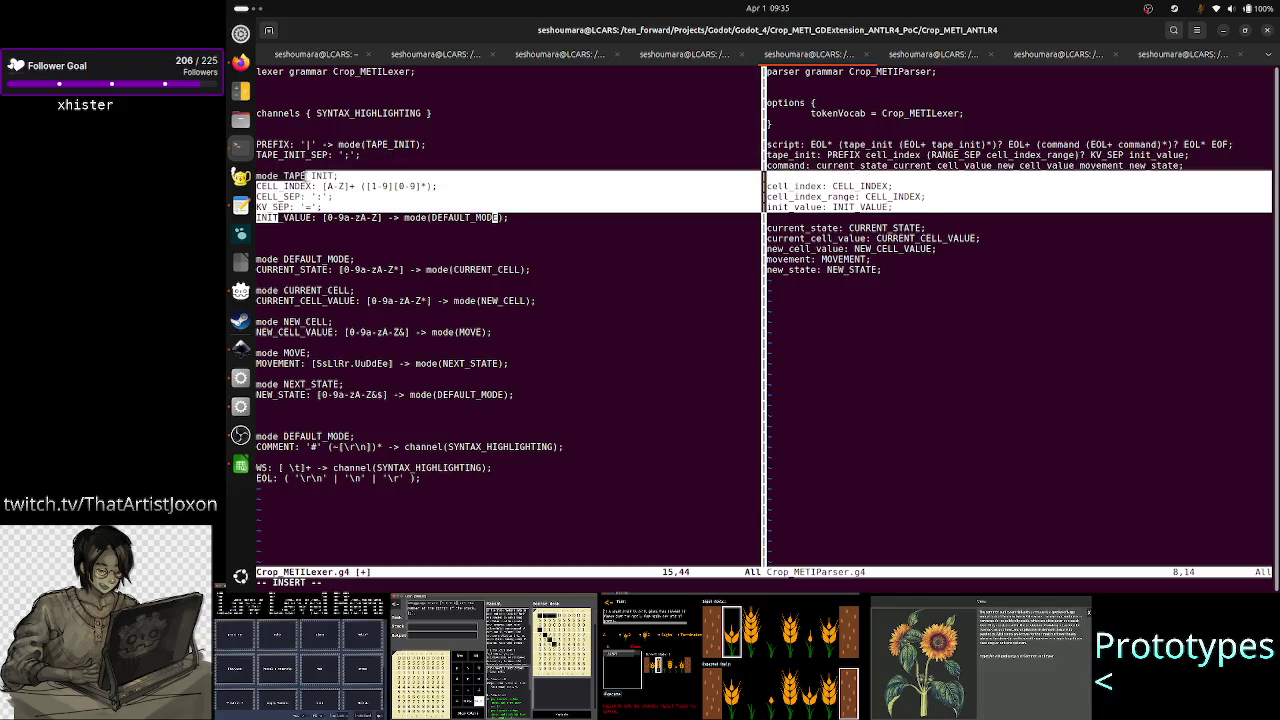
click(305, 176)
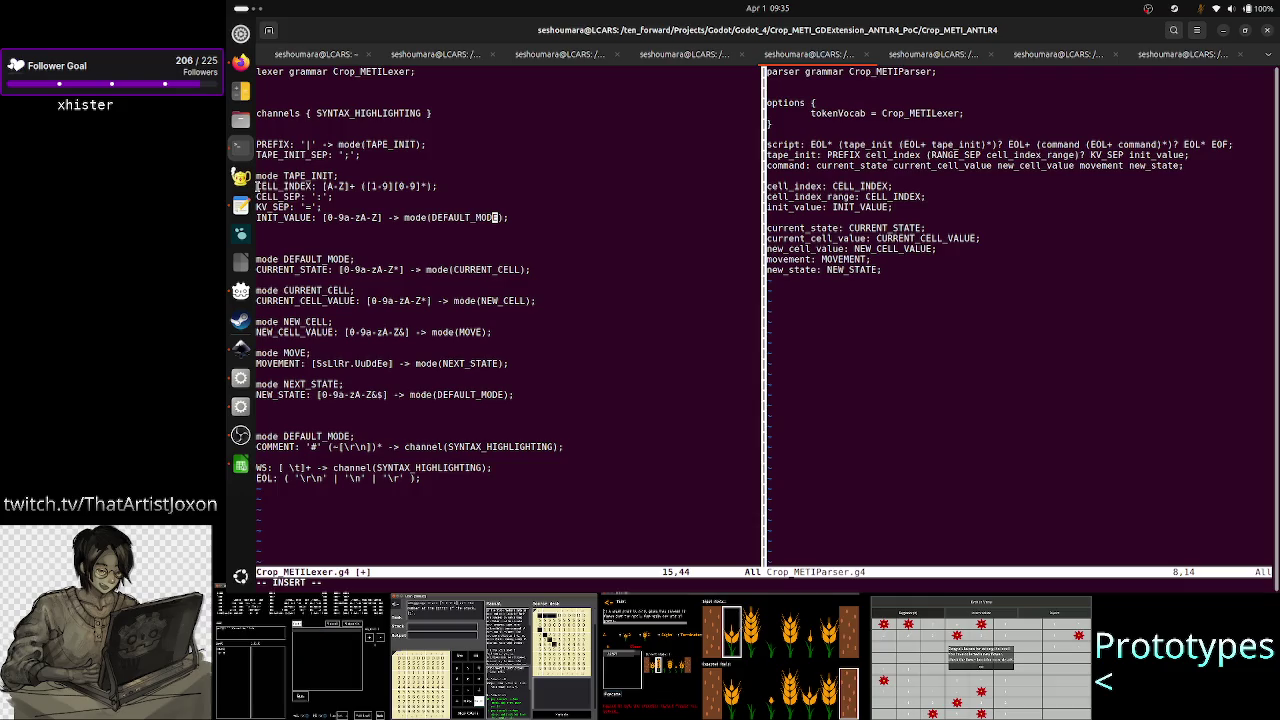
key(alt+Tab)
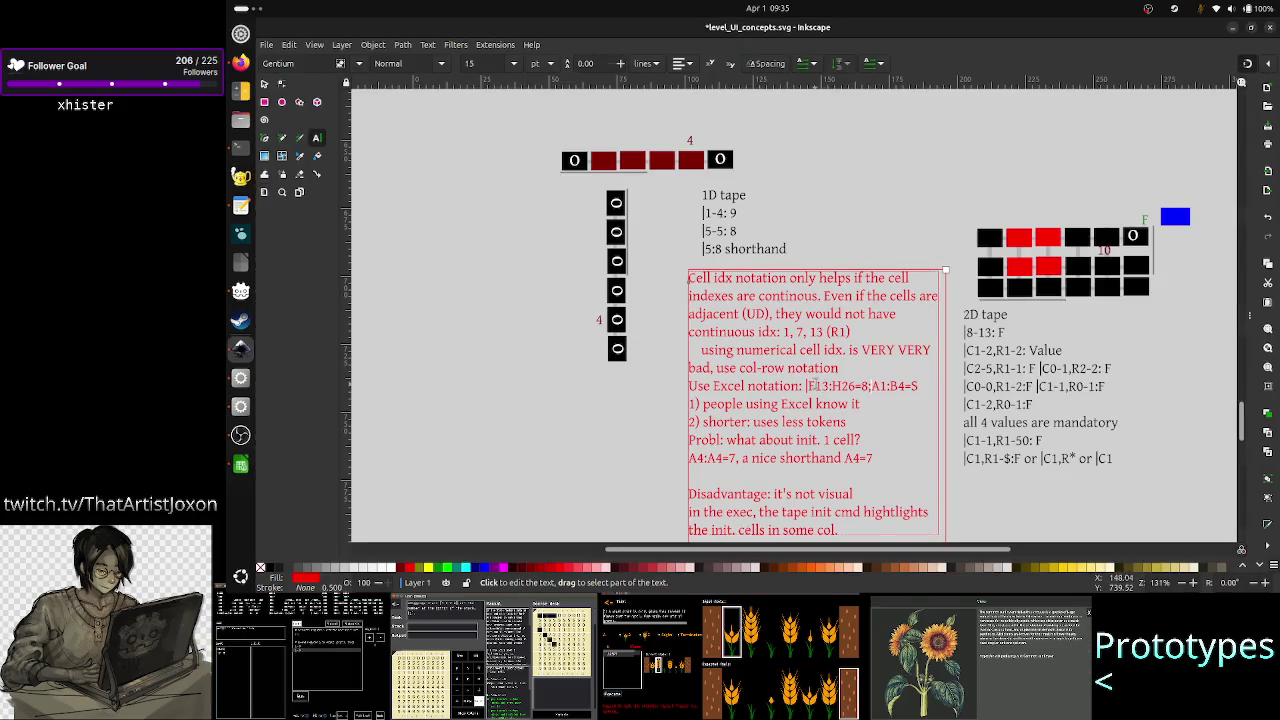
- Step the text caret through the F13:H26= portion of the red design note's example
click(888, 350)
key(shift+Right)
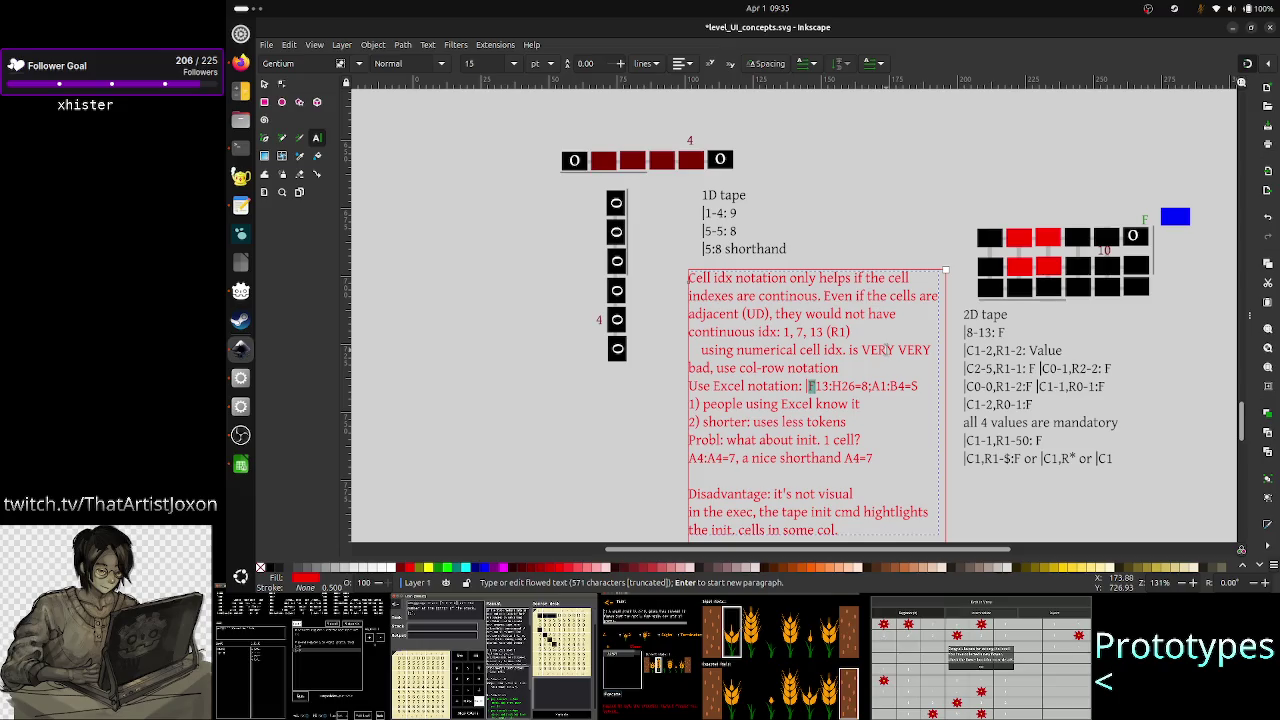
key(shift+Right)
key(shift+Right)
key(shift+Right)
key(Left)
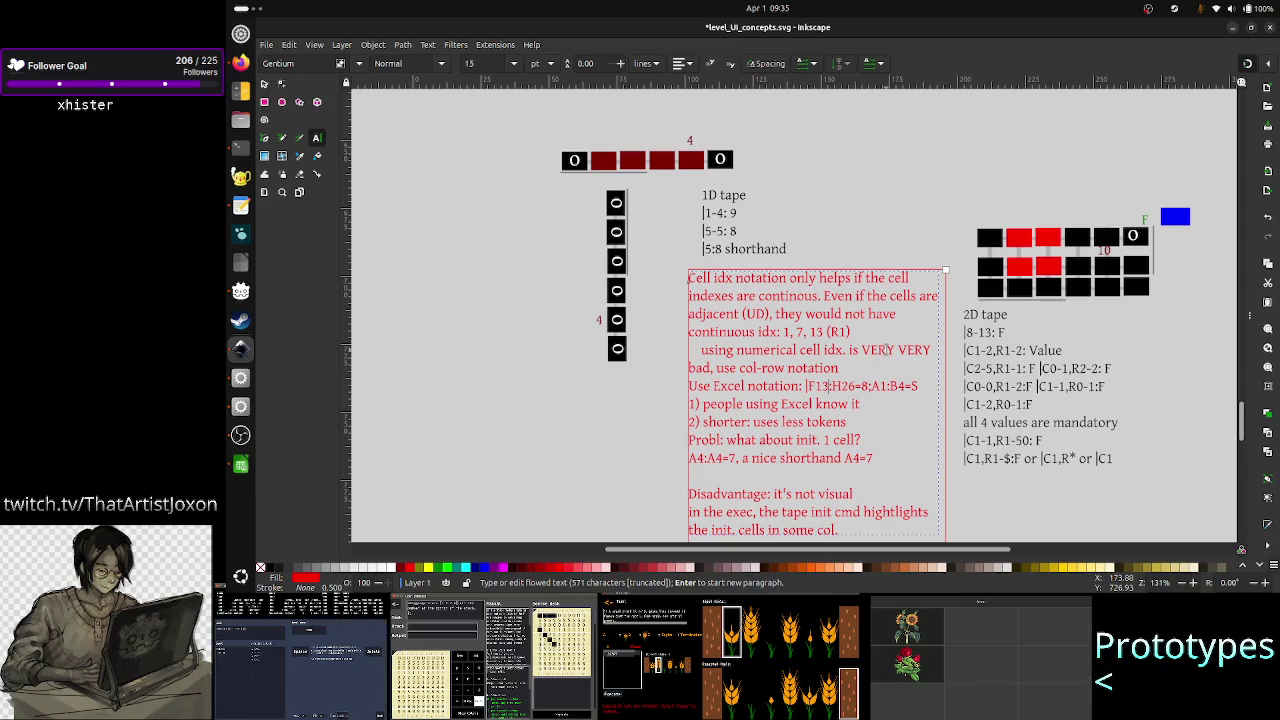
key(Right)
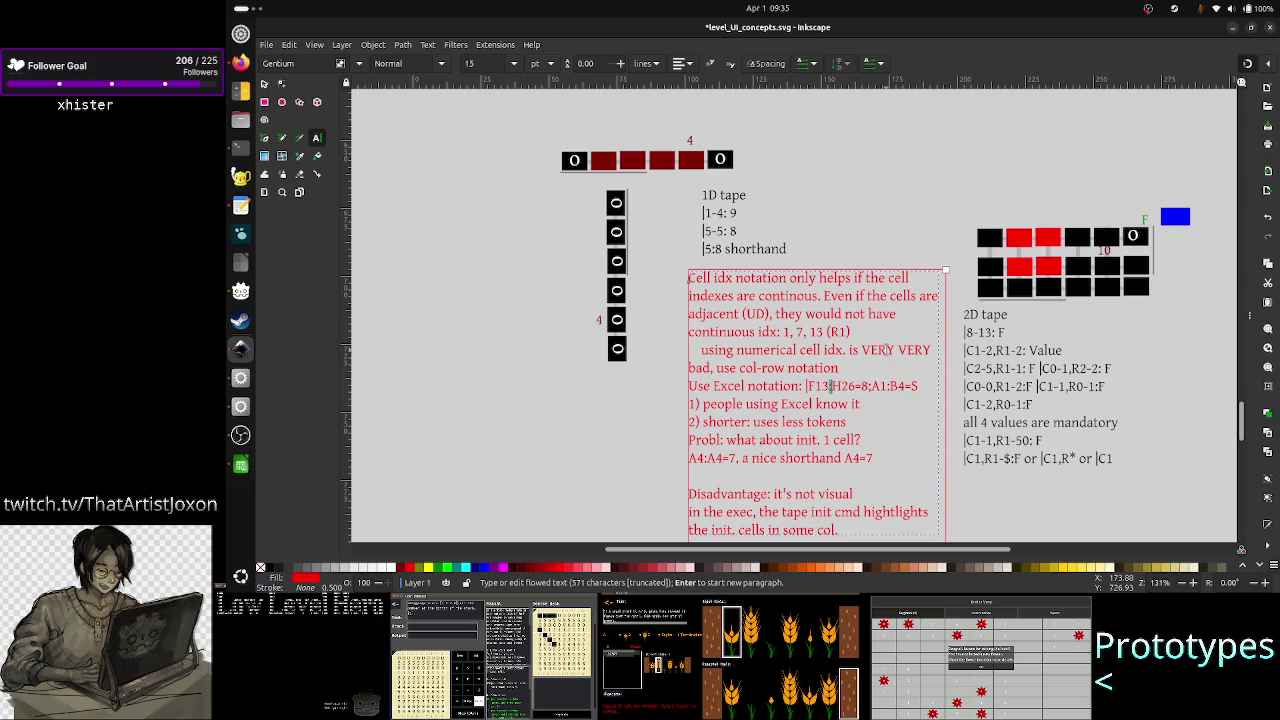
key(Right)
key(shift+Left)
key(shift+Right)
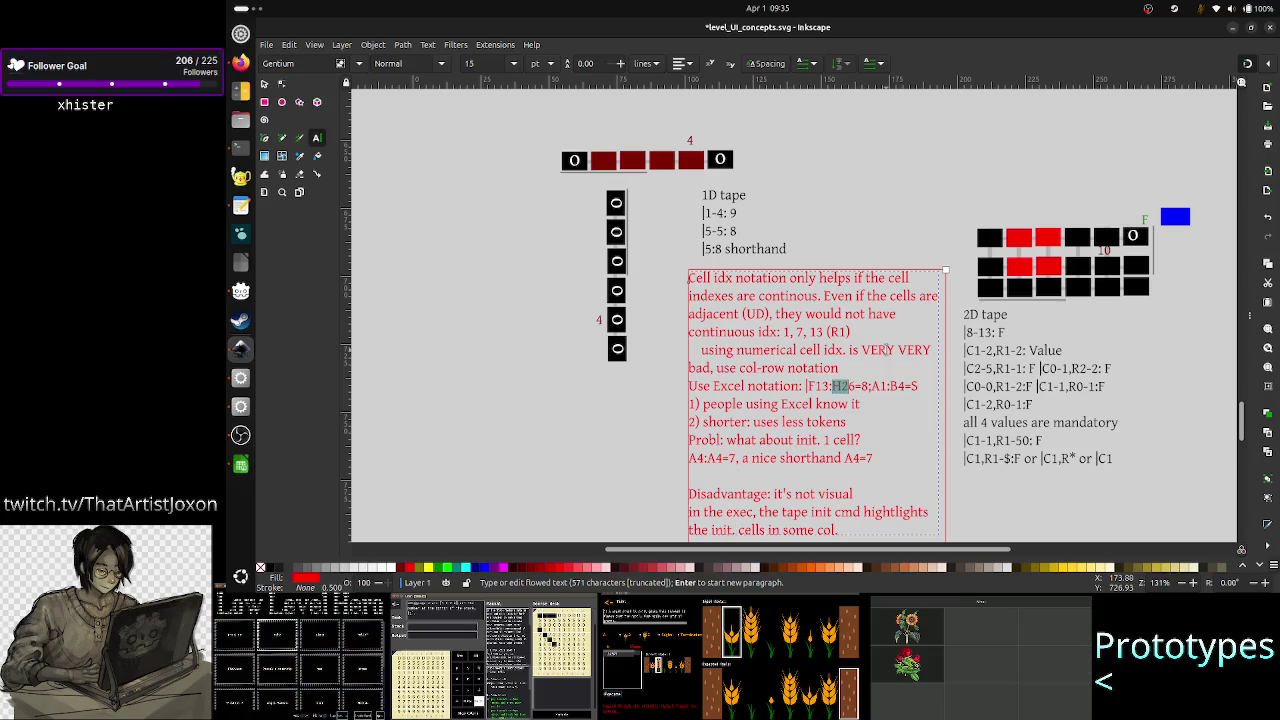
key(Right)
key(Right)
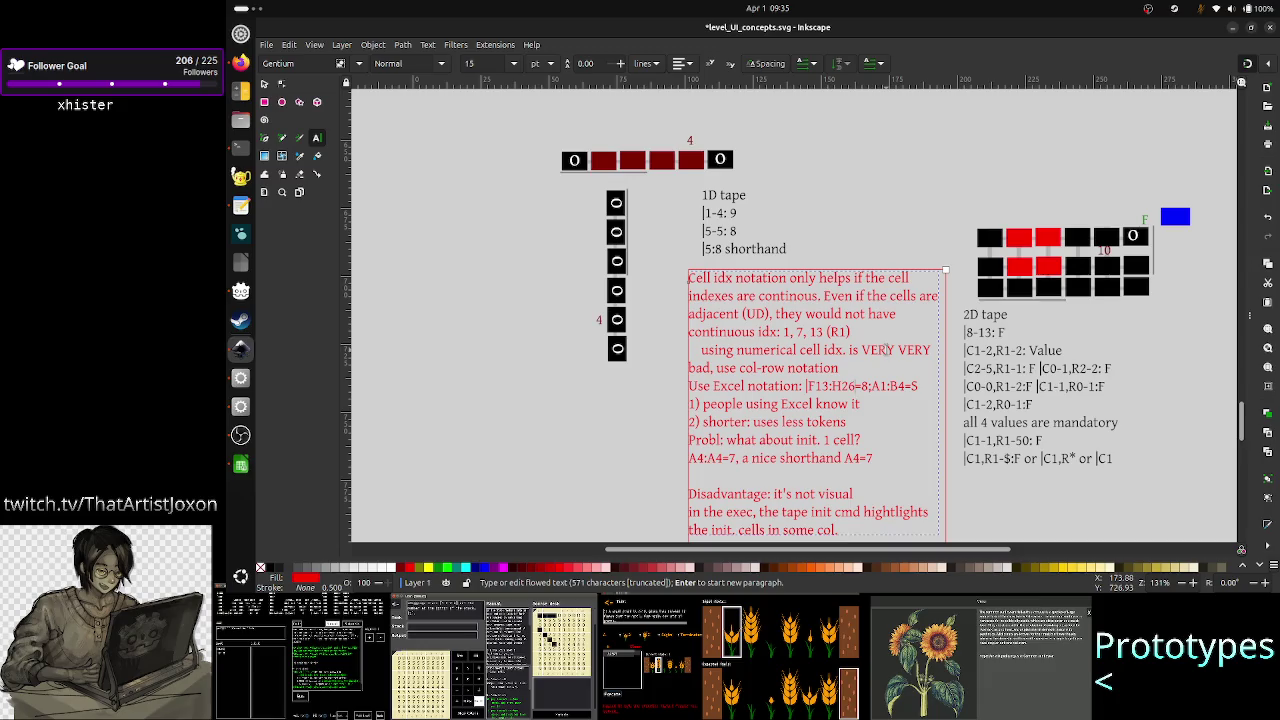
key(shift+Right)
key(Right)
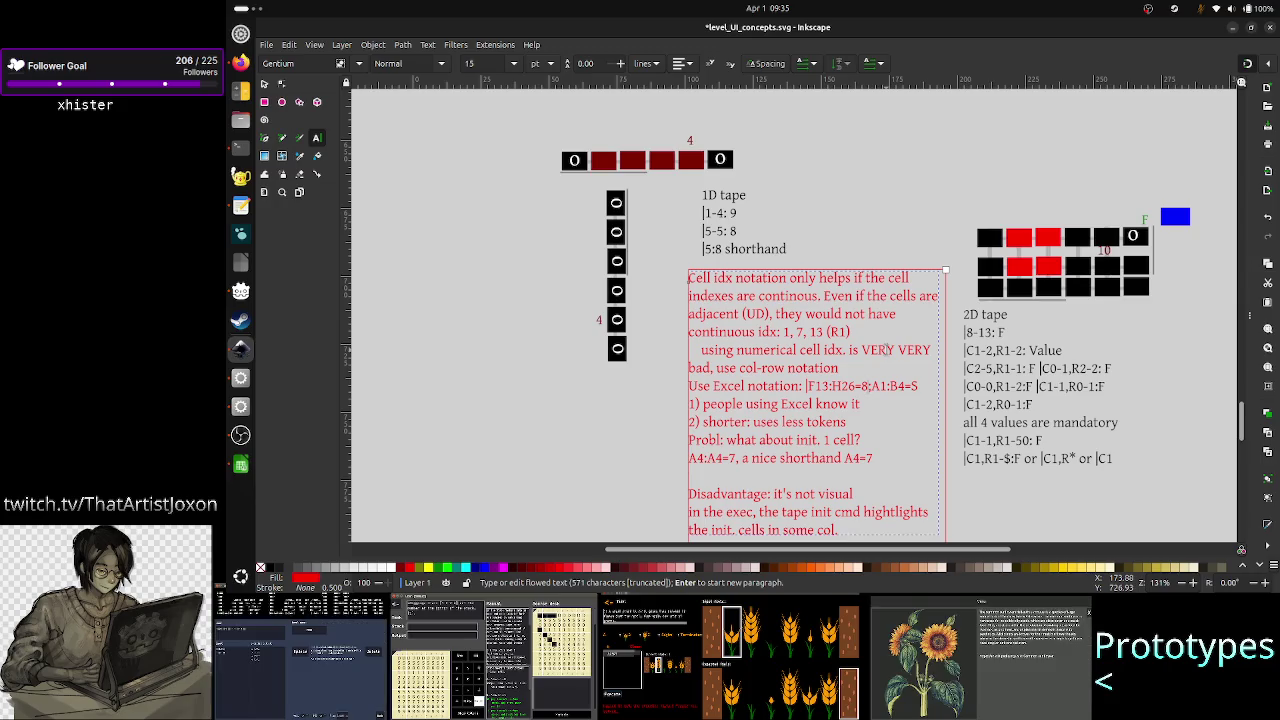
key(alt+Tab)
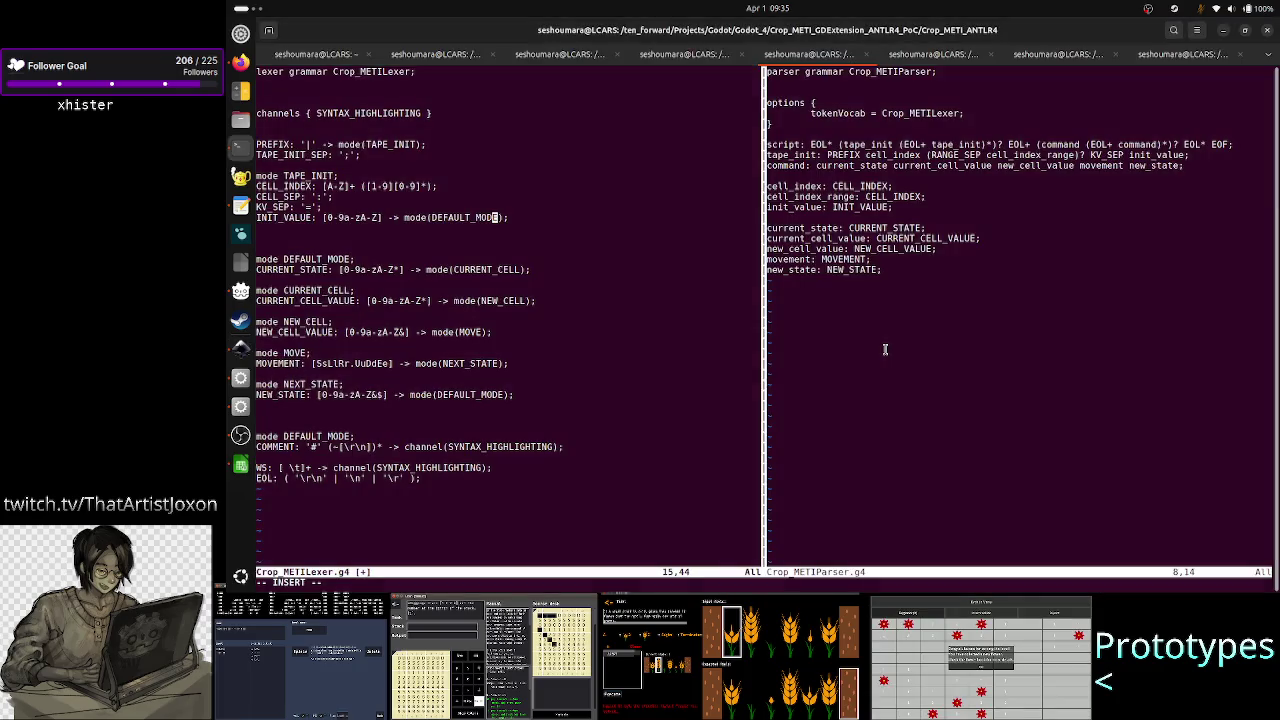
- Move the Vim cursor between the KV_SEP, INIT_VALUE and TAPE_INIT_SEP rules to check them
key(Up)
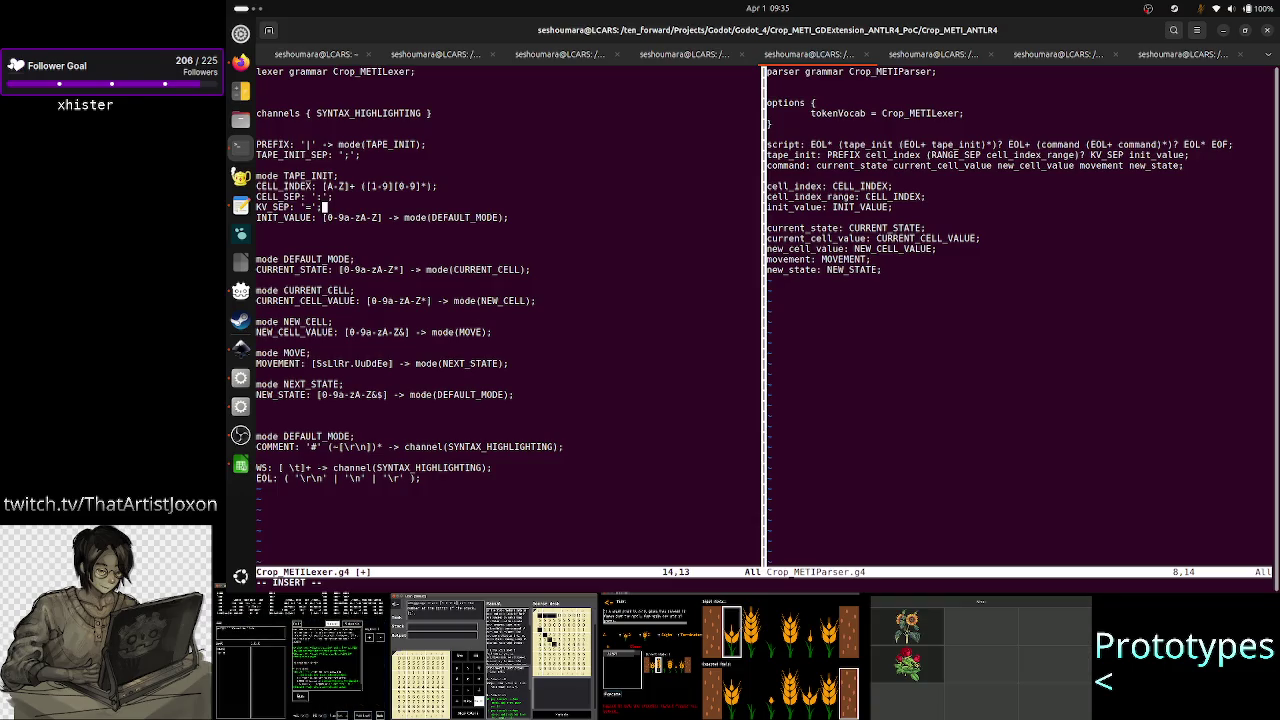
click(444, 217)
key(Right)
key(Right)
key(Right)
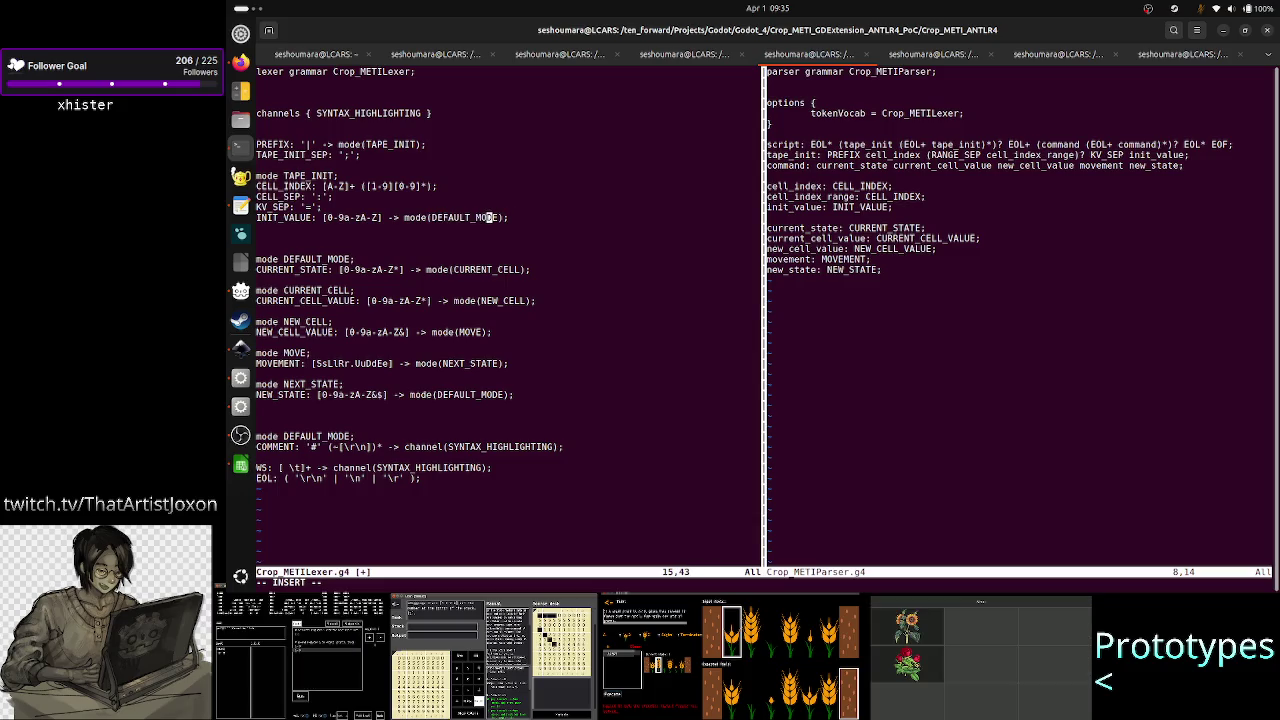
key(Right)
key(Right)
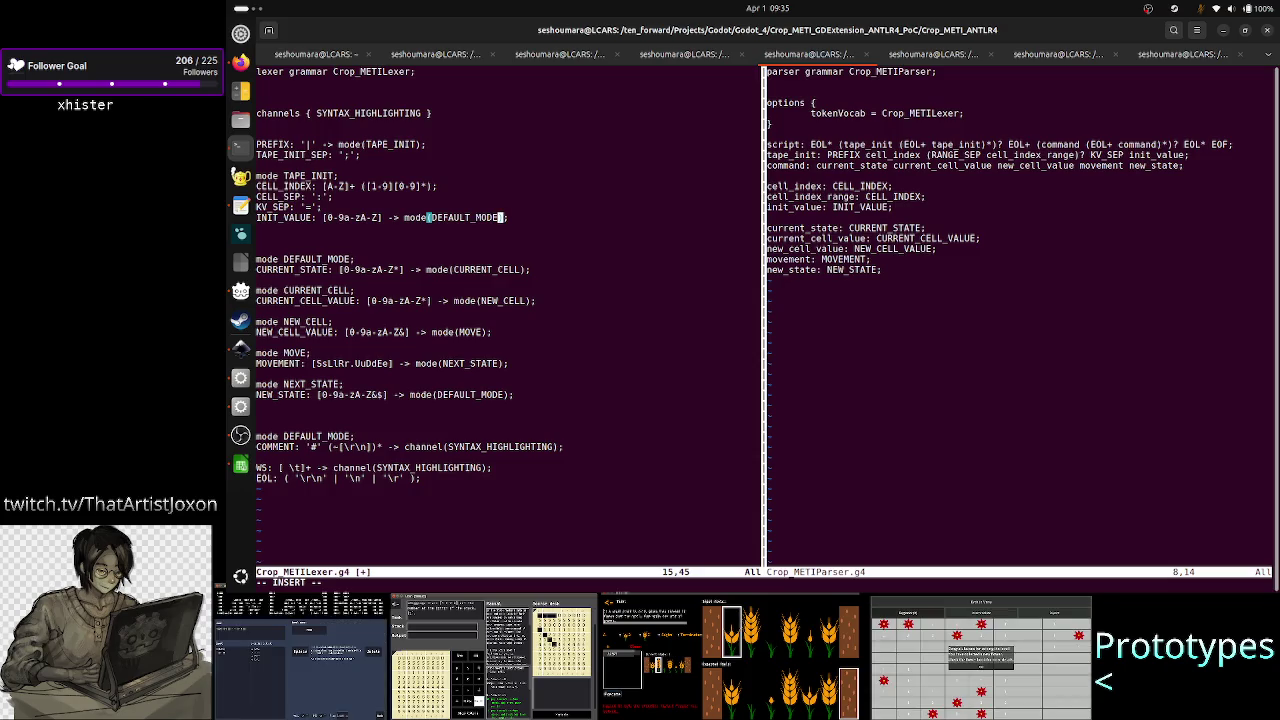
key(Up)
key(Up)
key(Up)
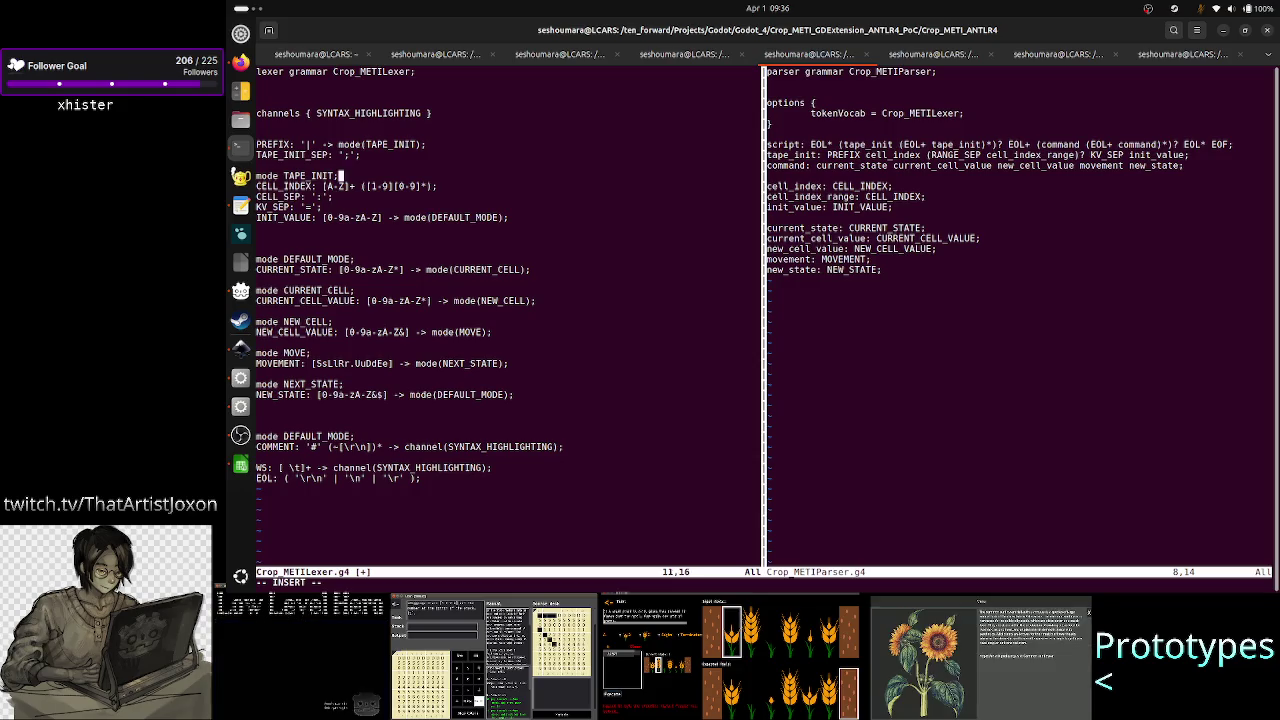
key(Up)
key(Up)
key(Down)
key(Down)
key(Down)
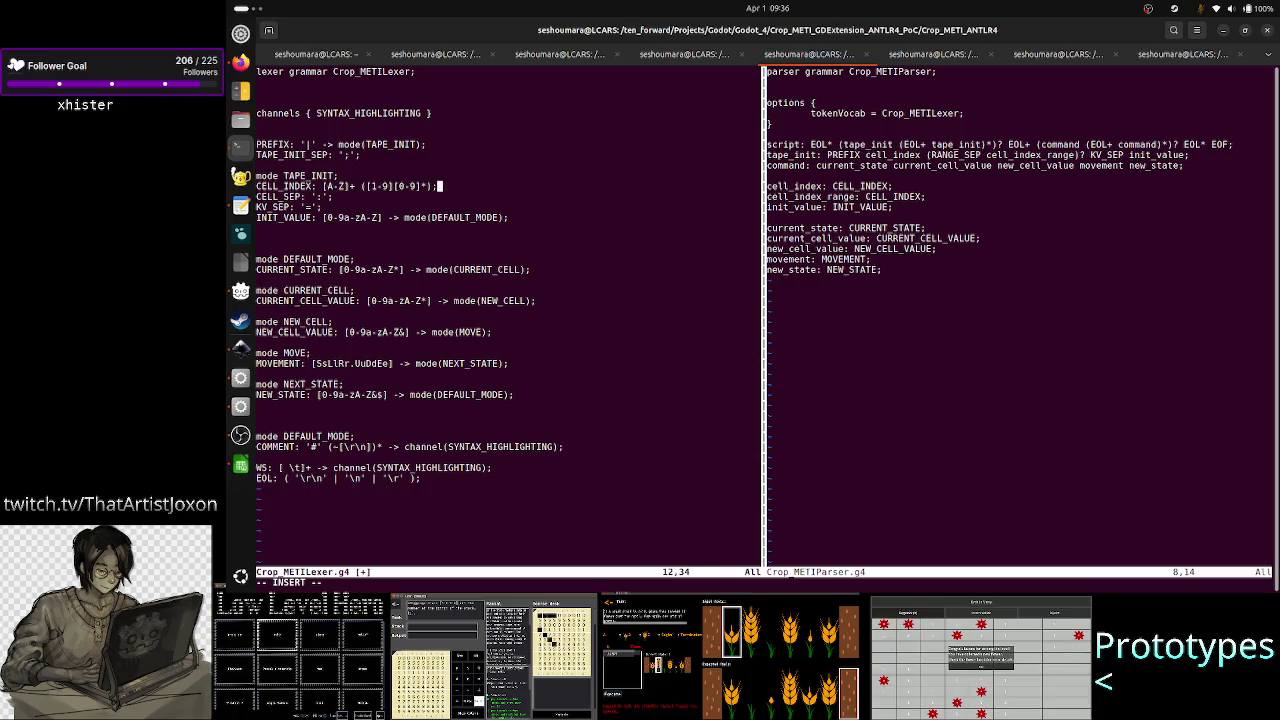
key(Down)
key(Down)
key(Down)
key(alt+Tab)
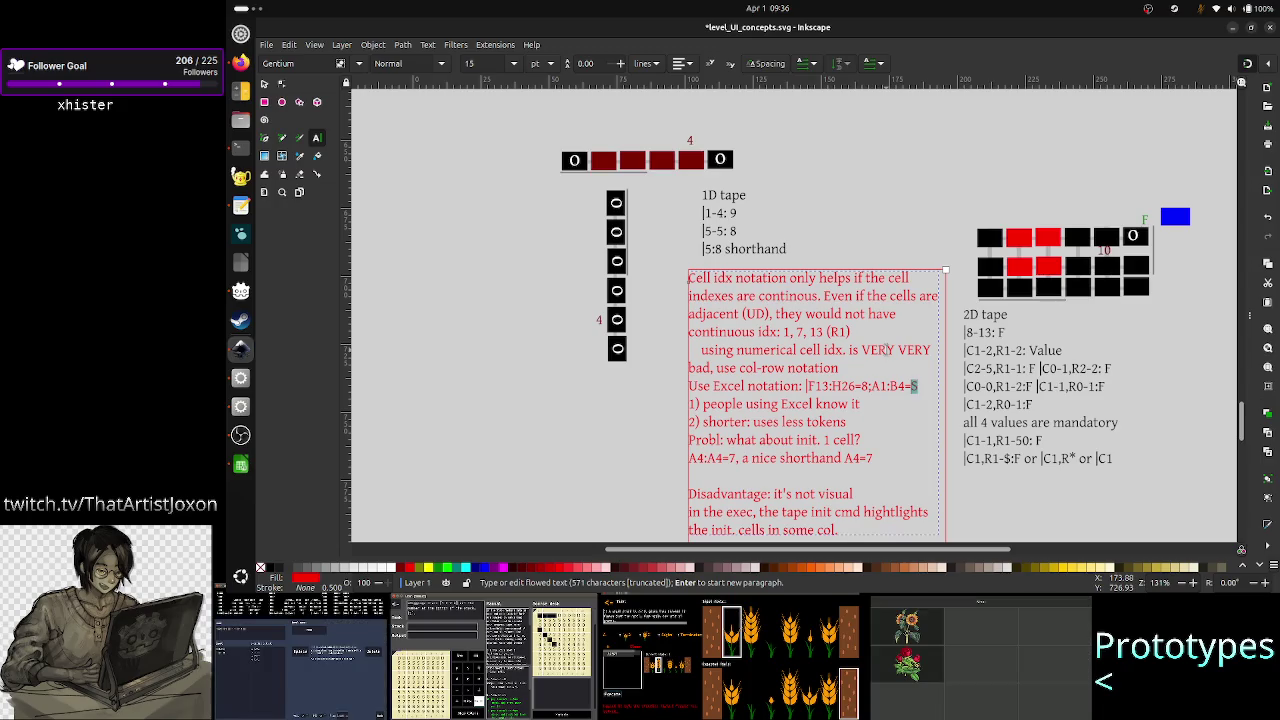
- Add ';' after A1:B4=S in the red note and return to Vim
text(;)
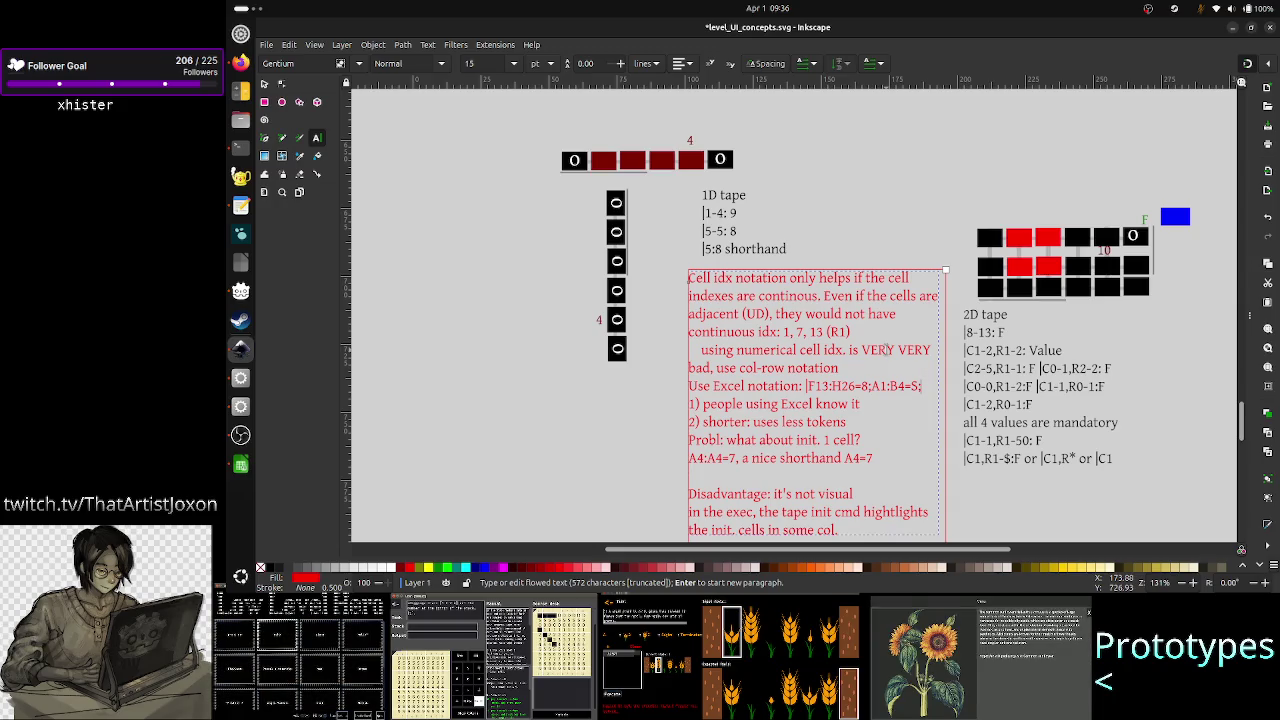
key(alt+Tab)
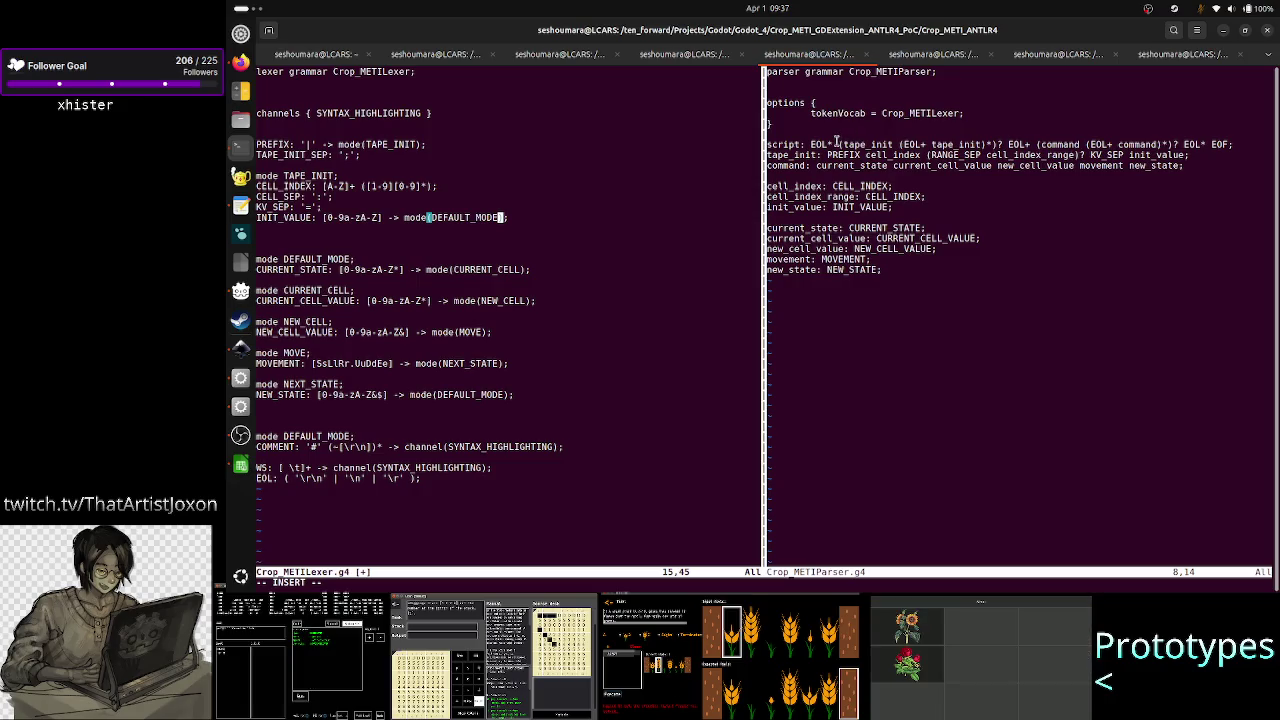
drag(838, 145, 991, 145)
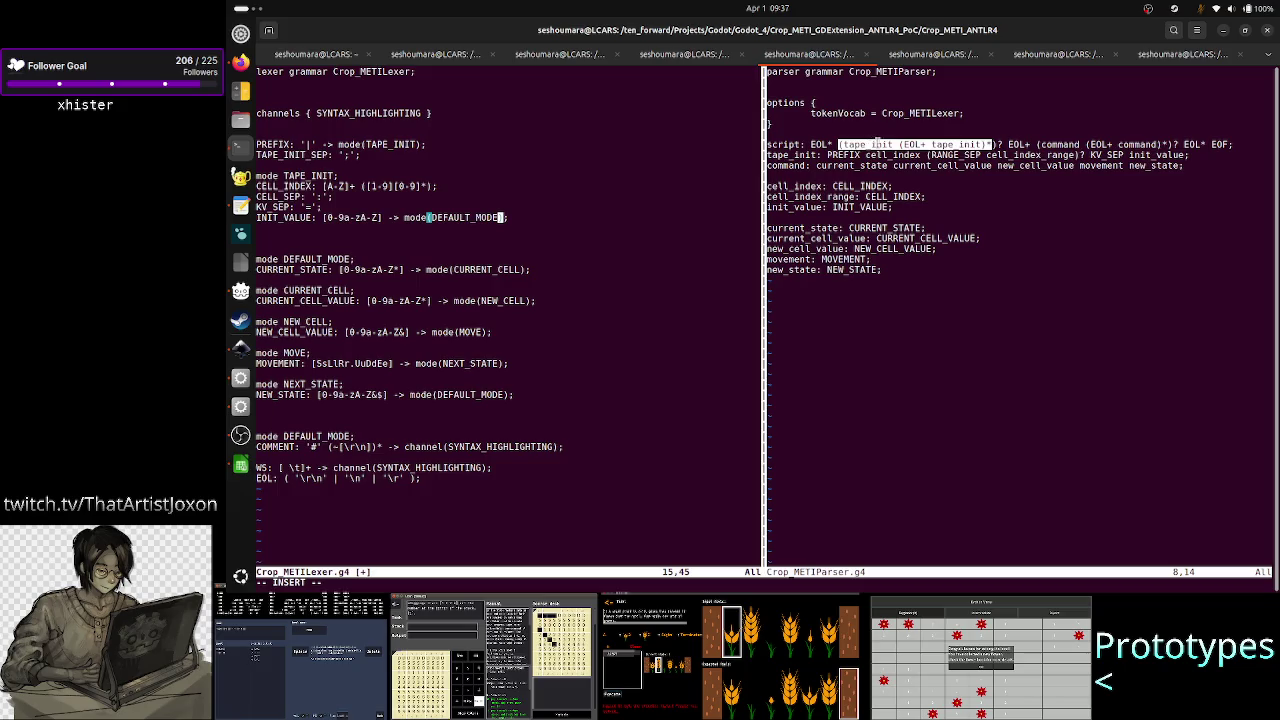
click(990, 145)
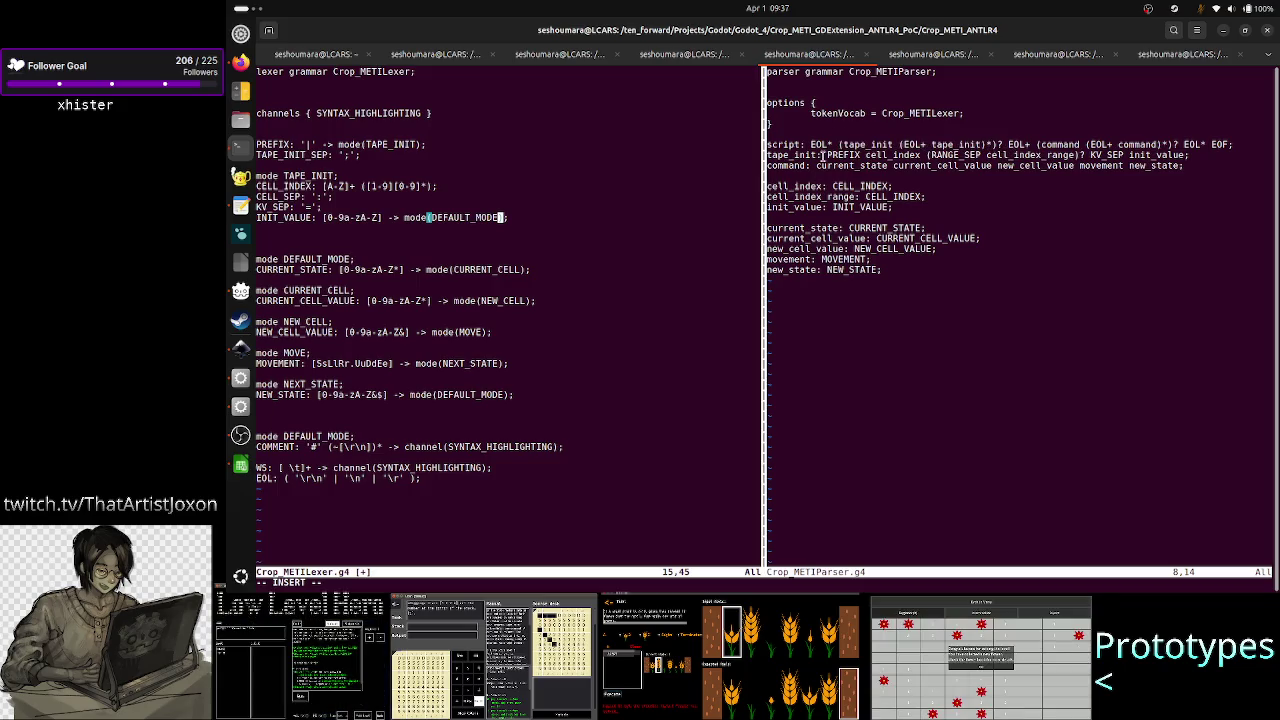
drag(822, 155, 858, 157)
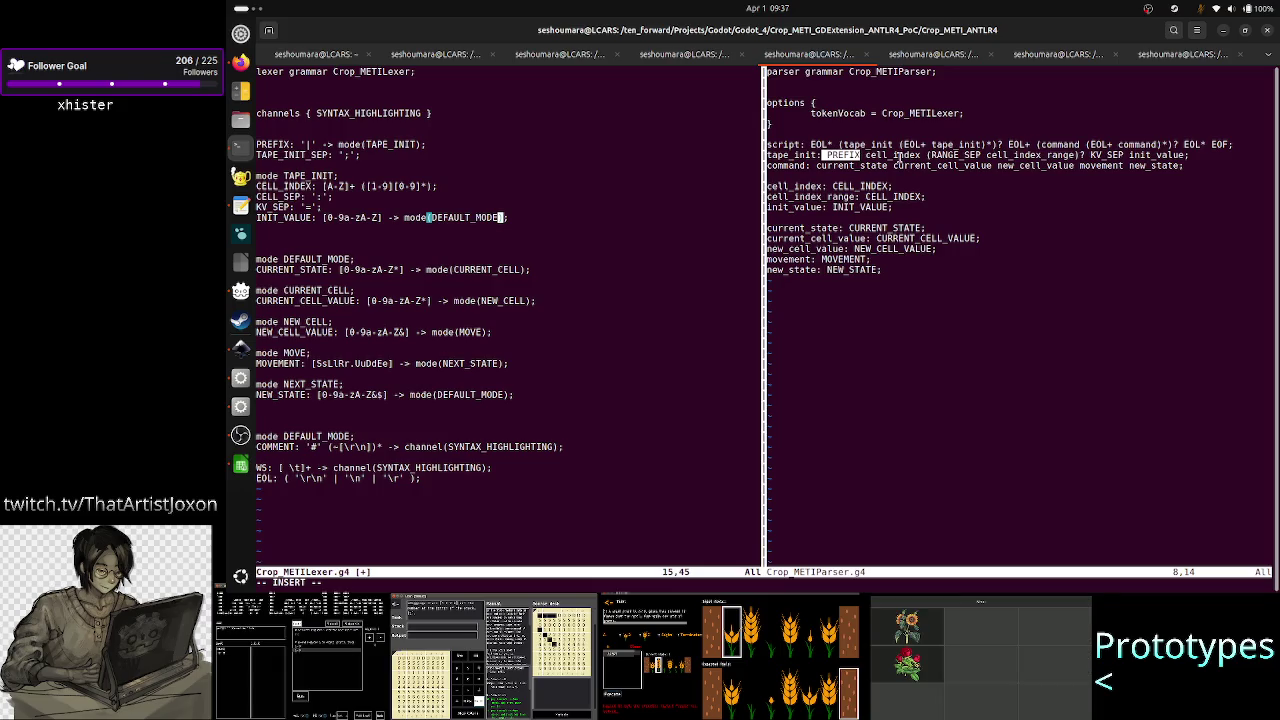
double_click(900, 156)
double_click(956, 156)
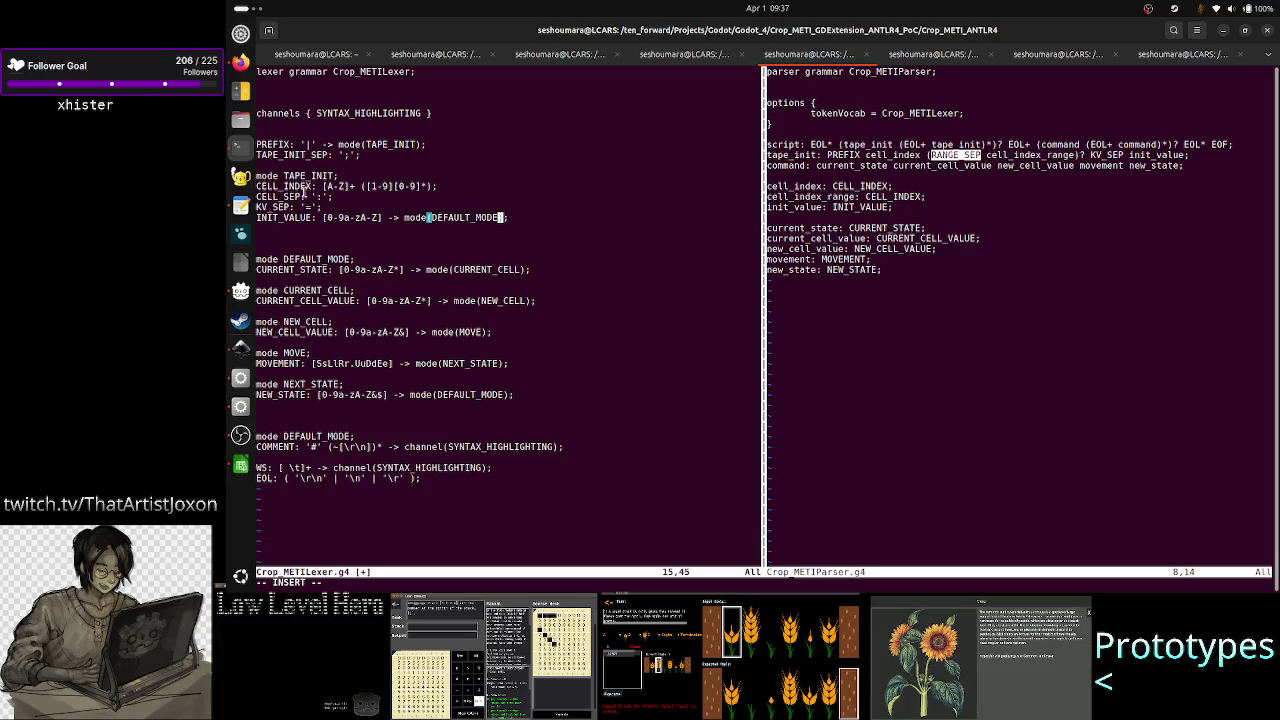
click(1007, 156)
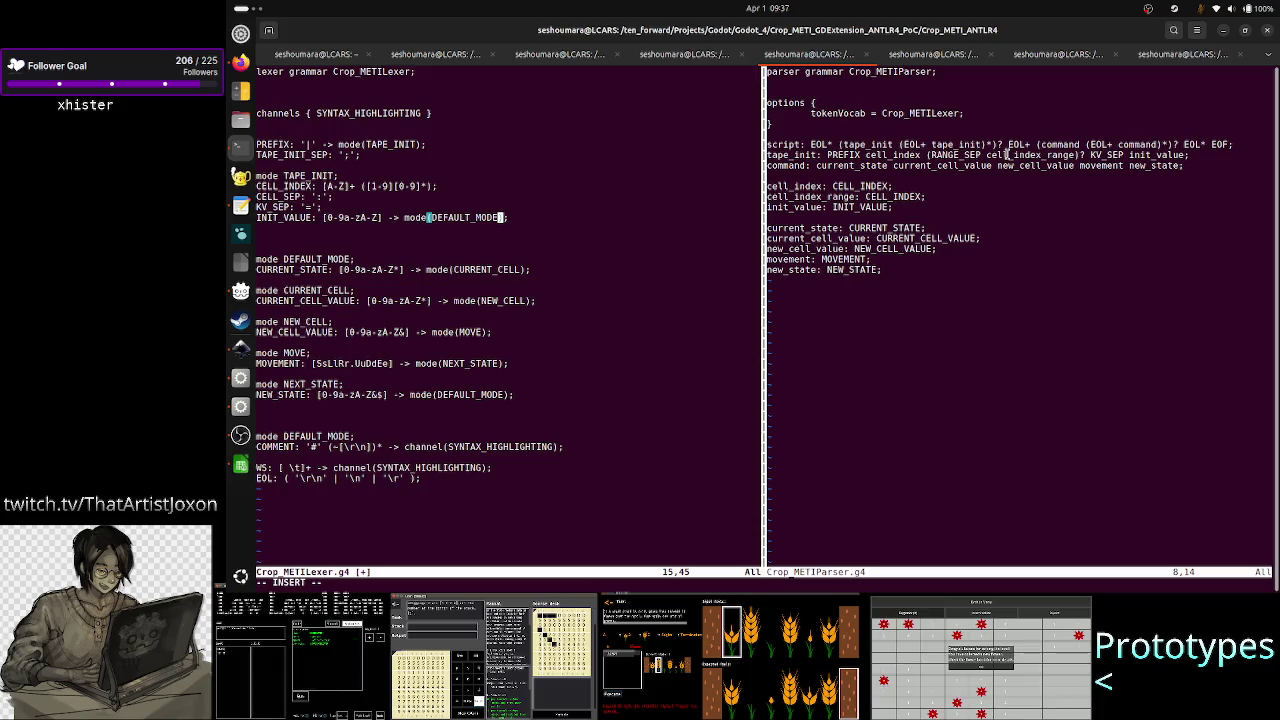
double_click(1010, 156)
double_click(1107, 156)
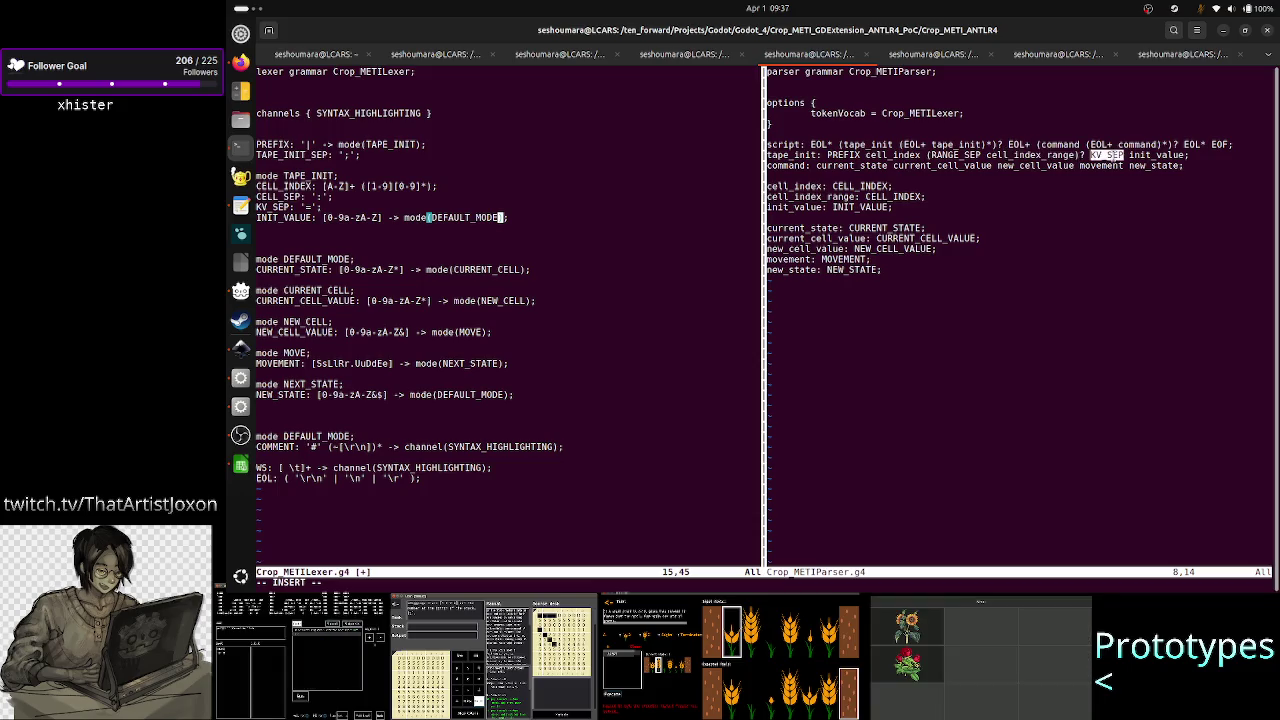